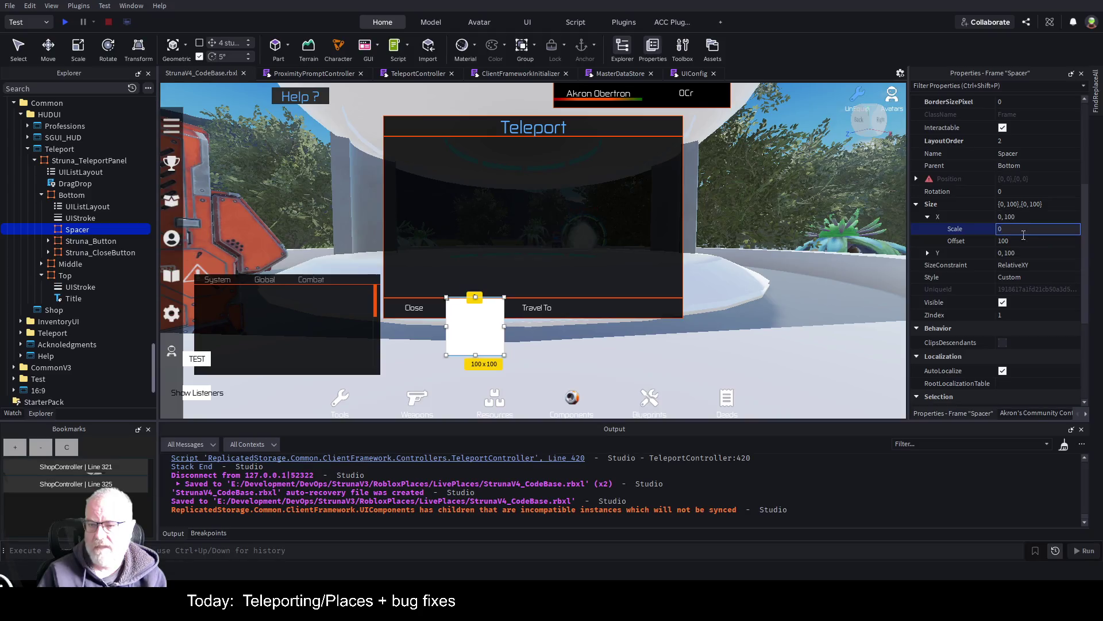
- Size the Spacer frame to {0.5,0},{0,0}: X offset 0, X scale 0.5, Y offset 0
key("Return")
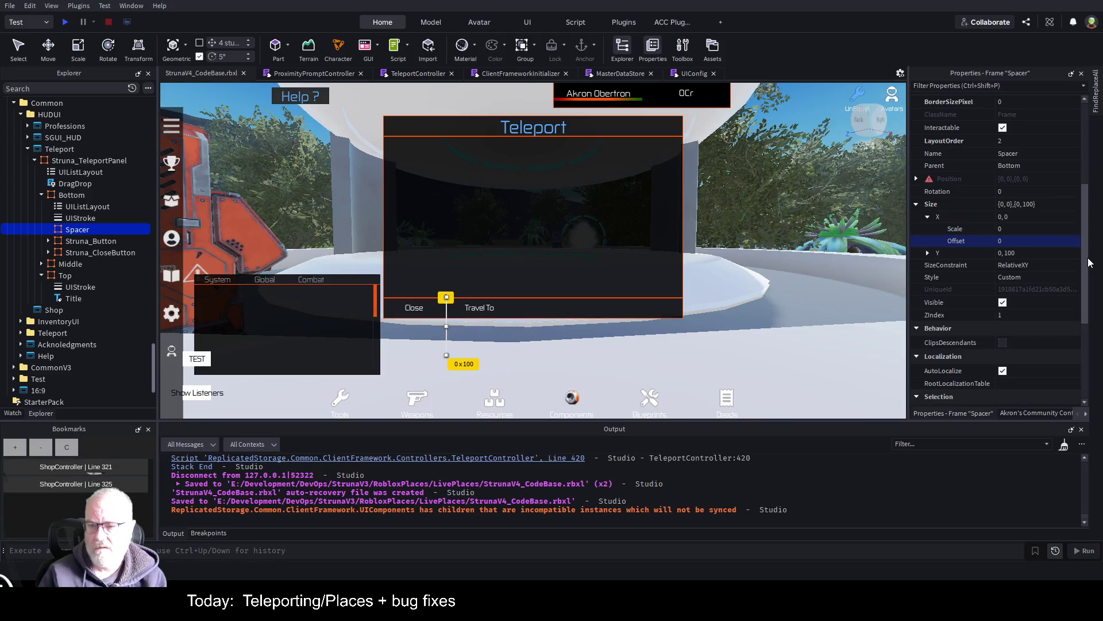
left_click(1032, 229)
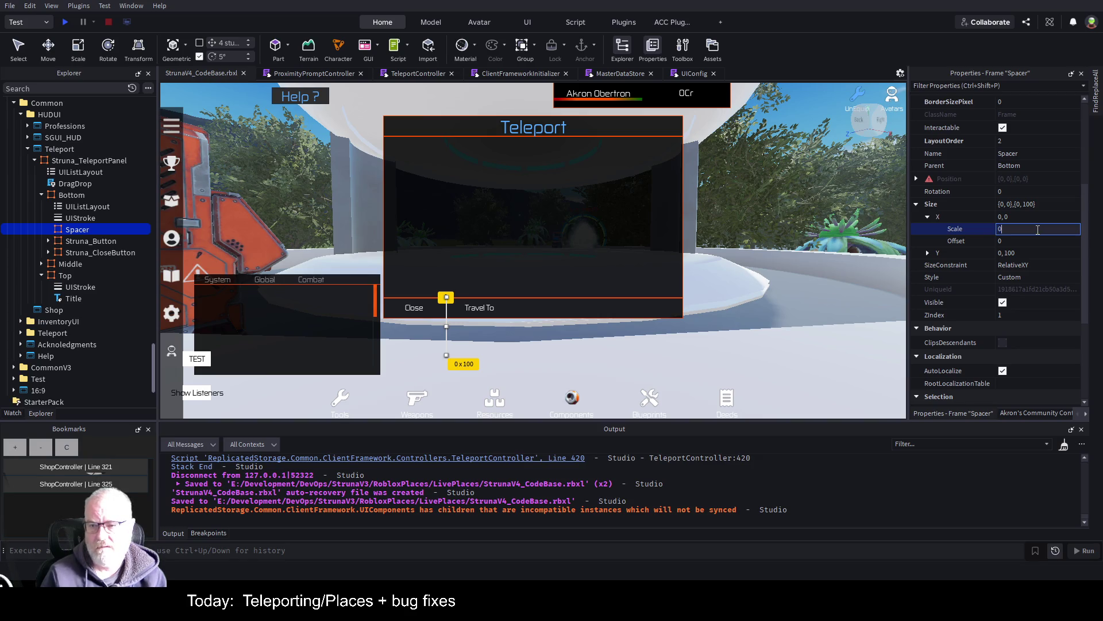
type("0.5")
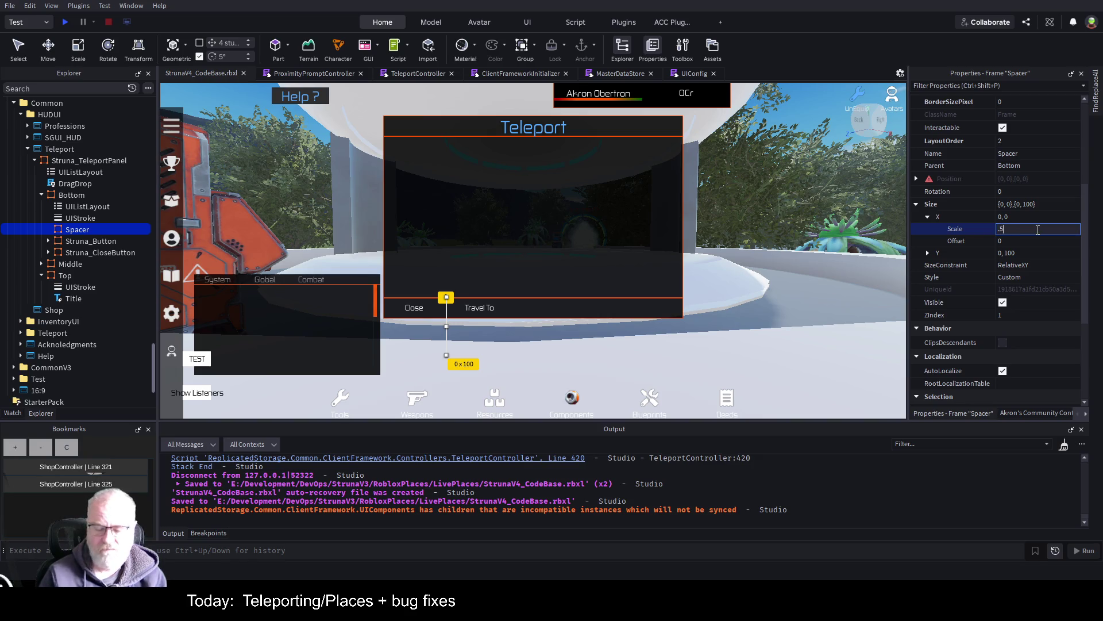
key("Return")
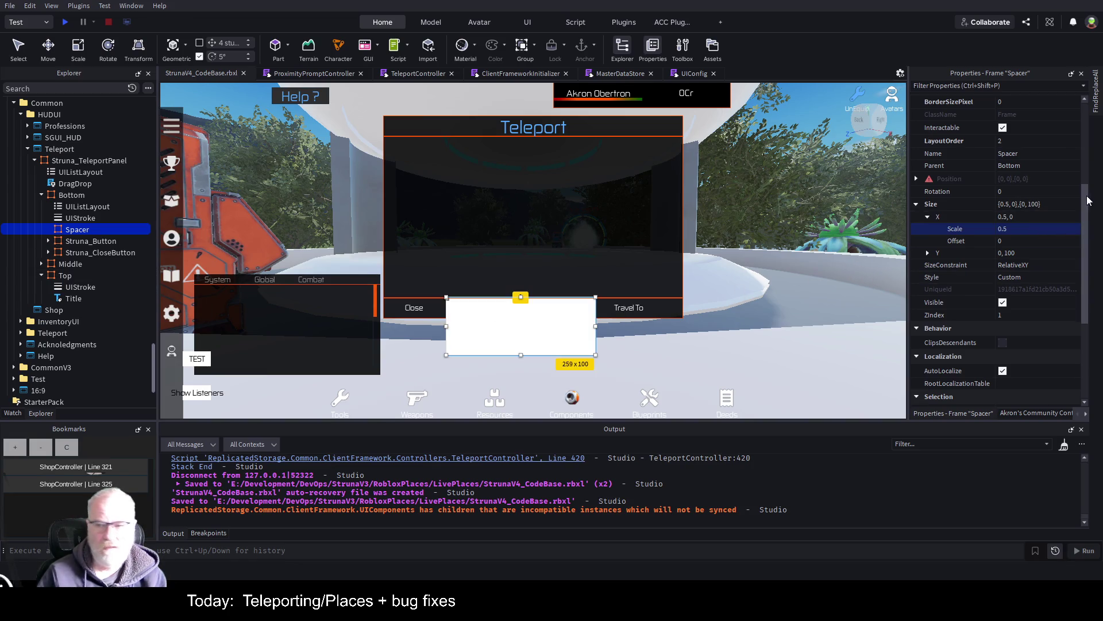
left_click(927, 254)
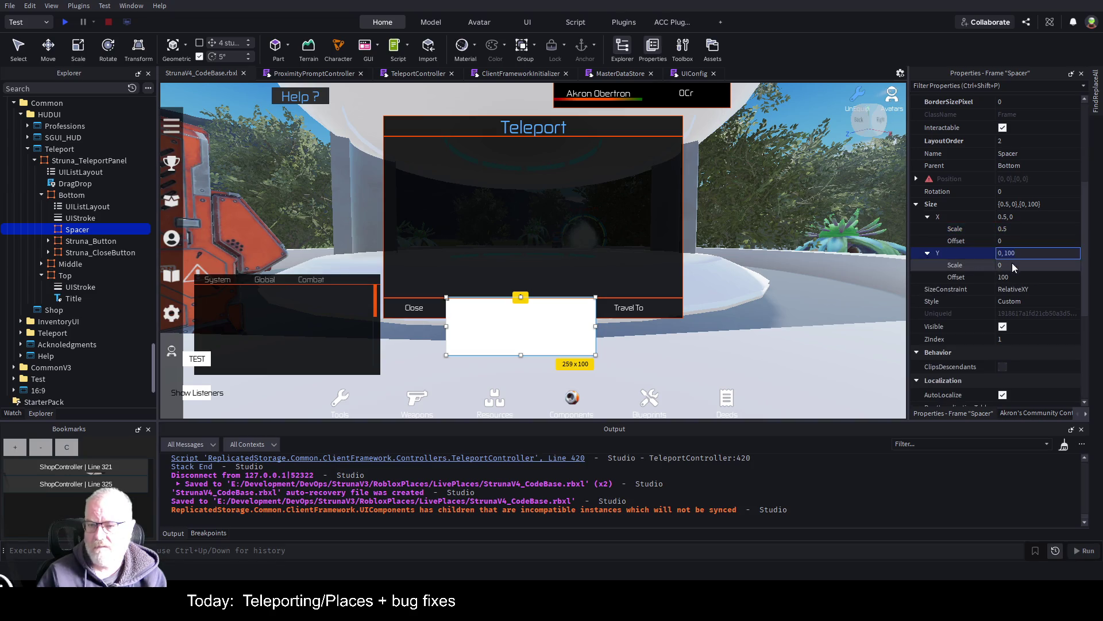
left_click(1011, 277)
type("0")
key("Return")
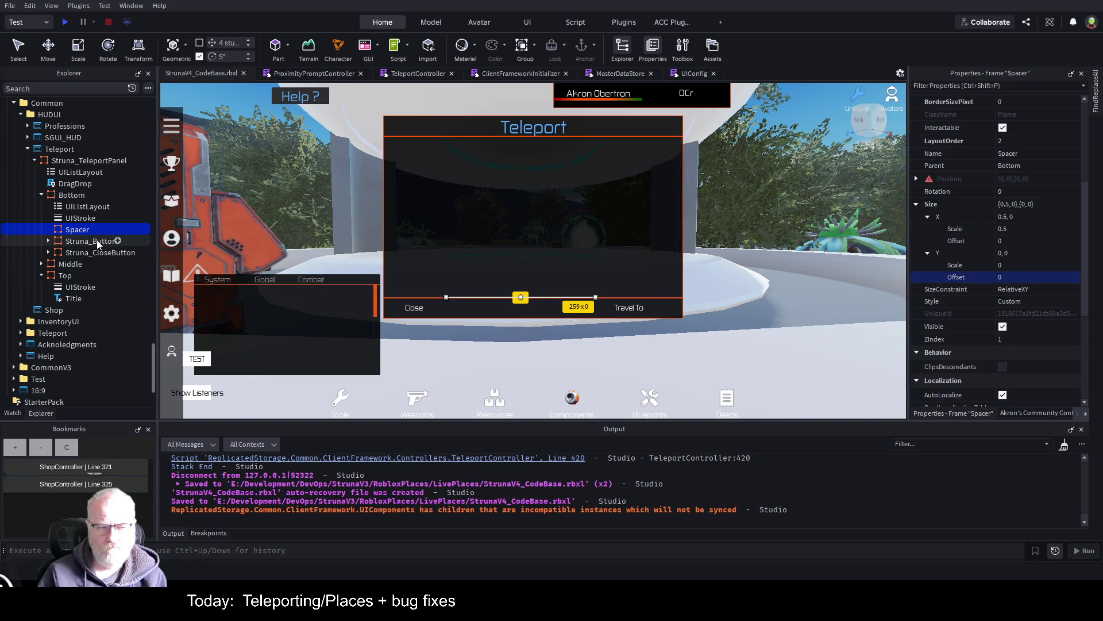
- Set the Size X Scale of Travel To and Struna_CloseButton to 0.25
left_click(74, 242)
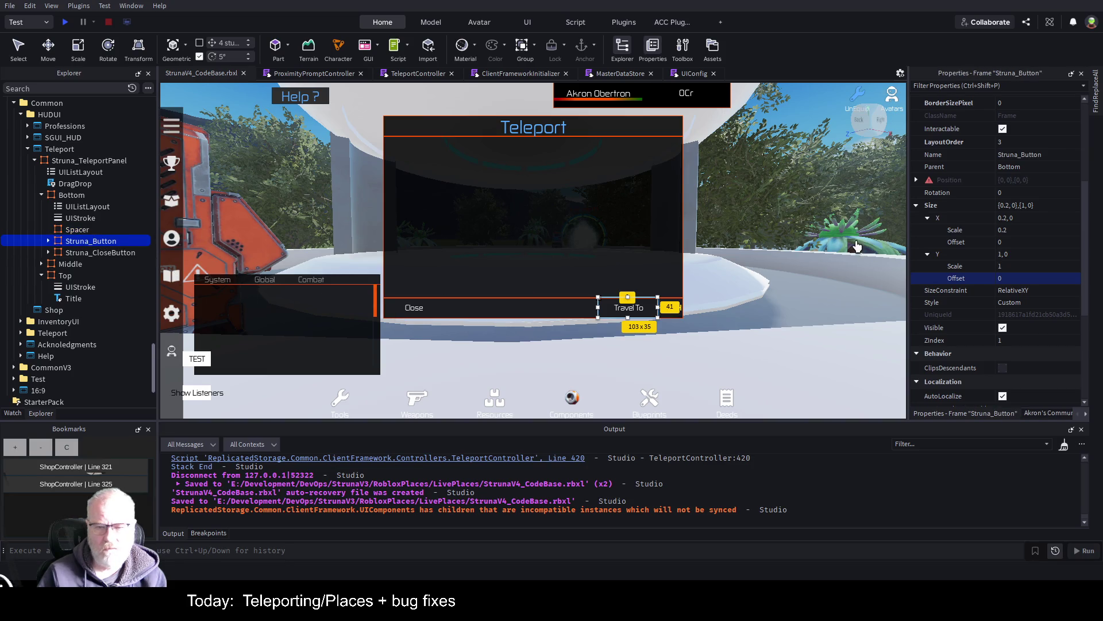
left_click(1019, 233)
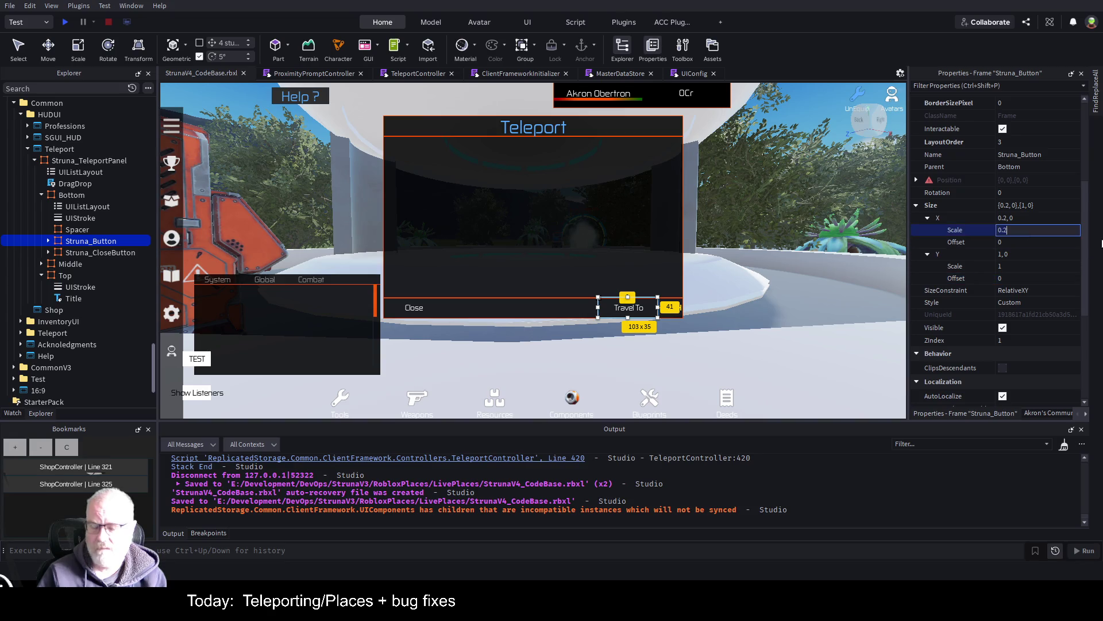
type("5")
key("Return")
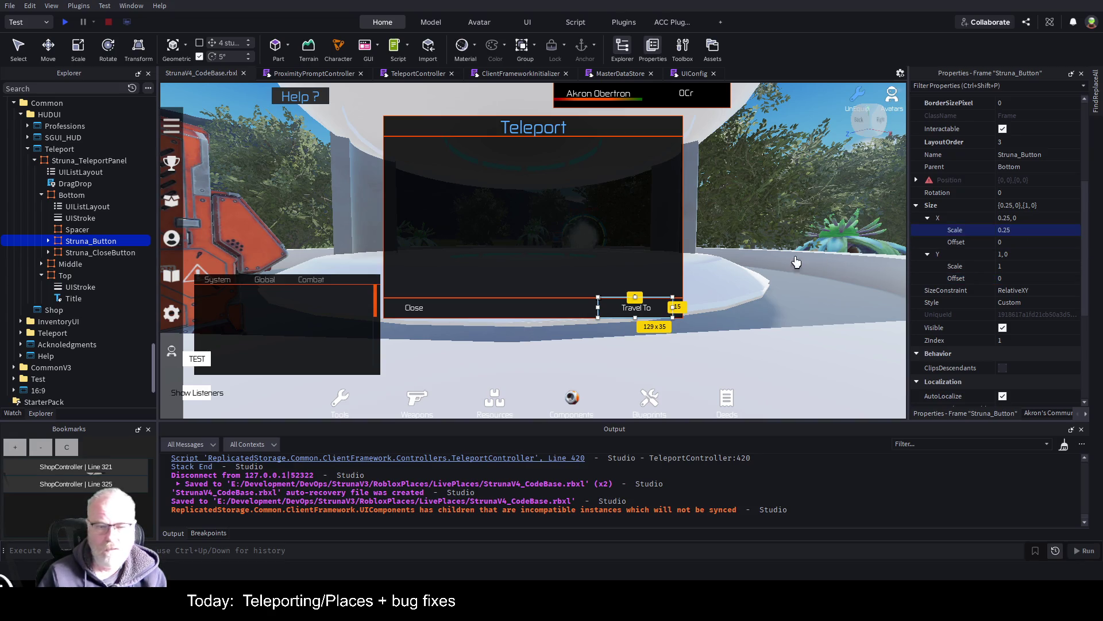
left_click(119, 253)
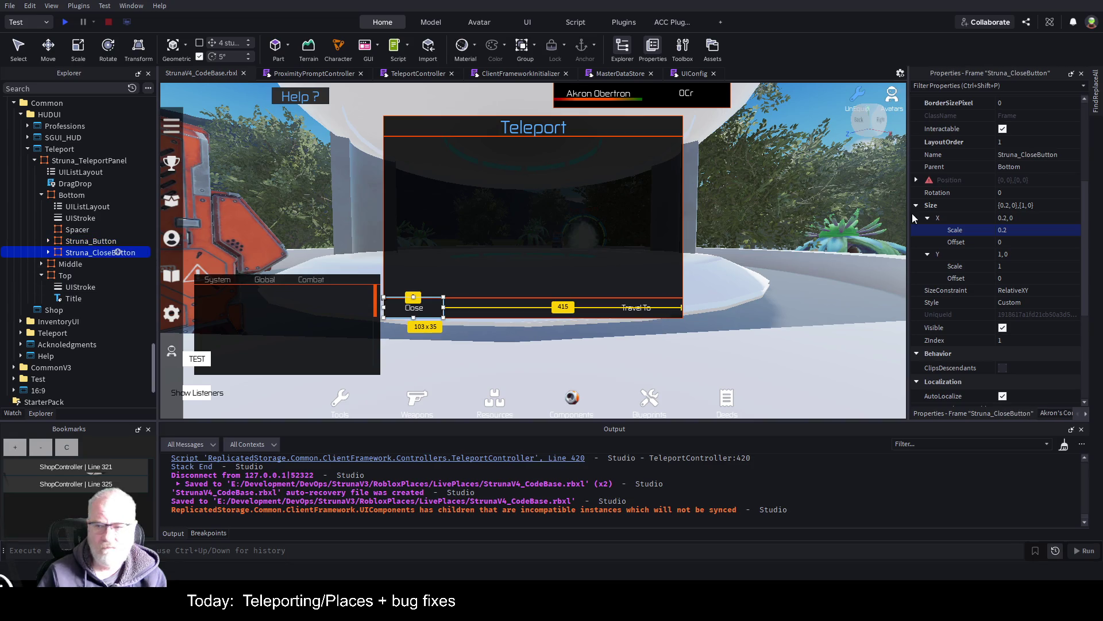
left_click(1063, 231)
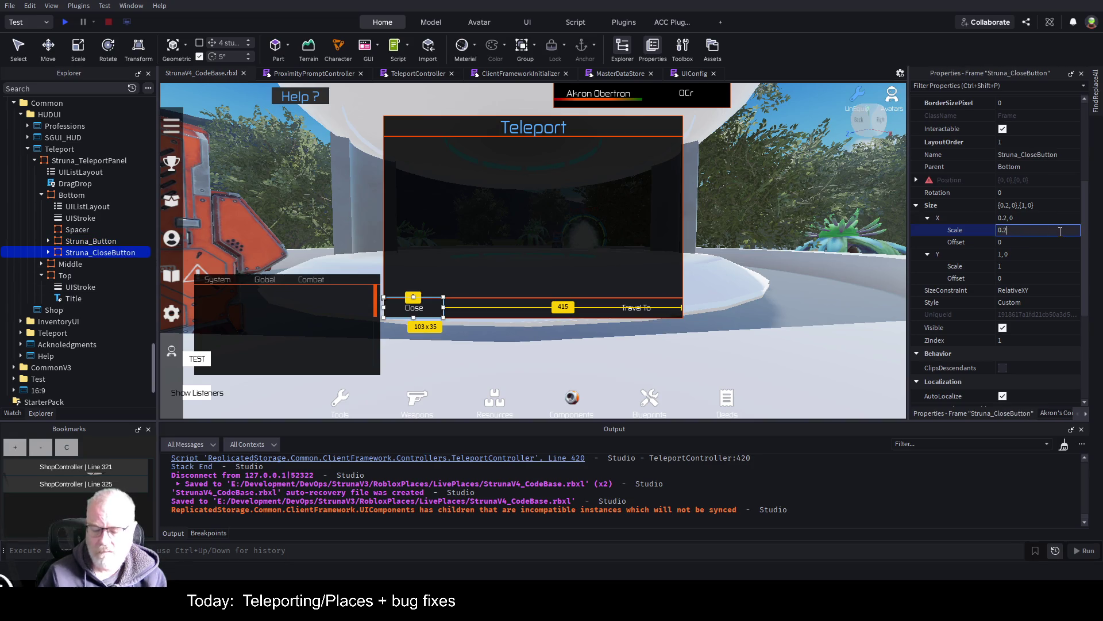
type("5")
key("Return")
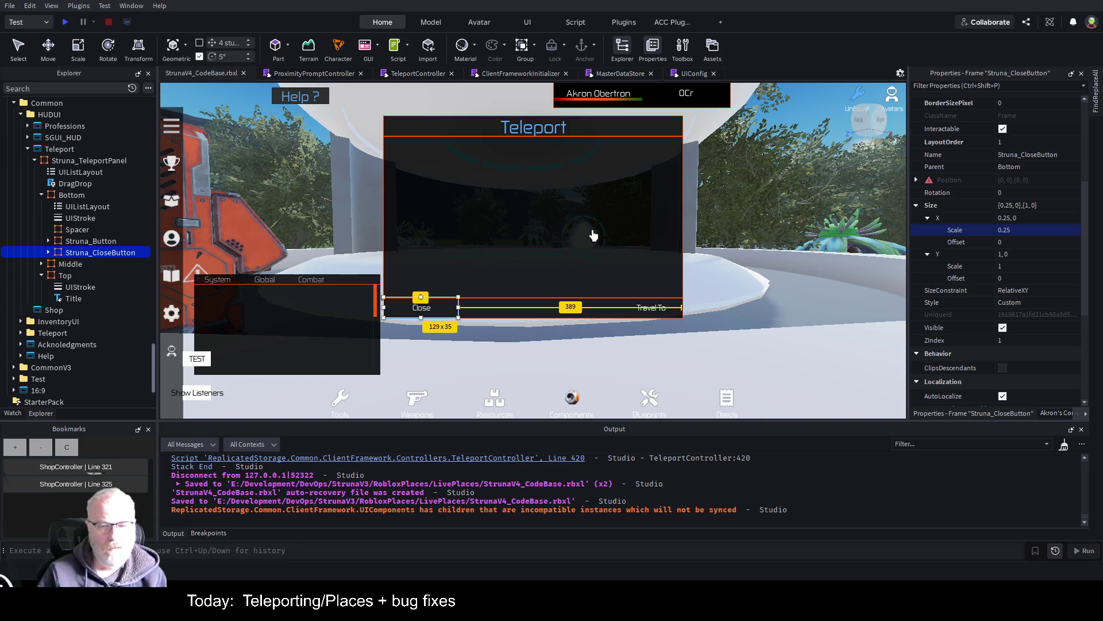
- Save the place with Ctrl+S and expand the Middle frame in Explorer
key("ctrl+s")
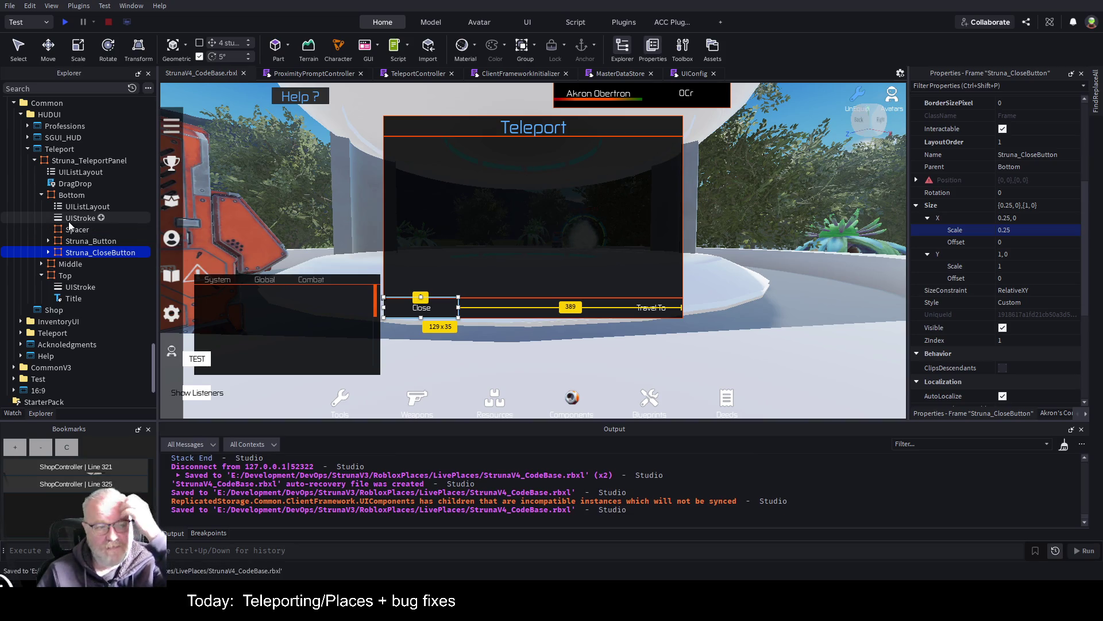
left_click(75, 230)
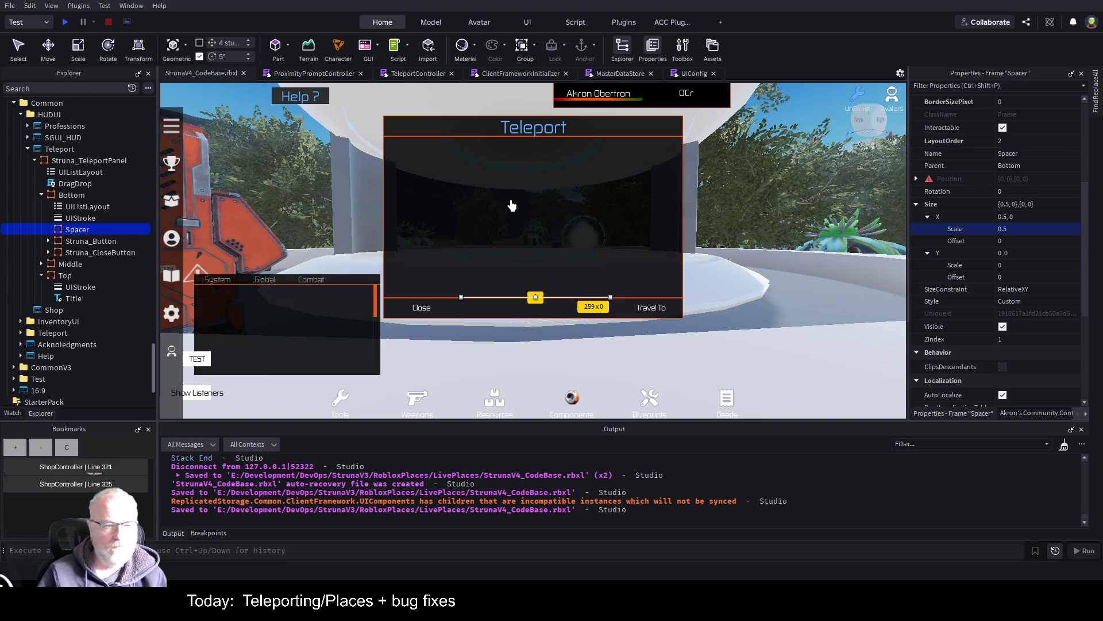
left_click(38, 265)
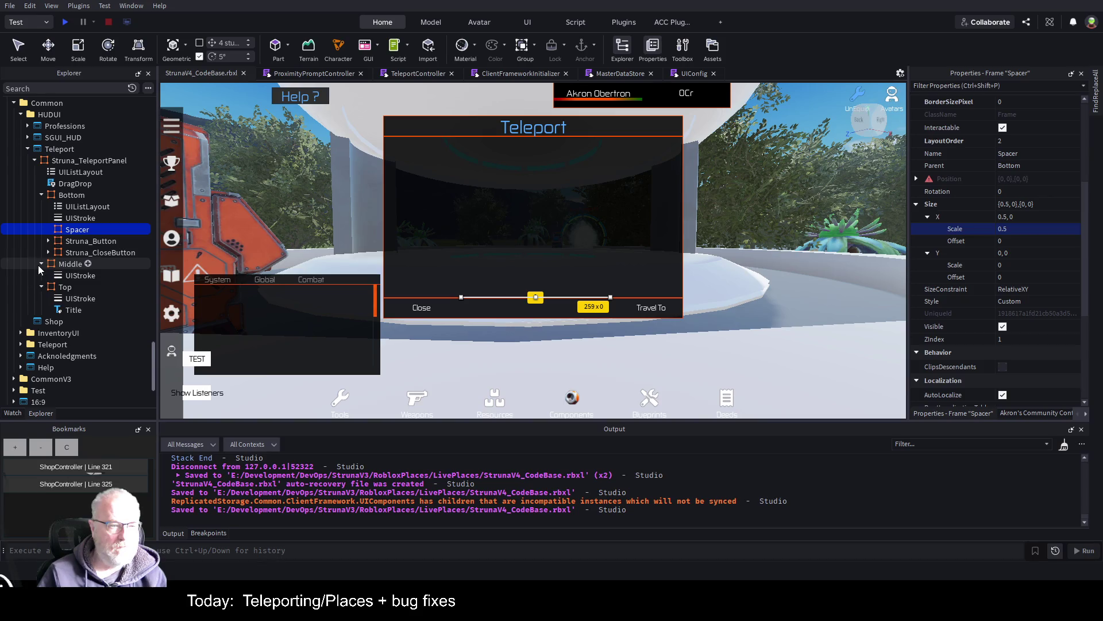
- Insert a ScrollingFrame into the Teleport panel's Middle frame
left_click(84, 263)
key("ctrl+shift+v")
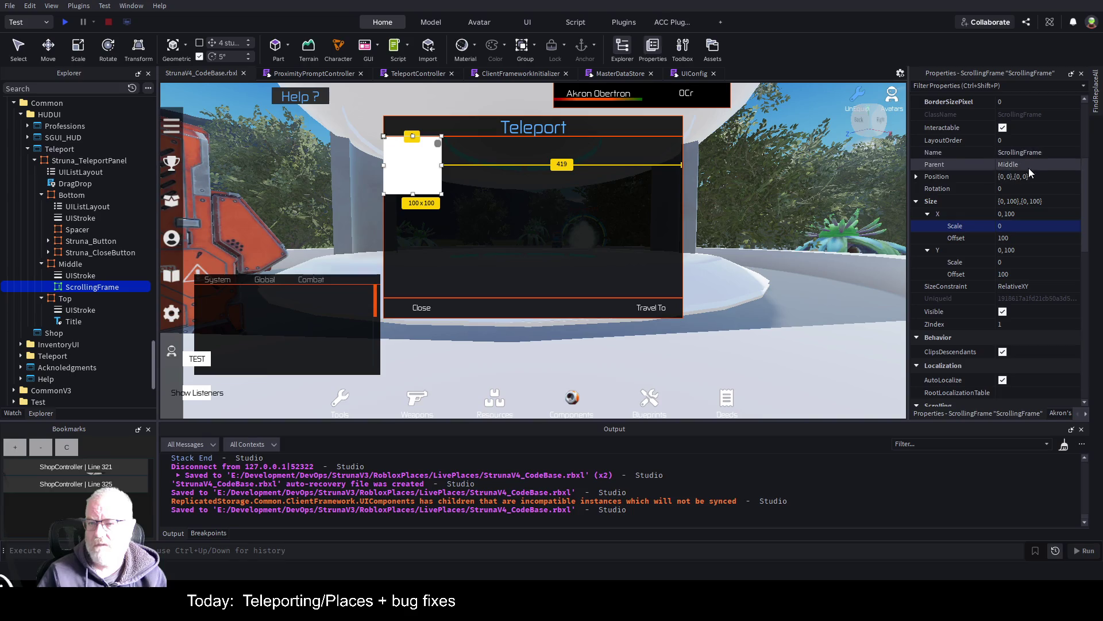
scroll(1042, 247, "up", 2)
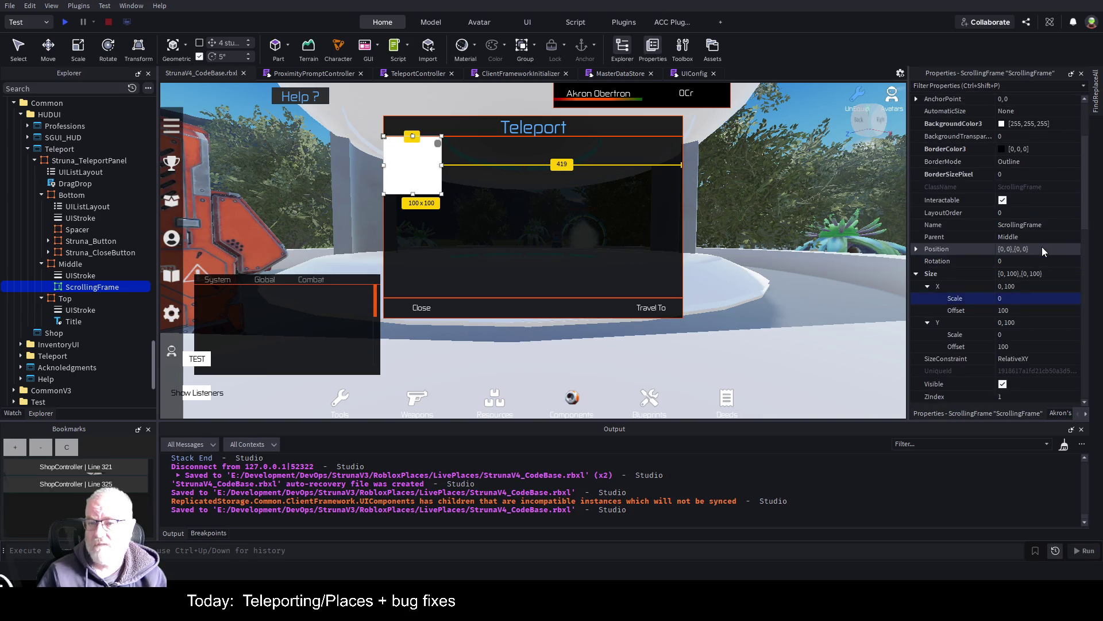
scroll(78, 192, "up", 7)
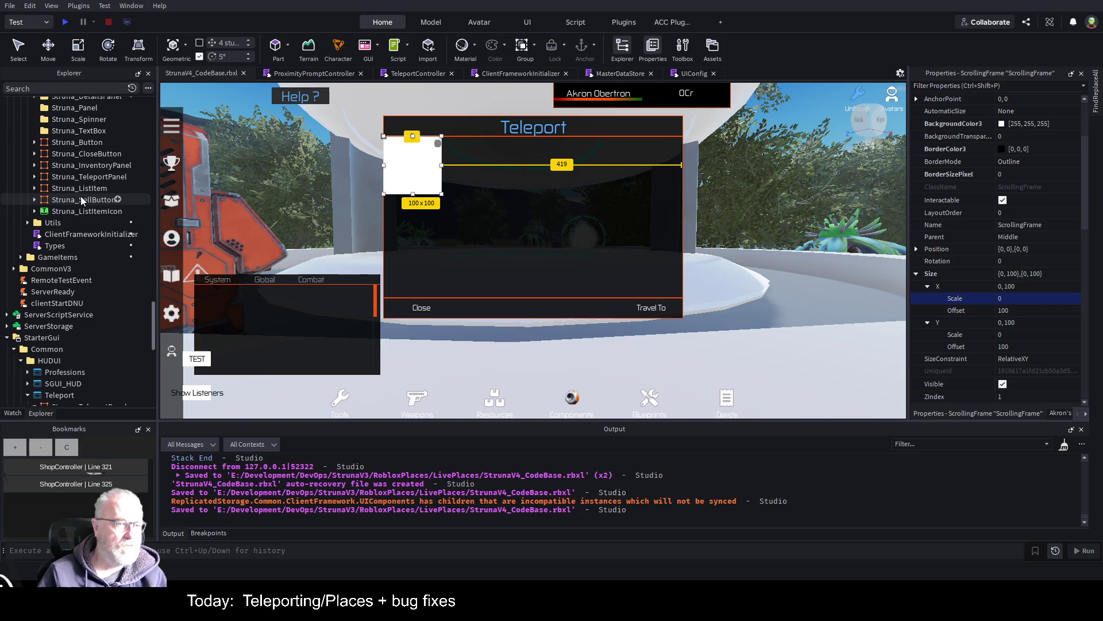
scroll(96, 186, "up", 4)
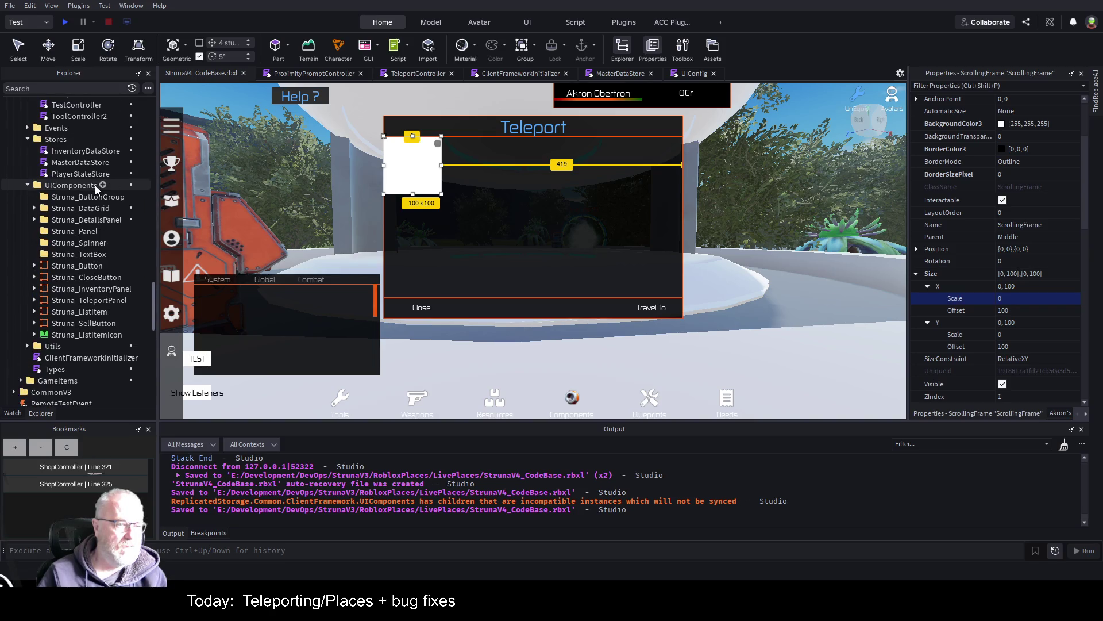
- Browse Struna_InventoryPanel and Struna_DataGrid's Templates folder, peeking into IconItem2 and Row
left_click(33, 289)
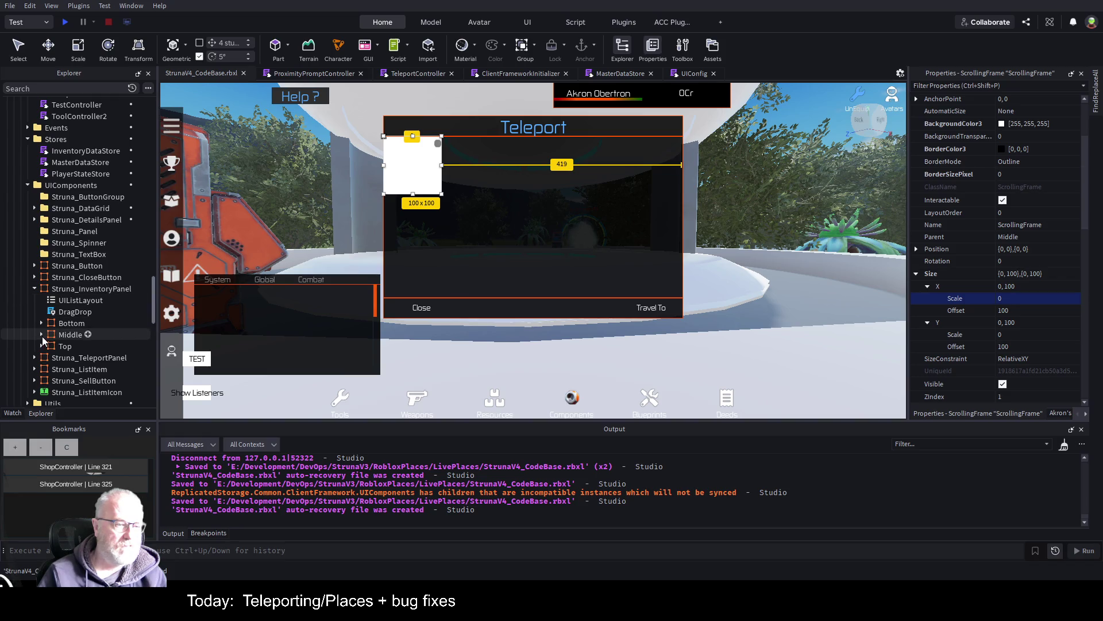
left_click(34, 289)
left_click(34, 208)
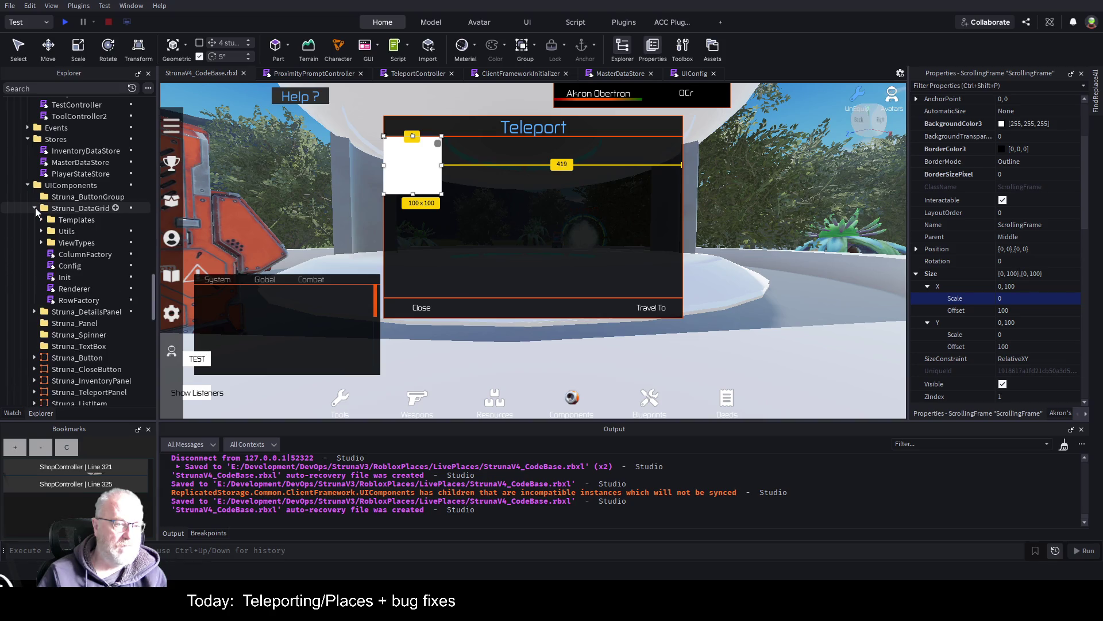
left_click(41, 220)
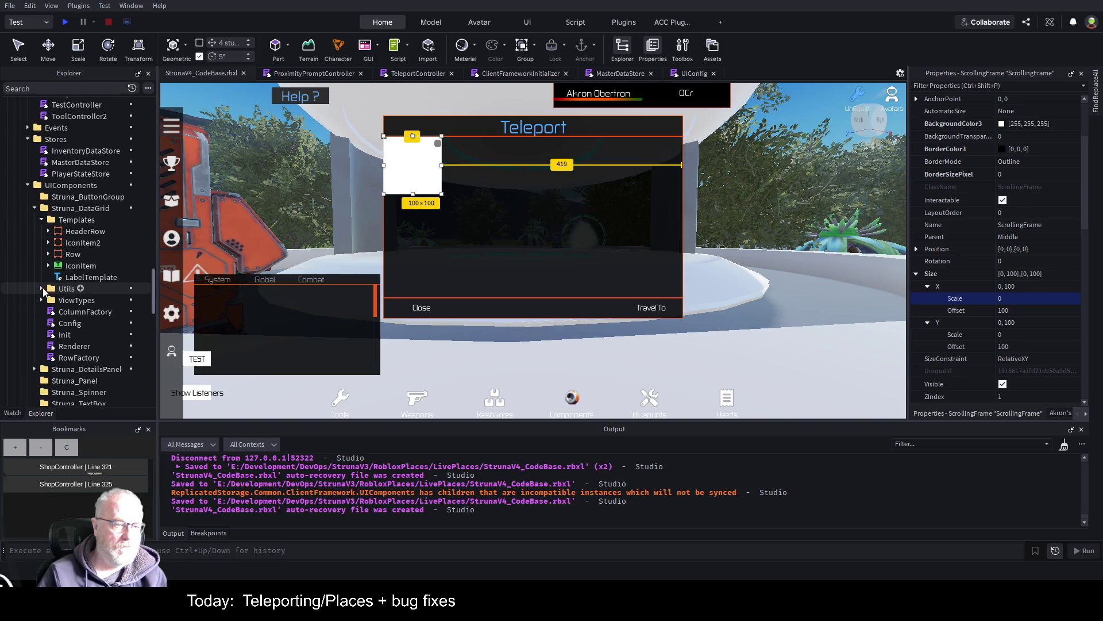
left_click(49, 242)
left_click(48, 242)
left_click(49, 243)
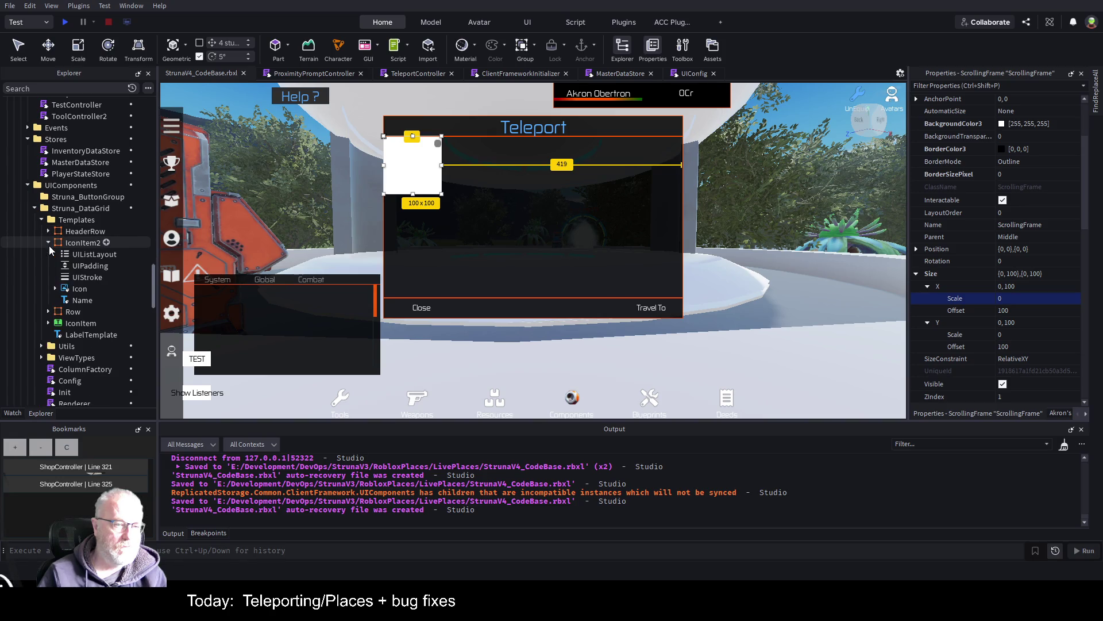
left_click(48, 242)
left_click(48, 254)
left_click(49, 254)
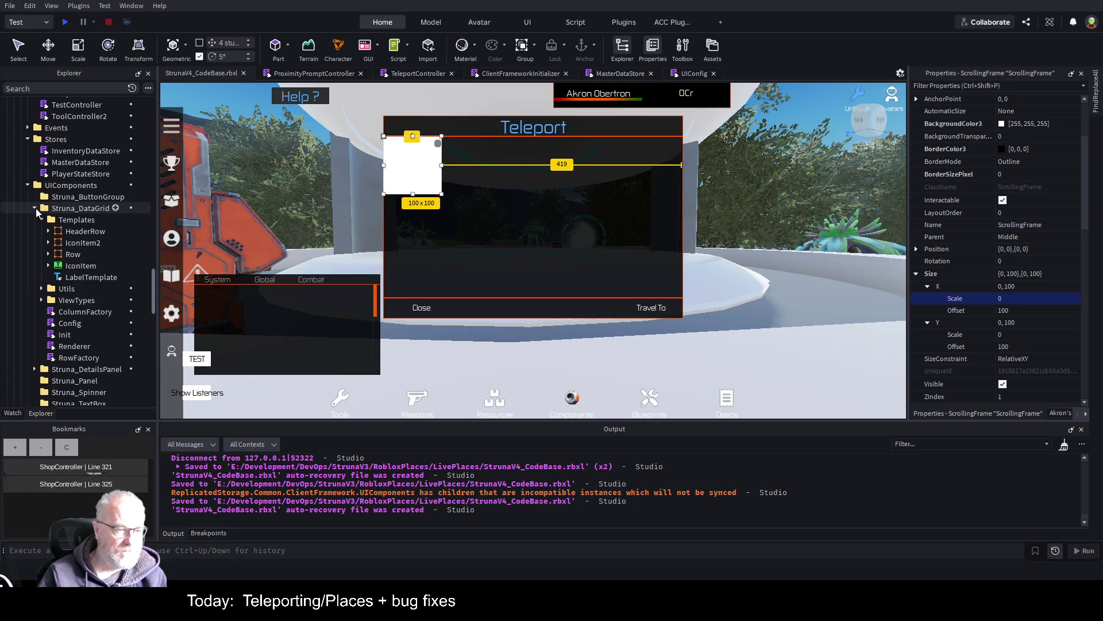
- Browse the DataGrid's ViewTypes, GridView and Utils folders, then collapse Struna_DataGrid
left_click(42, 300)
left_click(48, 312)
left_click(42, 288)
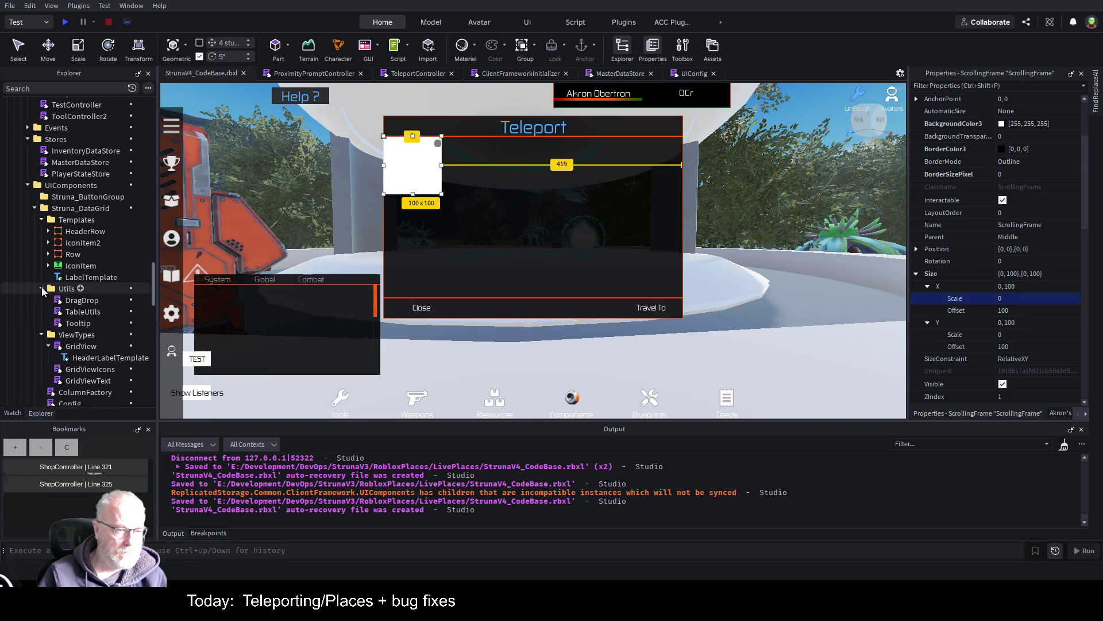
left_click(41, 288)
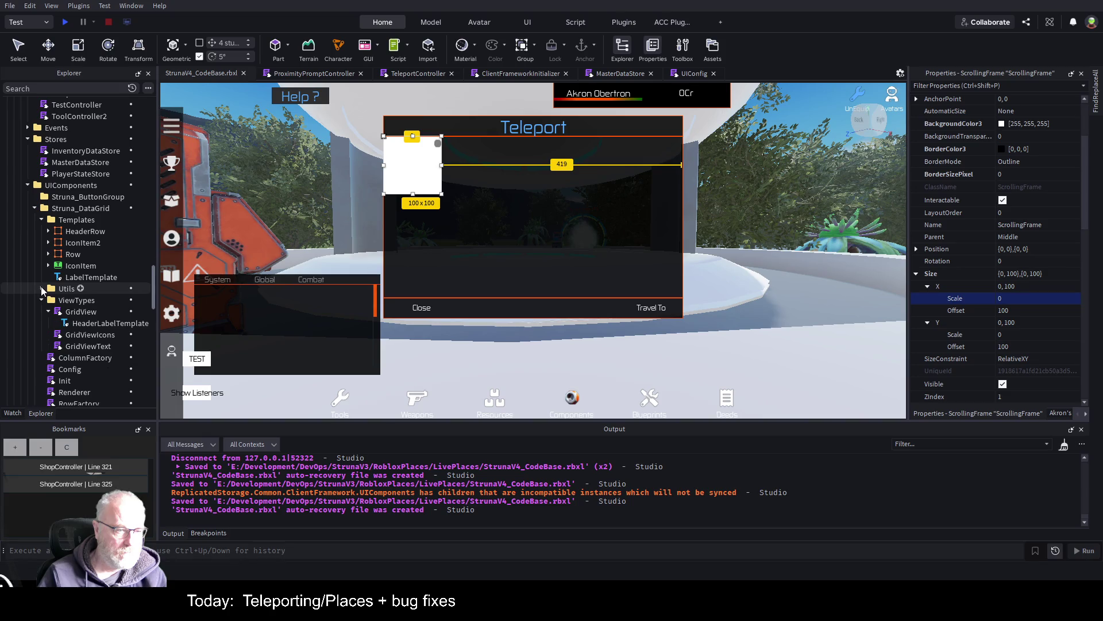
left_click(35, 208)
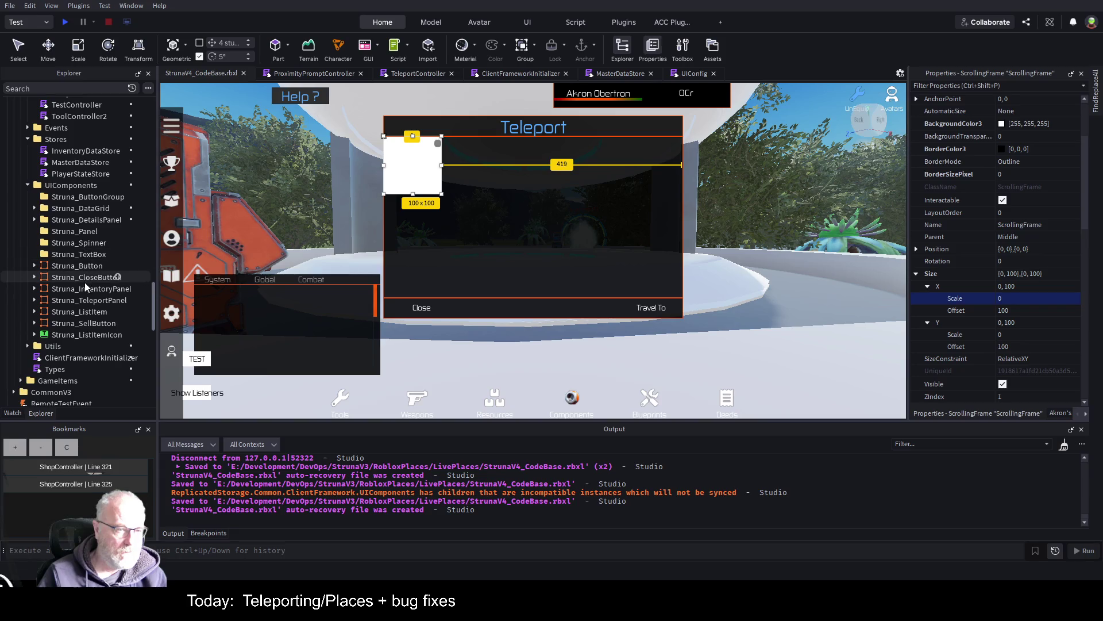
scroll(99, 316, "down", 7)
scroll(99, 316, "down", 2)
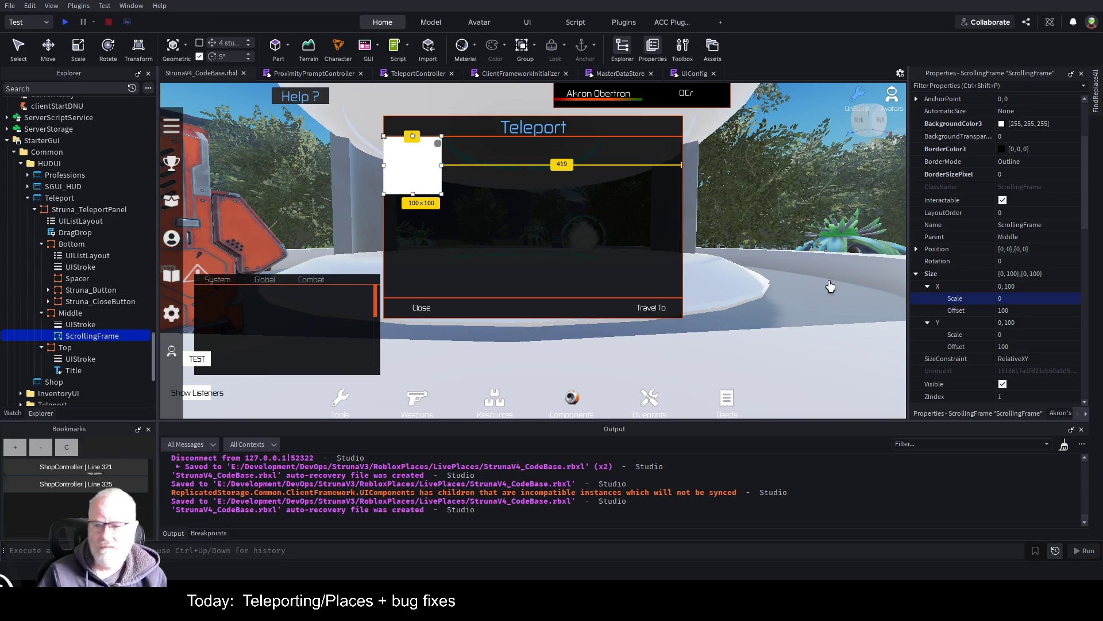
- Size the ScrollingFrame to {1,0},{1,0} and set its background transparency to 1
left_click(1027, 287)
type("1,0")
key("Return")
left_click(1016, 322)
type("1,0")
key("Tab")
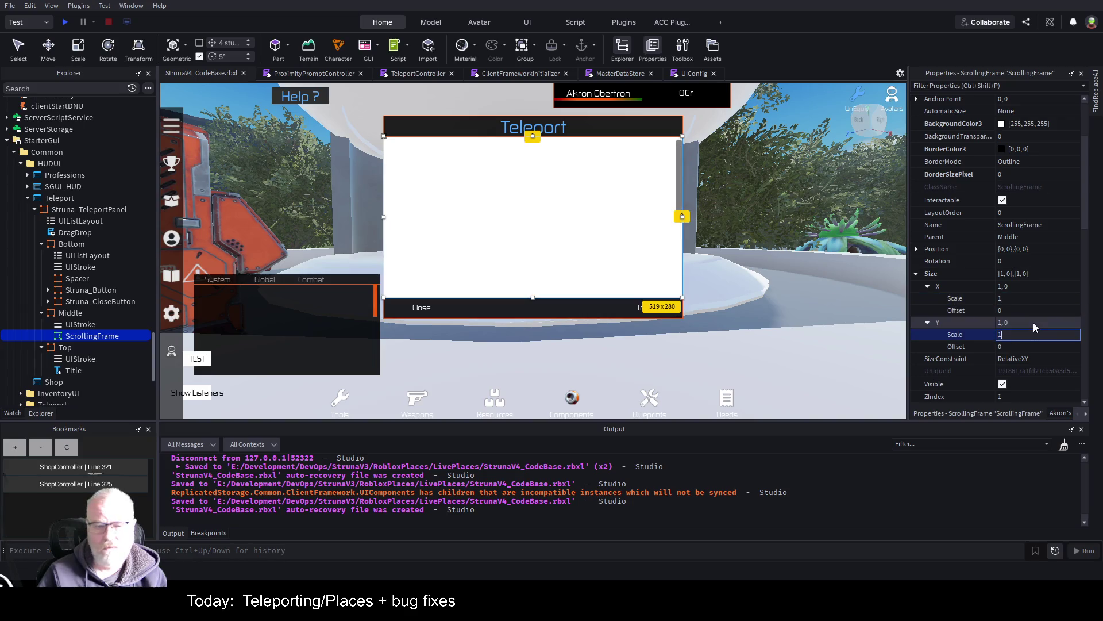
scroll(1038, 155, "up", 1)
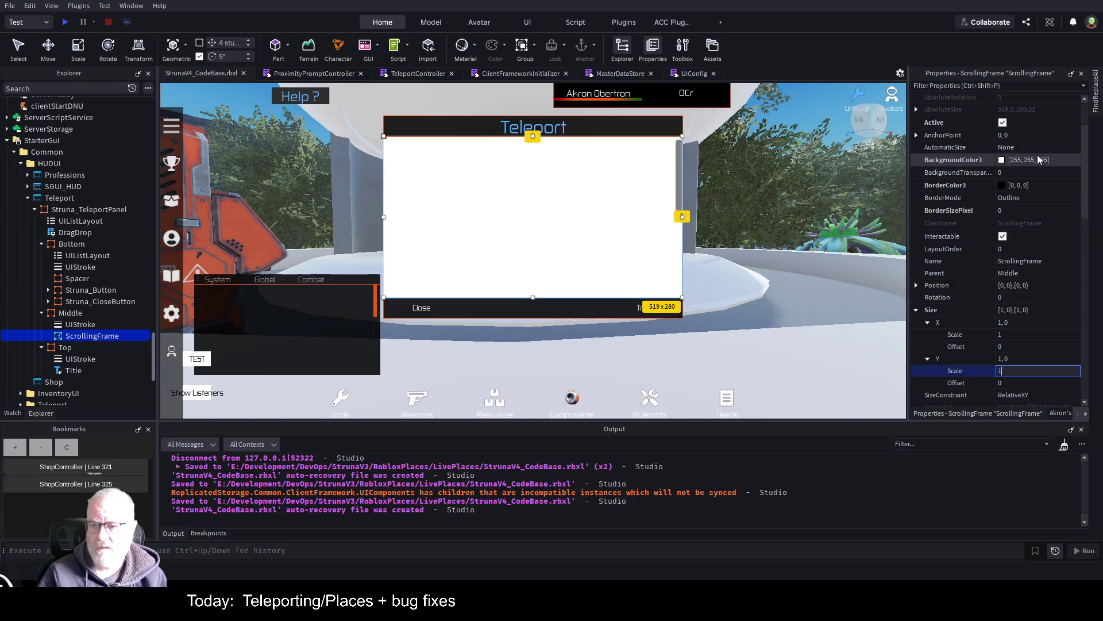
left_click(1014, 173)
type("1")
key("Return")
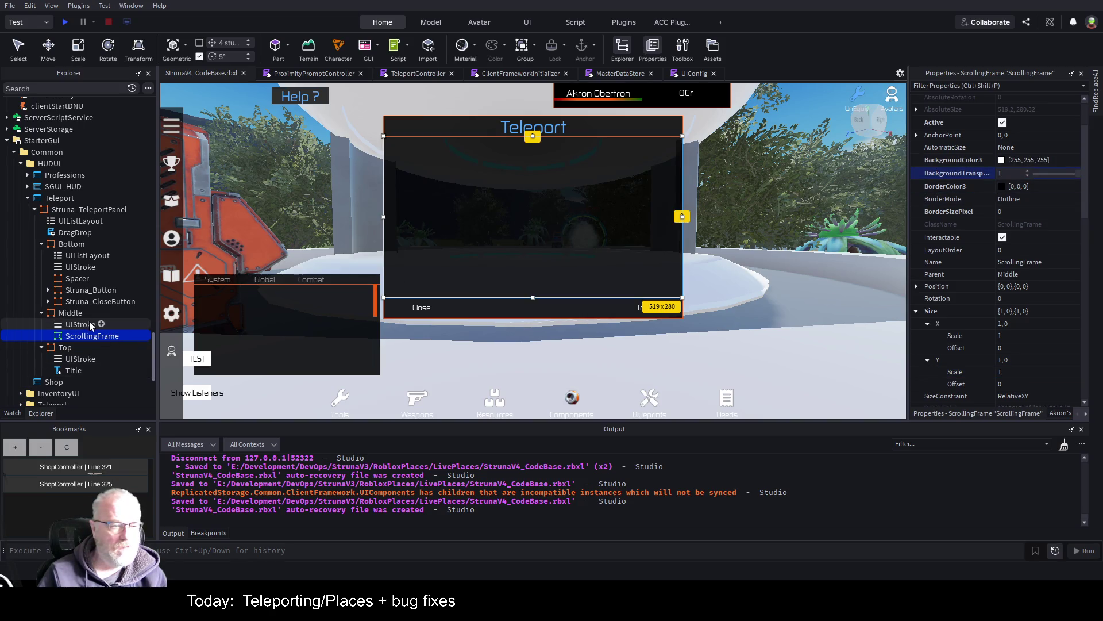
- Insert a UIListLayout under Middle and move it into the ScrollingFrame
left_click(89, 255)
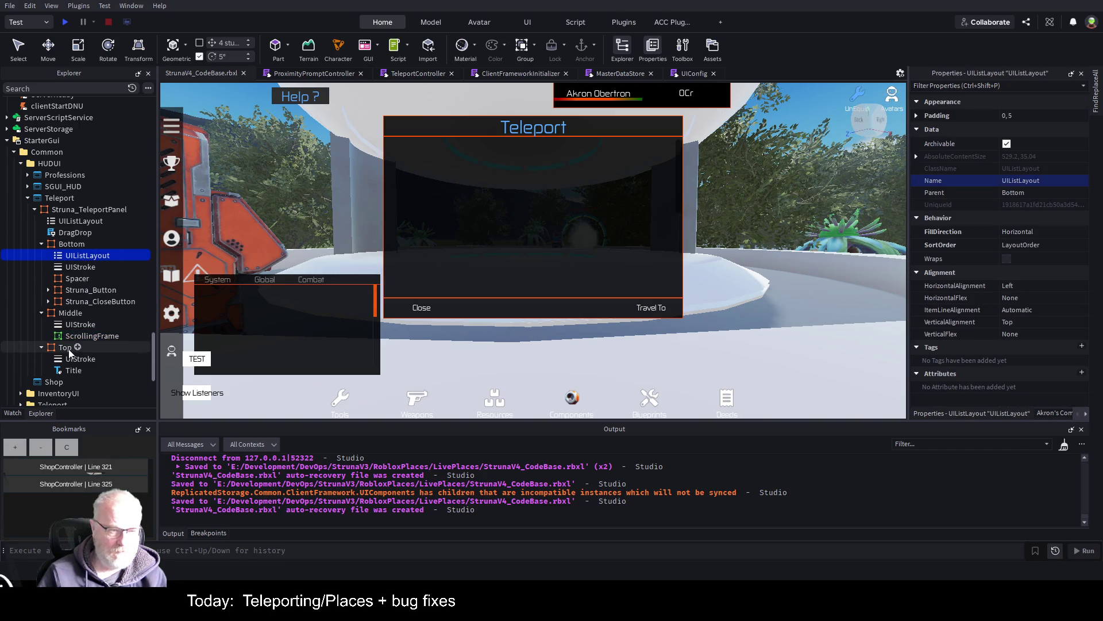
left_click(72, 313)
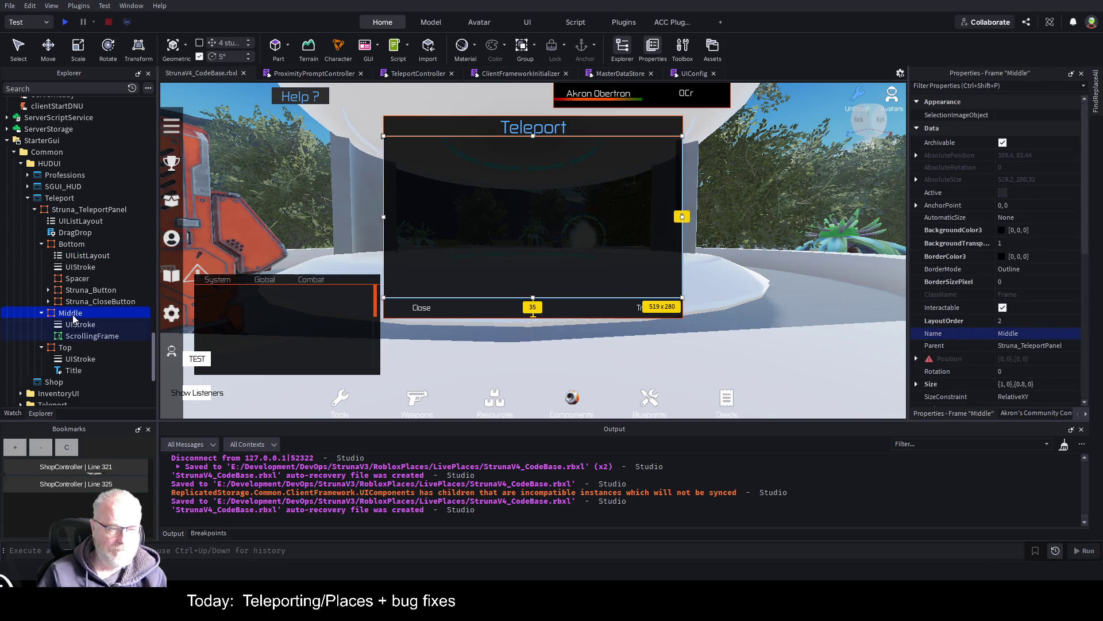
key("ctrl+shift+v")
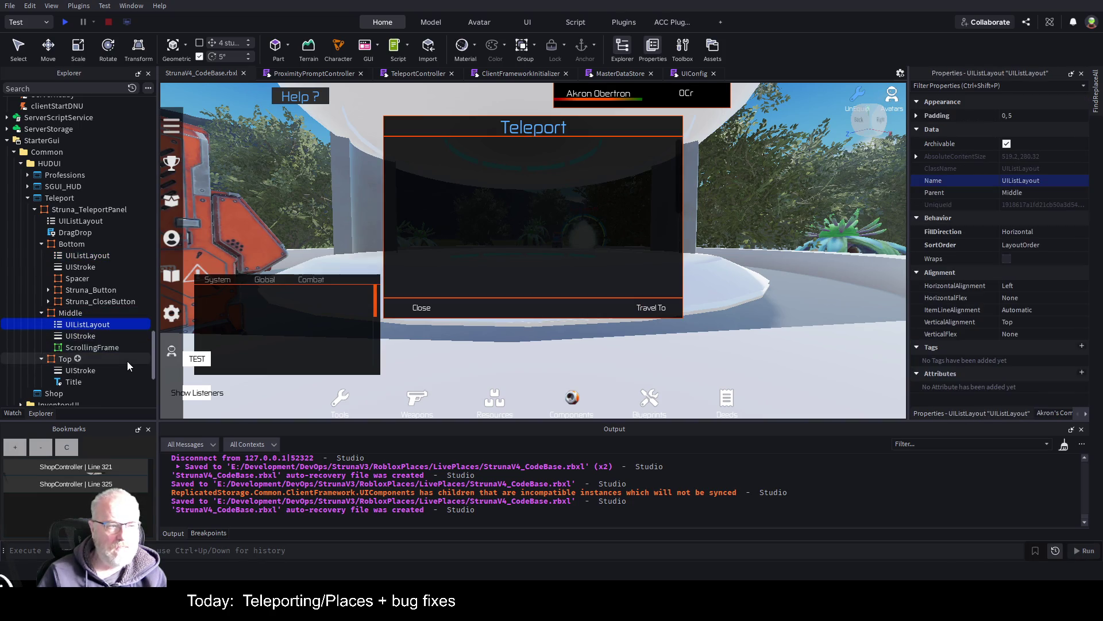
left_click(88, 336)
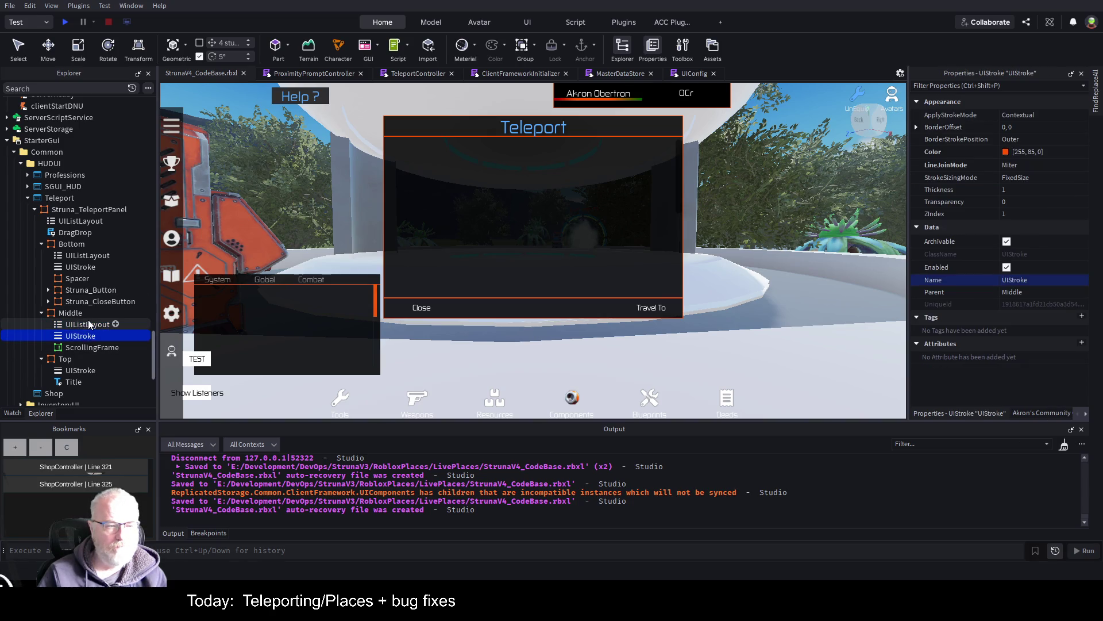
left_click_drag(85, 324, 93, 345)
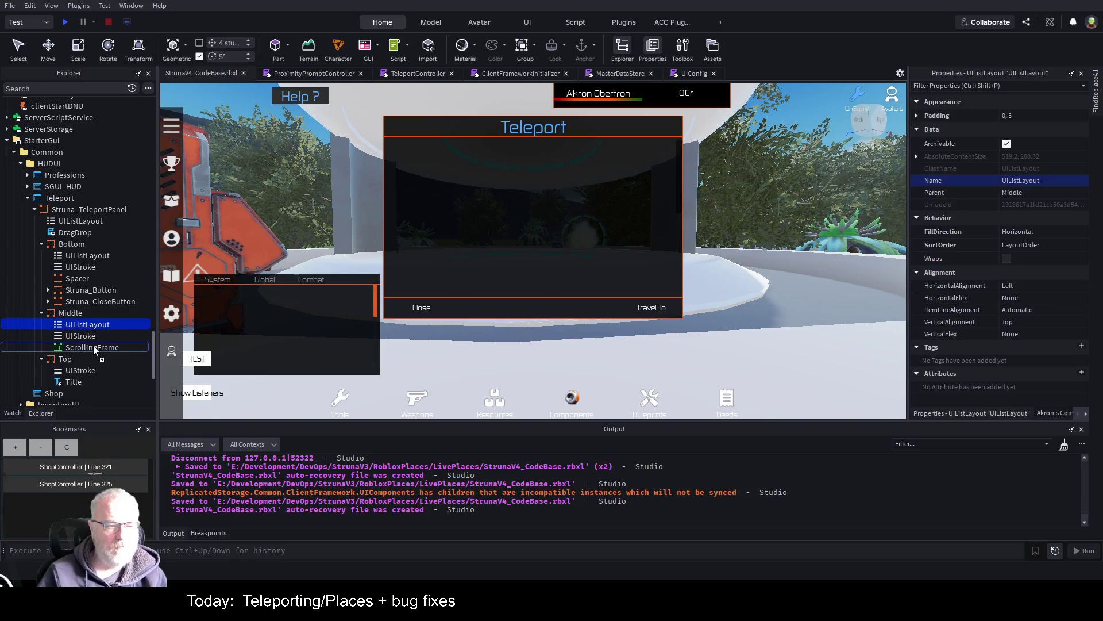
left_click(93, 337)
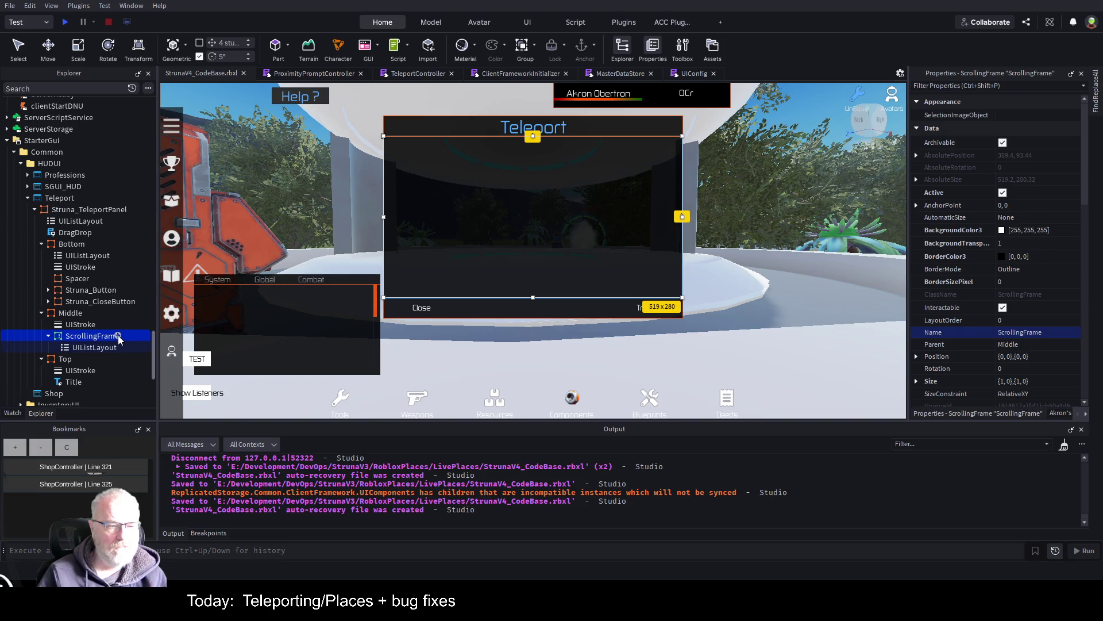
scroll(69, 217, "up", 8)
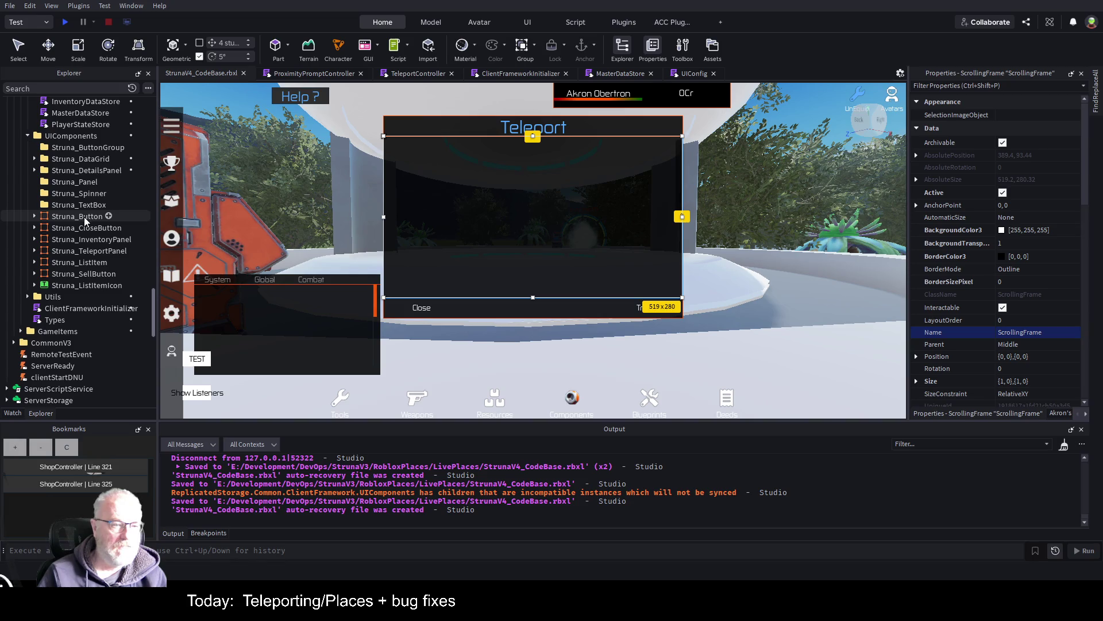
- Duplicate Struna_Button and rename the copy Struna_ButtonIcon
left_click(35, 216)
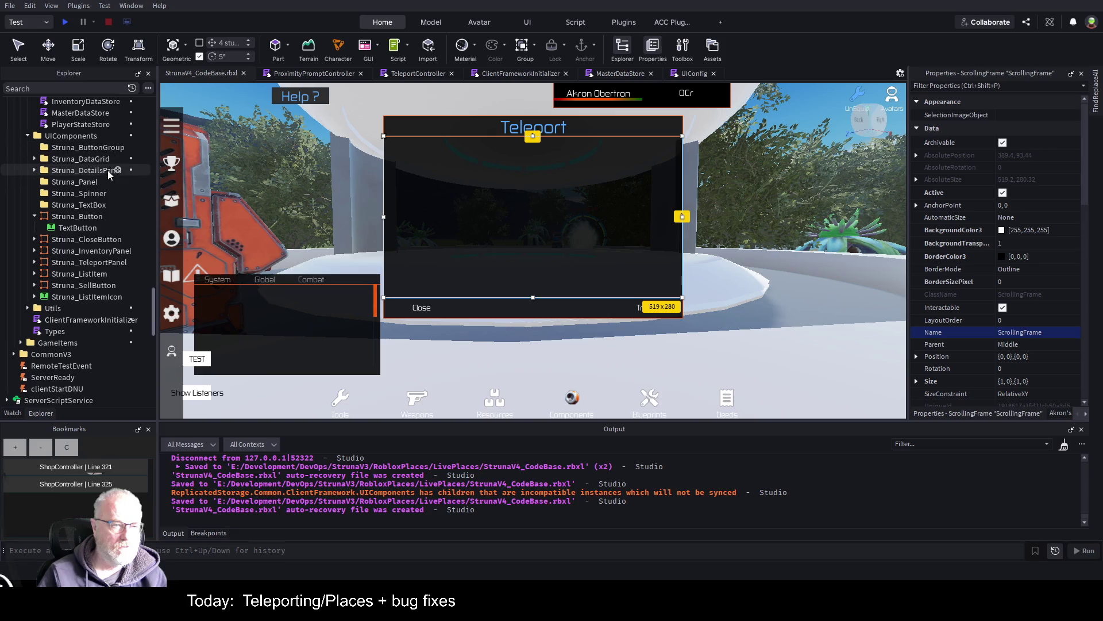
left_click(83, 216)
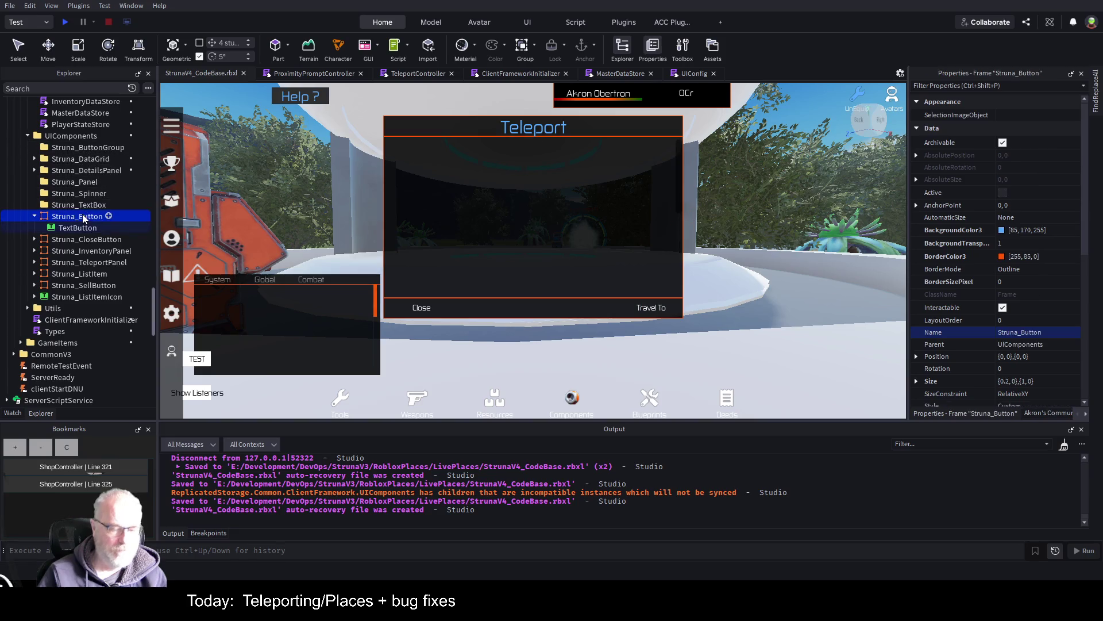
key("ctrl+d")
key("F2")
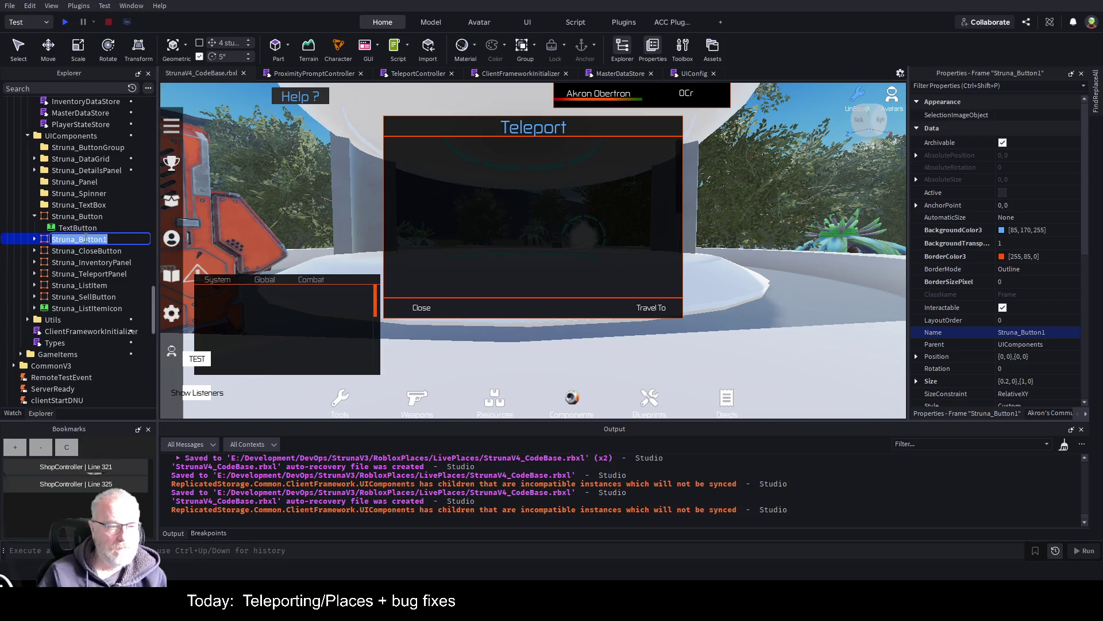
key("End")
key("BackSpace")
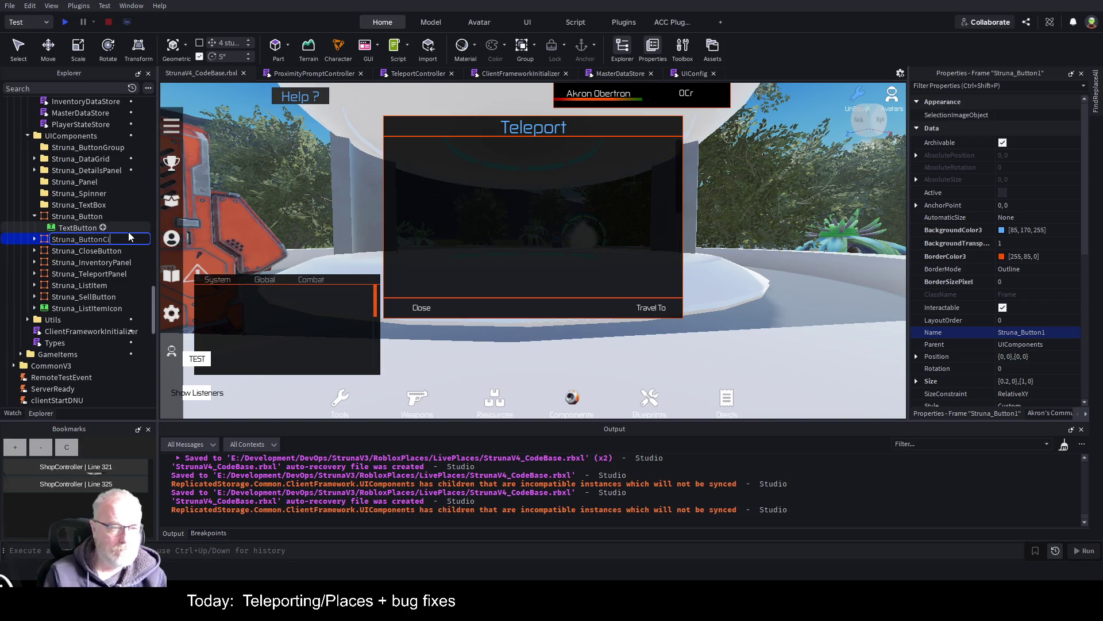
type("n")
key("Return")
- Insert an ImageButton into the copy and rename the component Struna_ImageButton
left_click(35, 239)
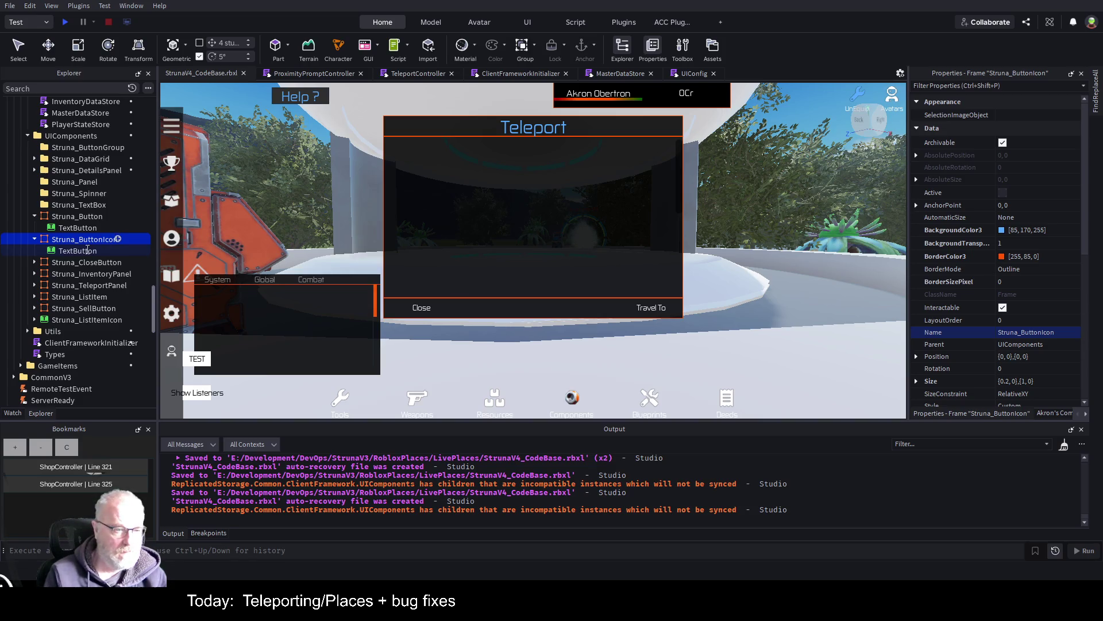
key("ctrl+shift+v")
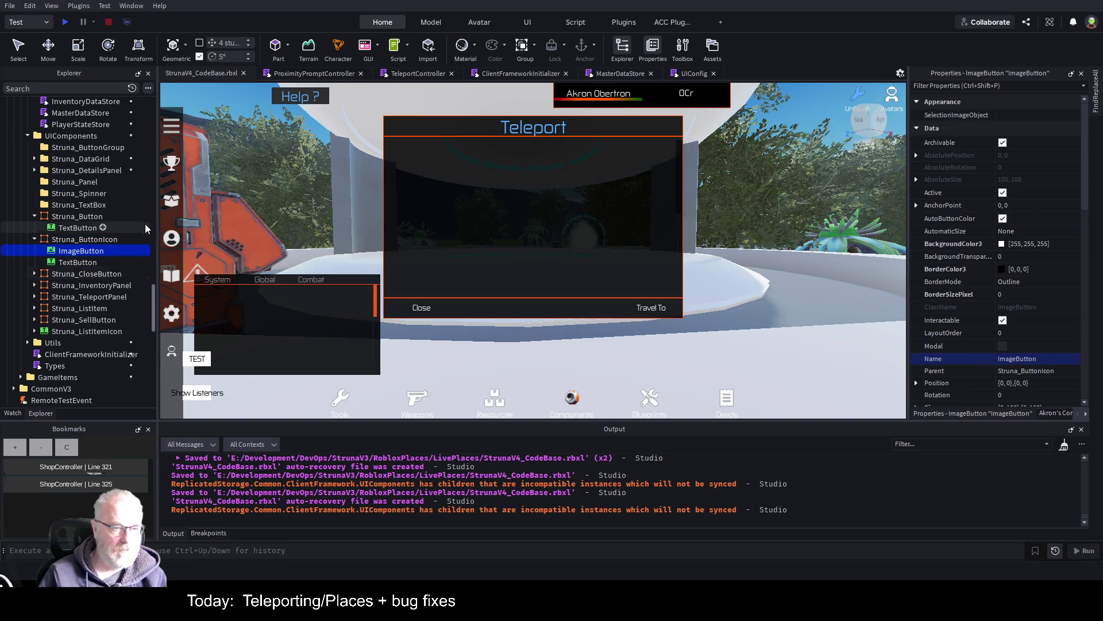
left_click(123, 240)
left_click(127, 238)
key("BackSpace")
key("BackSpace")
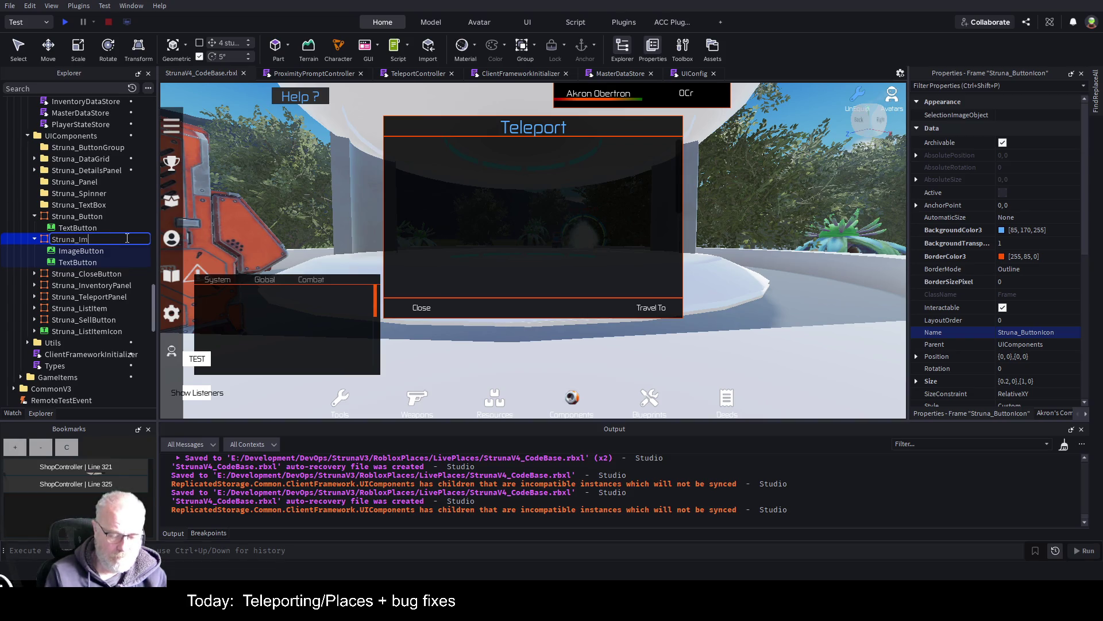
type("ageButton")
key("Return")
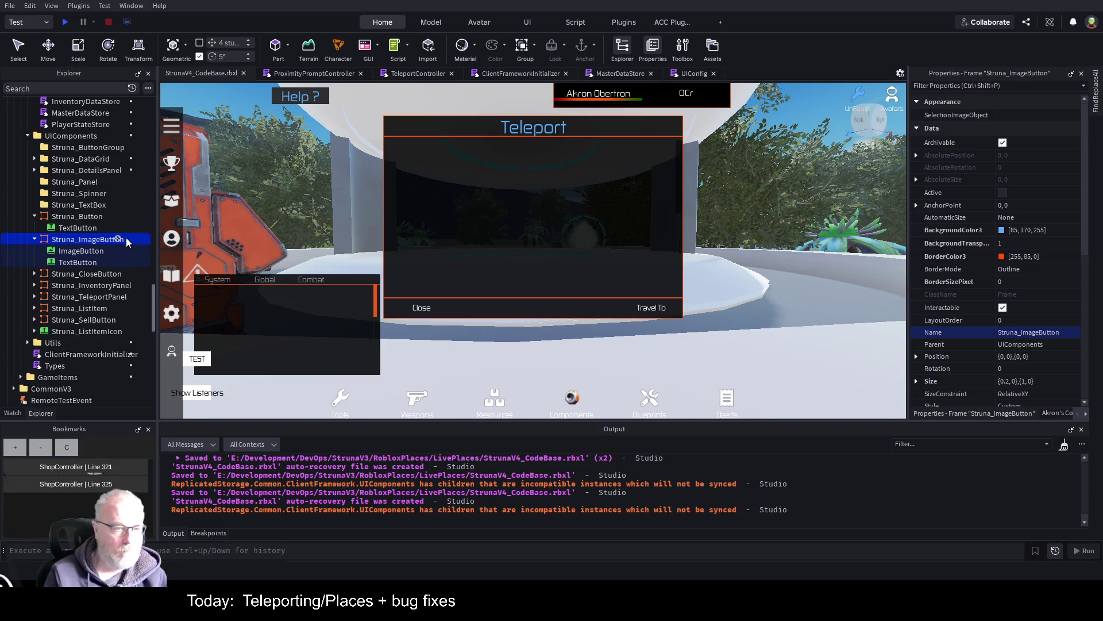
- Delete the ImageButton child and drag Struna_ImageButton into the Teleport ScrollingFrame
left_click(71, 262)
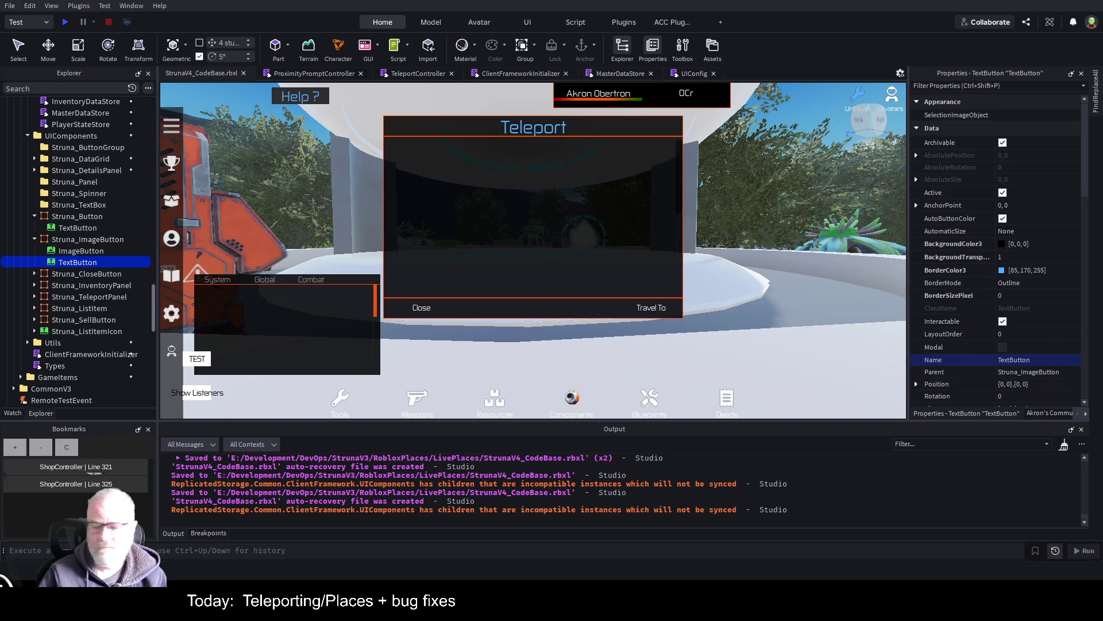
left_click(81, 251)
key("Delete")
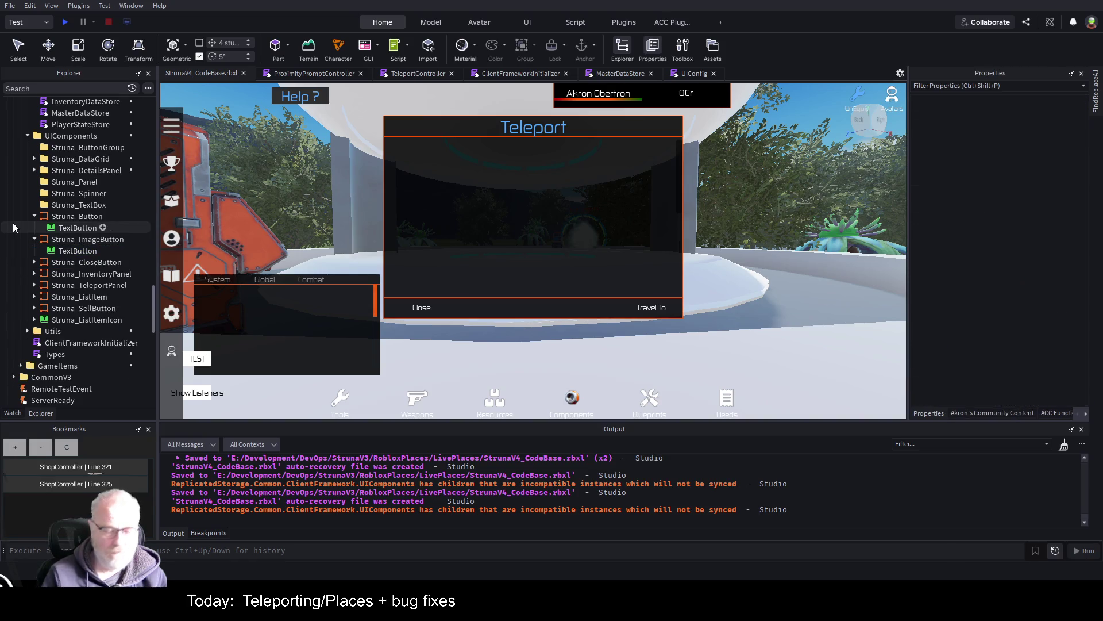
left_click(109, 239)
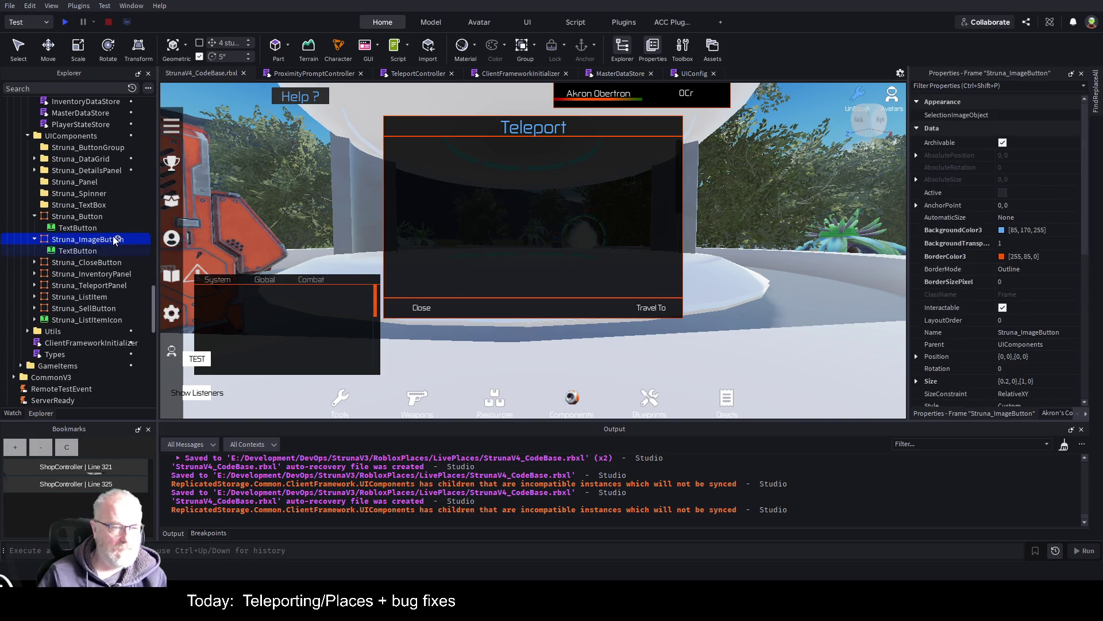
scroll(109, 289, "down", 7)
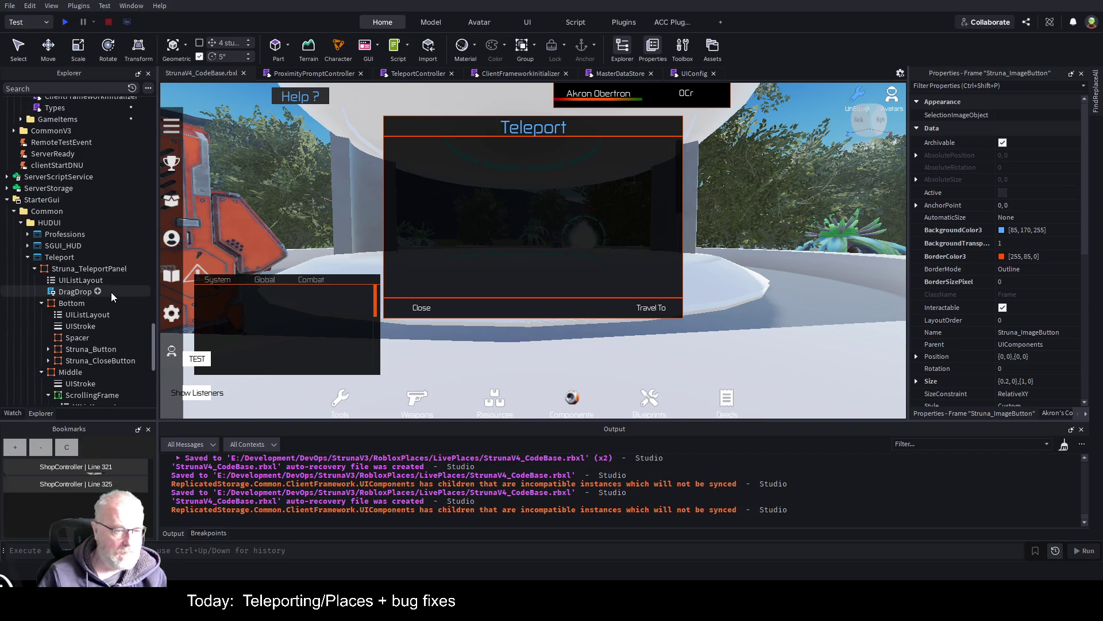
scroll(85, 306, "down", 2)
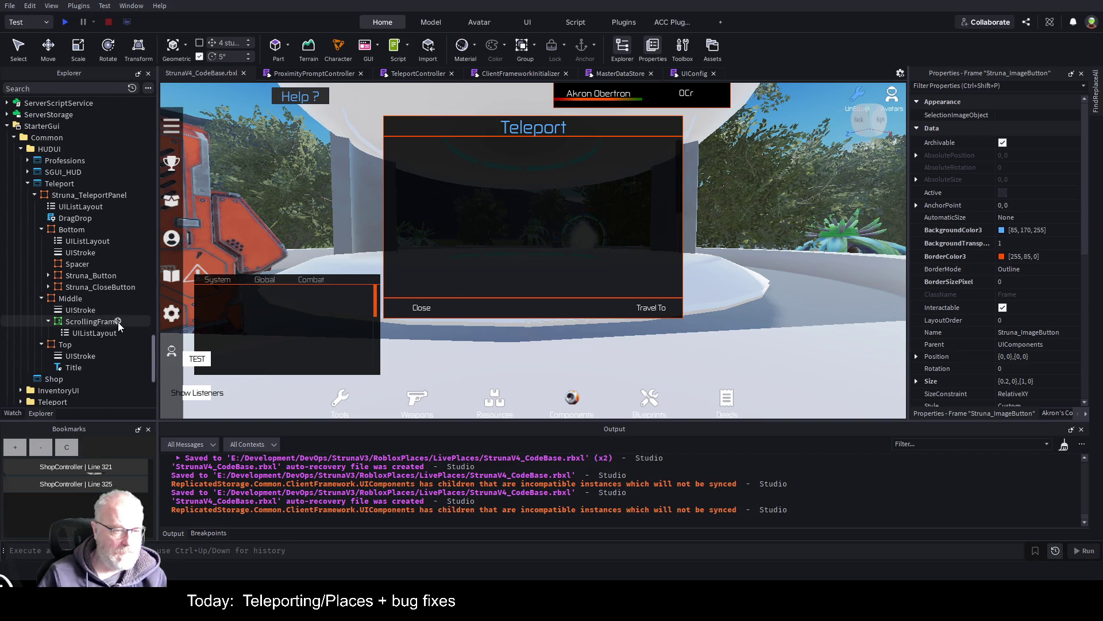
left_click_drag(97, 322, 98, 322)
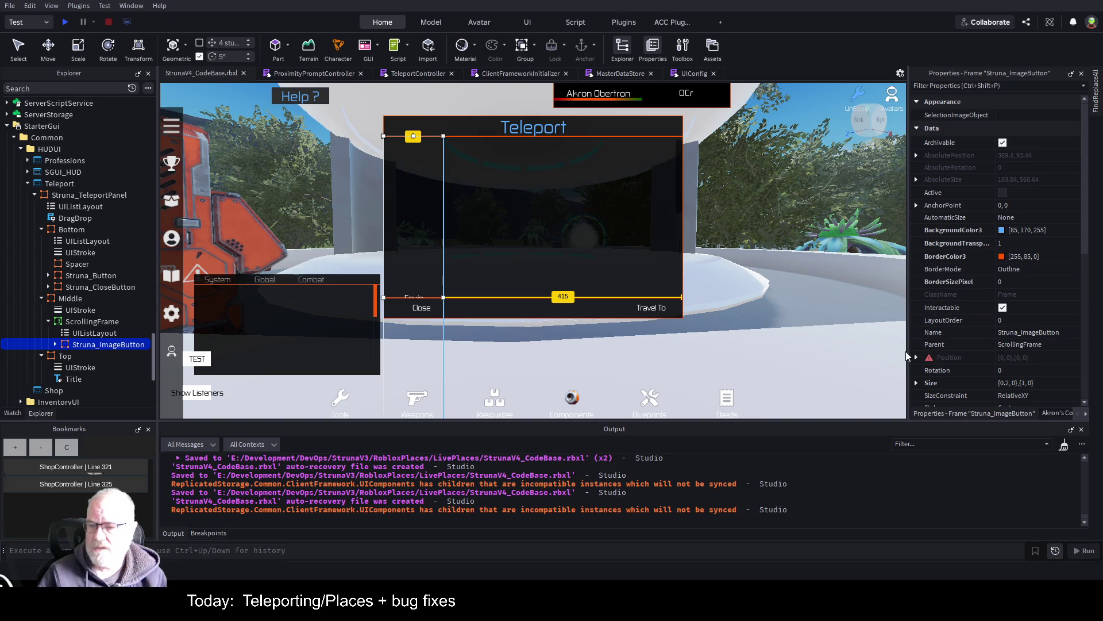
- Set Struna_ImageButton's Size to {1,0},{0,23}: X scale 1, Y offset 23, Y scale 0
scroll(931, 288, "down", 3)
left_click(915, 308)
left_click(927, 320)
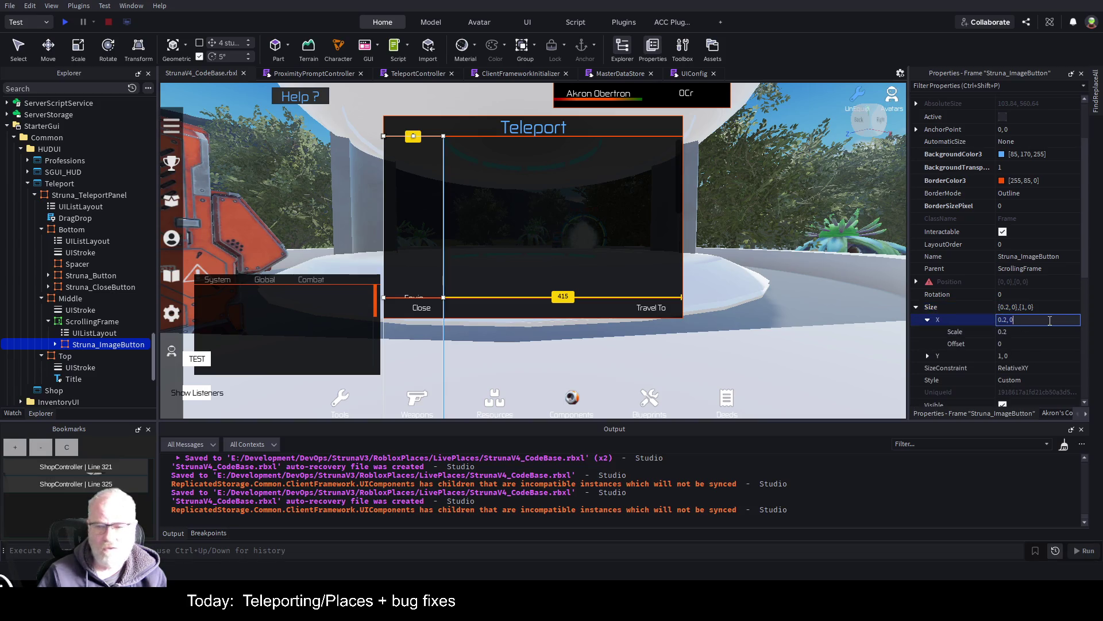
type("1")
key("Tab")
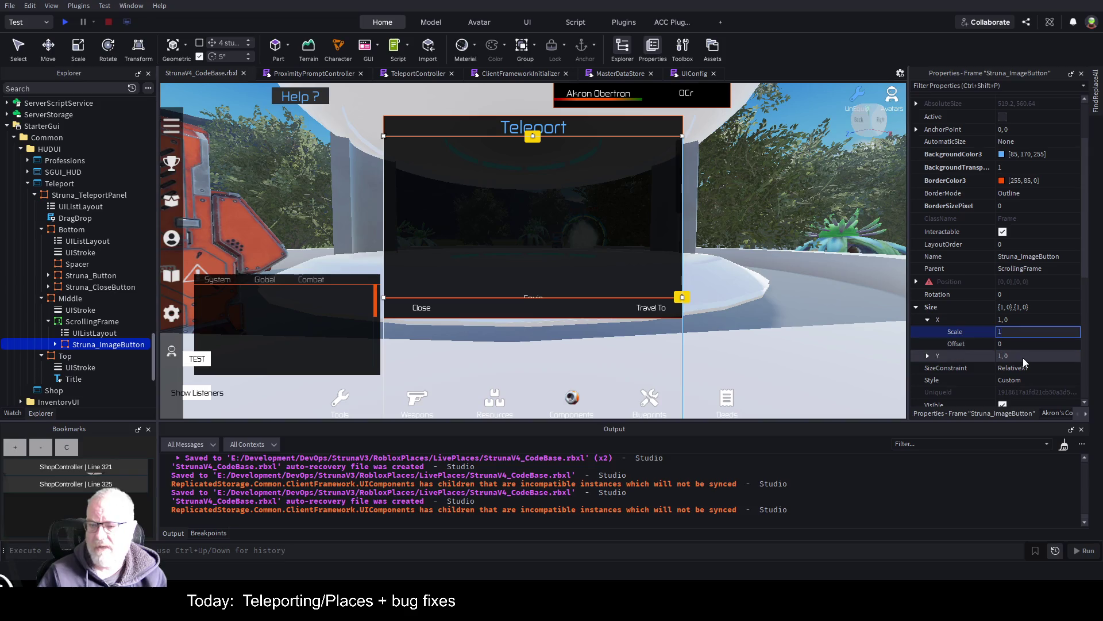
left_click(927, 356)
left_click(1001, 369)
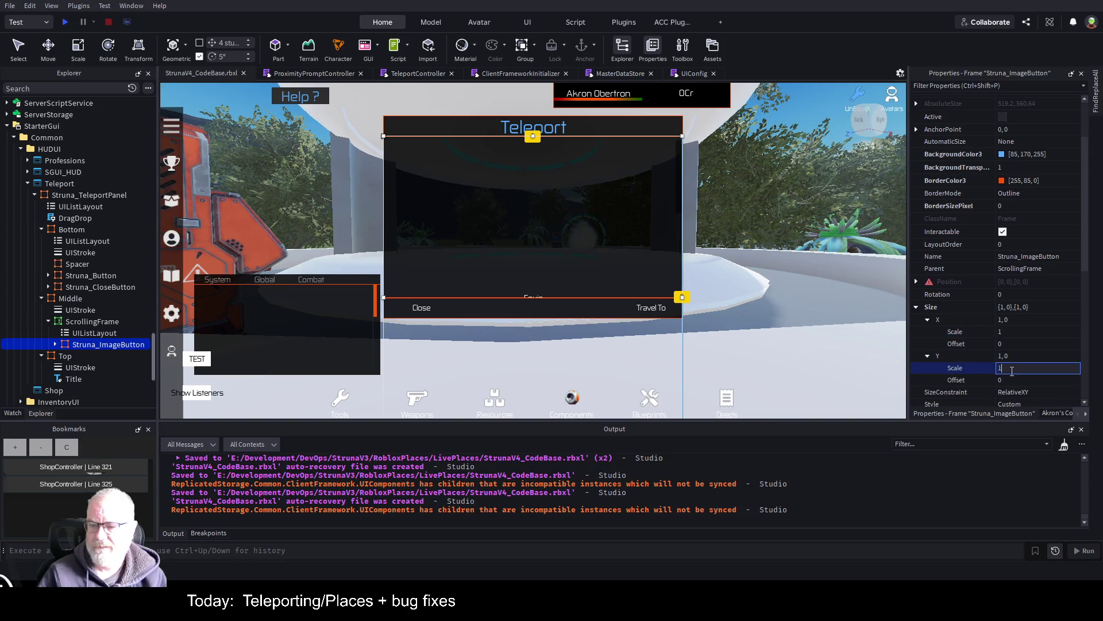
left_click(1011, 381)
type("23")
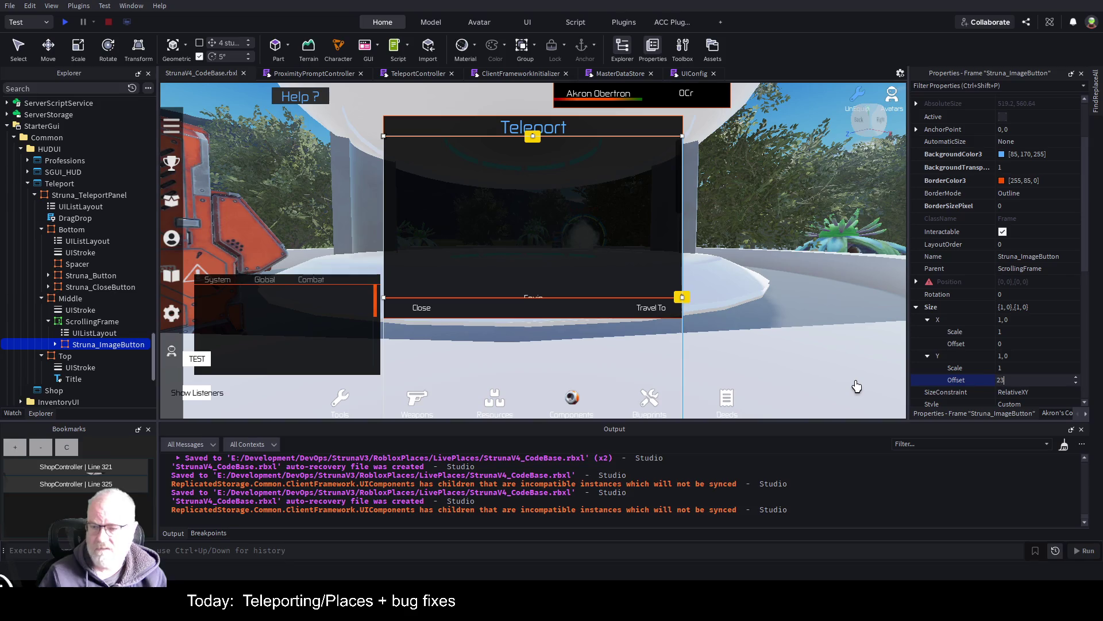
left_click(1005, 368)
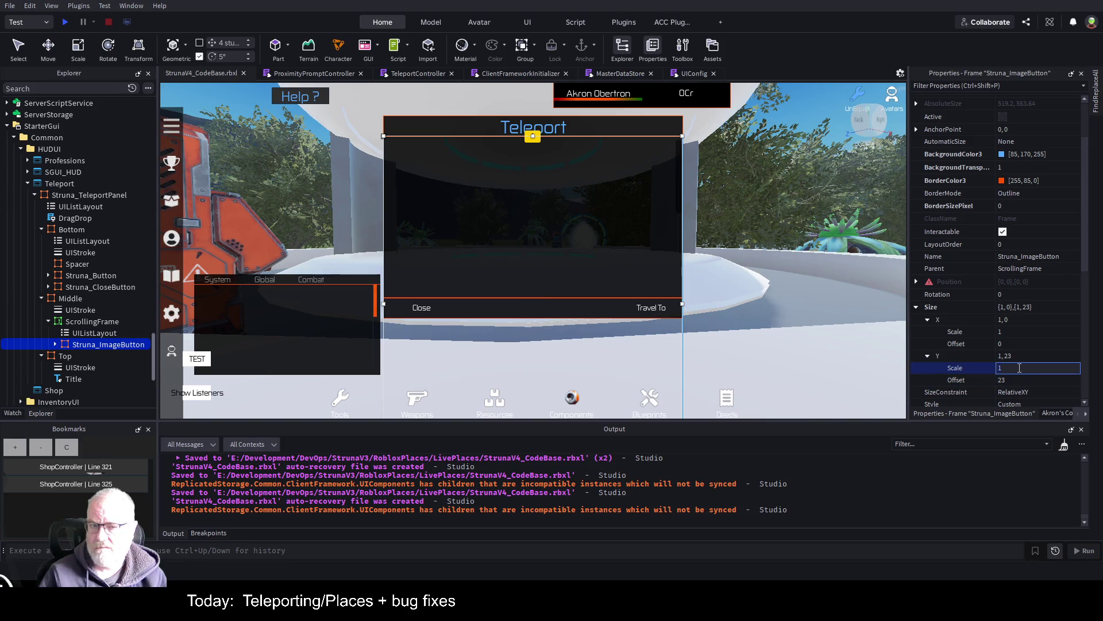
type("0")
key("Return")
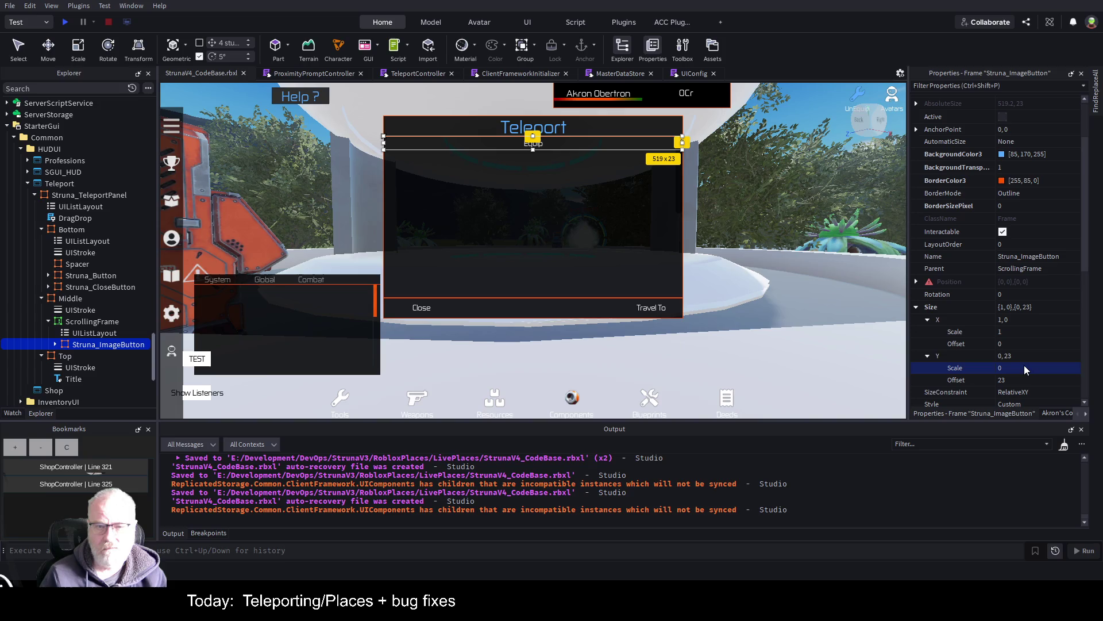
left_click(51, 345)
left_click(84, 356)
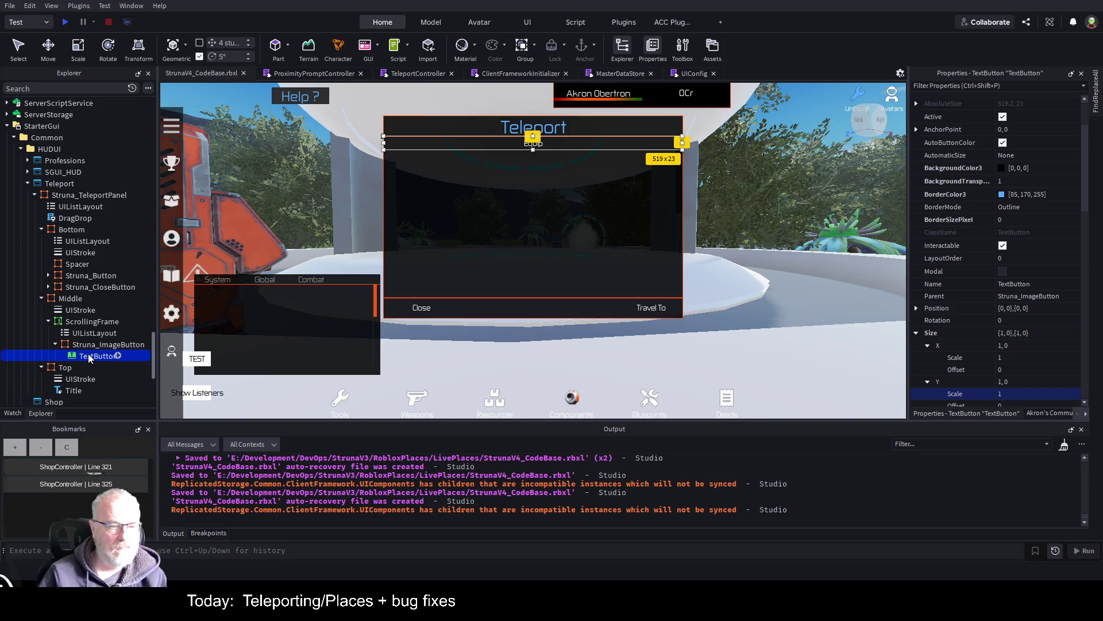
- Delete the Struna_ImageButton template and its TextButton from UIComponents
scroll(102, 229, "up", 6)
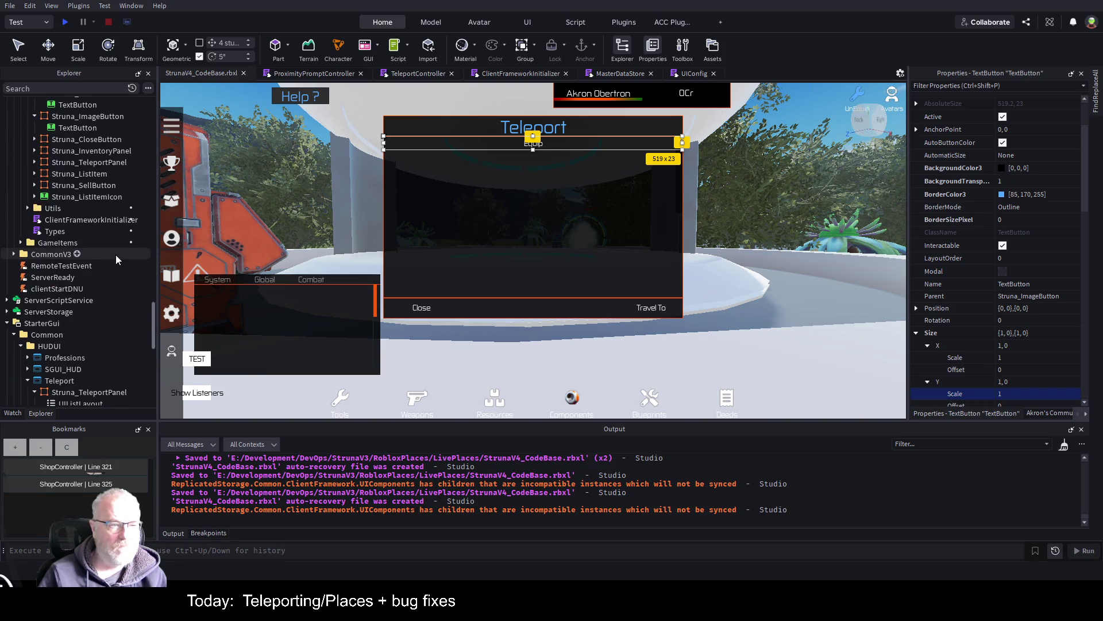
scroll(115, 254, "up", 3)
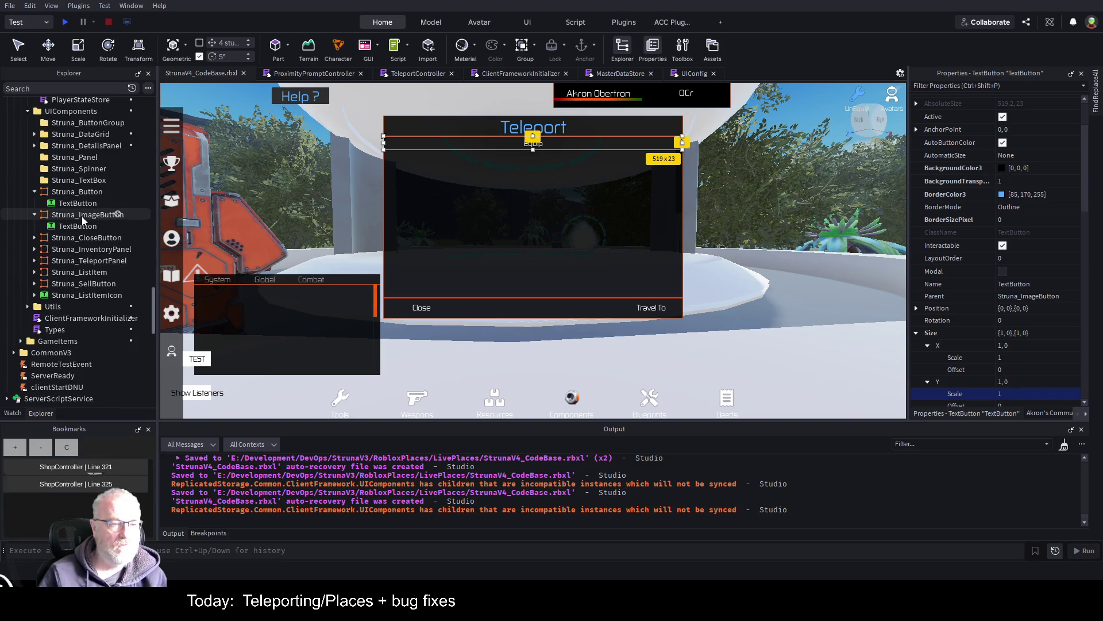
scroll(81, 216, "down", 1)
left_click(84, 190)
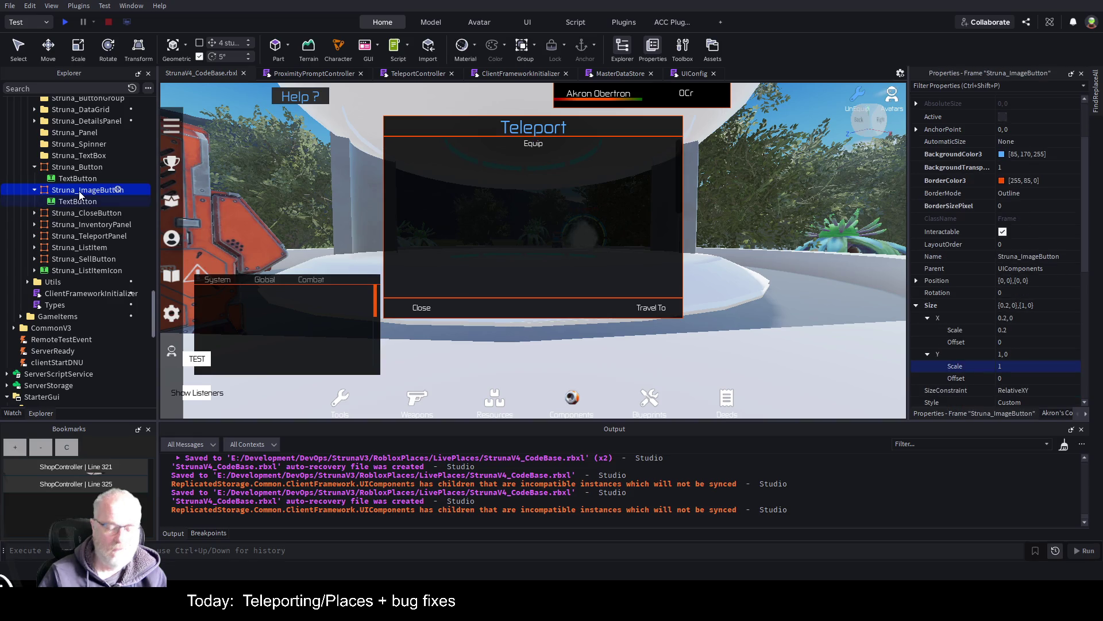
key("Delete")
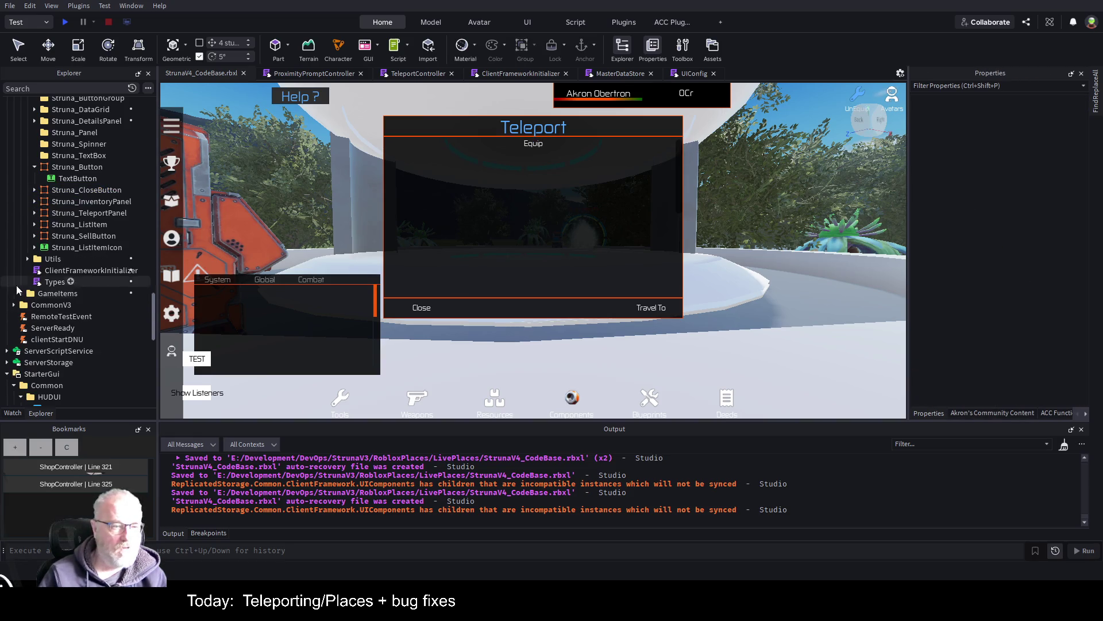
- Replace the Teleport Struna_ImageButton's TextButton child with a new ImageButton
scroll(75, 277, "down", 9)
scroll(108, 285, "down", 2)
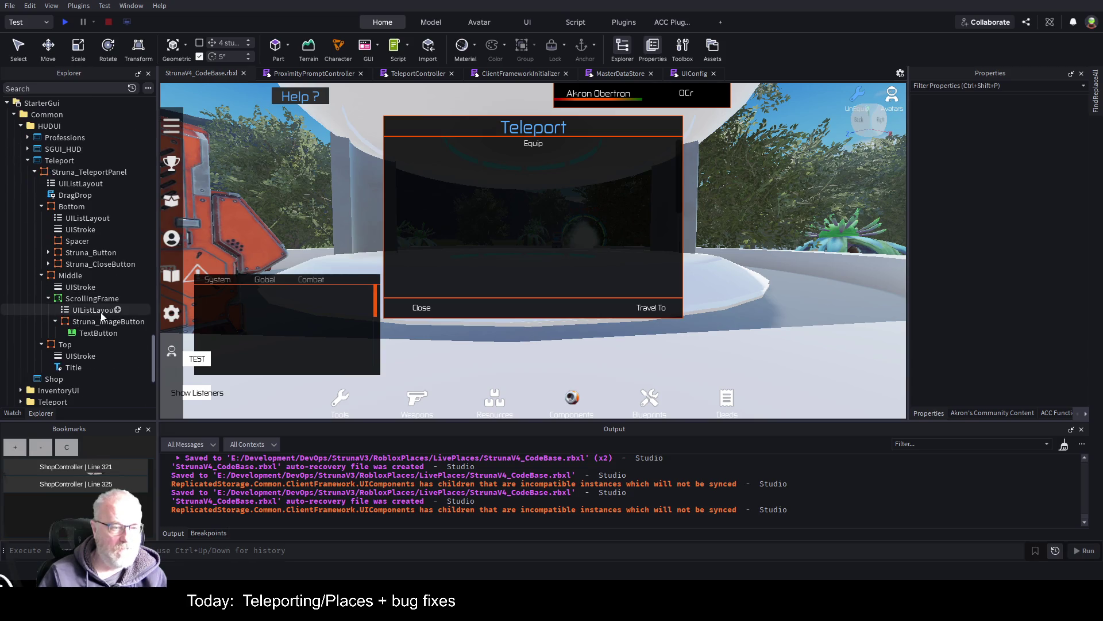
left_click(116, 335)
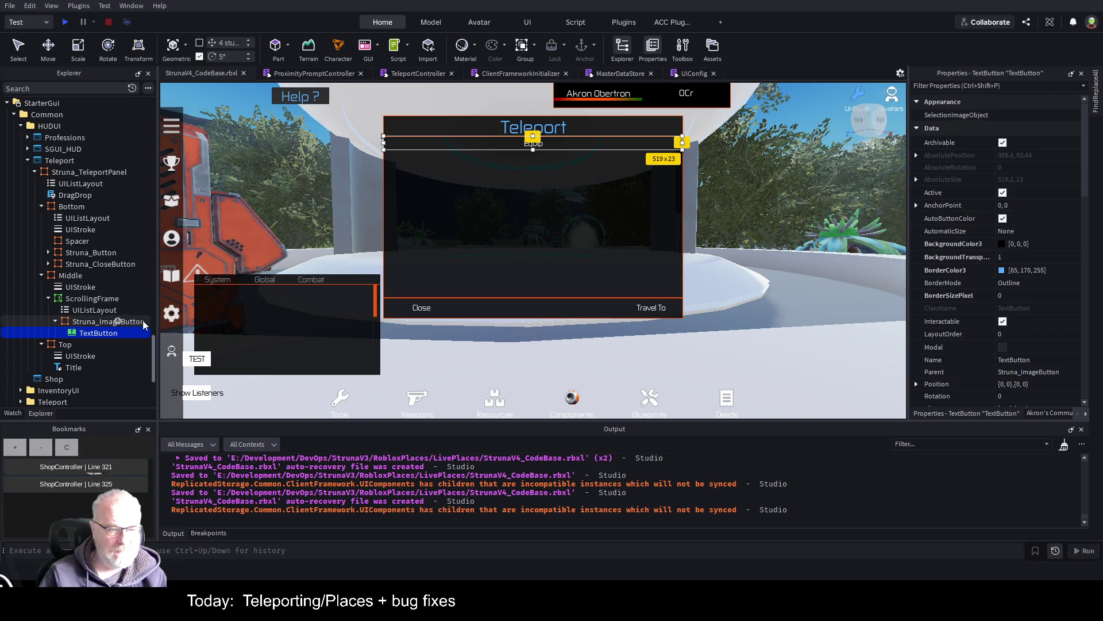
left_click(115, 323)
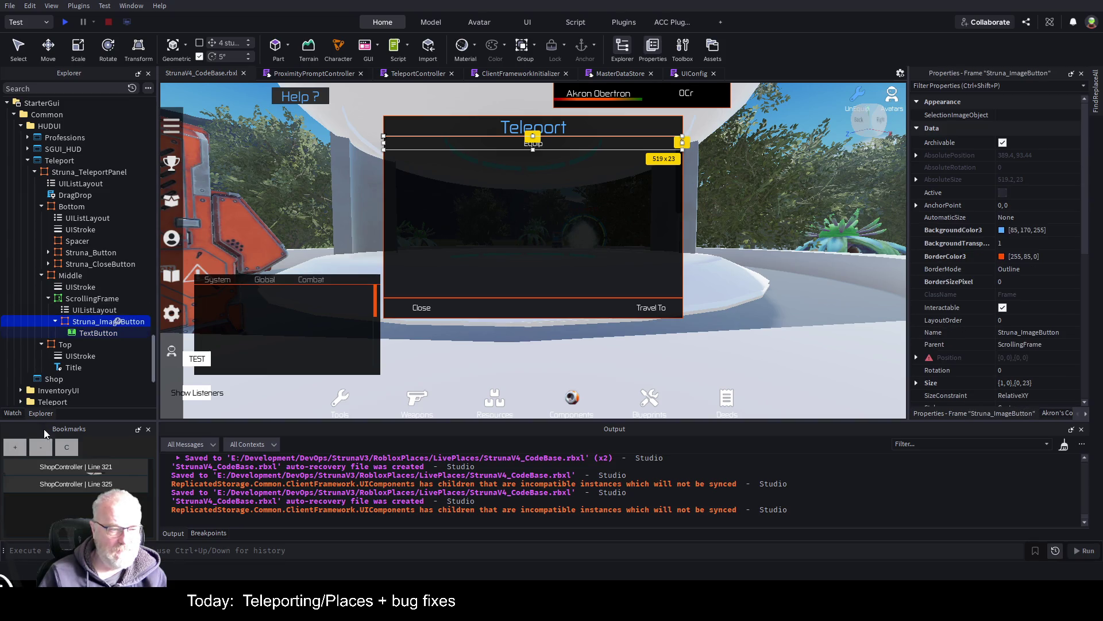
key("ctrl+v")
left_click(110, 346)
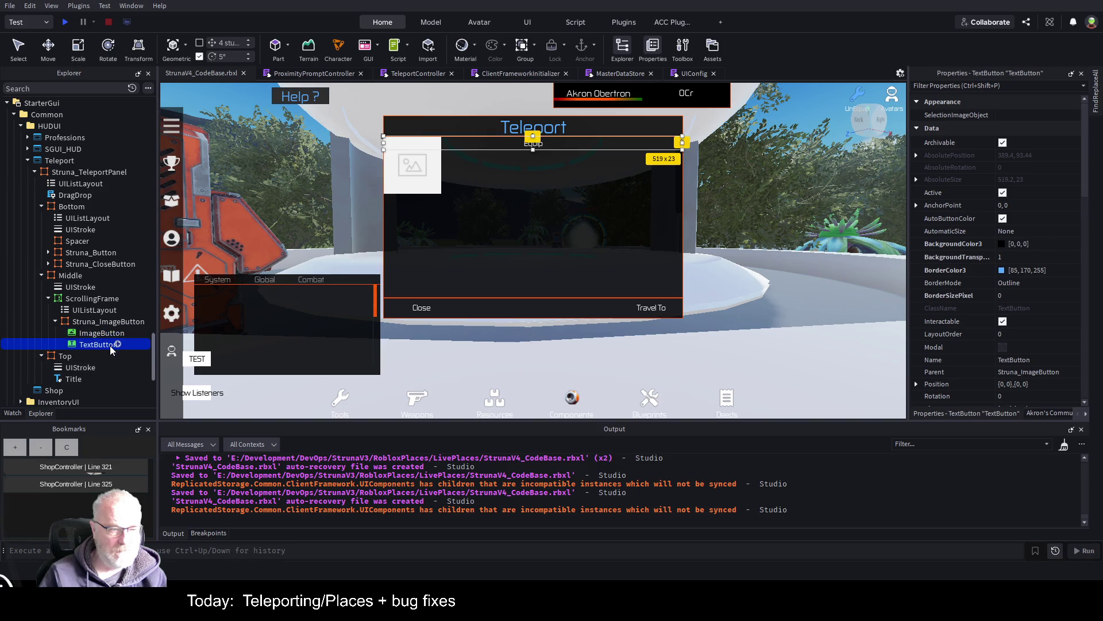
key("Delete")
left_click(86, 334)
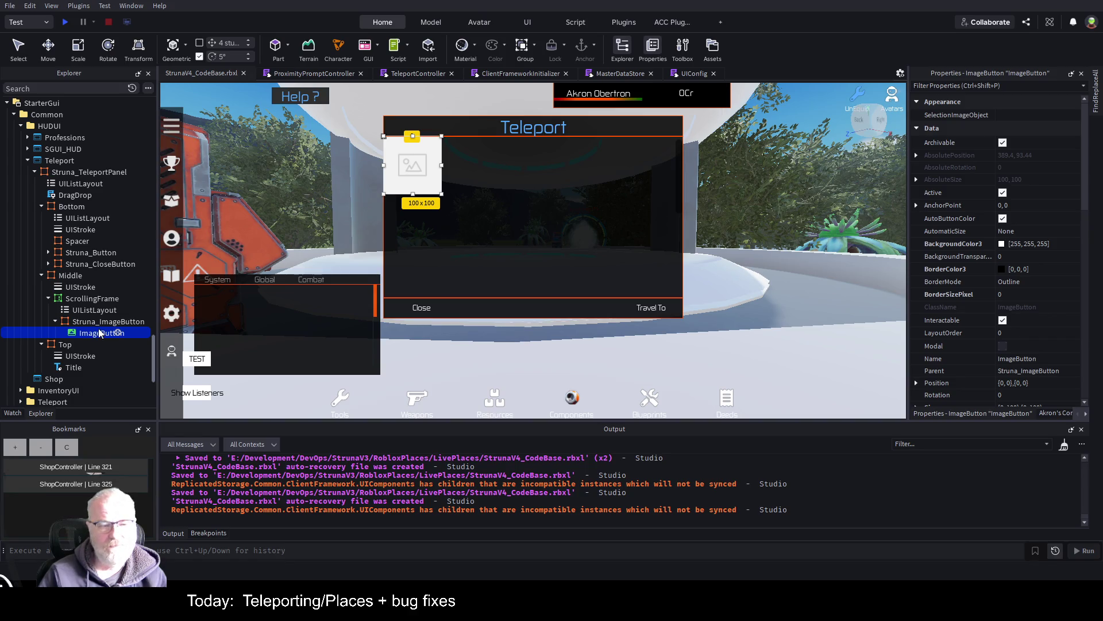
- Check Struna_ImageButton's Size values, then delete its ImageButton child
left_click(88, 323)
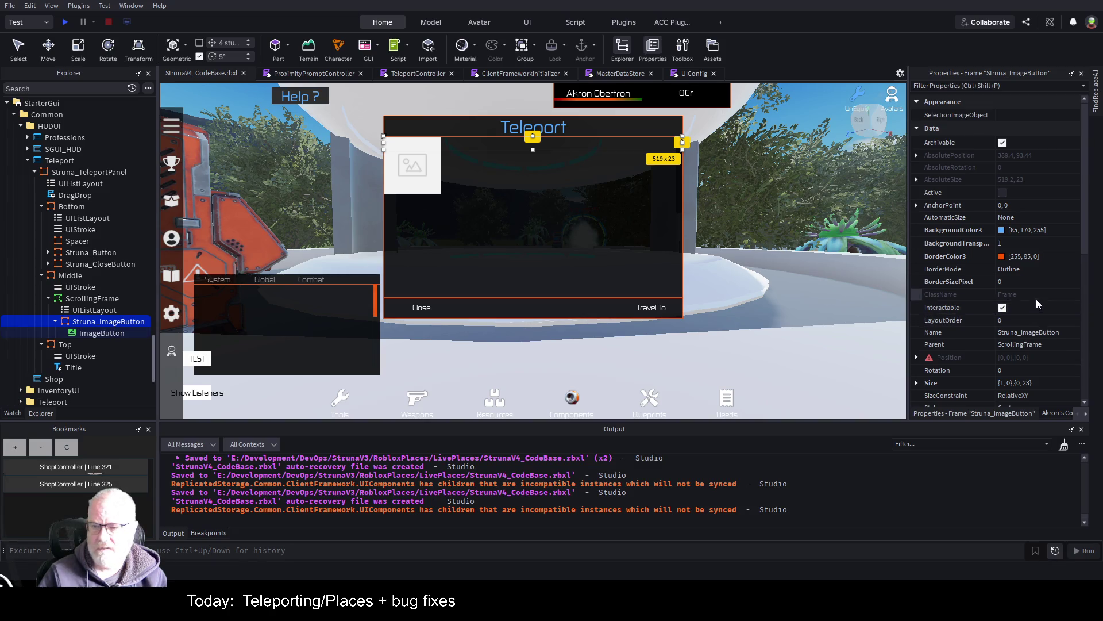
scroll(1023, 307, "down", 3)
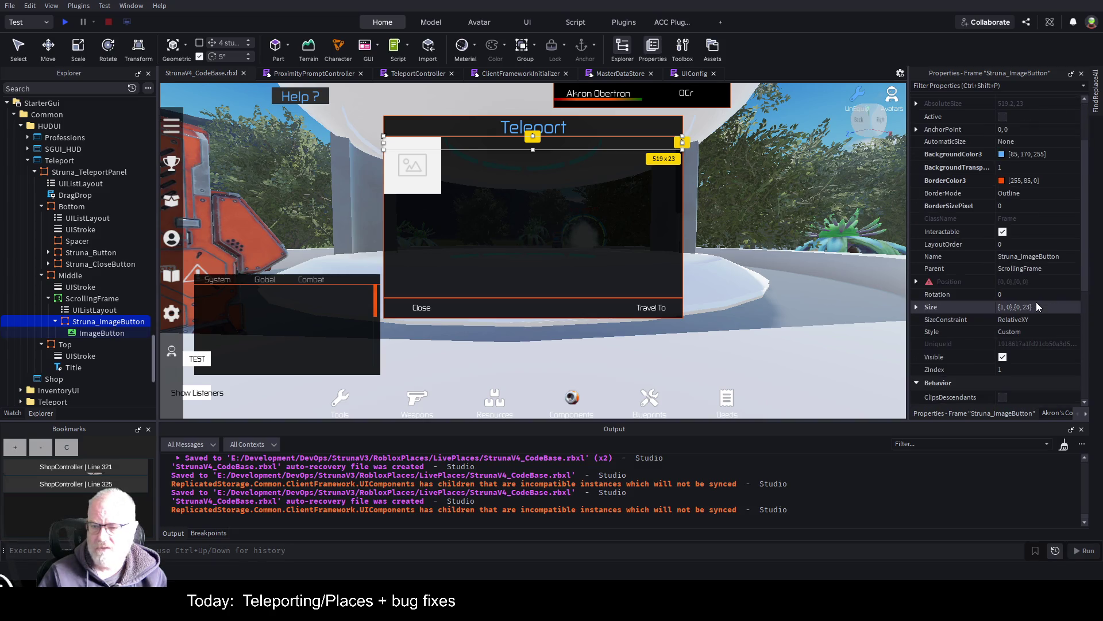
left_click(915, 308)
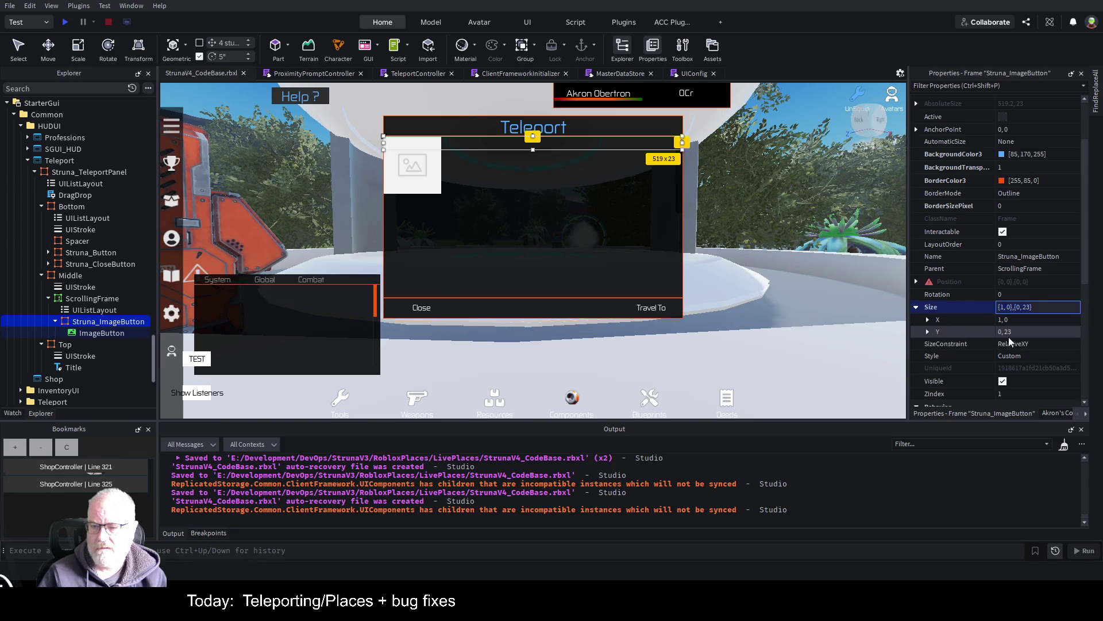
left_click(928, 332)
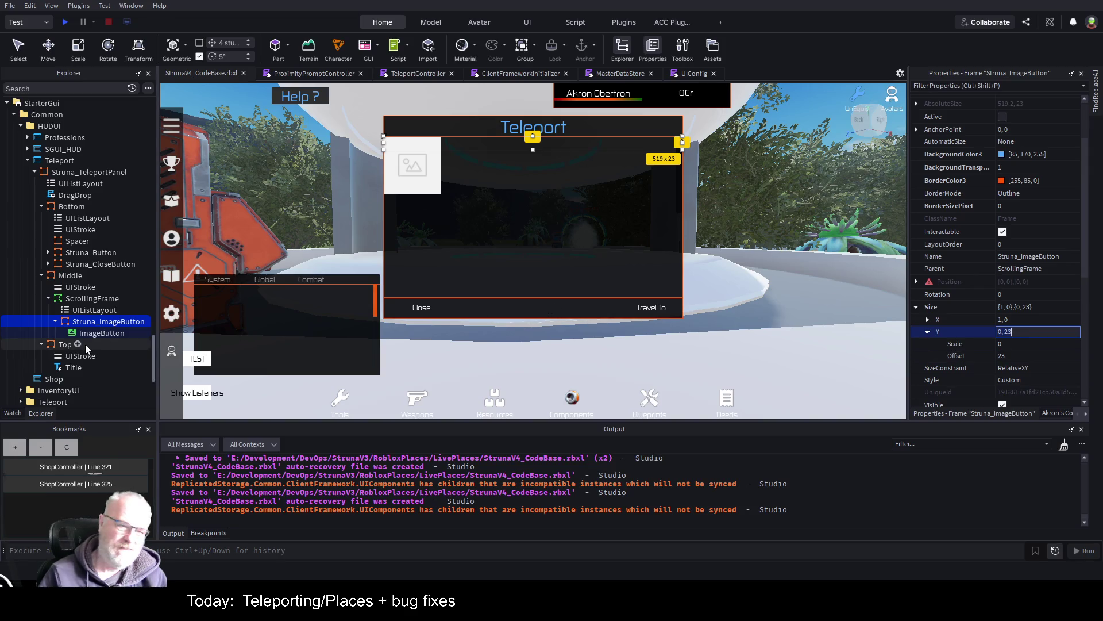
left_click(98, 334)
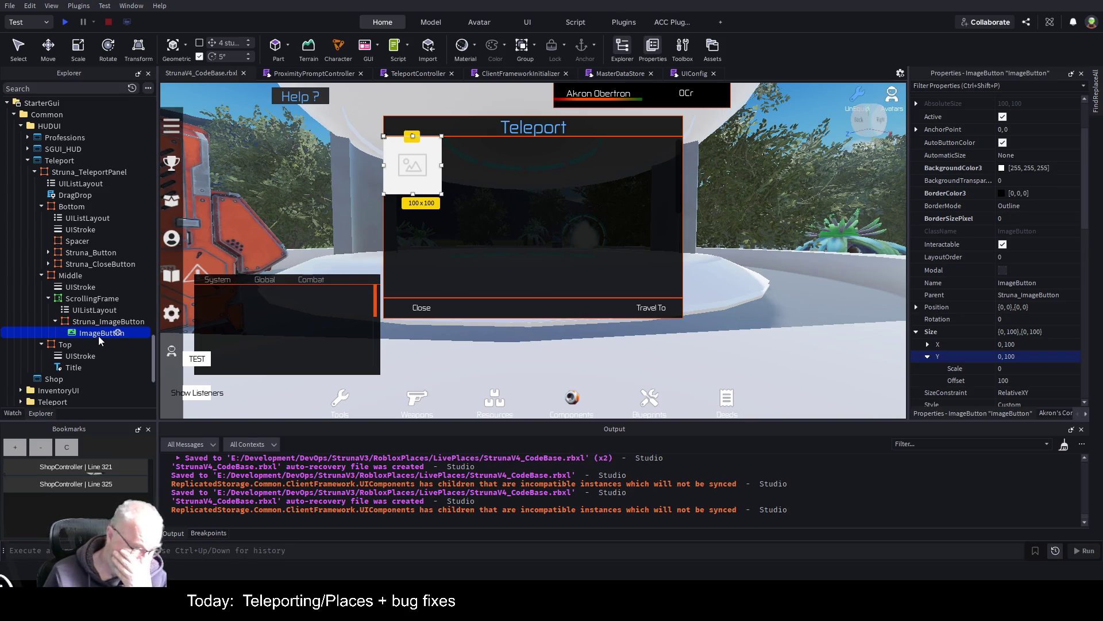
key("Delete")
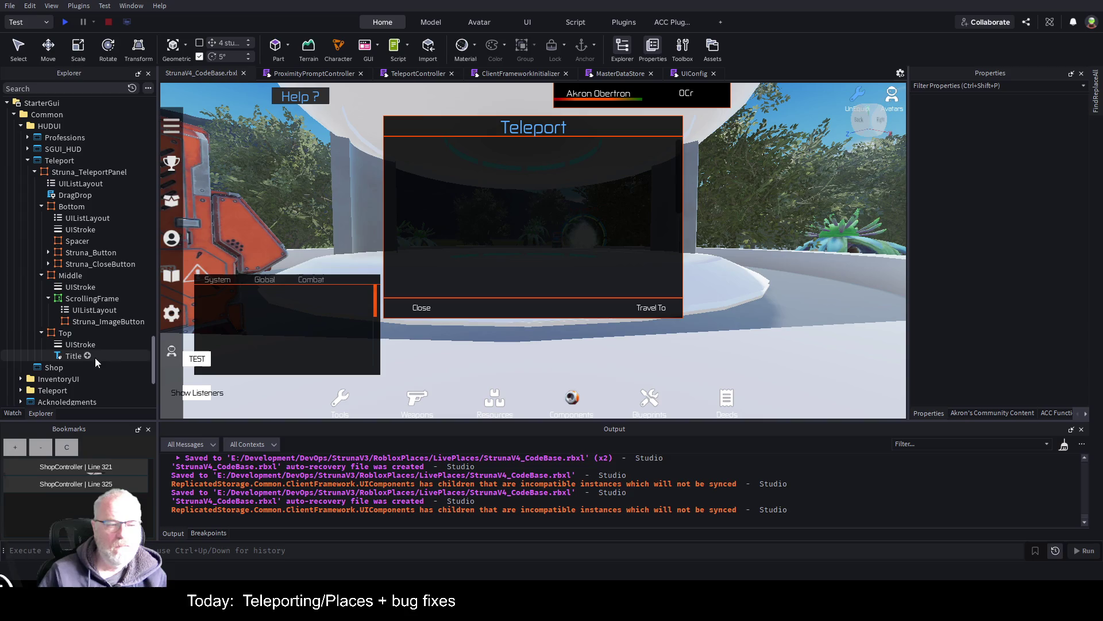
- Paste a copy of Struna_Button's TextButton into the ScrollingFrame and move it under Struna_ImageButton
scroll(95, 176, "up", 8)
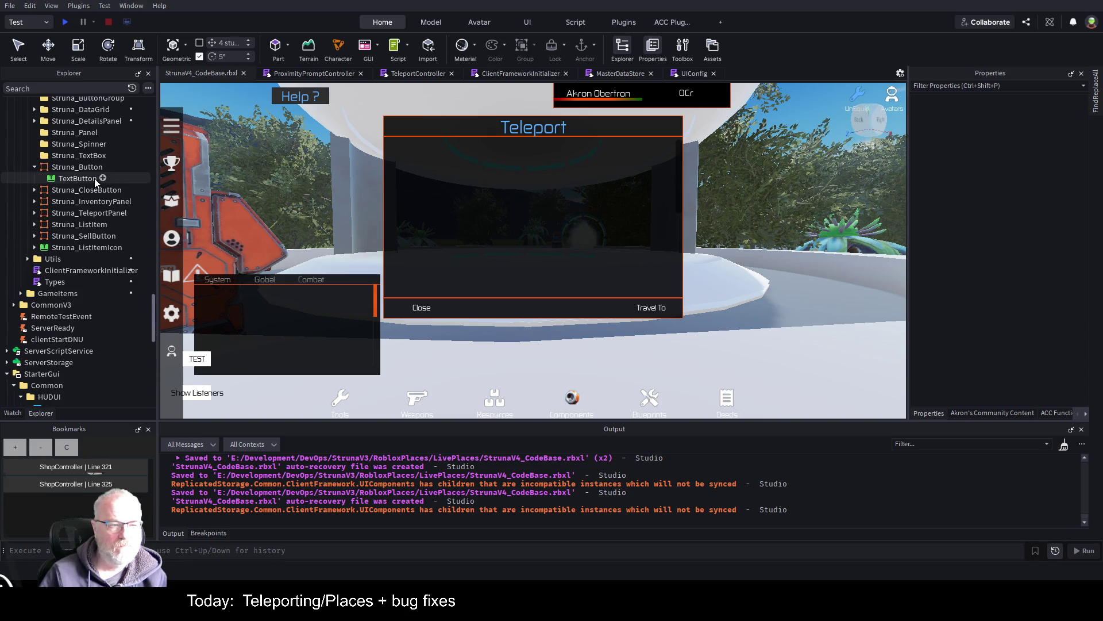
left_click(94, 179)
scroll(94, 178, "down", 8)
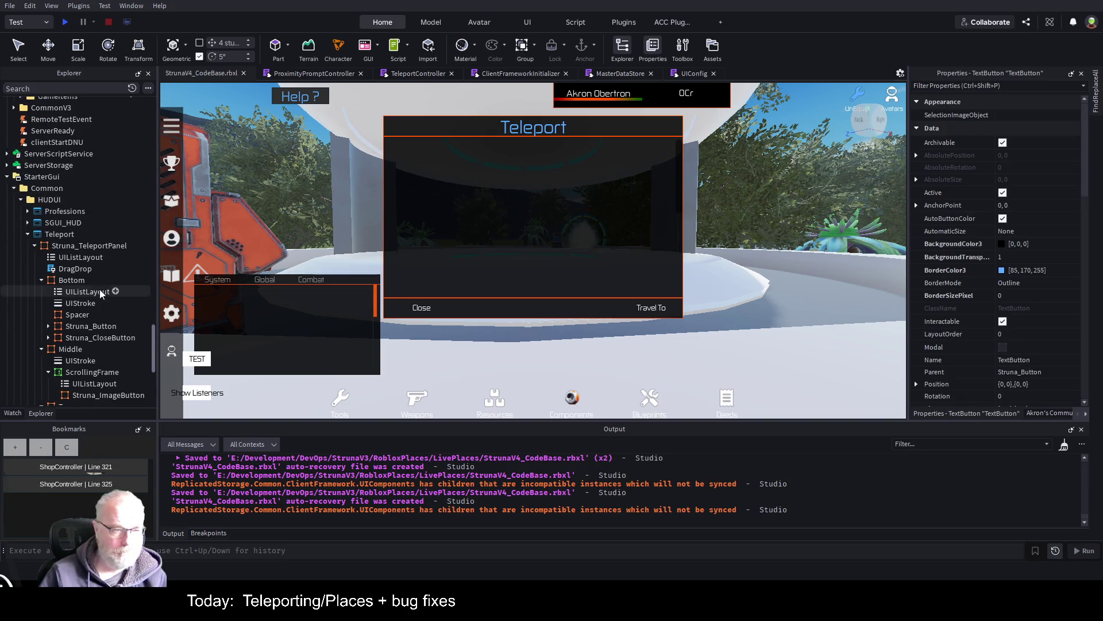
left_click(96, 299)
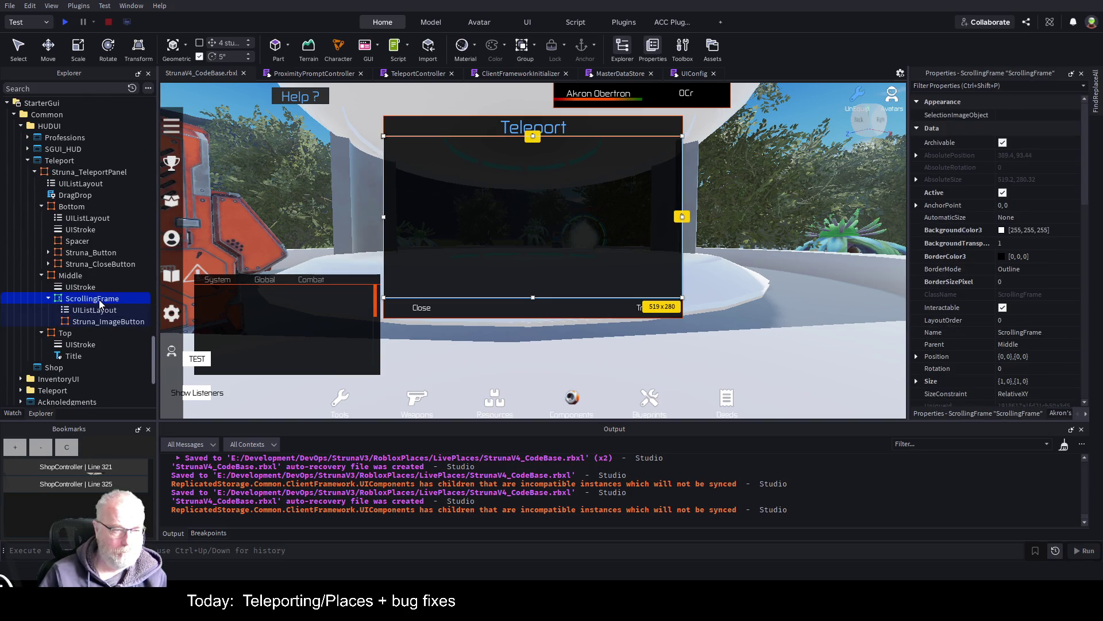
key("ctrl+shift+v")
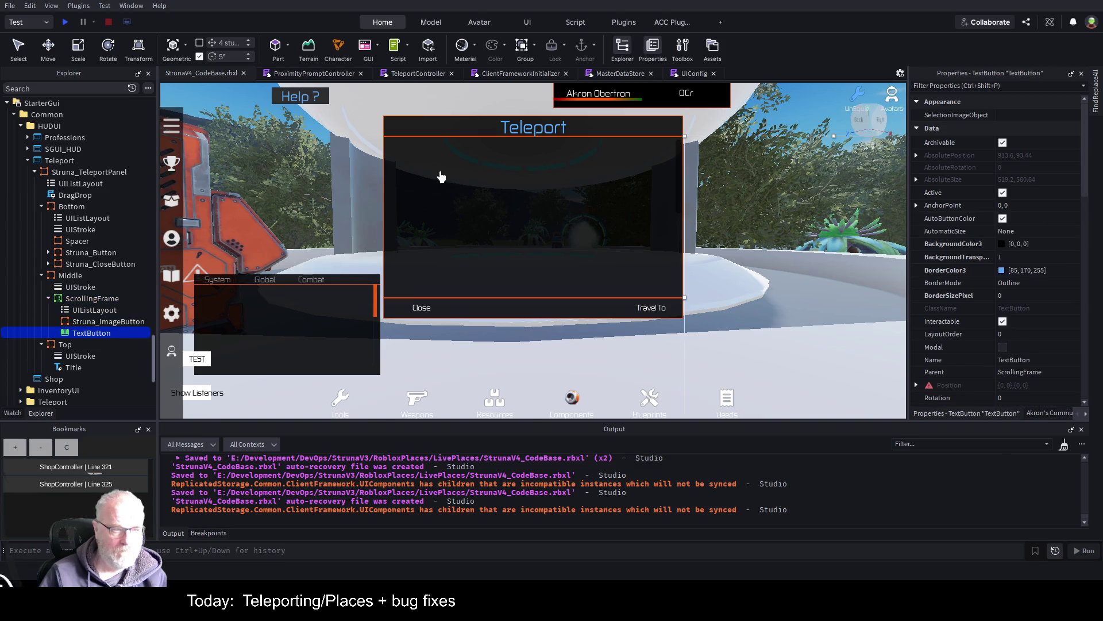
mouse_move(136, 323)
left_mouse_down()
mouse_move(81, 333)
mouse_move(110, 320)
left_mouse_up()
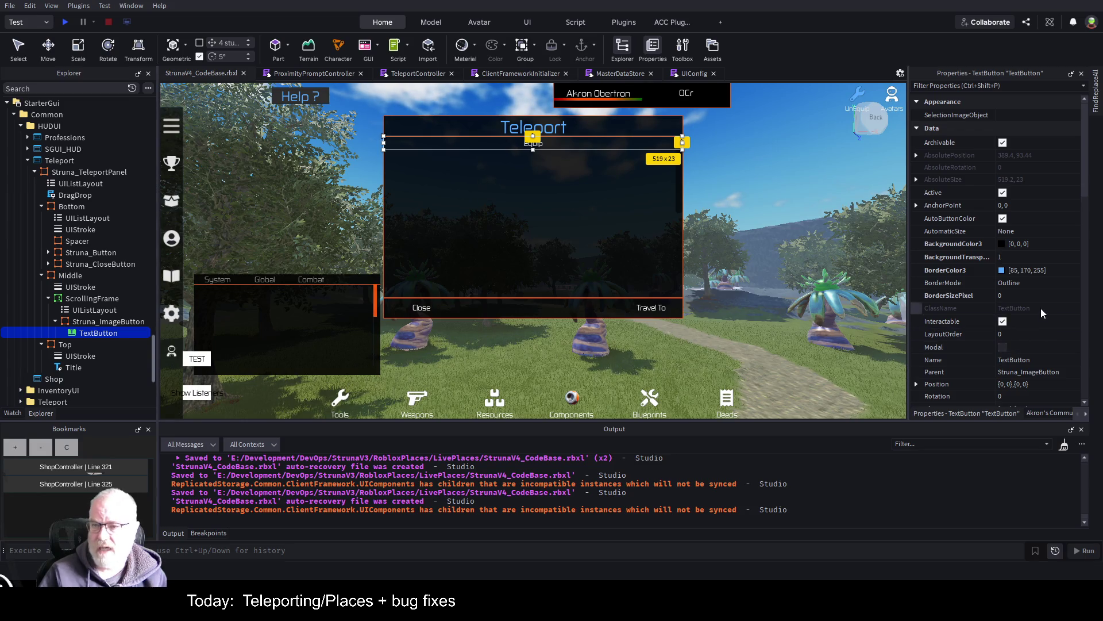
- Delete Struna_ImageButton from the ScrollingFrame, leaving only the UIListLayout
scroll(1040, 310, "down", 3)
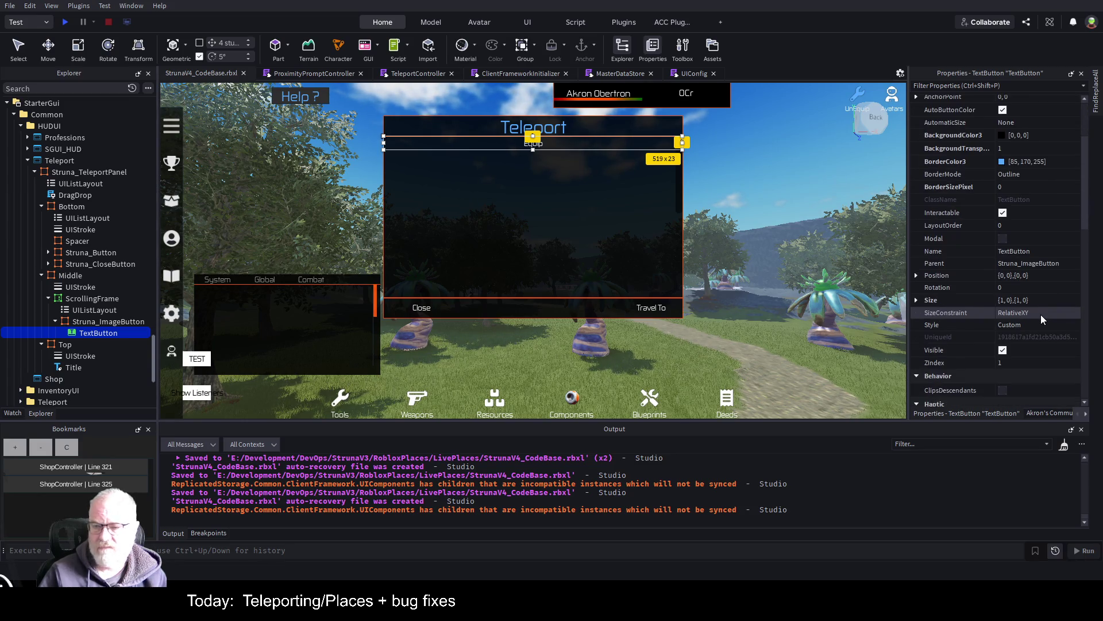
scroll(1040, 310, "down", 4)
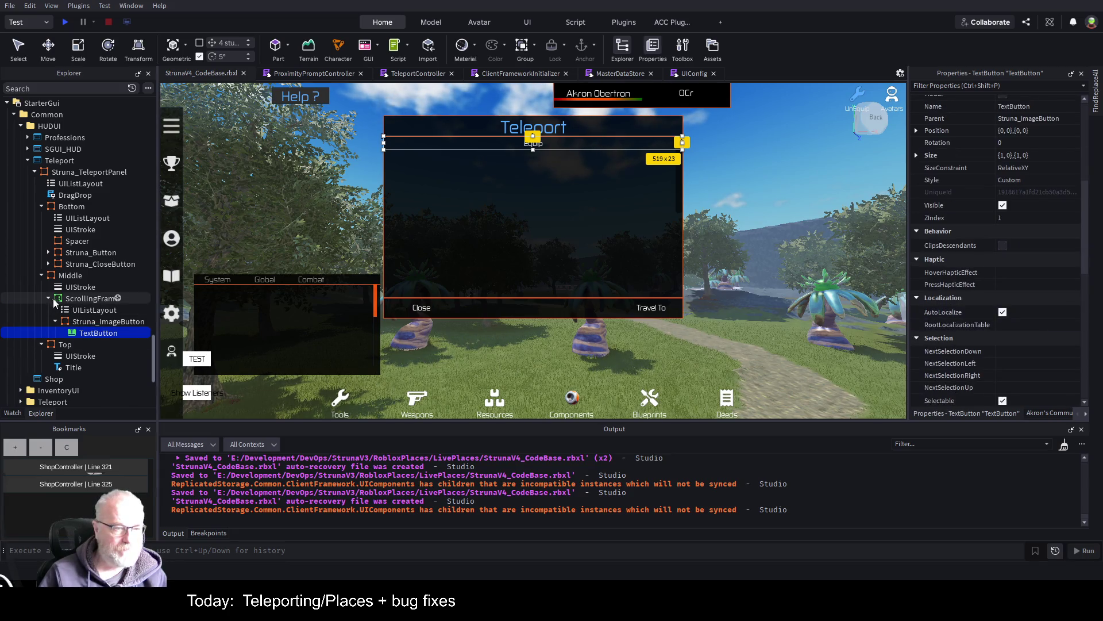
left_click(55, 321)
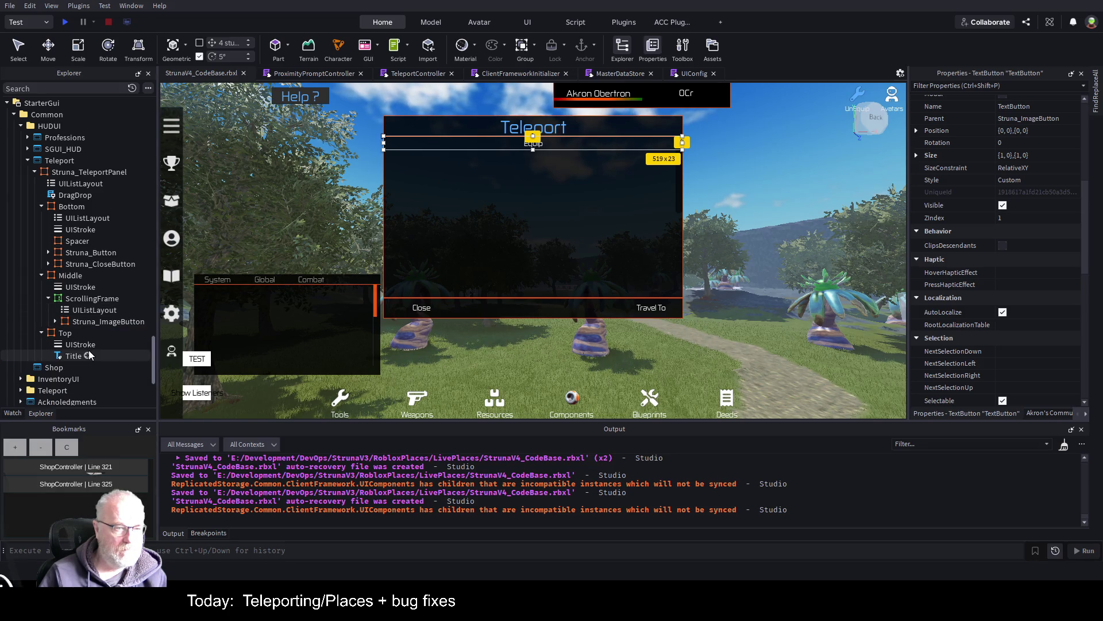
left_click(92, 322)
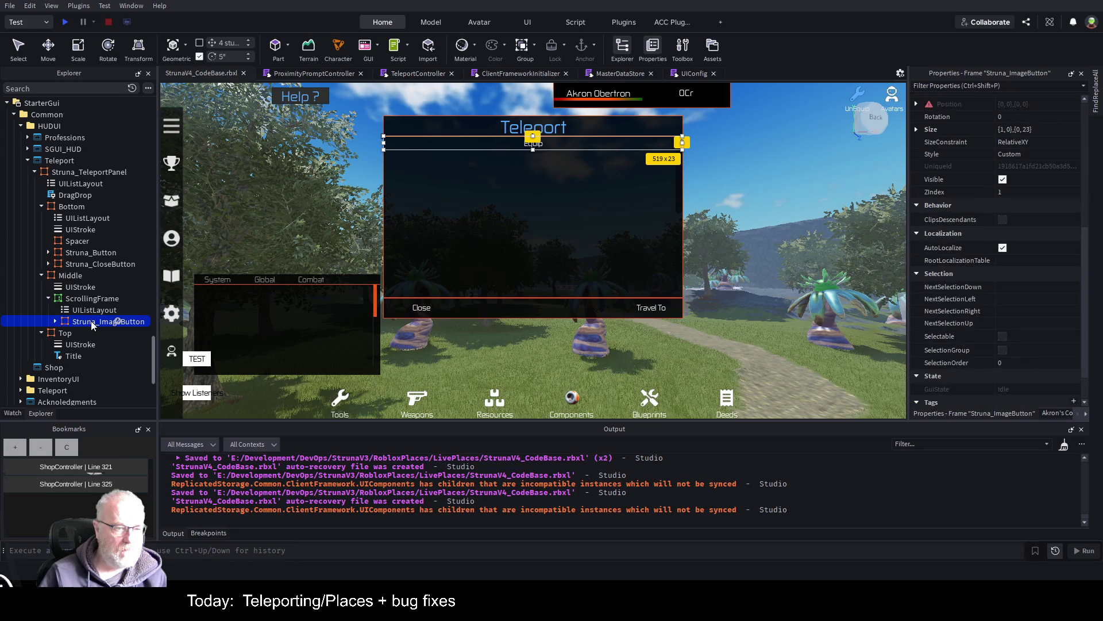
key("Delete")
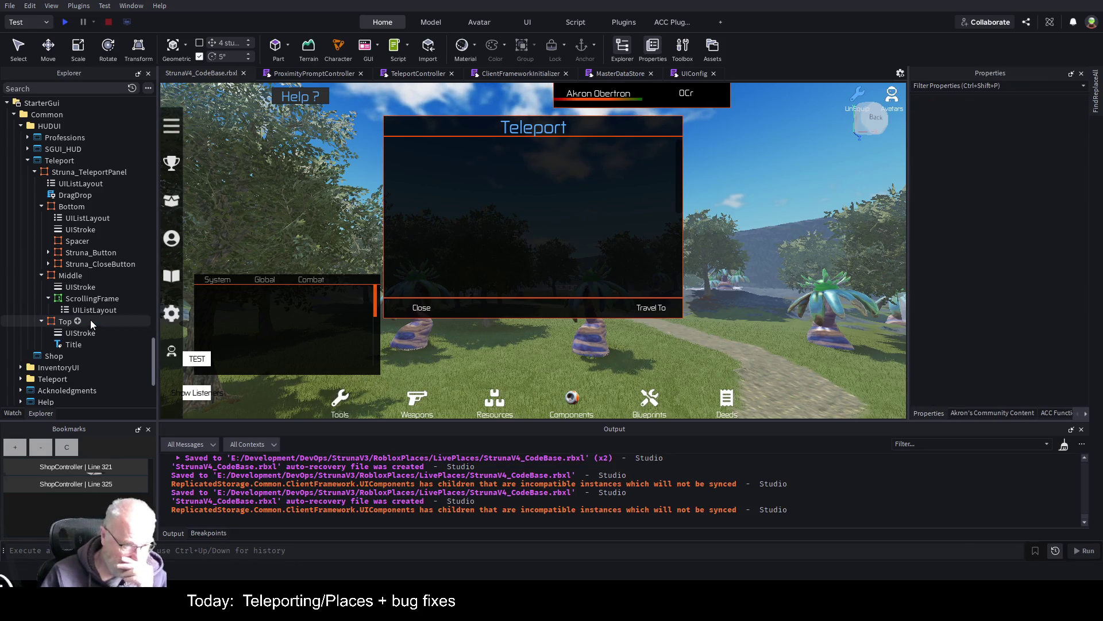
- Collapse the Bottom group in Explorer and switch to the TeleportController script
left_click(92, 298)
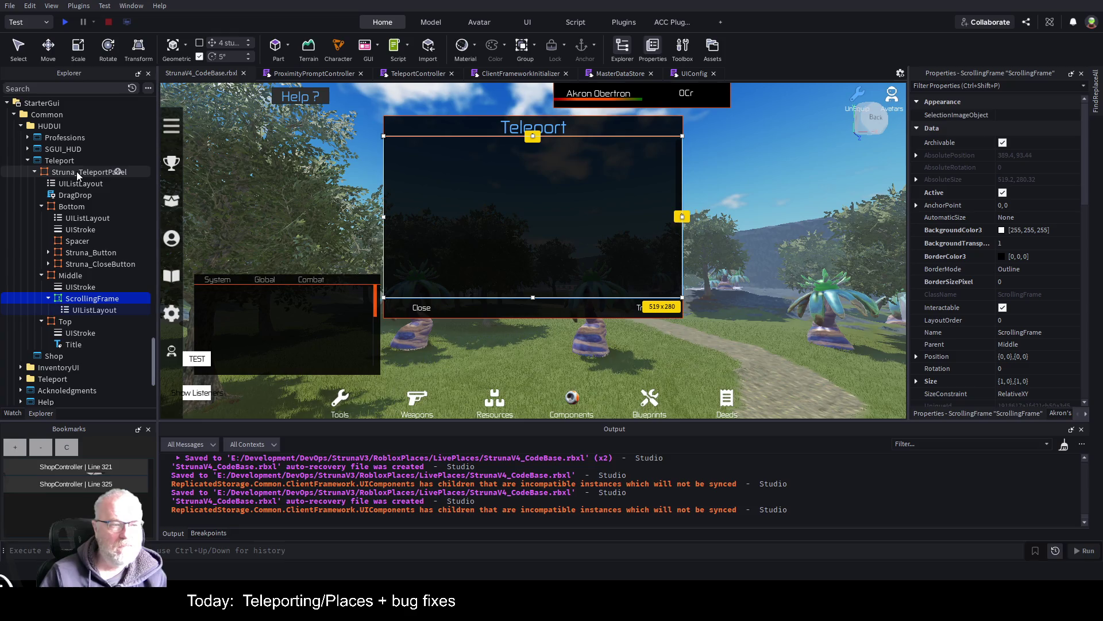
left_click(35, 173)
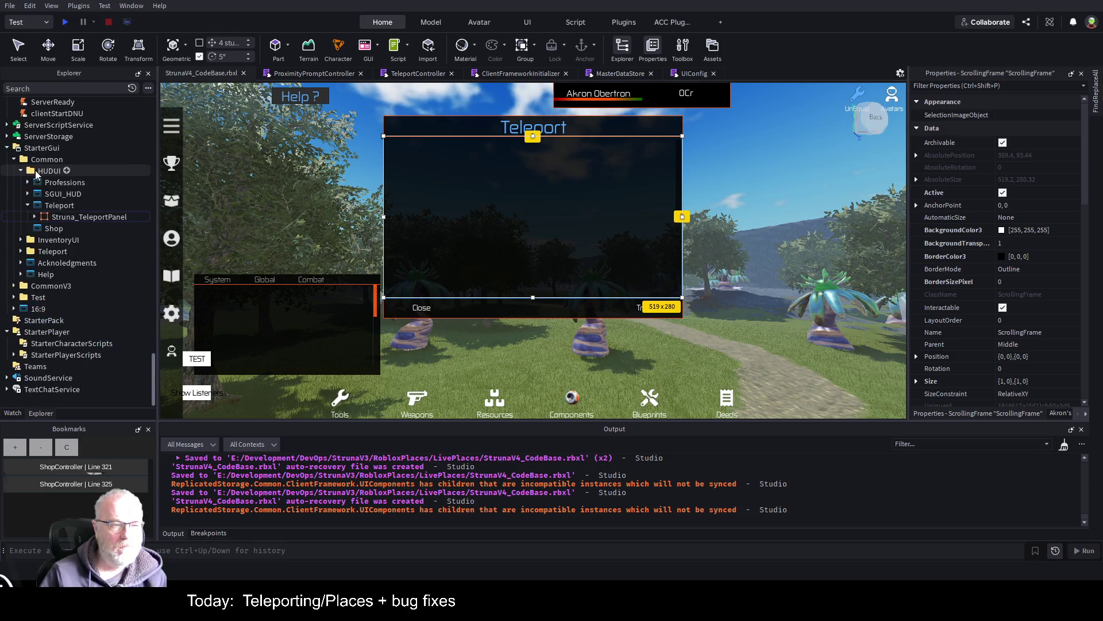
left_click(33, 218)
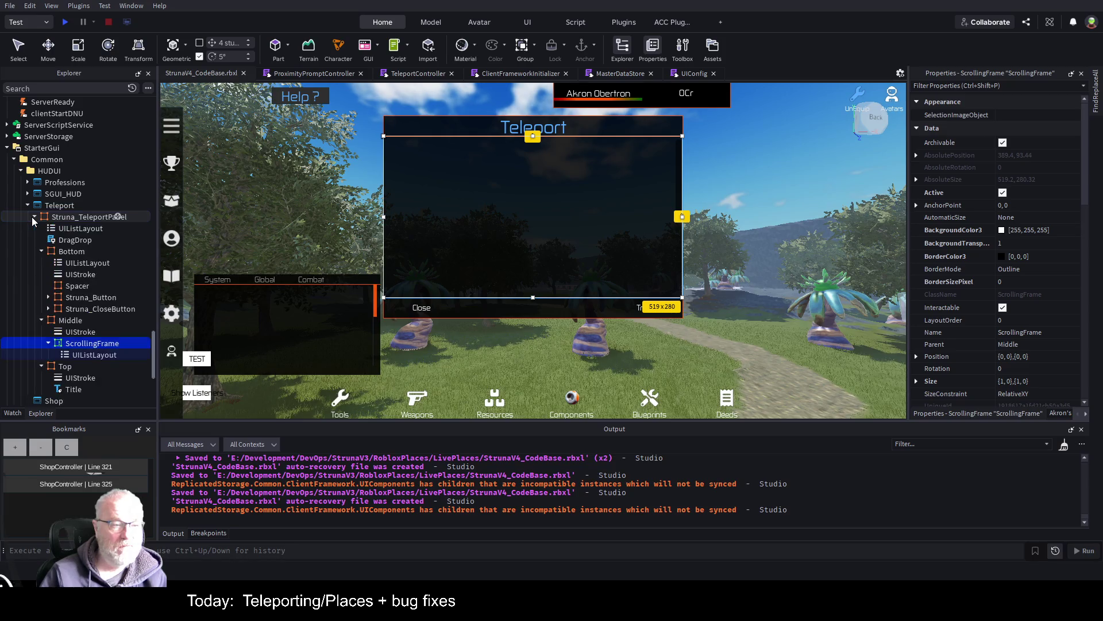
left_click(40, 251)
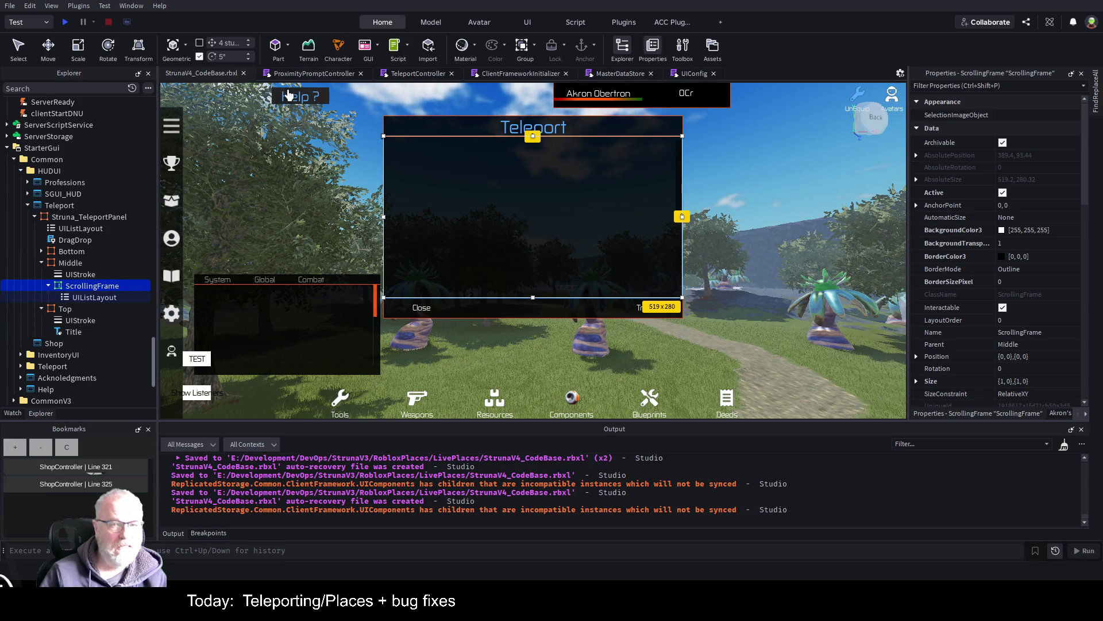
left_click(419, 74)
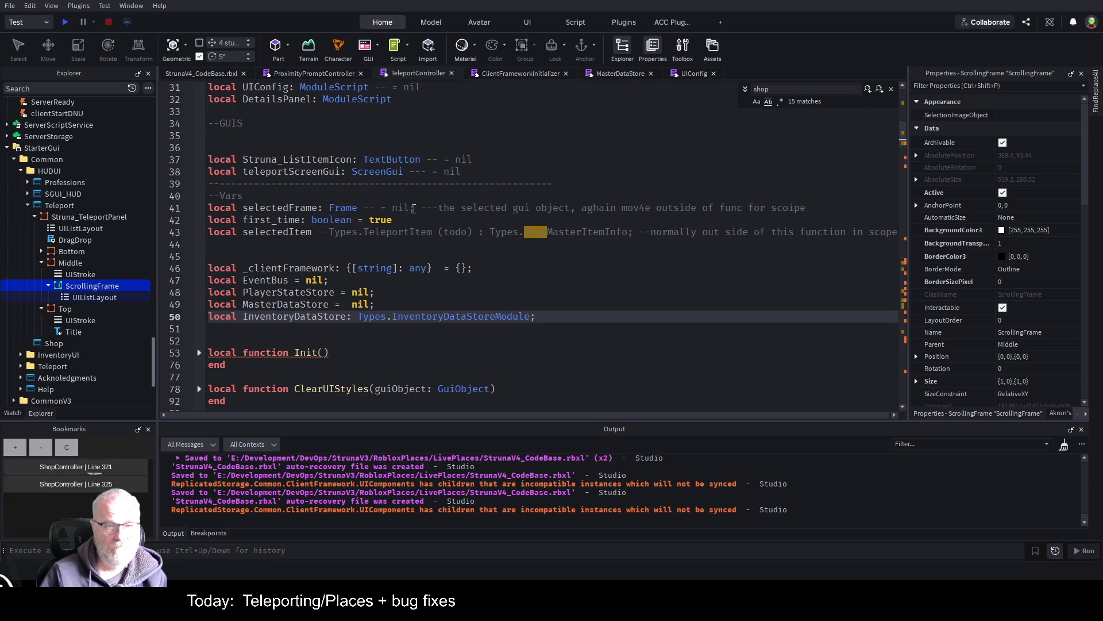
- Insert blank lines in the ToggleTeleport handler above payload.prompt.Enabled=false
scroll(448, 288, "down", 7)
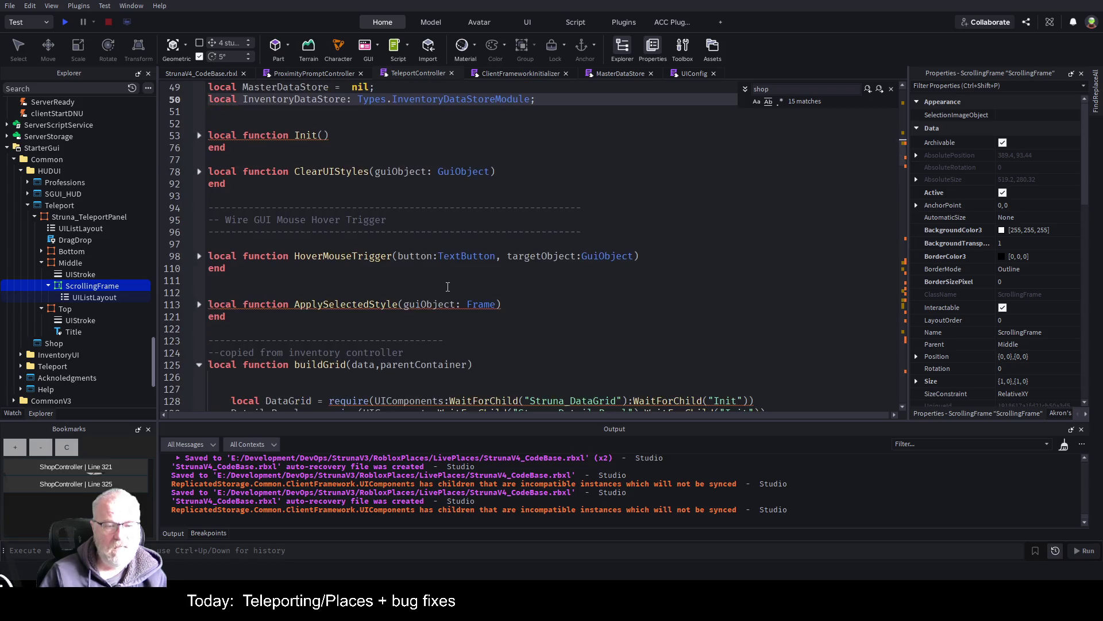
scroll(448, 288, "down", 2)
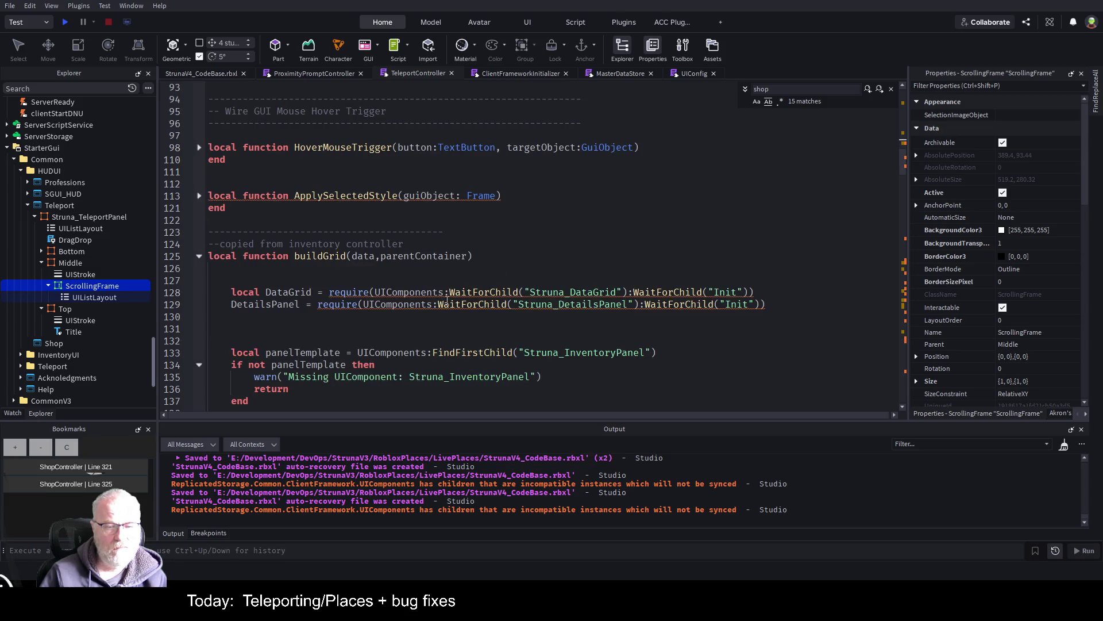
scroll(447, 300, "down", 5)
left_click(399, 328)
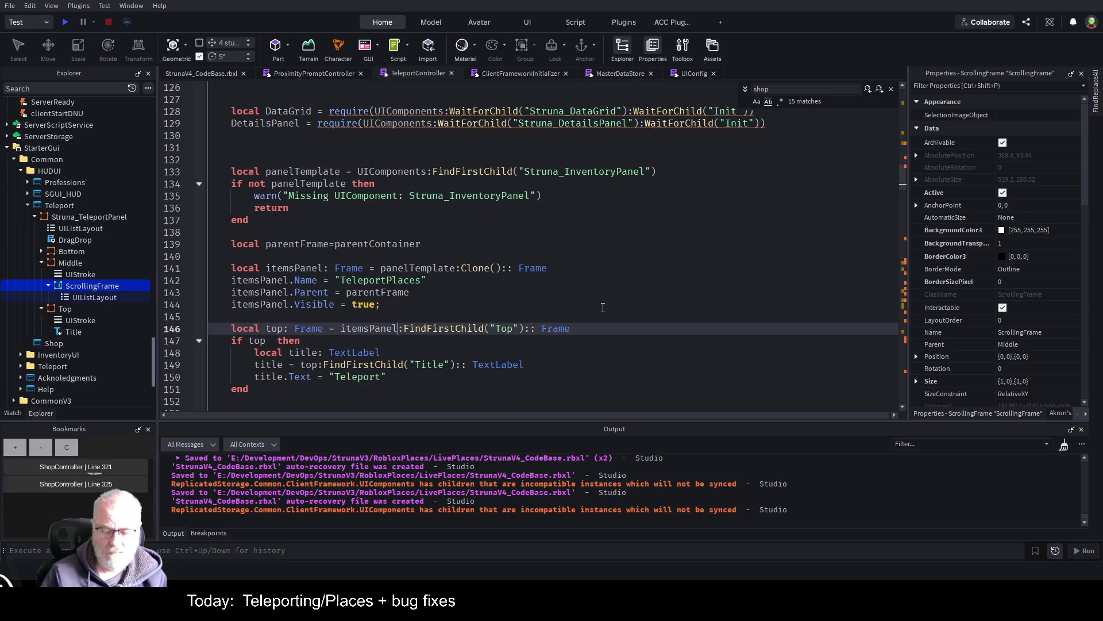
key("ctrl+End")
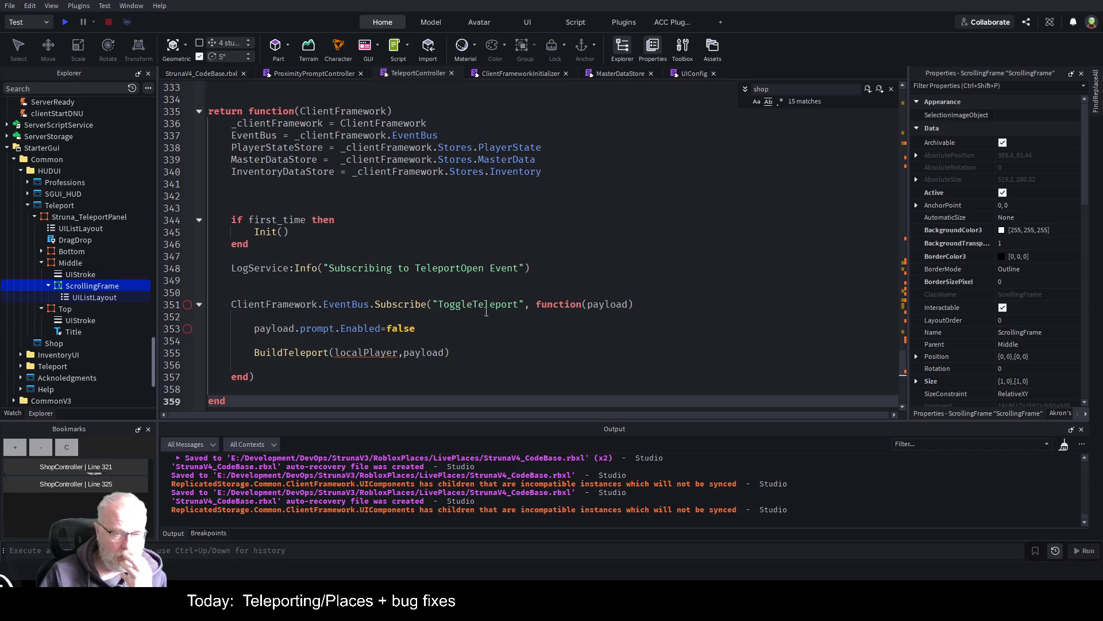
left_click(485, 308)
left_click(816, 330)
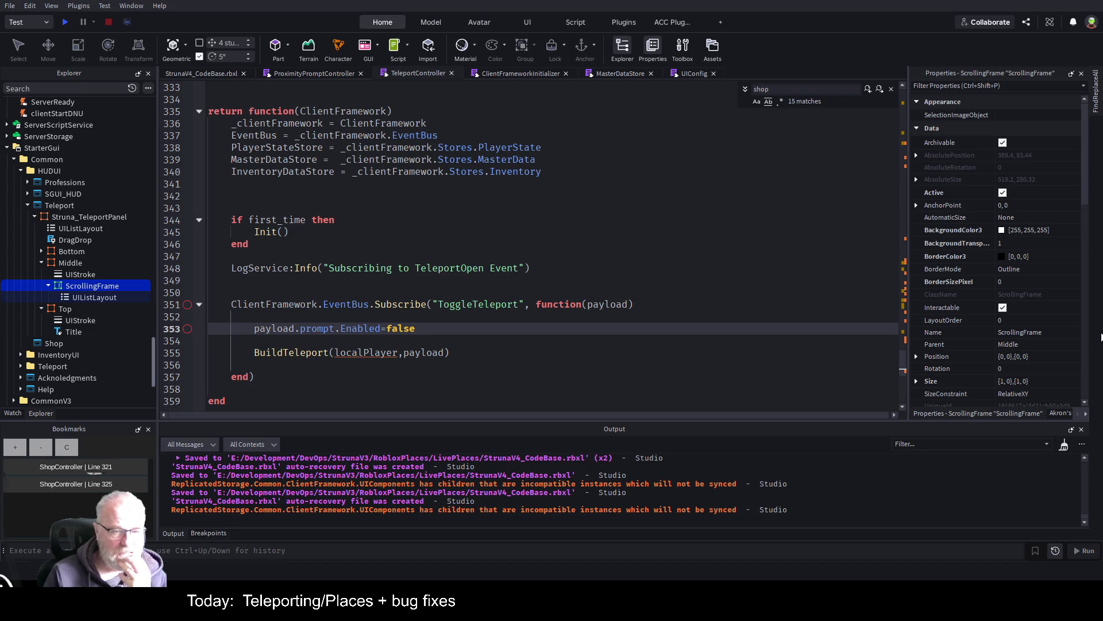
key("Up")
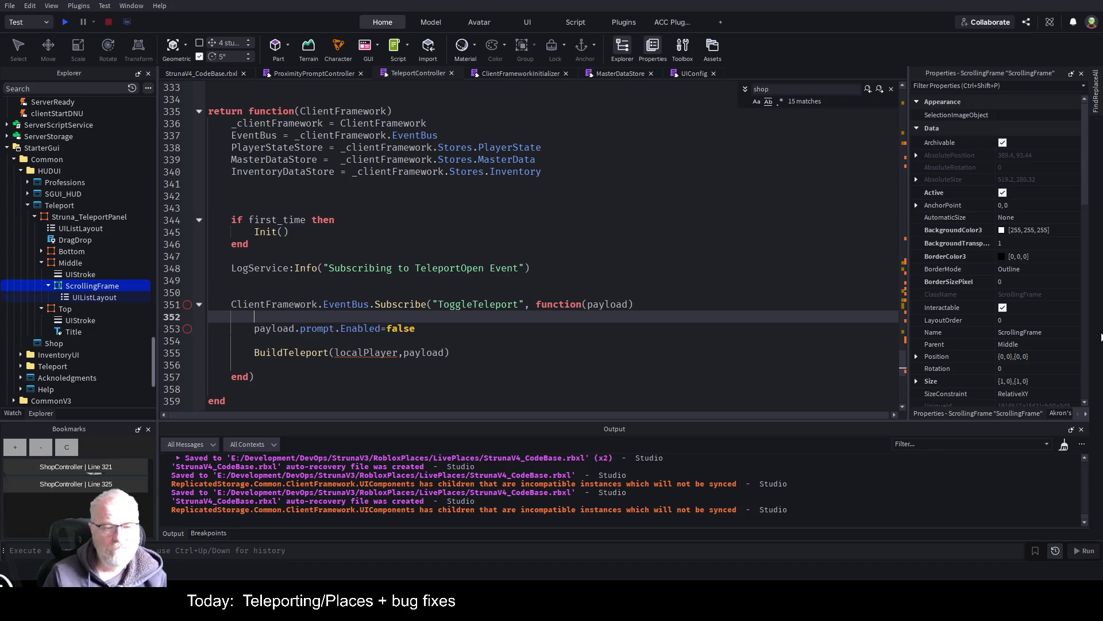
key("Return")
key("Return")
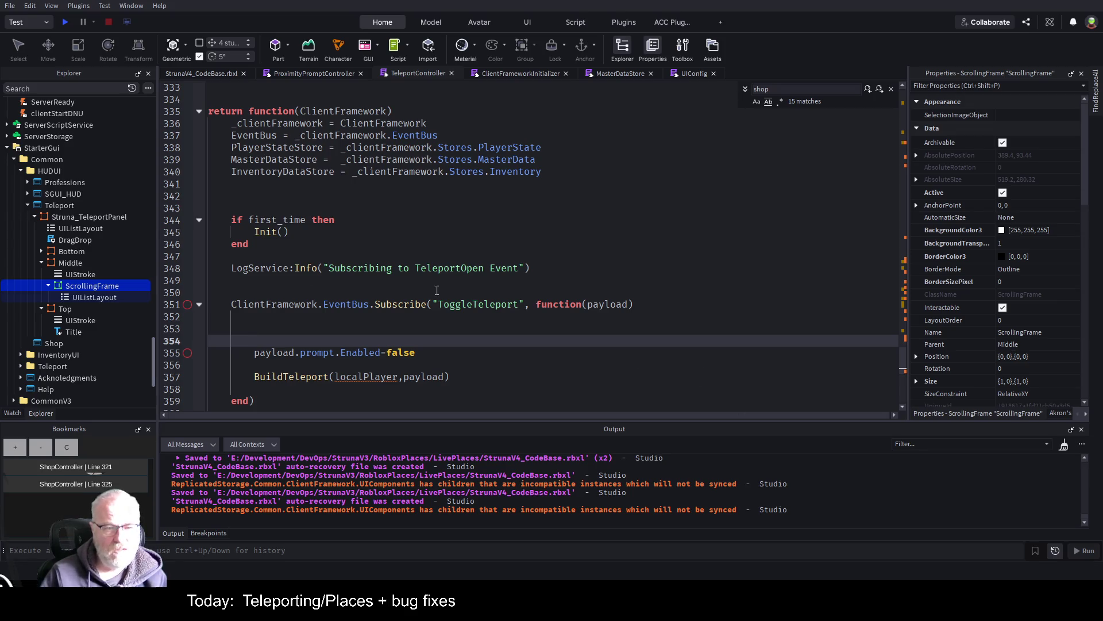
- Select the old code block starting at line 33
scroll(310, 194, "up", 3)
mouse_move(200, 198)
left_mouse_down()
mouse_move(210, 81)
mouse_move(210, 162)
mouse_move(225, 174)
mouse_move(240, 257)
mouse_move(344, 278)
mouse_move(448, 352)
mouse_move(496, 252)
left_mouse_up()
scroll(320, 281, "down", 4)
scroll(460, 333, "down", 2)
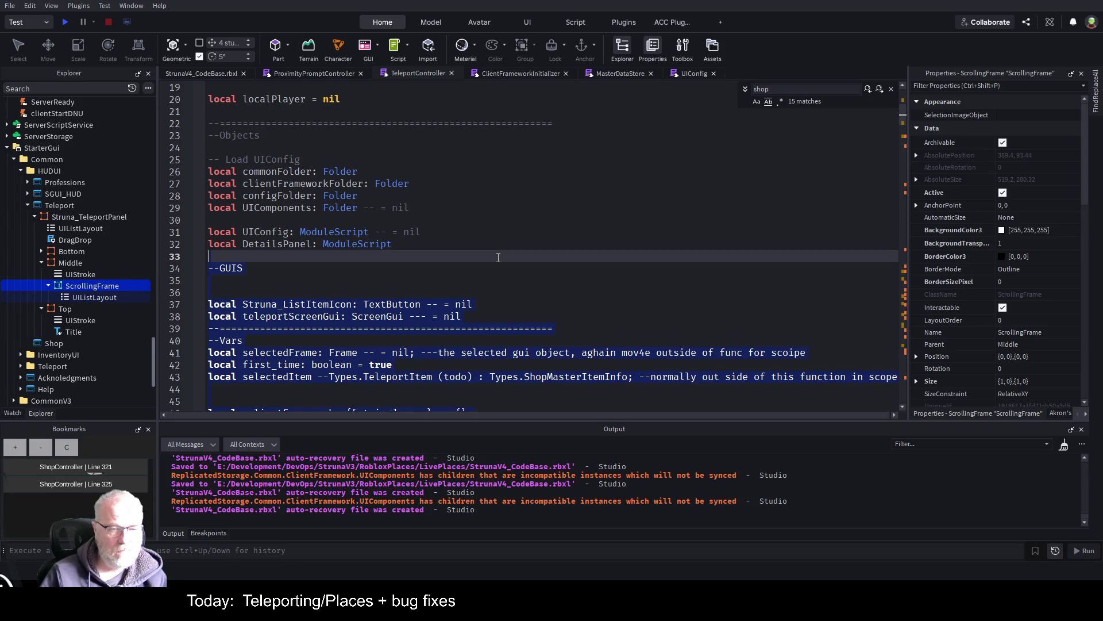
- Delete the old code after Init's LogService:Info line, close Init with end), and save
mouse_move(498, 257)
left_mouse_down()
mouse_move(534, 304)
mouse_move(575, 323)
mouse_move(561, 389)
left_mouse_up()
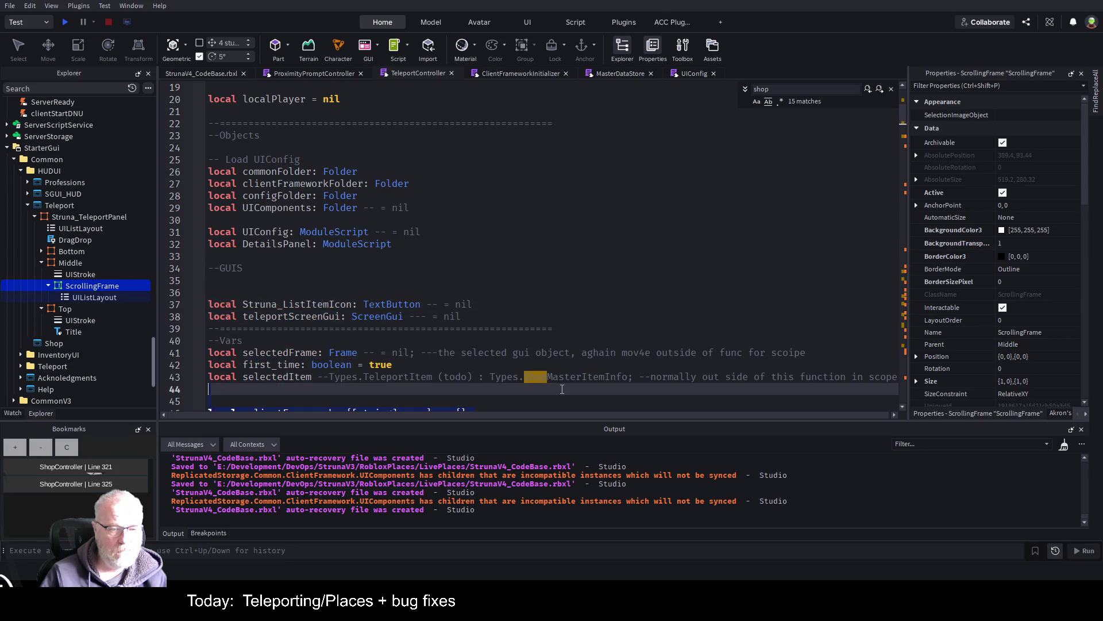
scroll(531, 293, "down", 3)
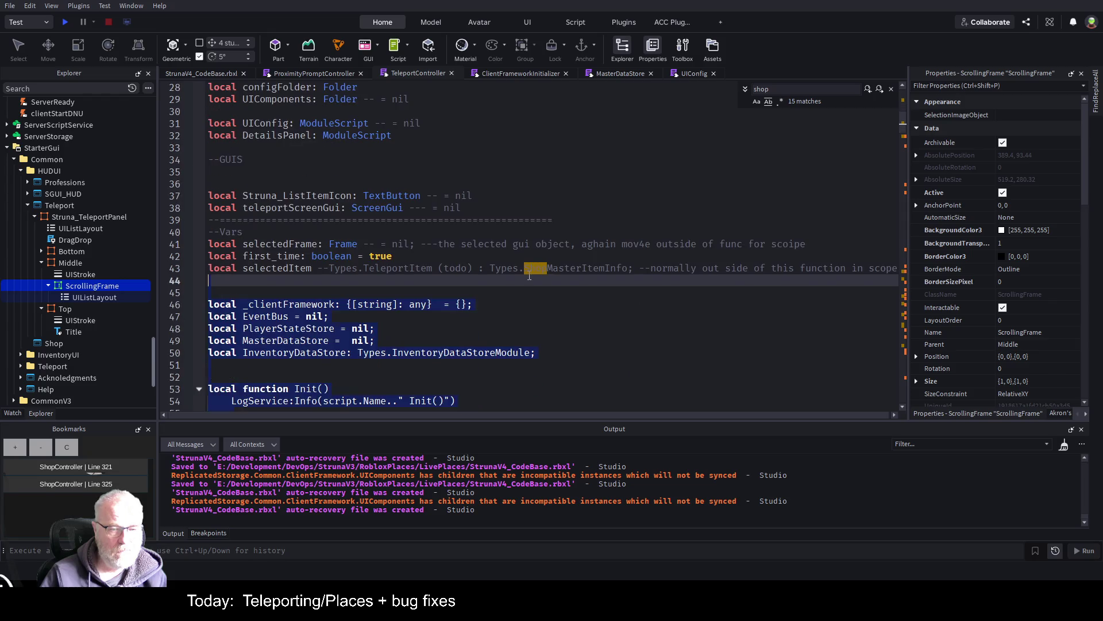
scroll(609, 287, "down", 2)
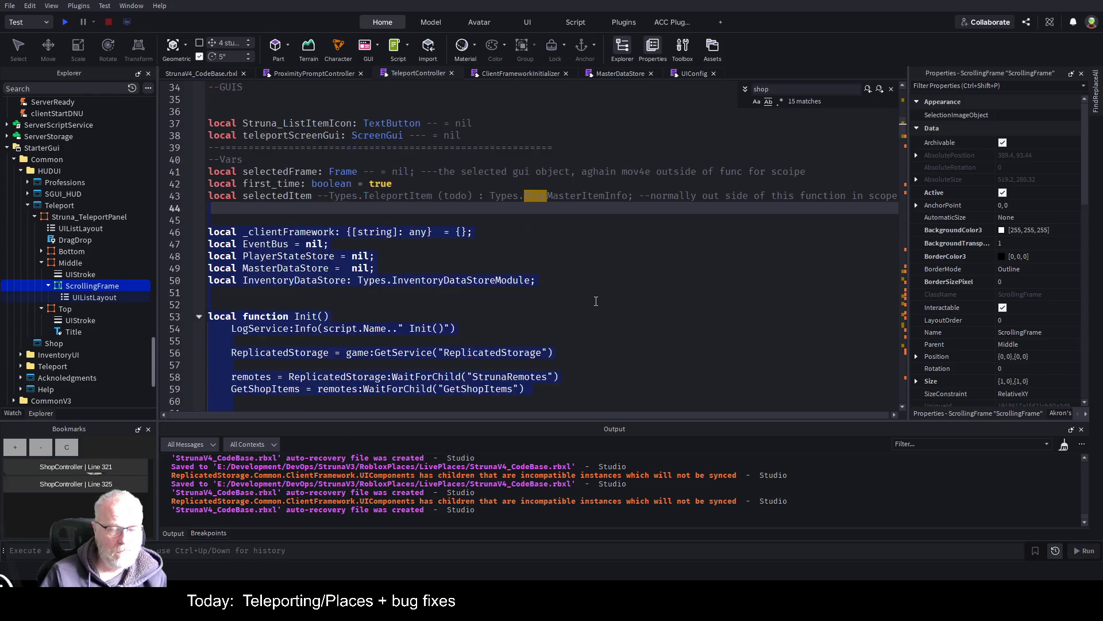
left_click_drag(300, 293, 419, 297)
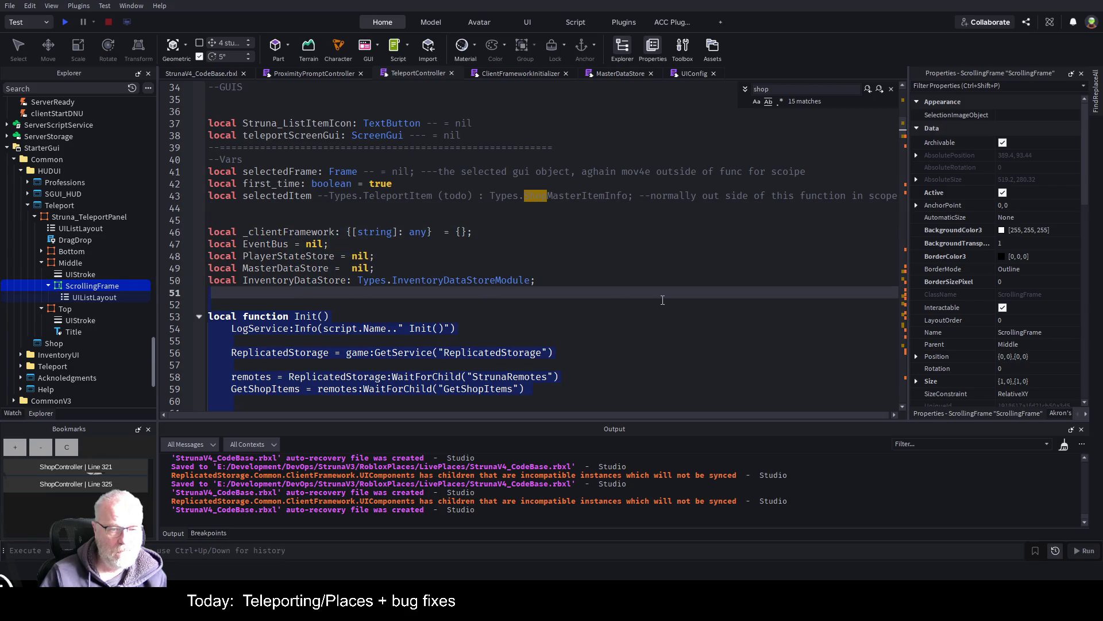
scroll(663, 300, "down", 2)
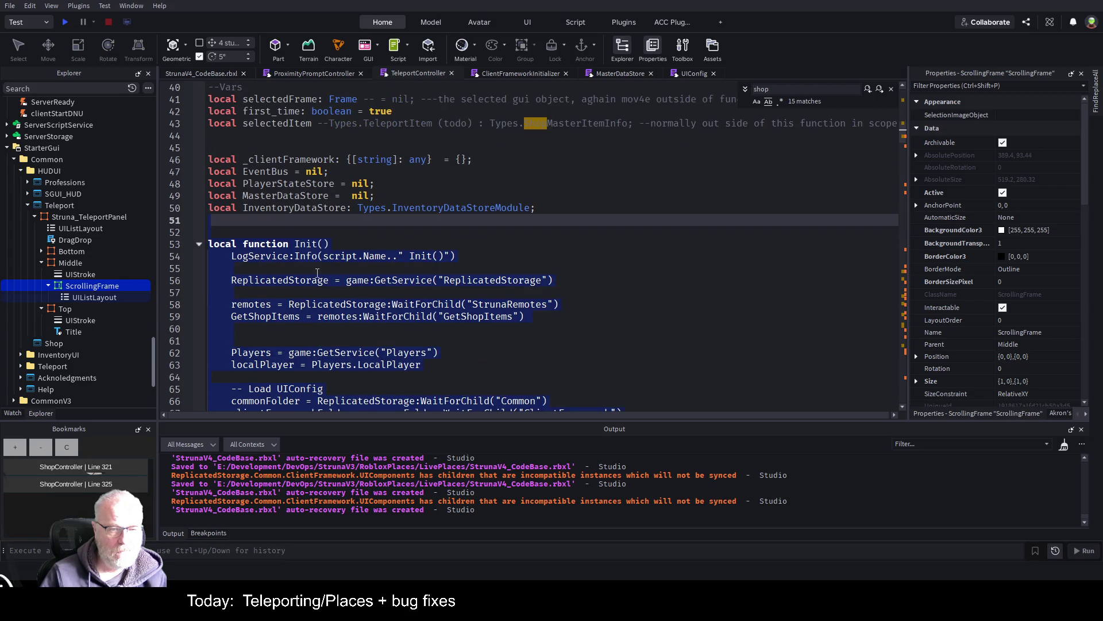
left_click(312, 270, "shift")
key("Delete")
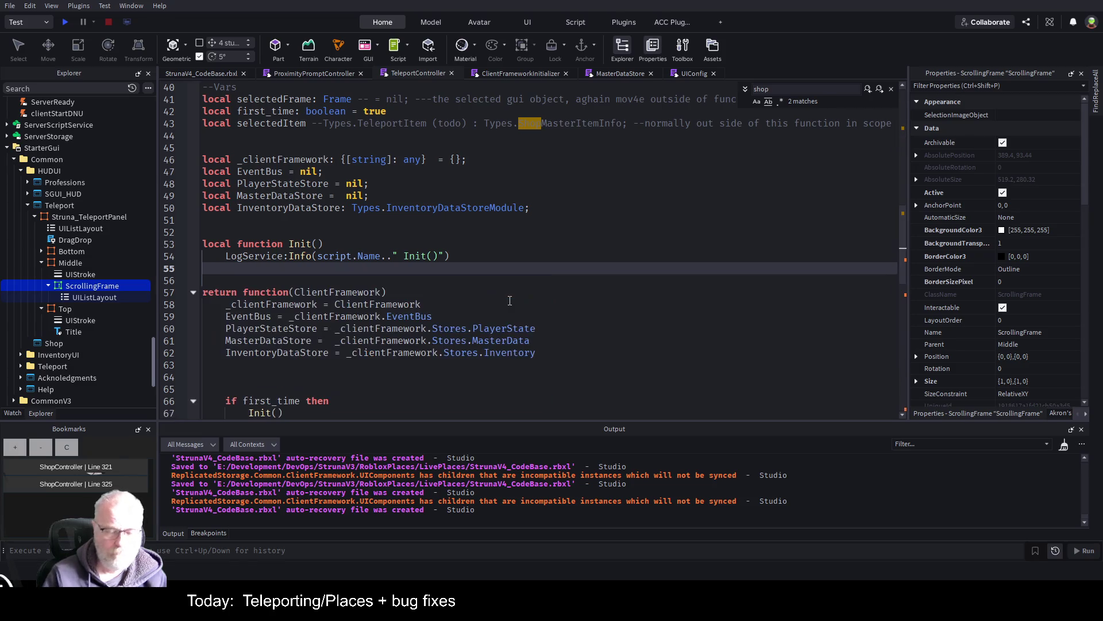
type("e")
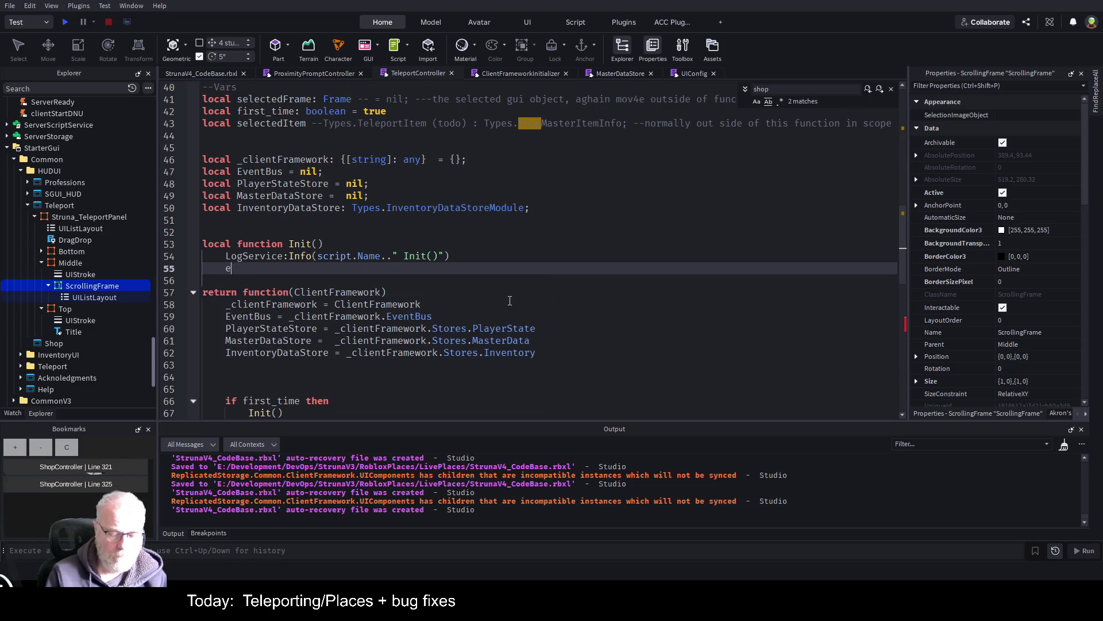
type("nd)")
key("Return")
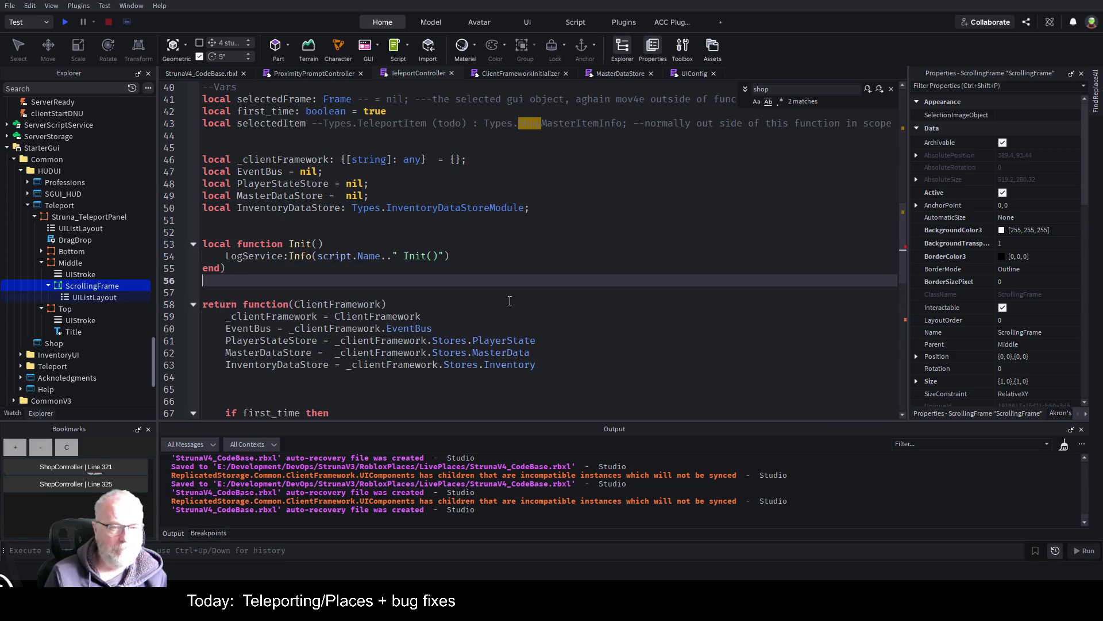
key("ctrl+s")
- Check the Init() call under first_time, then return to Init's LogService:Info line
left_click(510, 268)
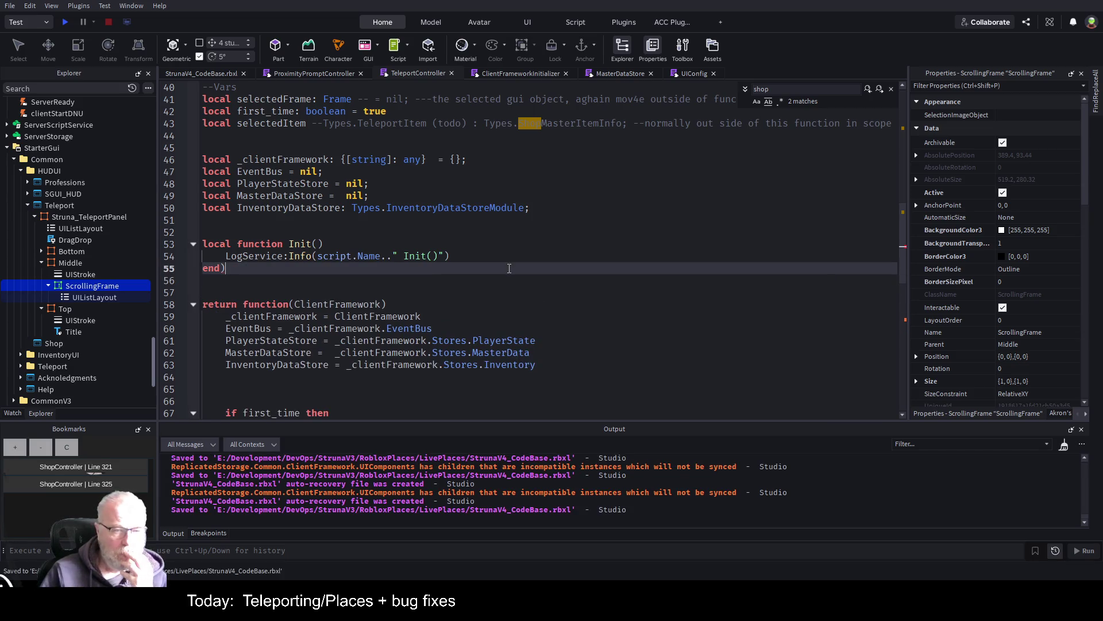
scroll(364, 325, "down", 2)
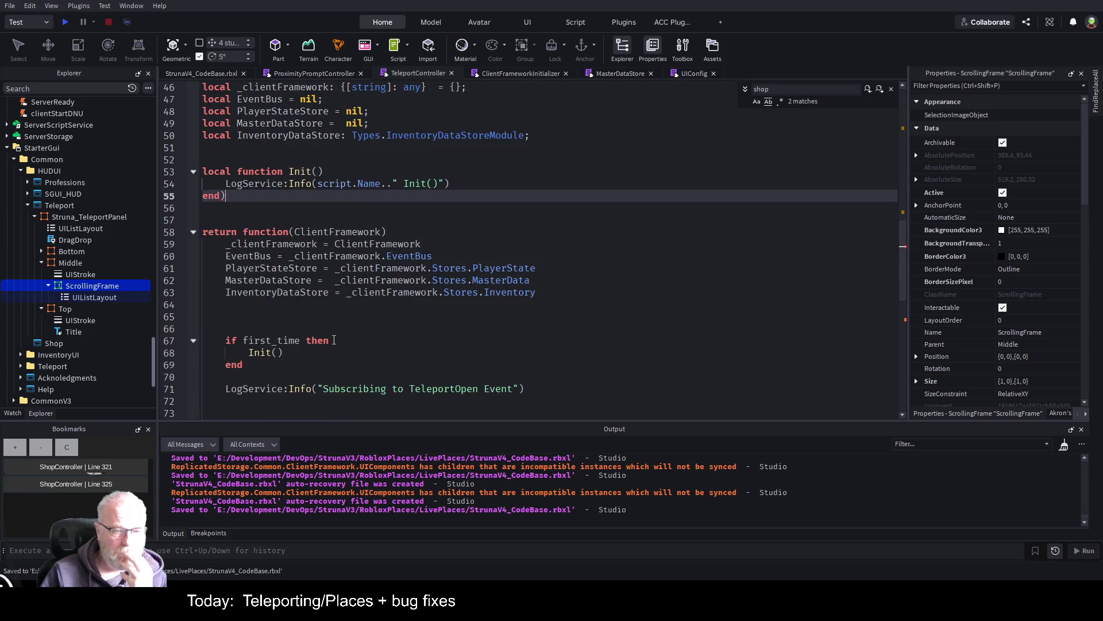
left_click(292, 354)
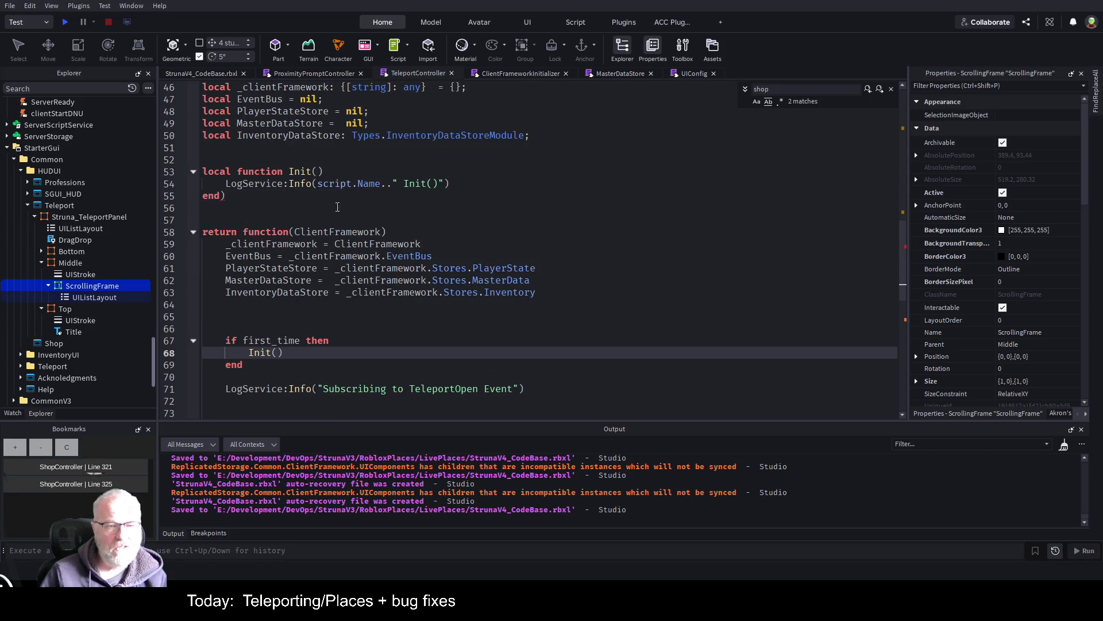
left_click(468, 182)
left_click(404, 199)
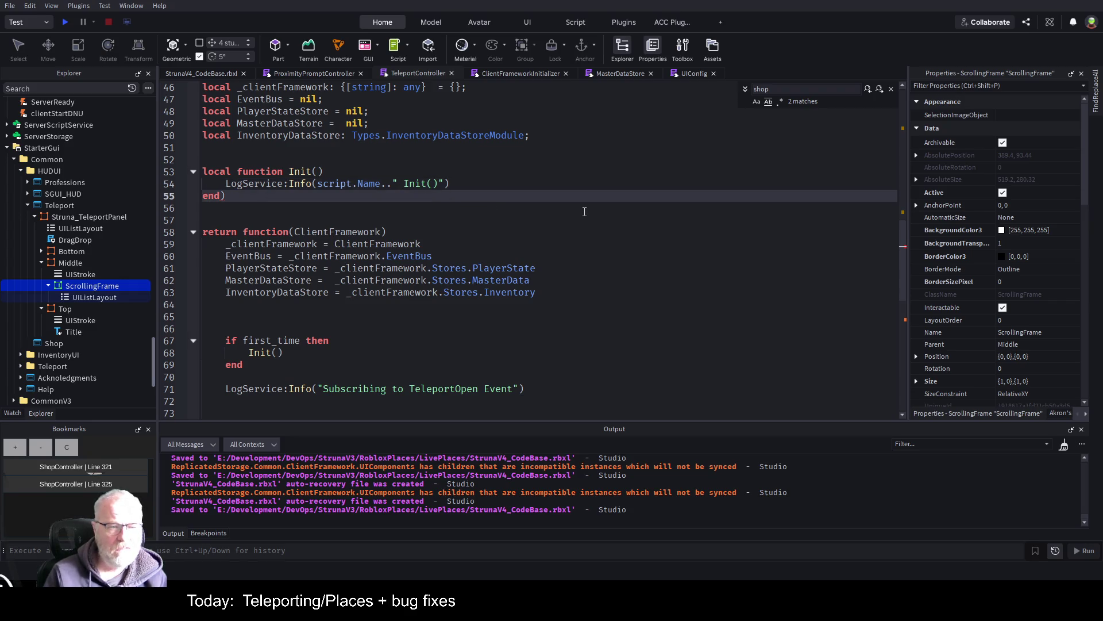
key("Up")
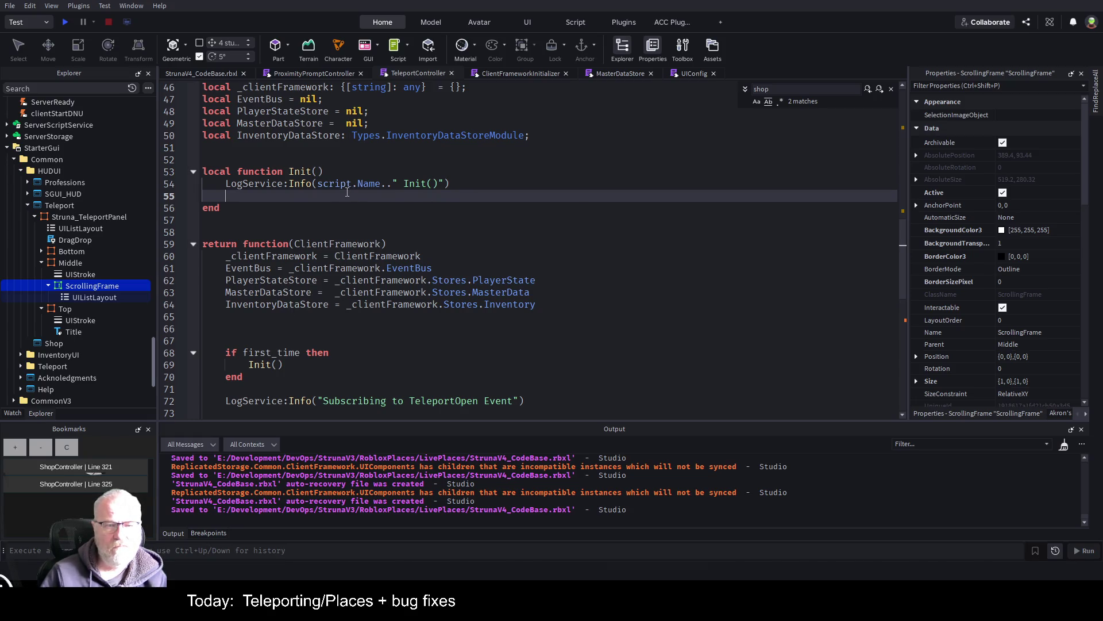
- Add MasterDataStore.GetCategory("Places") inside Init after the log call
type("mas")
key("Tab")
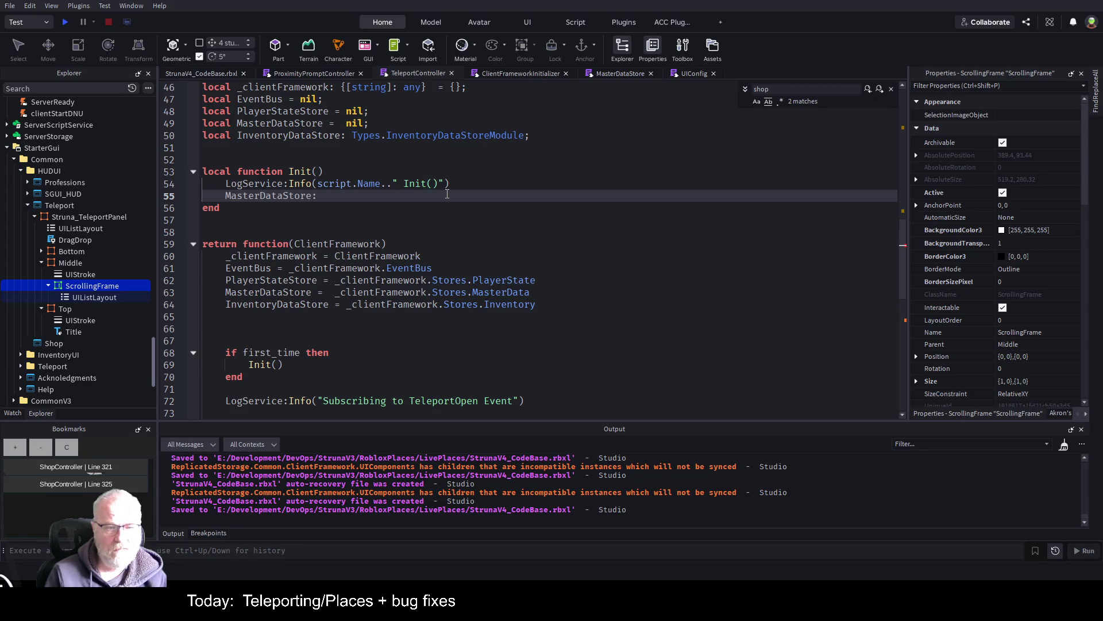
key("BackSpace")
type(".GetCategory(\"Places")
key("Home")
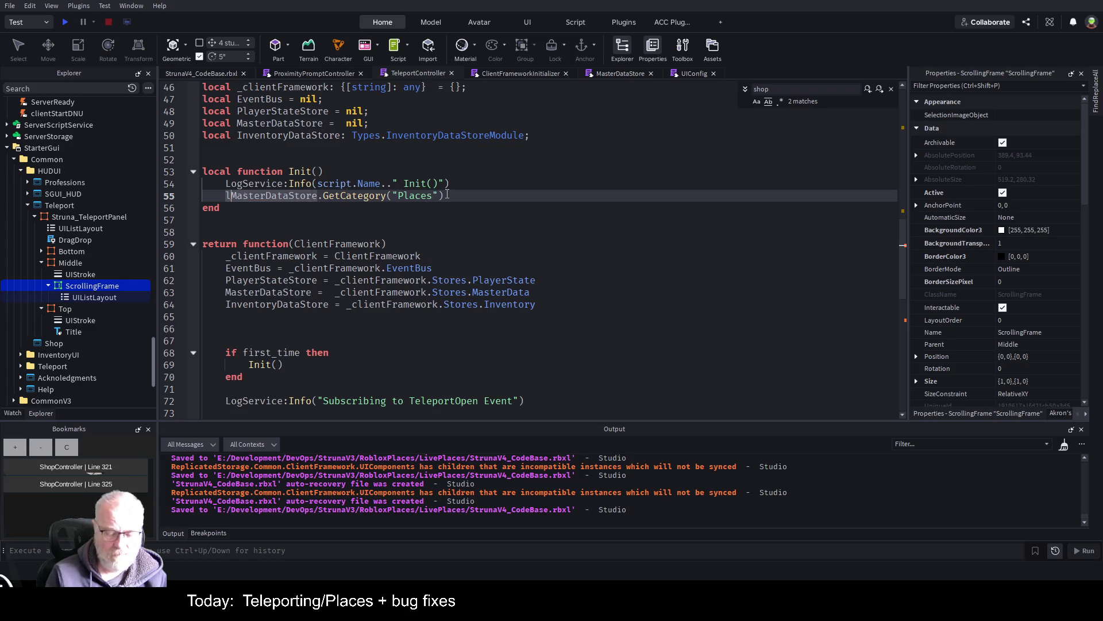
key("shift+Tab")
- Declare local places= nil; above Init and assign the GetCategory result to places
key("Up")
key("Up")
key("Up")
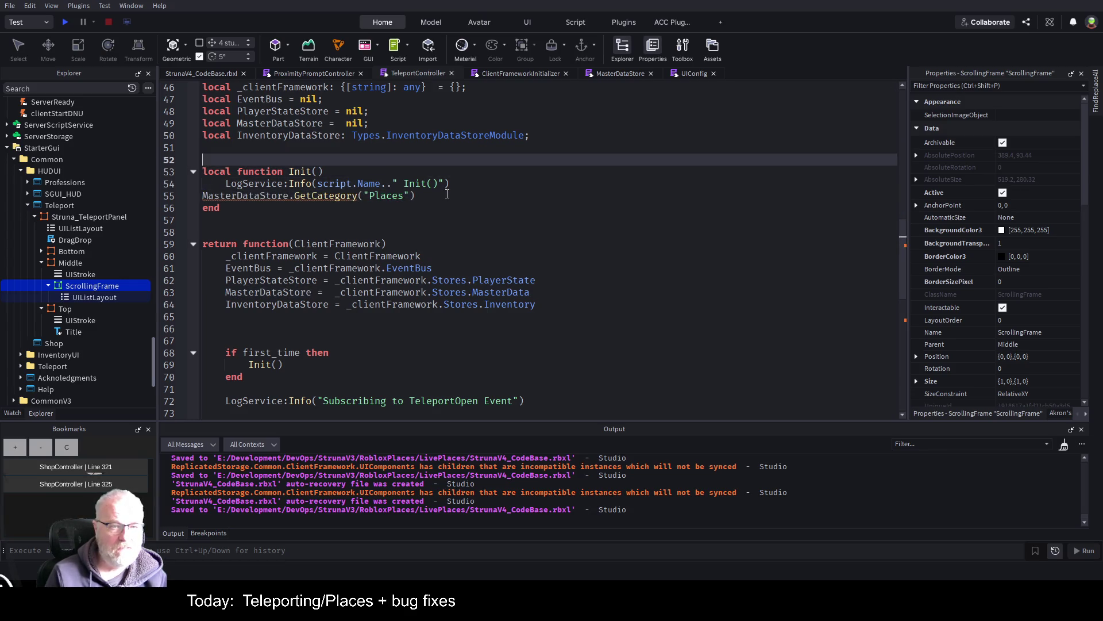
key("Return")
key("Return")
key("Up")
type("local places= ")
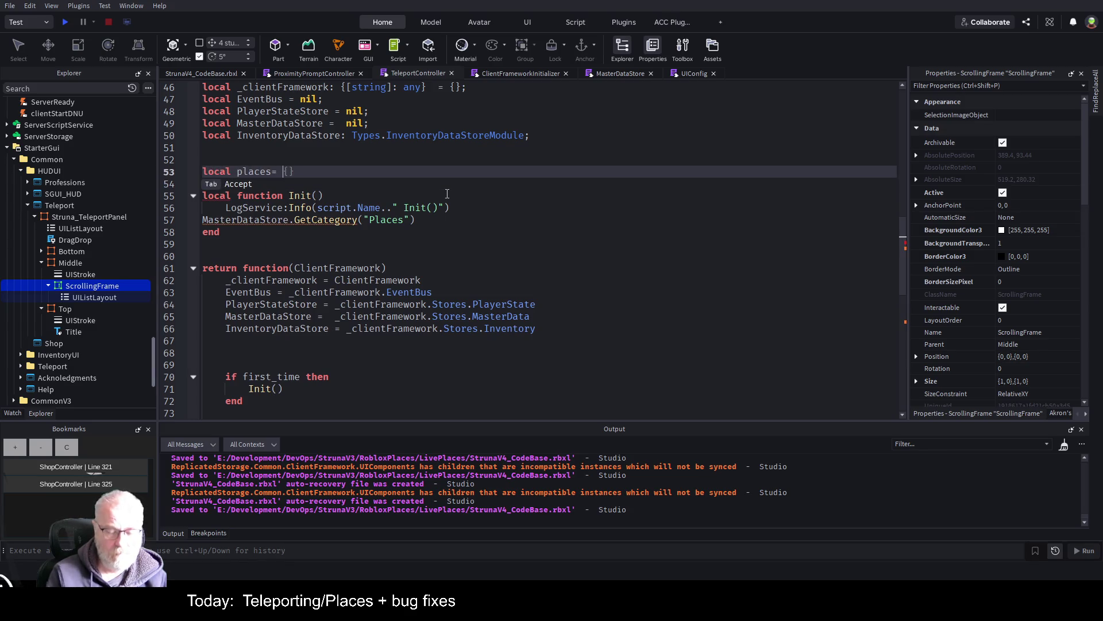
type("nil;")
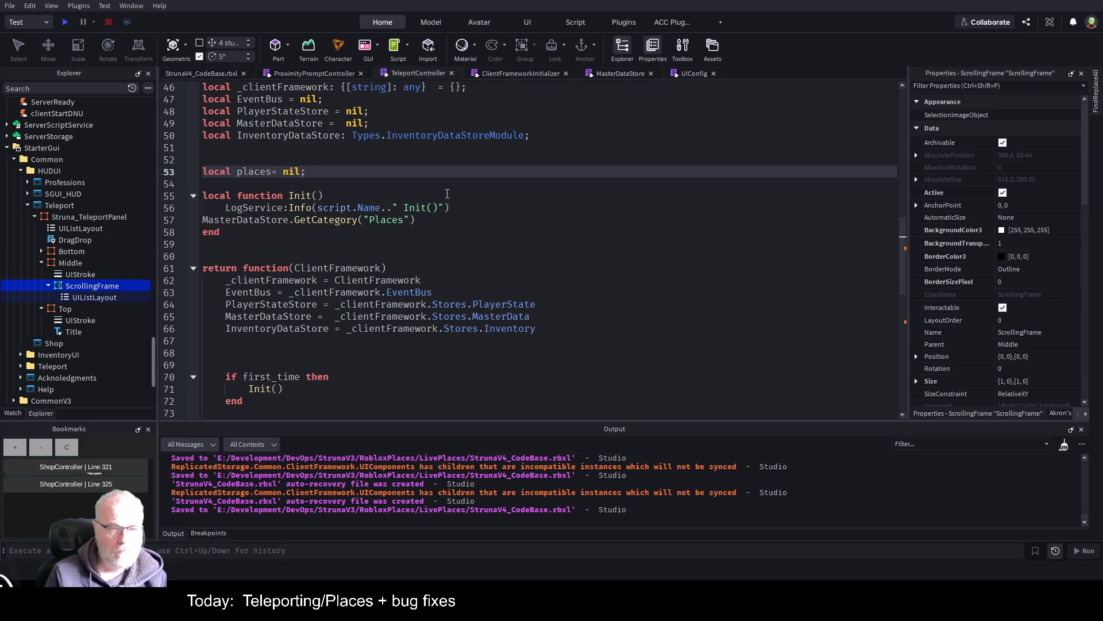
key("Down")
key("Down")
key("Down")
key("Tab")
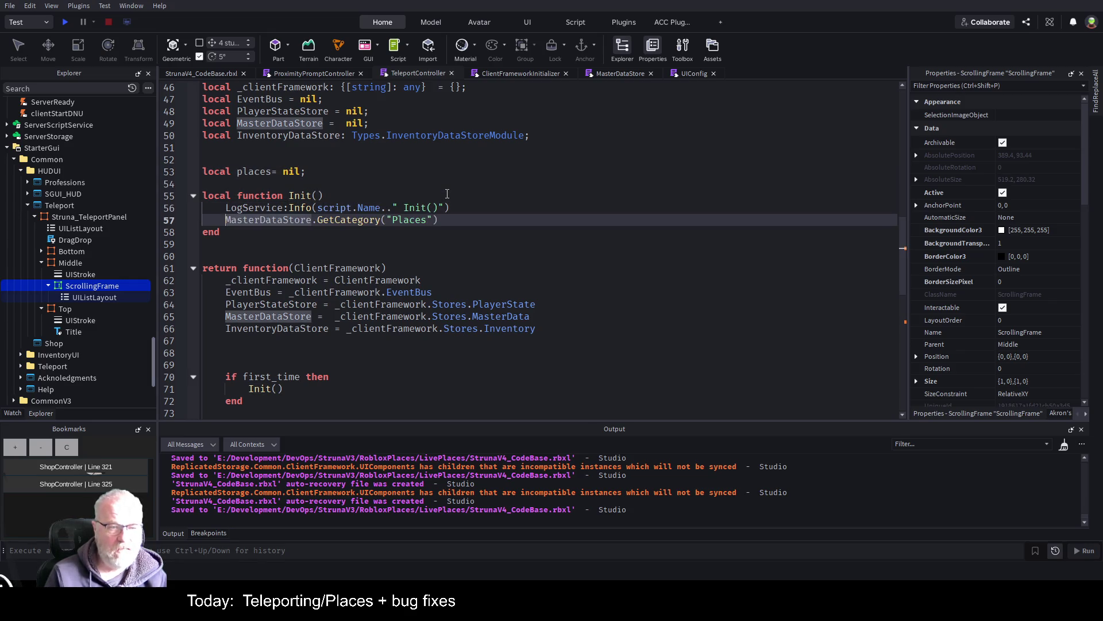
type("places =")
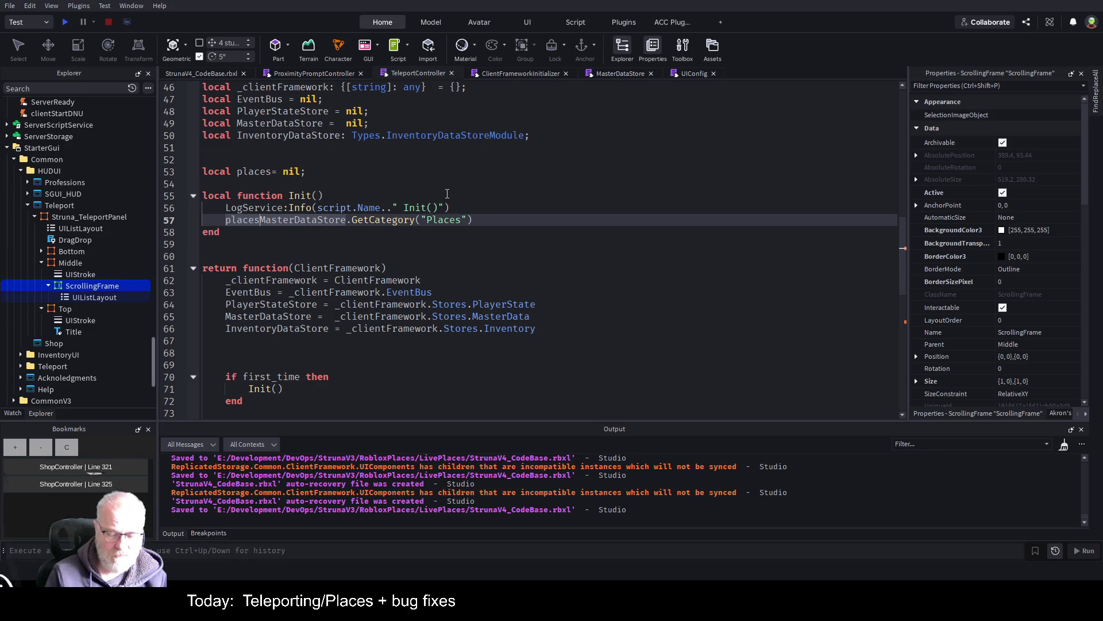
key("Down")
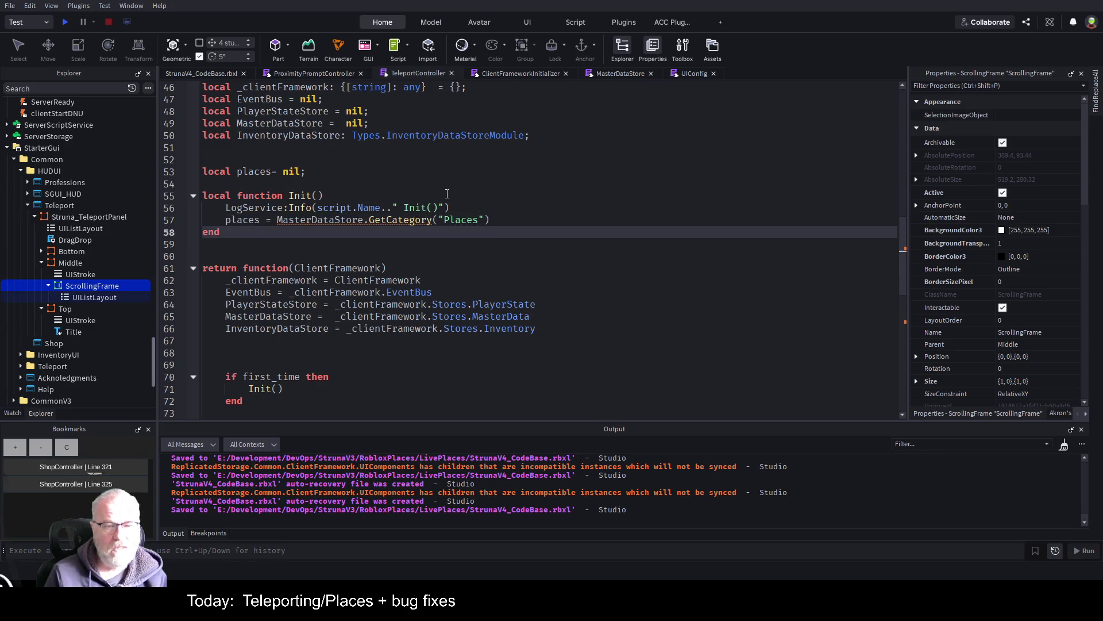
key("Up")
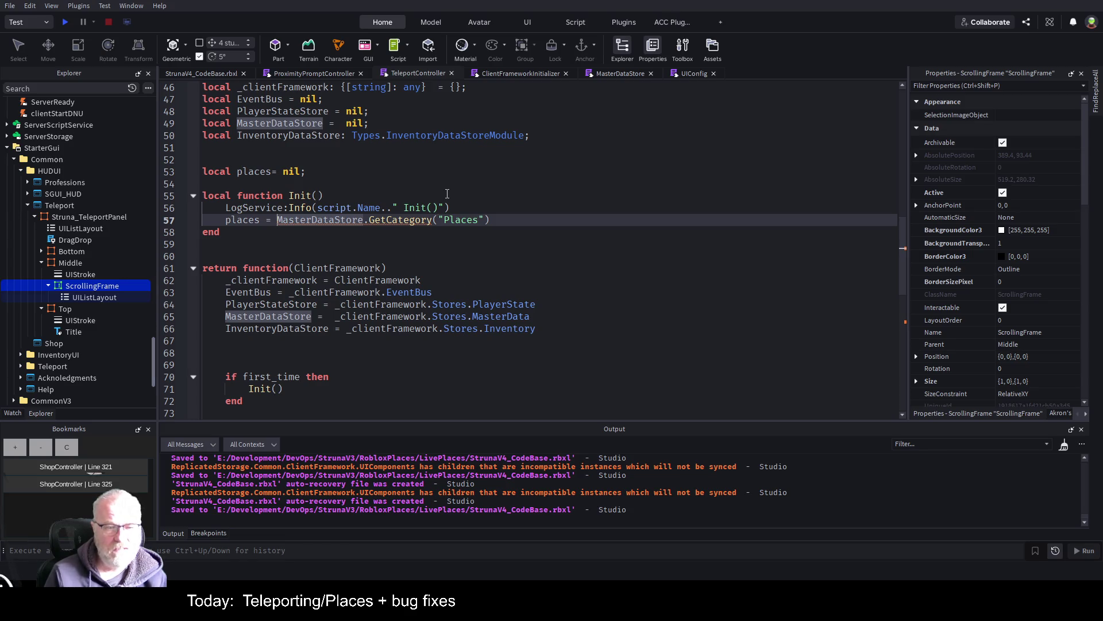
key("Down")
key("Down")
key("Down")
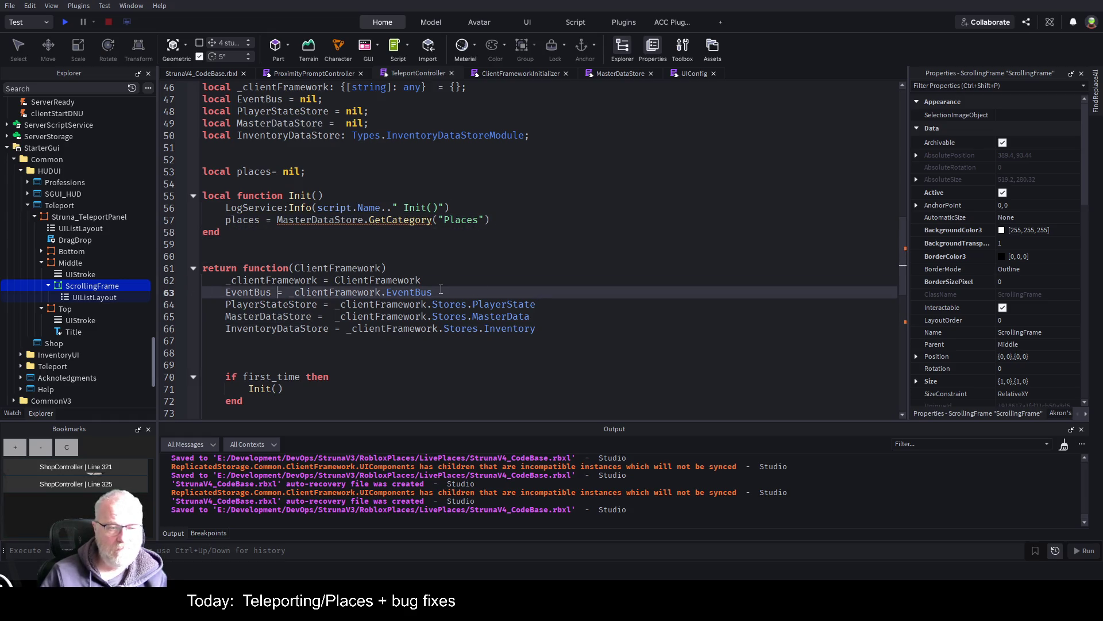
scroll(330, 242, "down", 3)
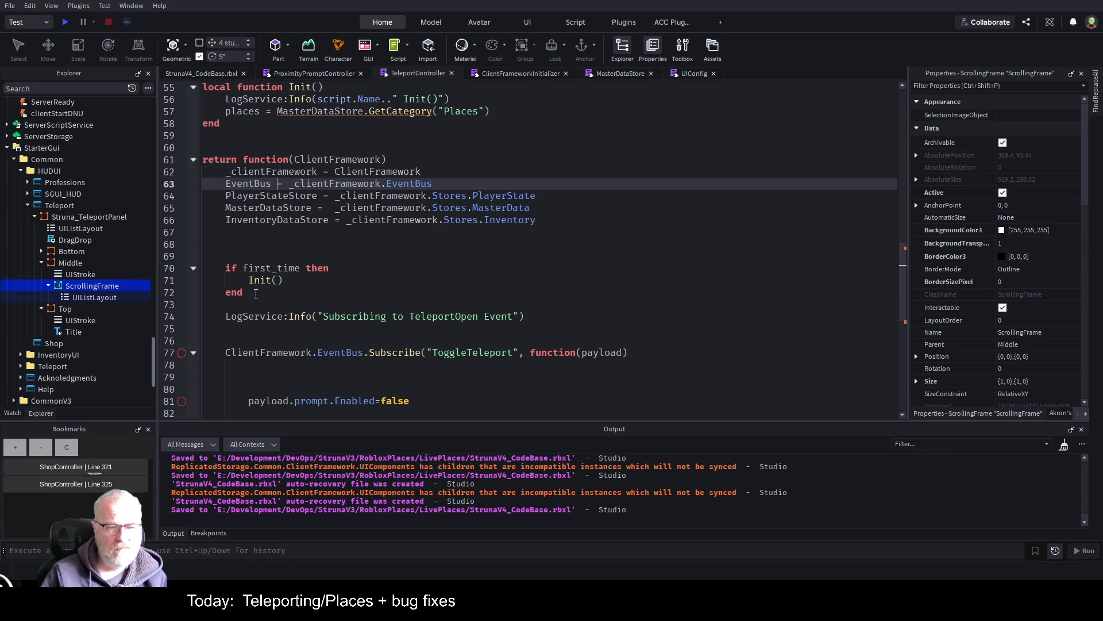
- Remove the if first_time wrapper so Init() runs unconditionally in the returned function
left_click(227, 291)
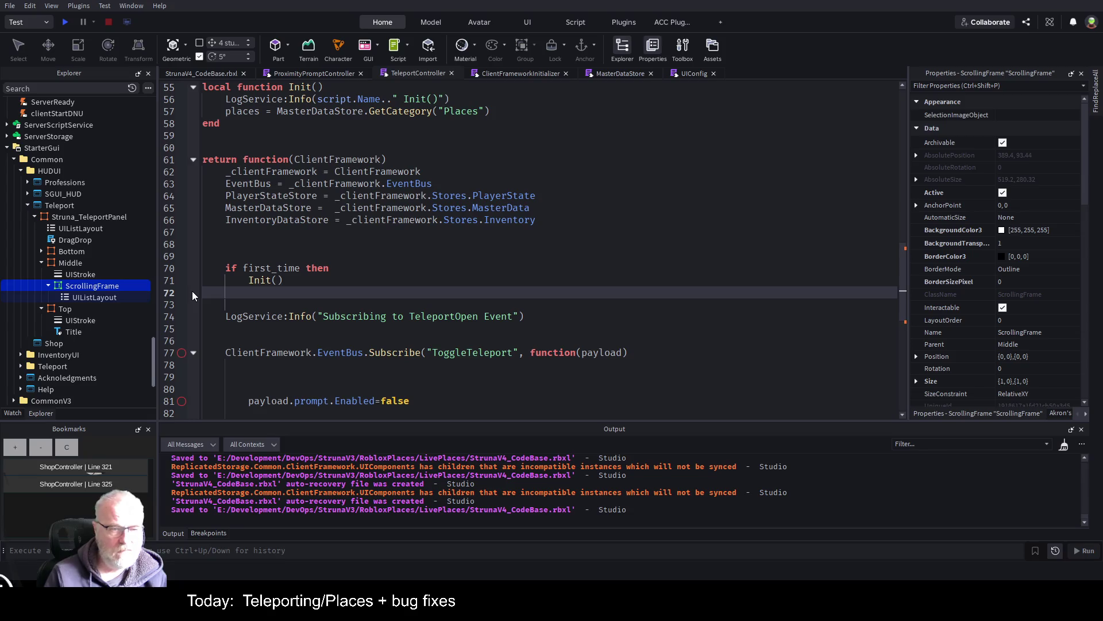
key("shift+End")
key("Delete")
key("Up")
key("Up")
key("shift+End")
key("Delete")
key("Up")
key("Up")
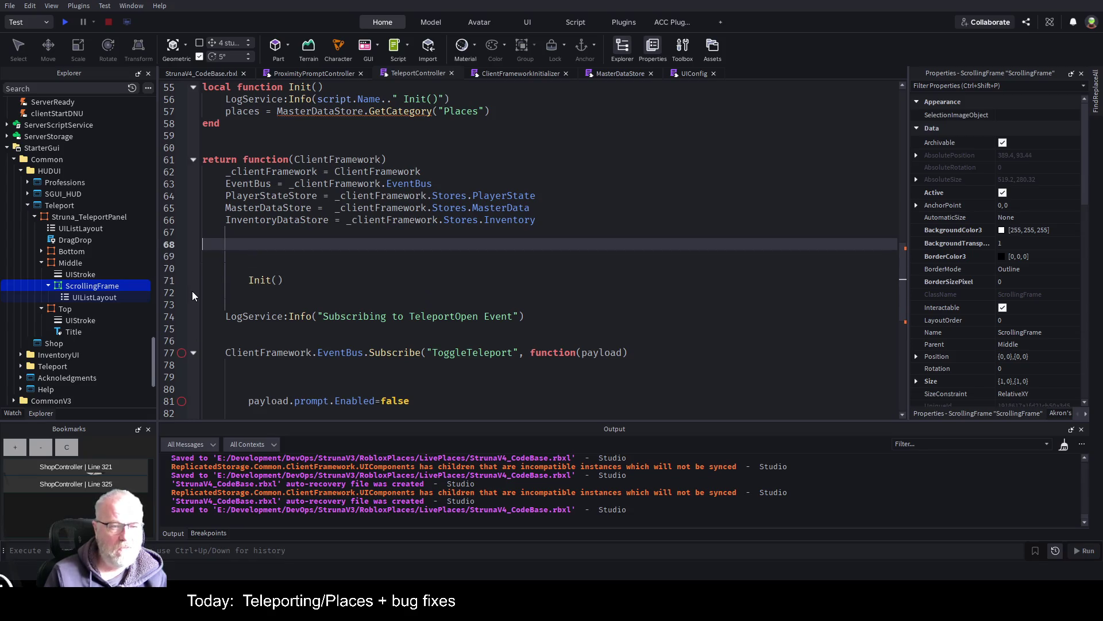
key("shift+Down")
key("shift+Down")
key("shift+Down")
key("Delete")
key("shift+Tab")
key("Down")
key("Down")
key("Down")
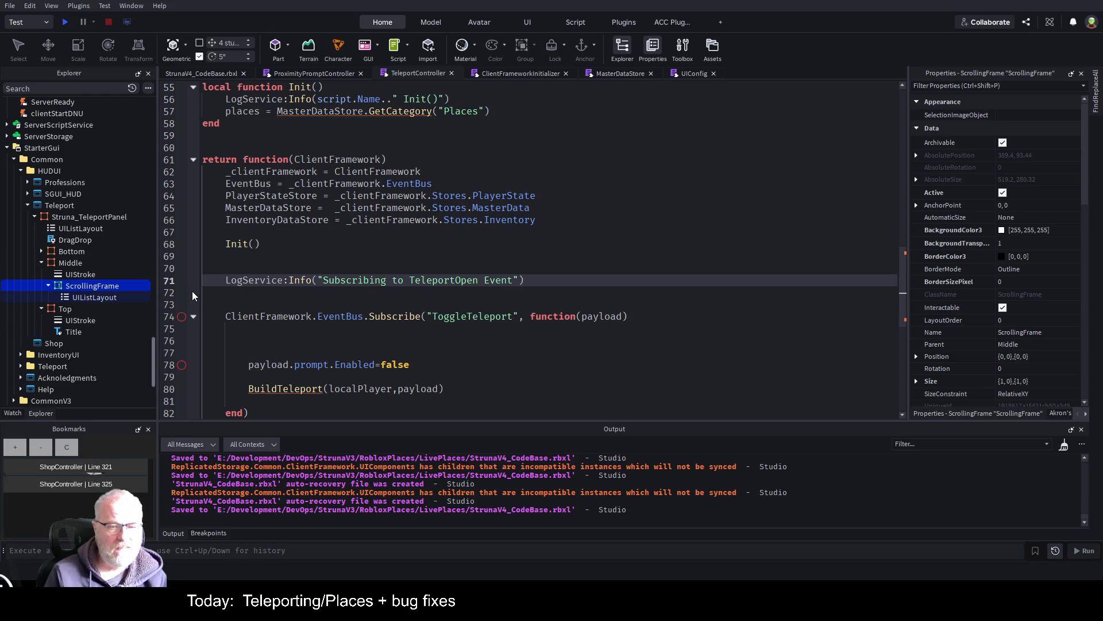
key("Up")
key("Up")
scroll(454, 254, "down", 2)
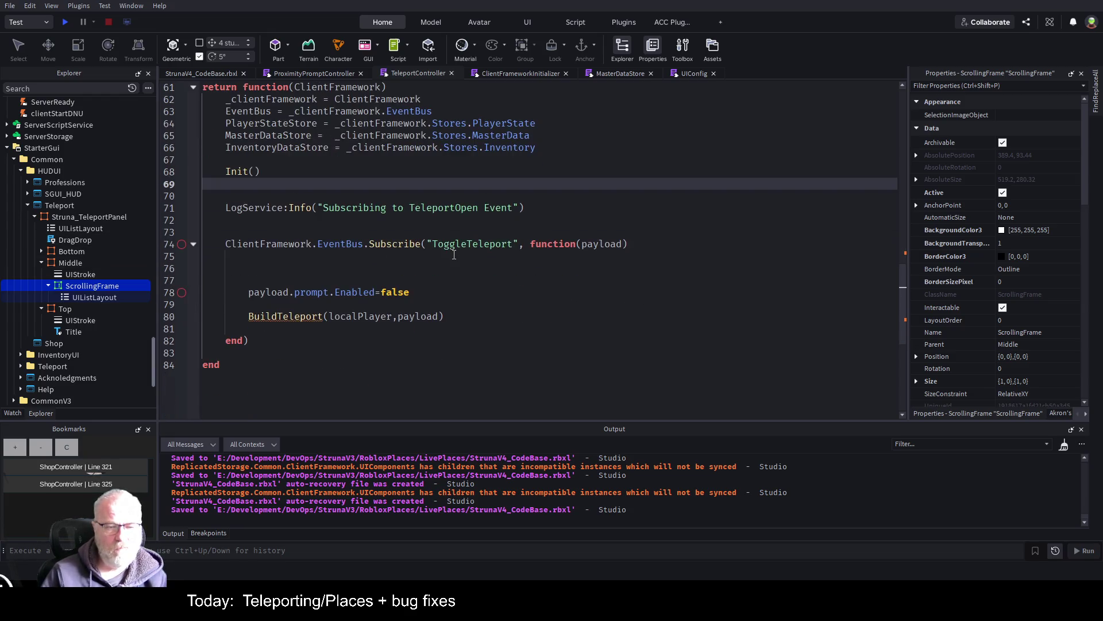
scroll(456, 287, "up", 5)
scroll(488, 311, "down", 5)
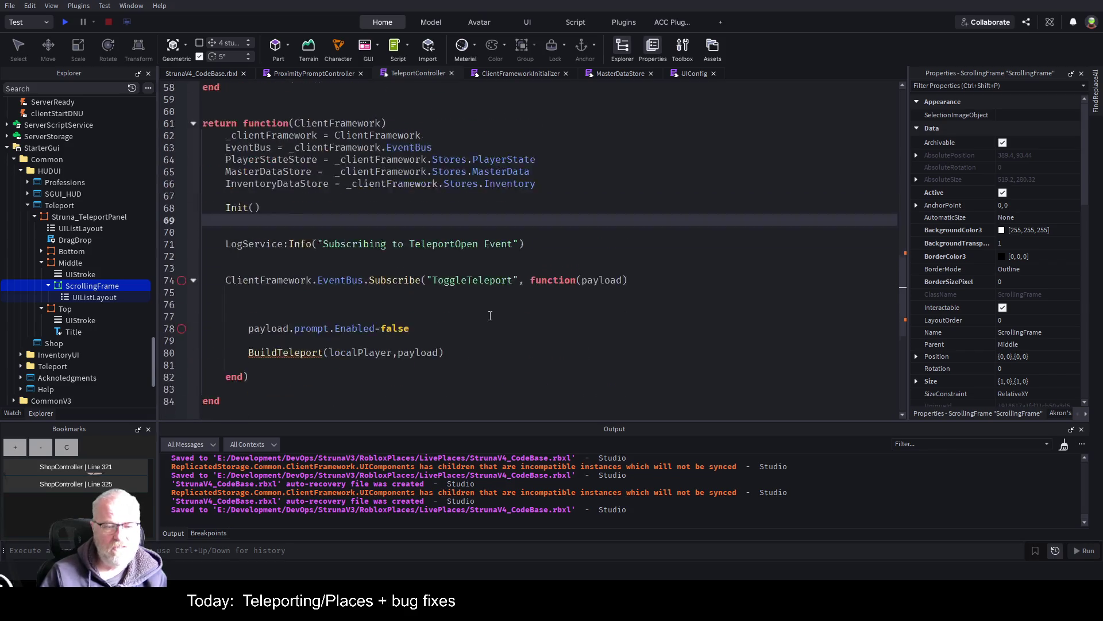
- Change the false value on line 78 to true, then restore it to false
double_click(394, 293)
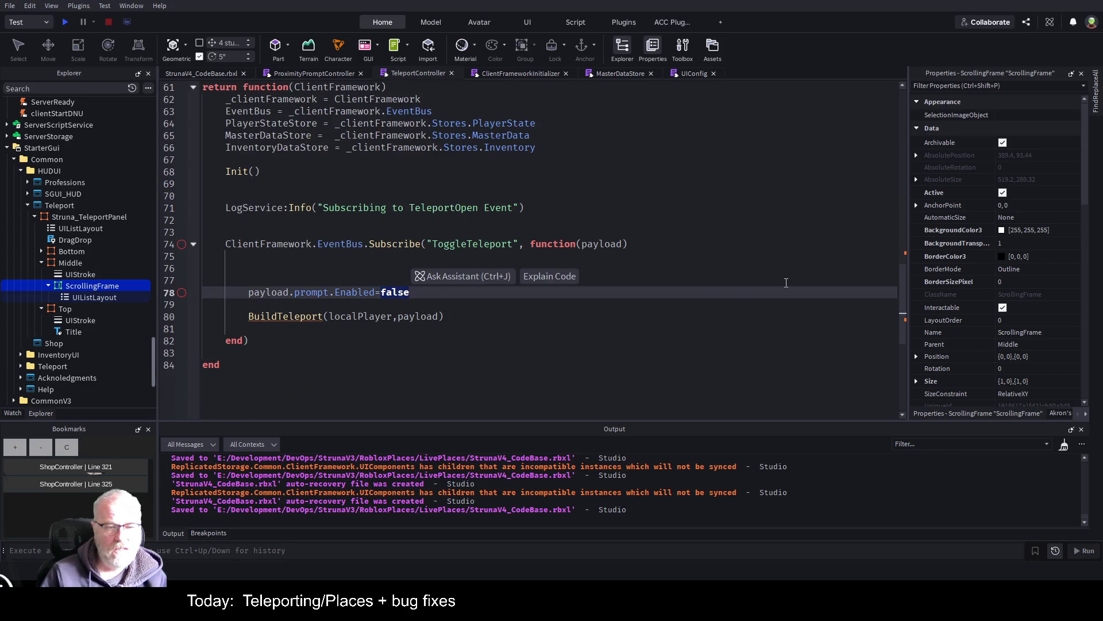
type("true")
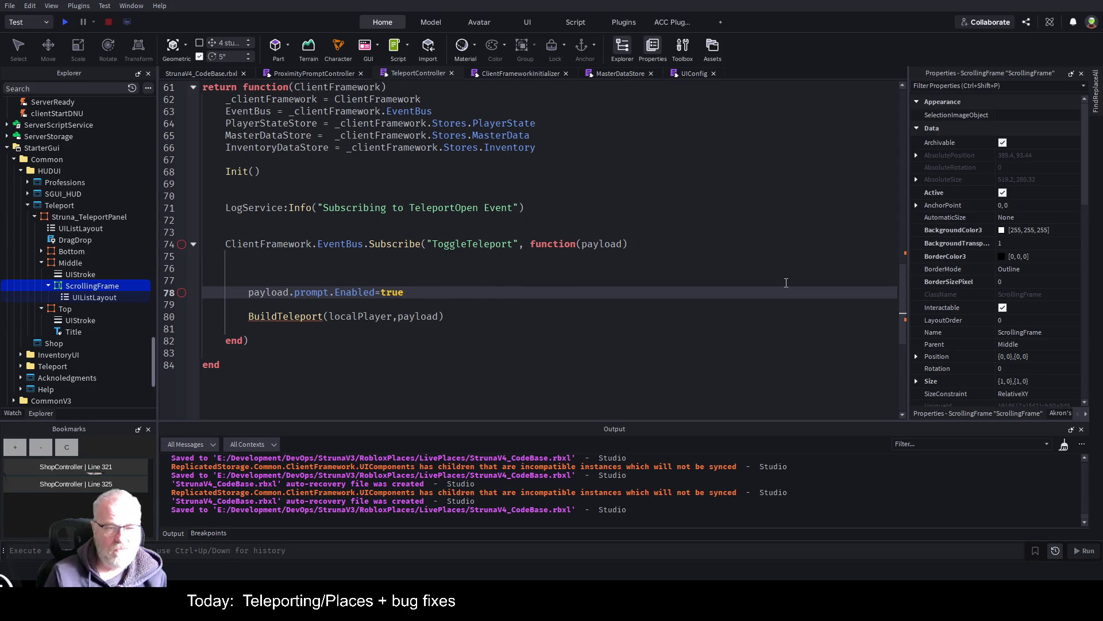
key("BackSpace")
key("BackSpace")
key("BackSpace")
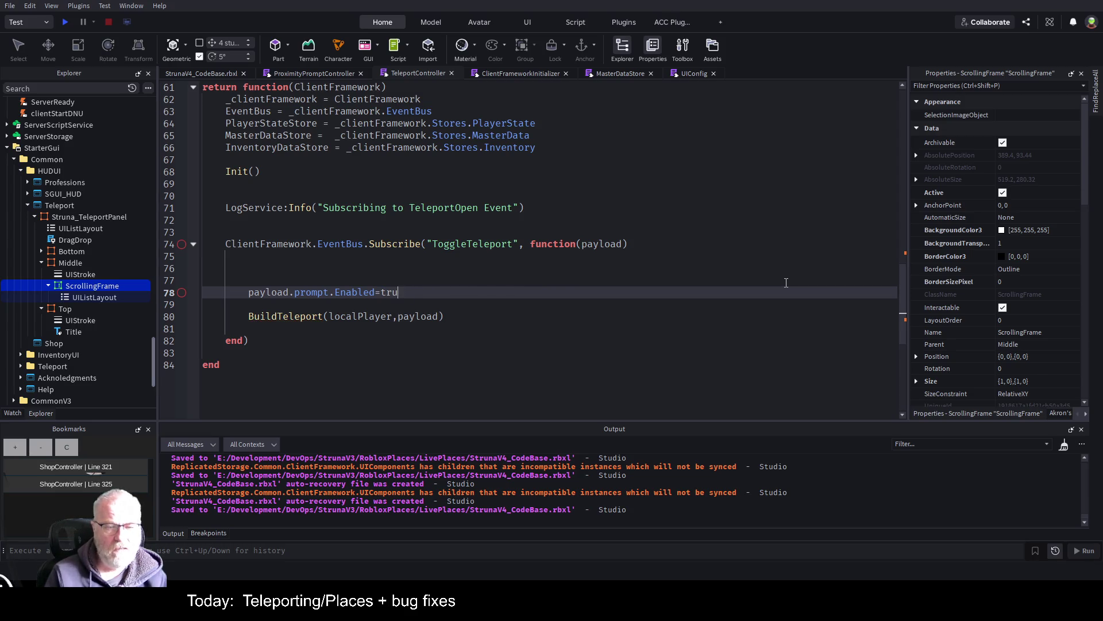
type("false")
key("Down")
key("Down")
key("Down")
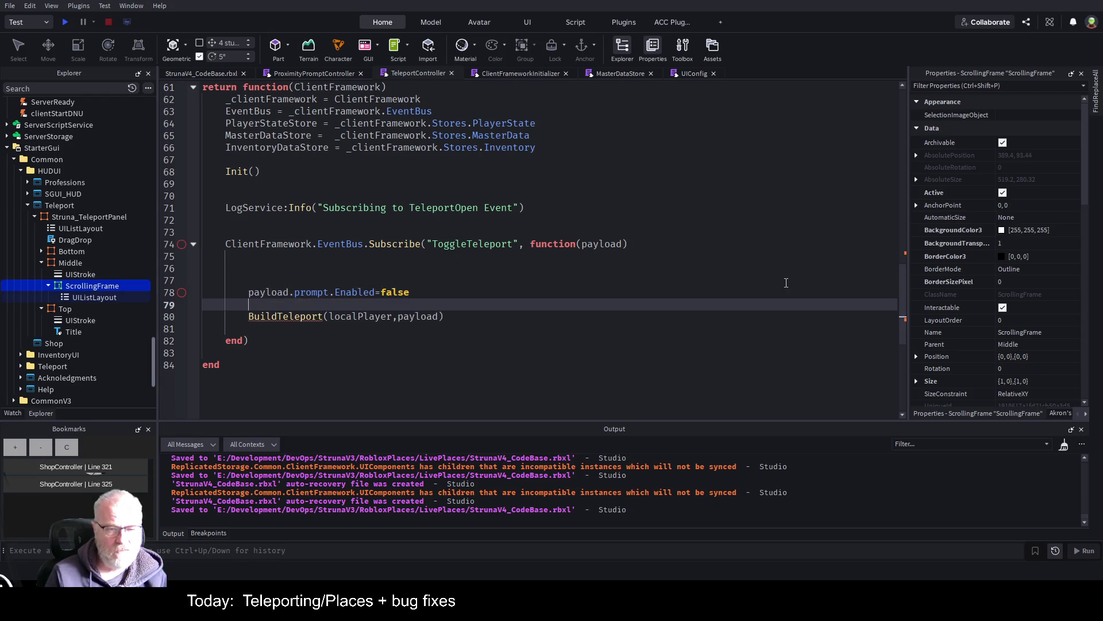
key("Up")
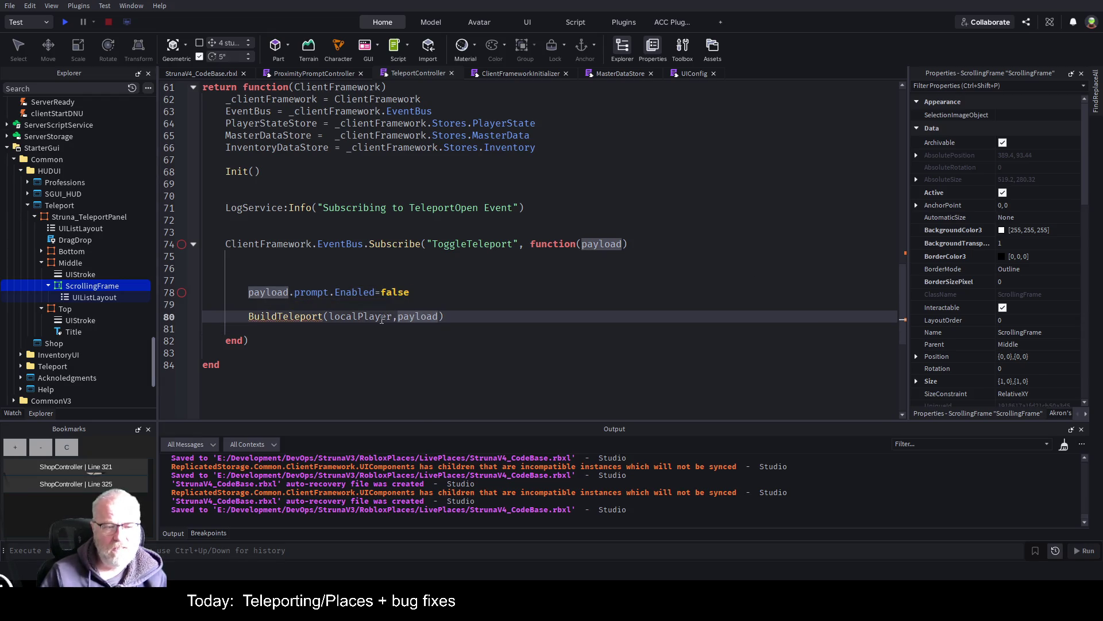
- Move BuildTeleport(localPlayer,payload) from the ToggleTeleport handler to the line below Init()
left_click_drag(248, 317, 443, 317)
key("BackSpace")
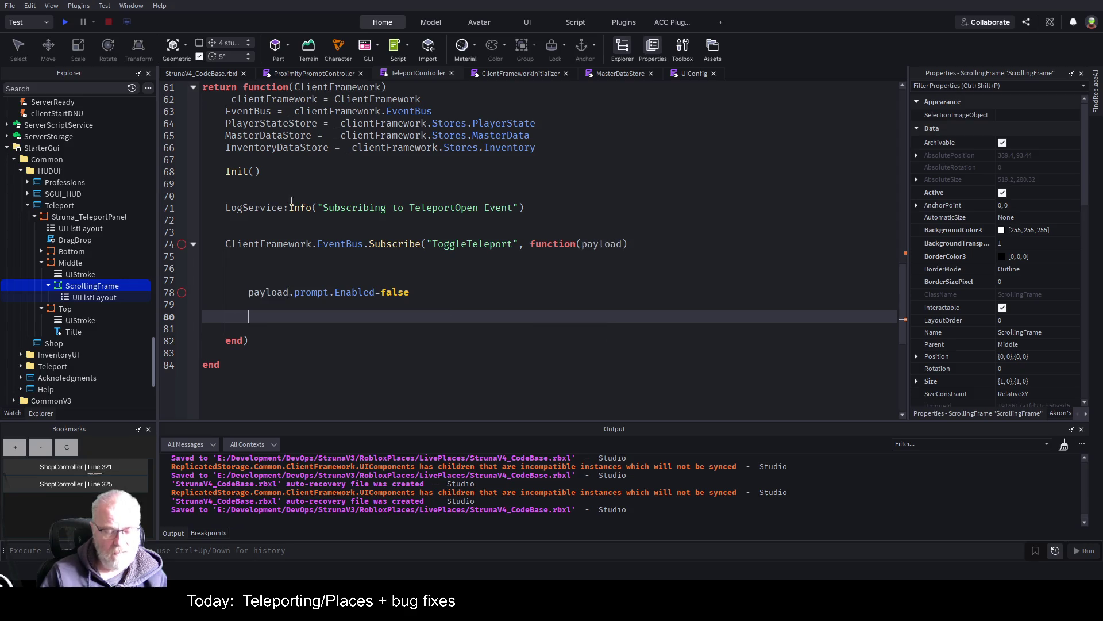
left_click(266, 182)
type("BuildTeleport(localPlayer,payload)")
key("Up")
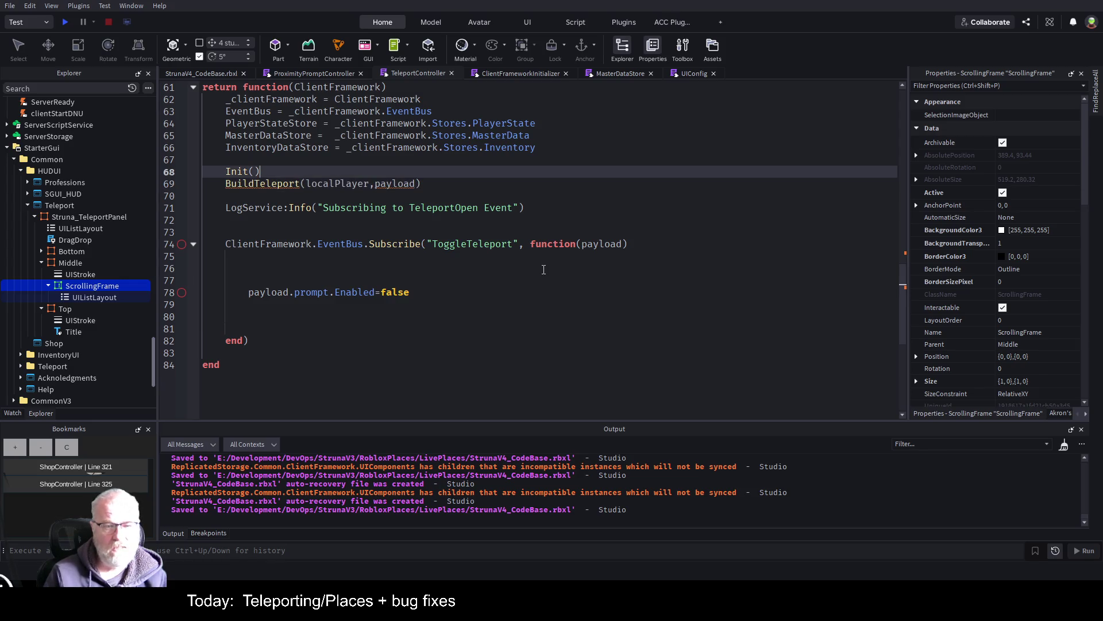
- Go to the first_time declaration among the variable declarations
left_click(530, 295)
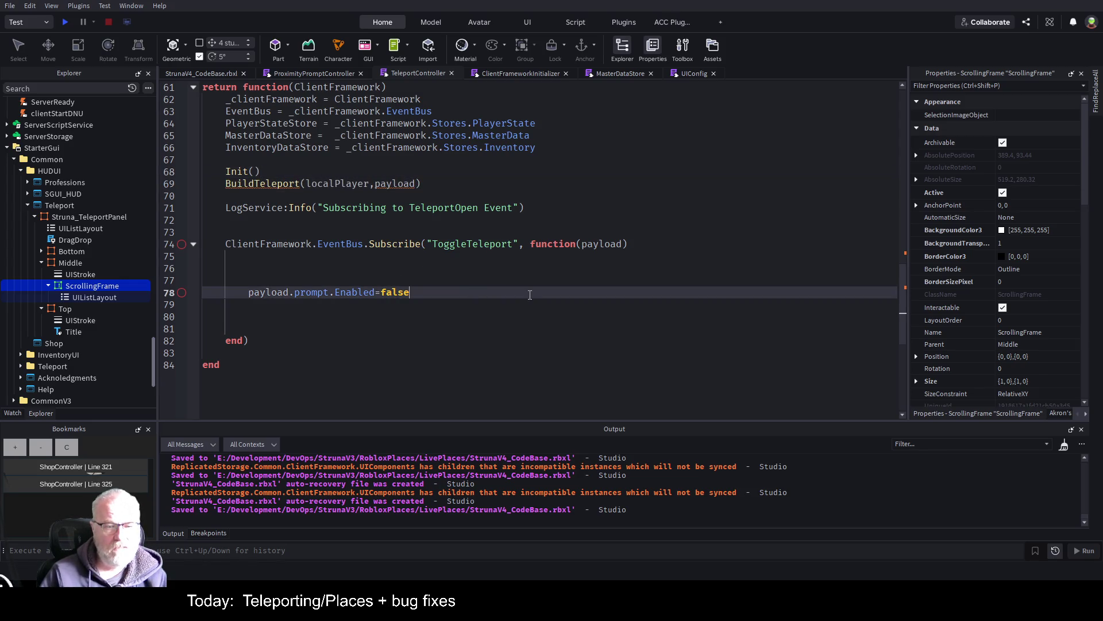
scroll(523, 293, "up", 4)
scroll(393, 203, "up", 1)
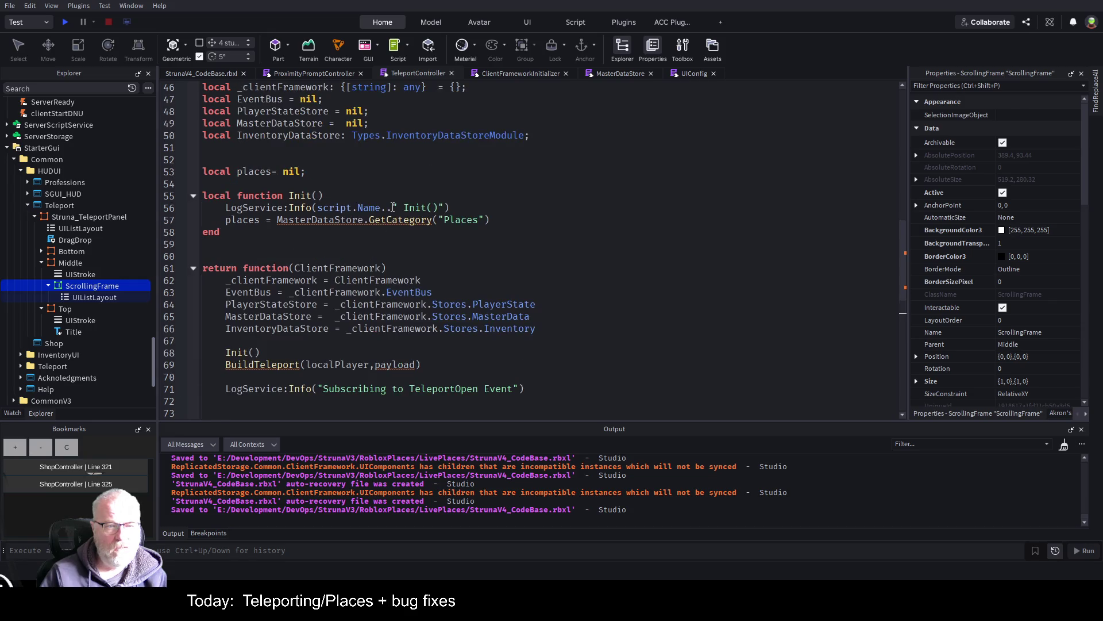
scroll(403, 154, "up", 4)
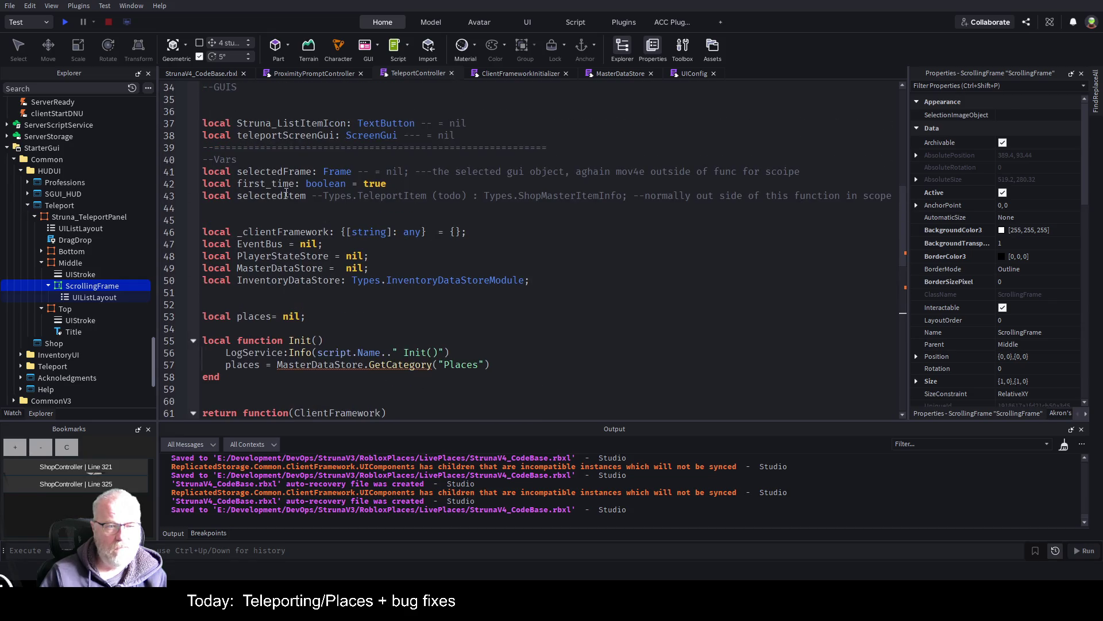
left_click(292, 171)
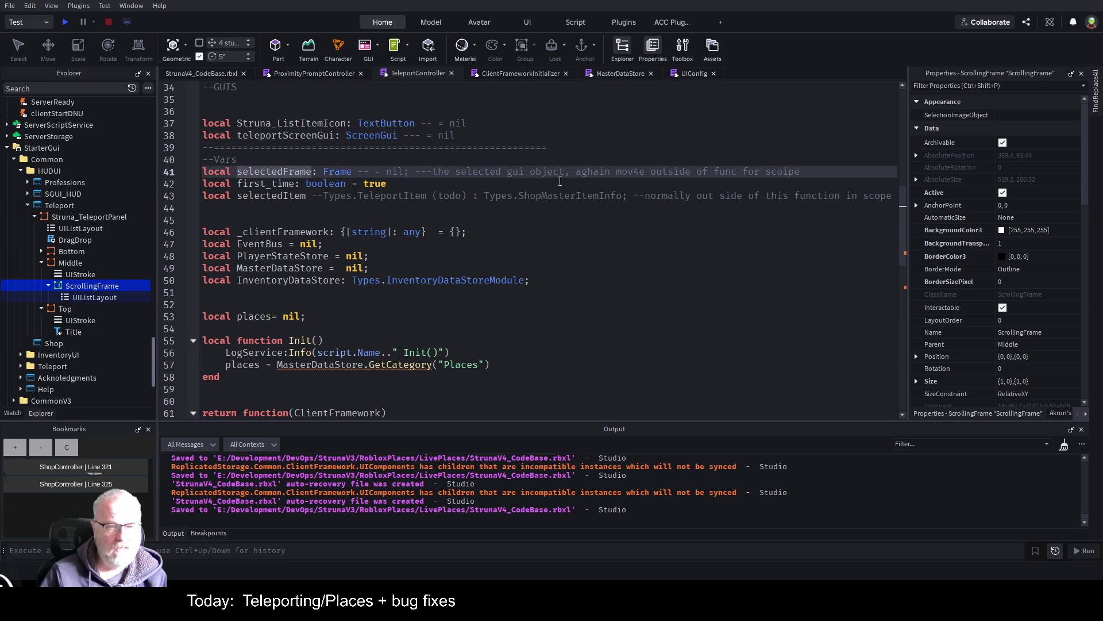
key("Down")
- Delete the first_time variable declaration
key("Home")
key("shift+End")
key("BackSpace")
key("Up")
key("Up")
key("Up")
key("Up")
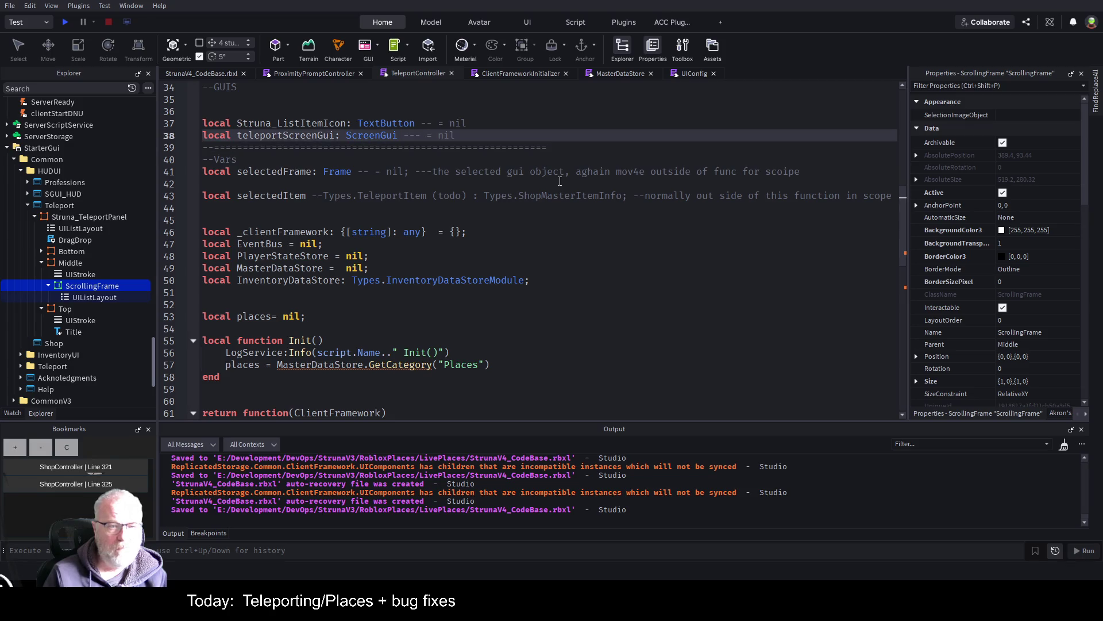
- Comment out the Struna_ListItemIcon declaration with --
double_click(287, 135)
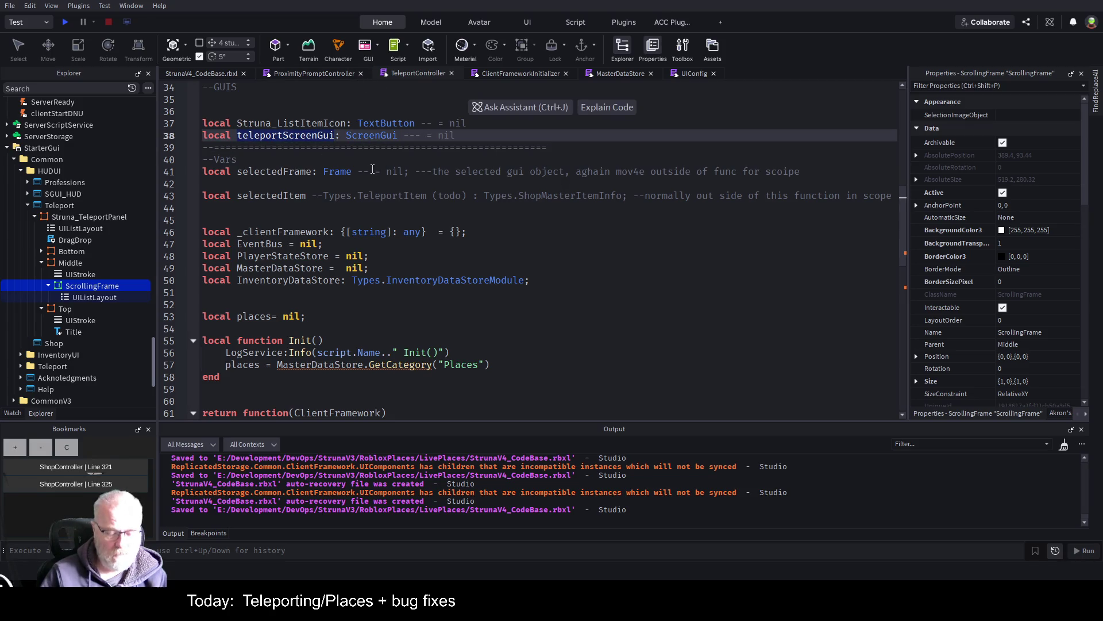
key("Up")
key("Home")
type("--")
- Add teleportScreenGui.Enabled= not teleportScreenGui.Enabled in the handler and save
scroll(325, 259, "down", 10)
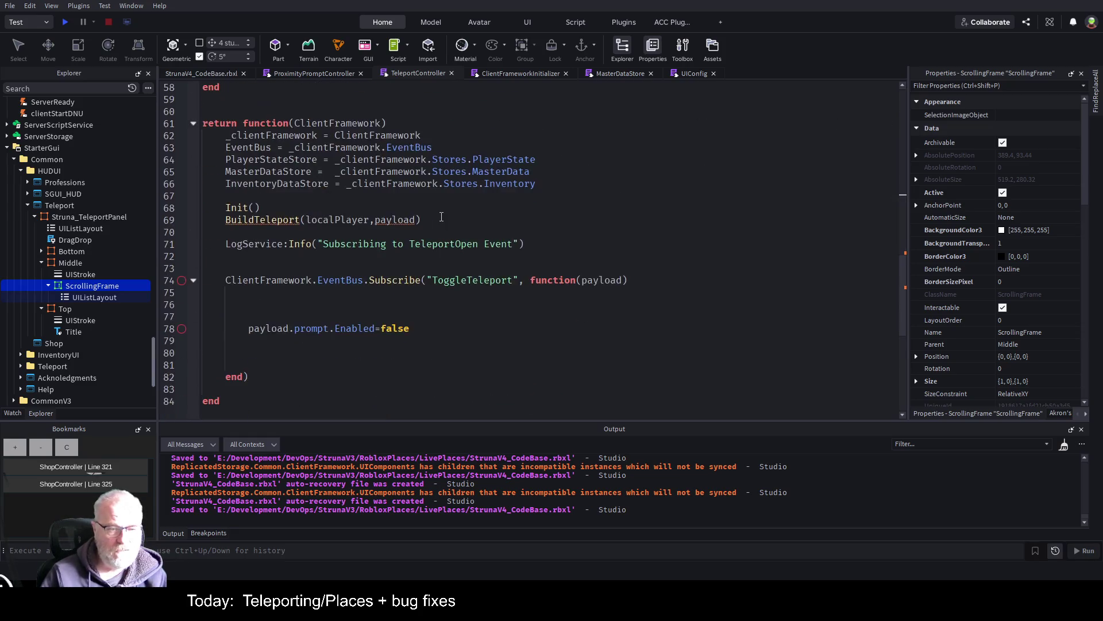
left_click(298, 268)
type("teleportScreenGui")
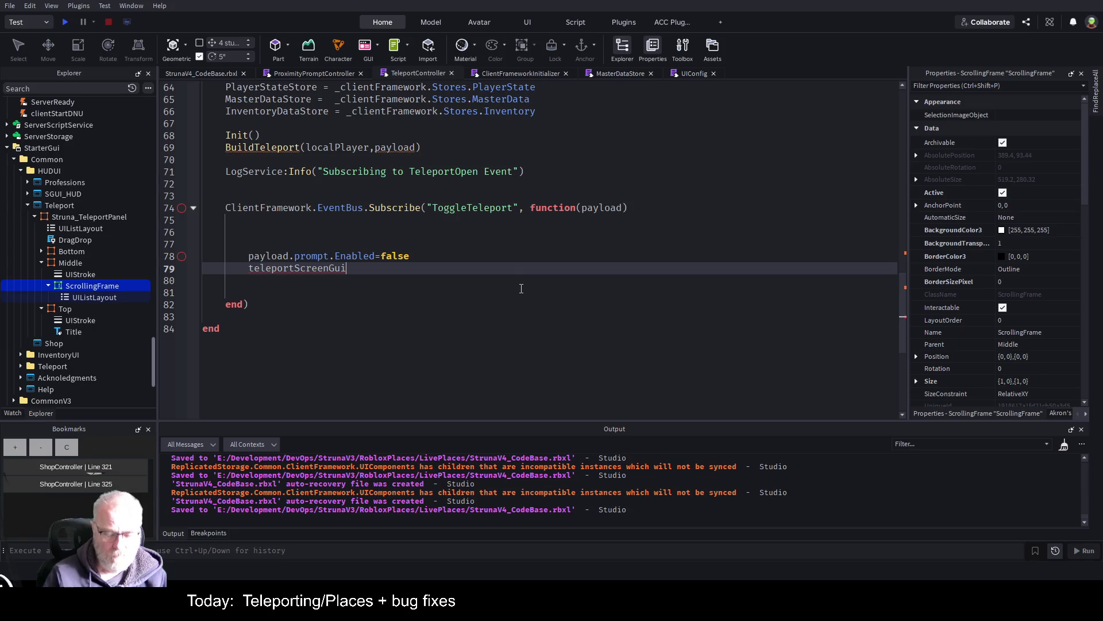
type(".En")
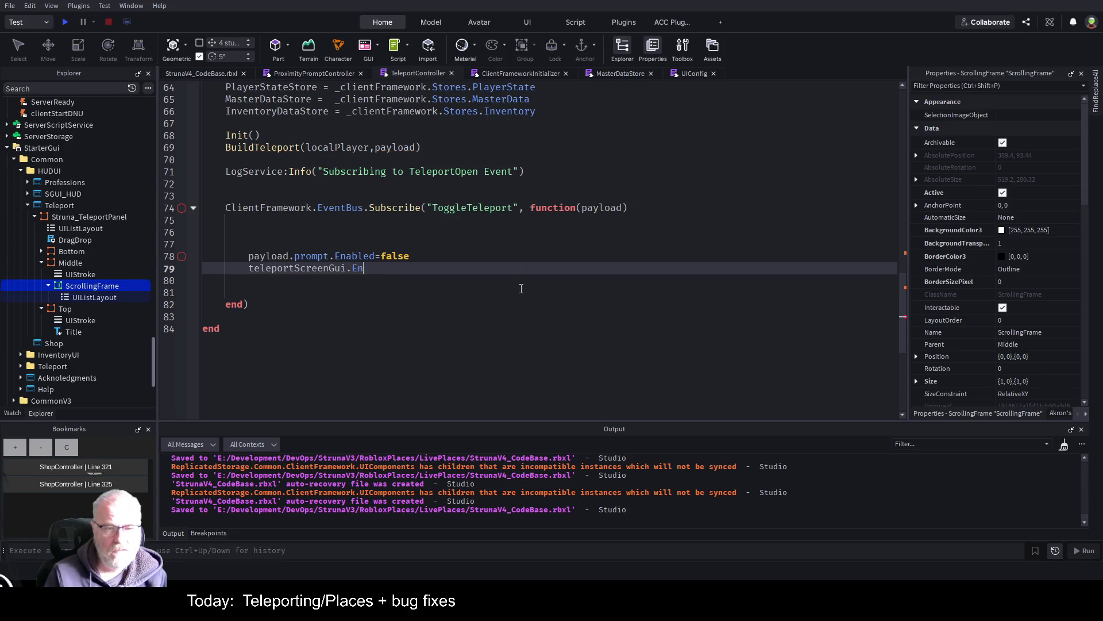
key("BackSpace")
key("BackSpace")
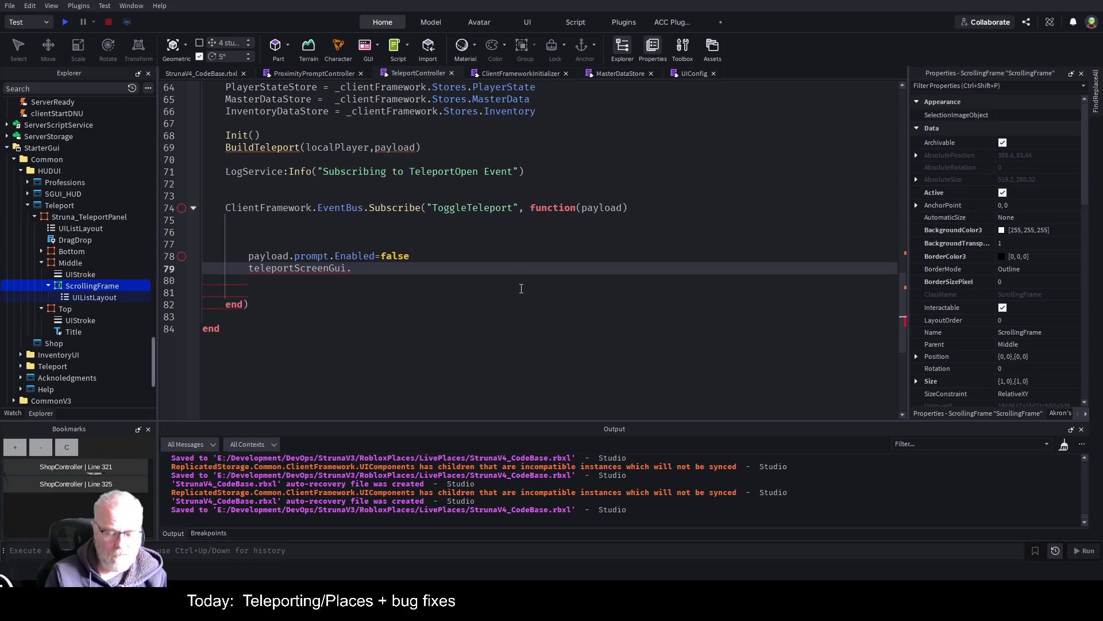
type("Enab")
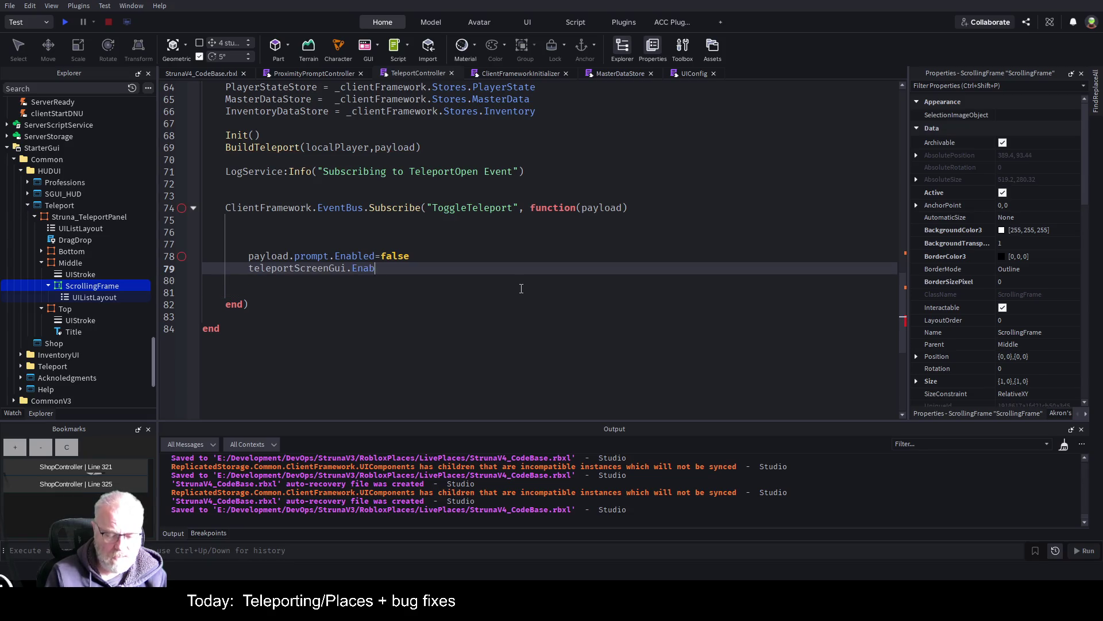
type("led= not teleportScreenGui")
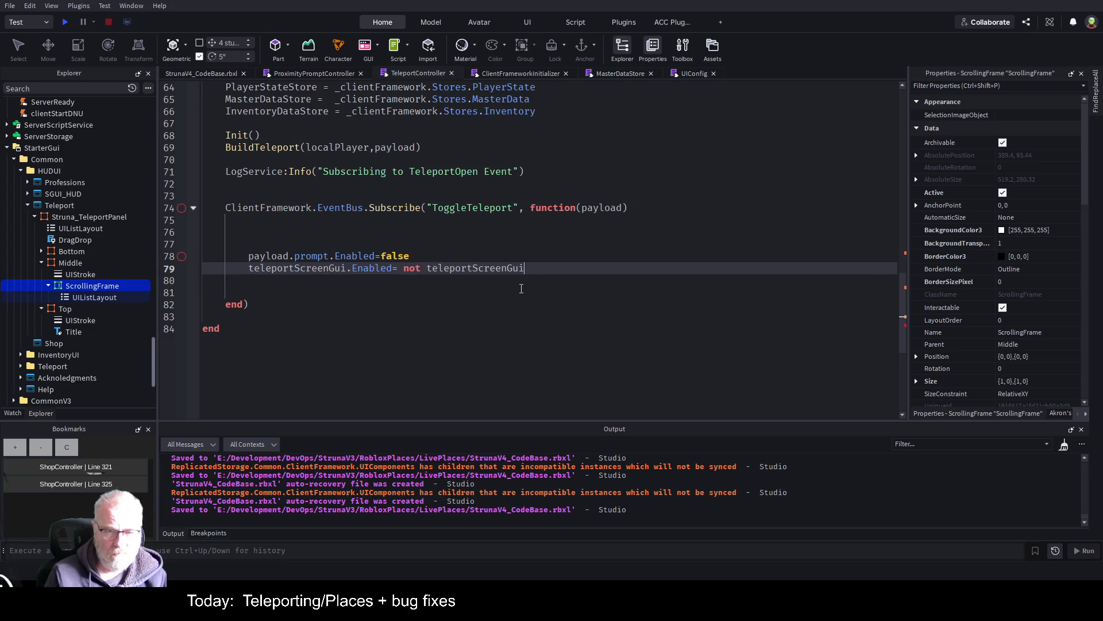
type(".Enabler")
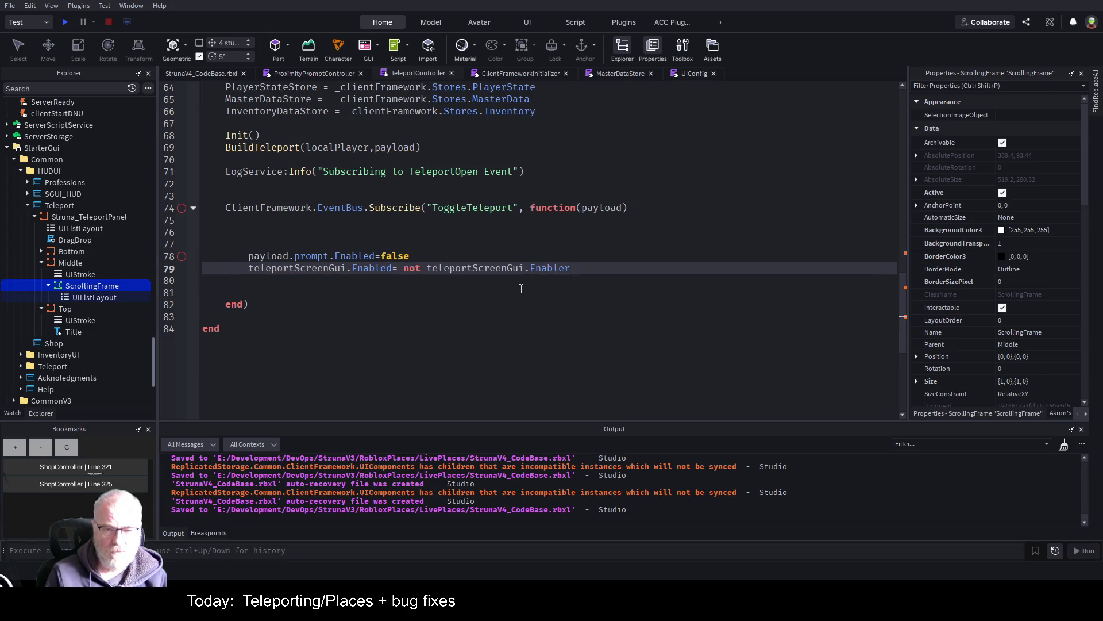
key("BackSpace")
type("d")
key("ctrl+s")
- Change that line to teleportScreenGui.Enabled=true and save
key("Up")
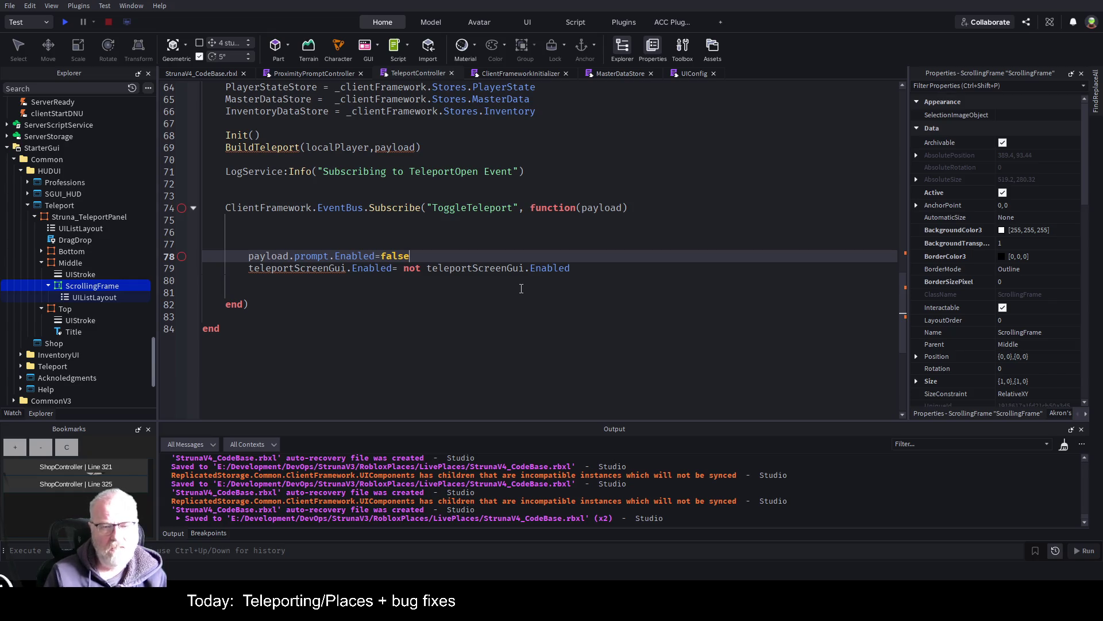
key("Down")
key("End")
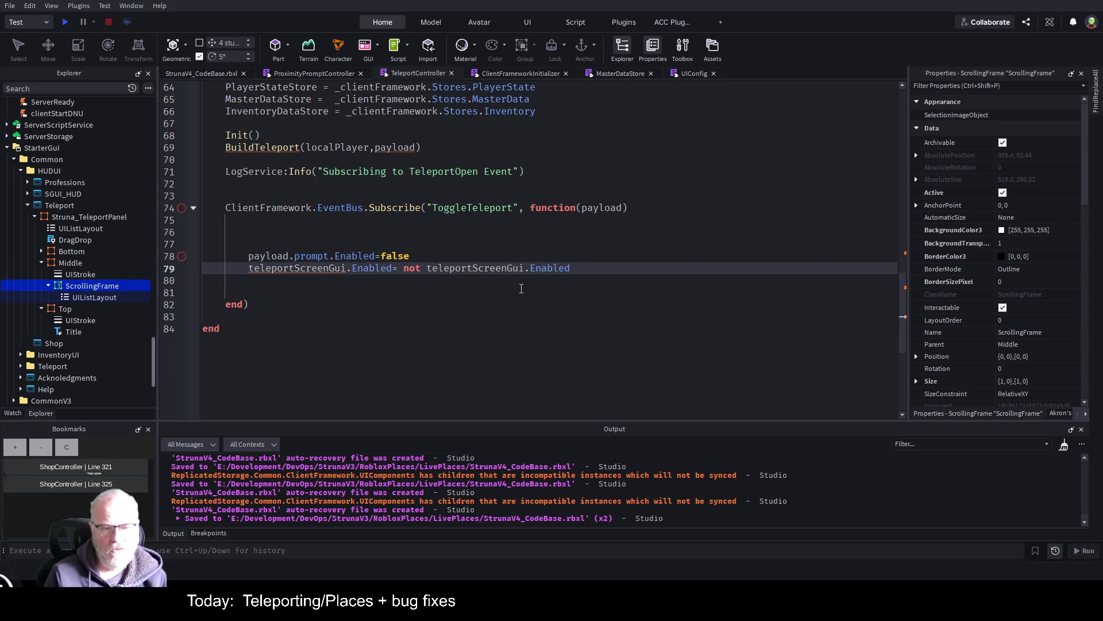
key("Home")
key("ctrl+Right")
key("ctrl+Right")
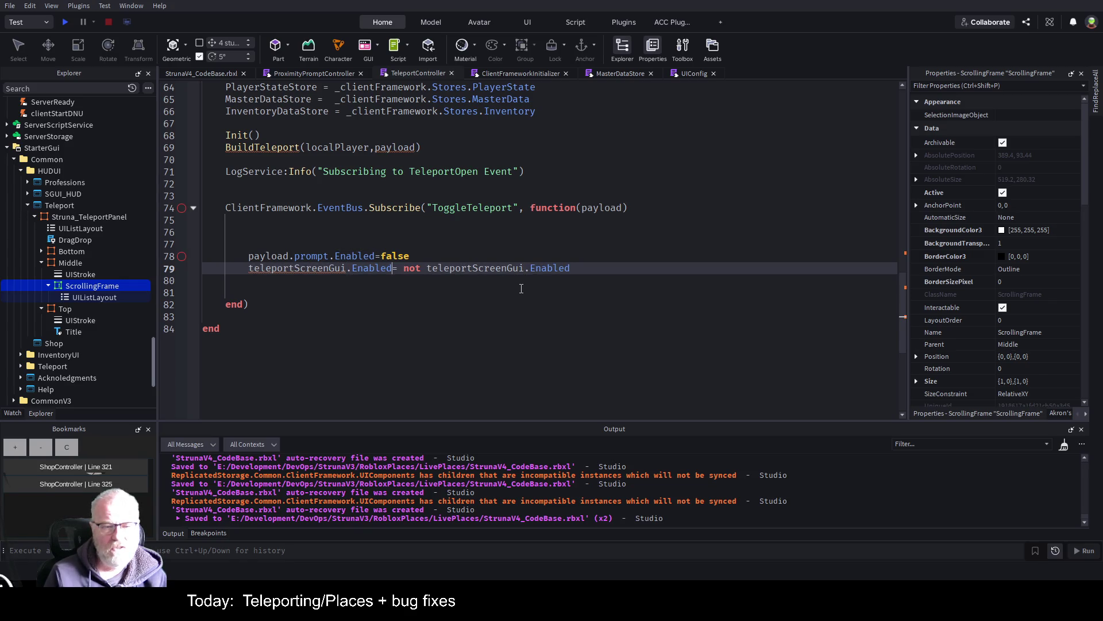
key("shift+End")
key("Delete")
type("true")
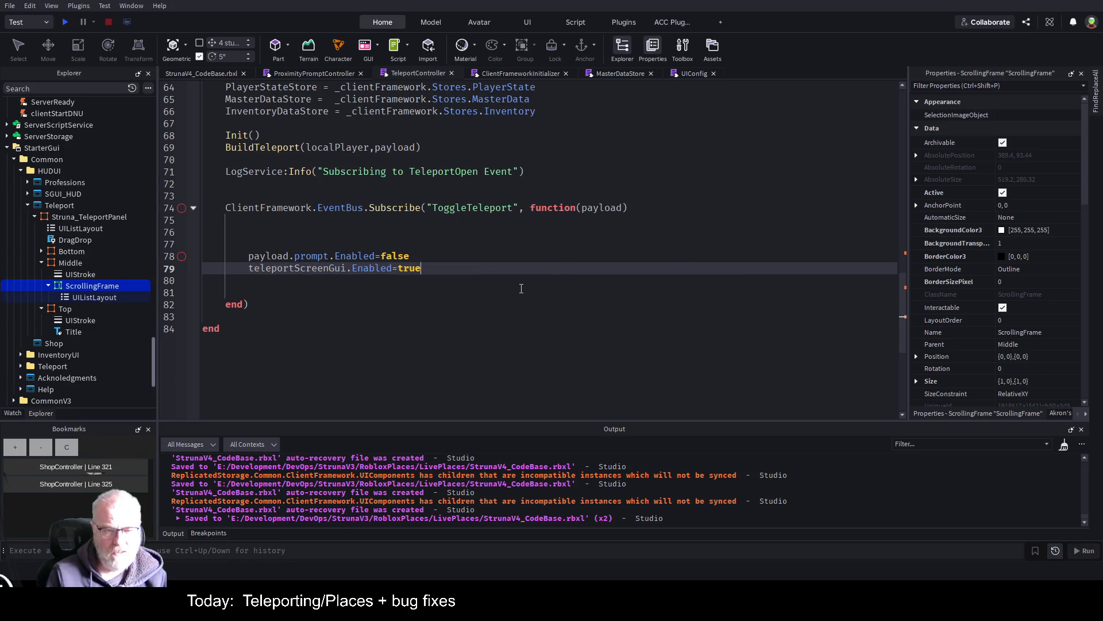
key("ctrl+s")
- Insert a blank line above return function for a new function
left_click(396, 281)
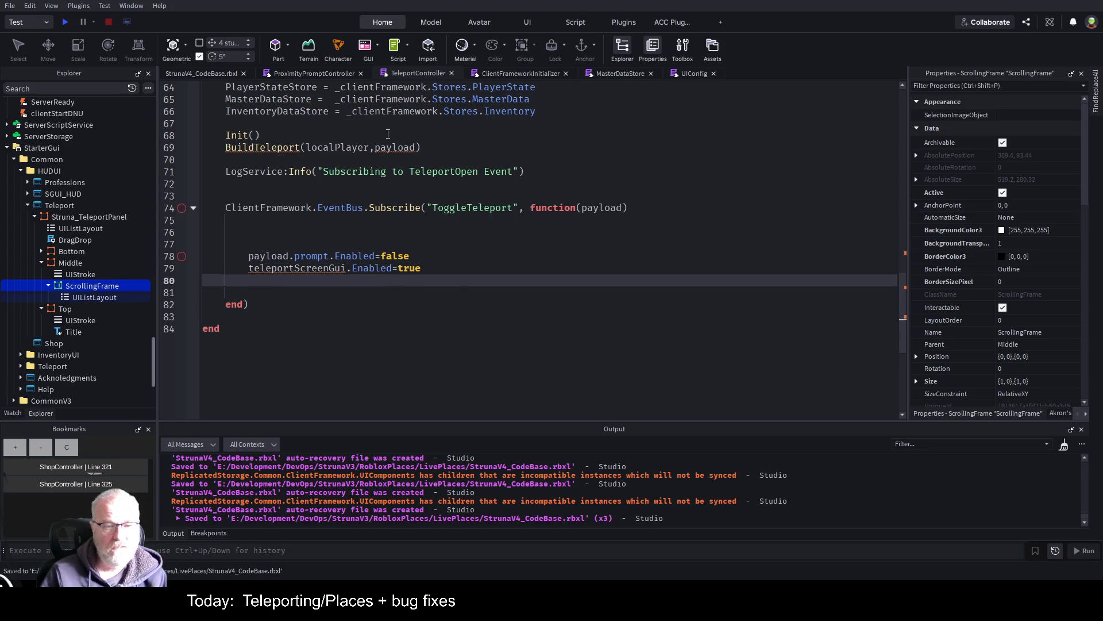
left_click(277, 148)
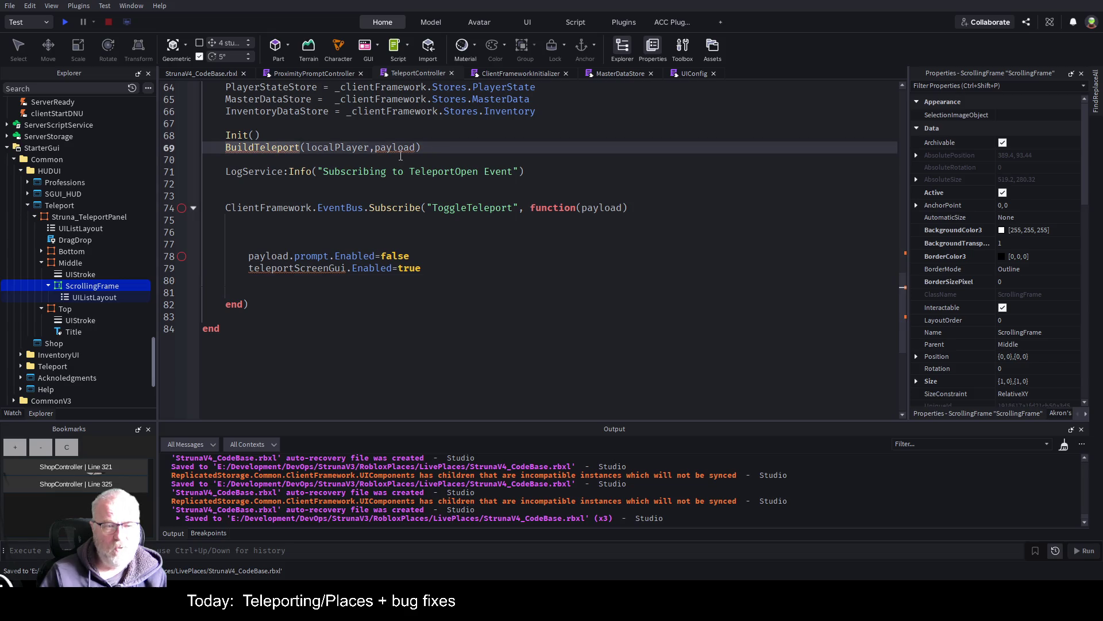
scroll(400, 156, "up", 8)
scroll(435, 228, "down", 4)
left_click(436, 171)
key("Return")
- Declare local function BuildTeleportGui(), rename the call to BuildTeleportGui, and save
type("local function BuildTeleport")
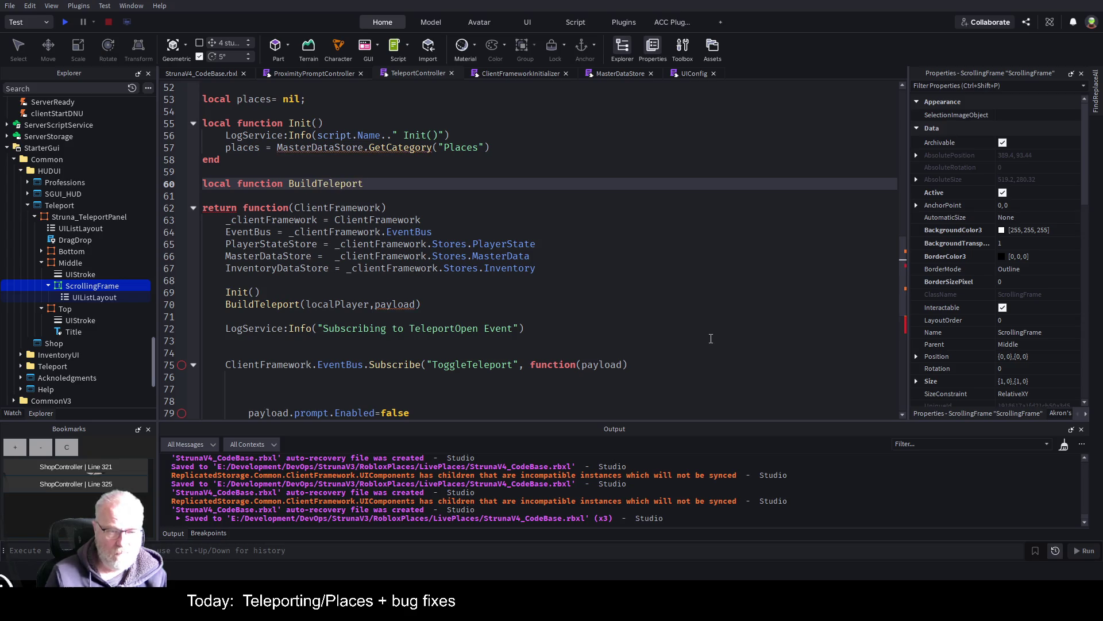
type("Gui")
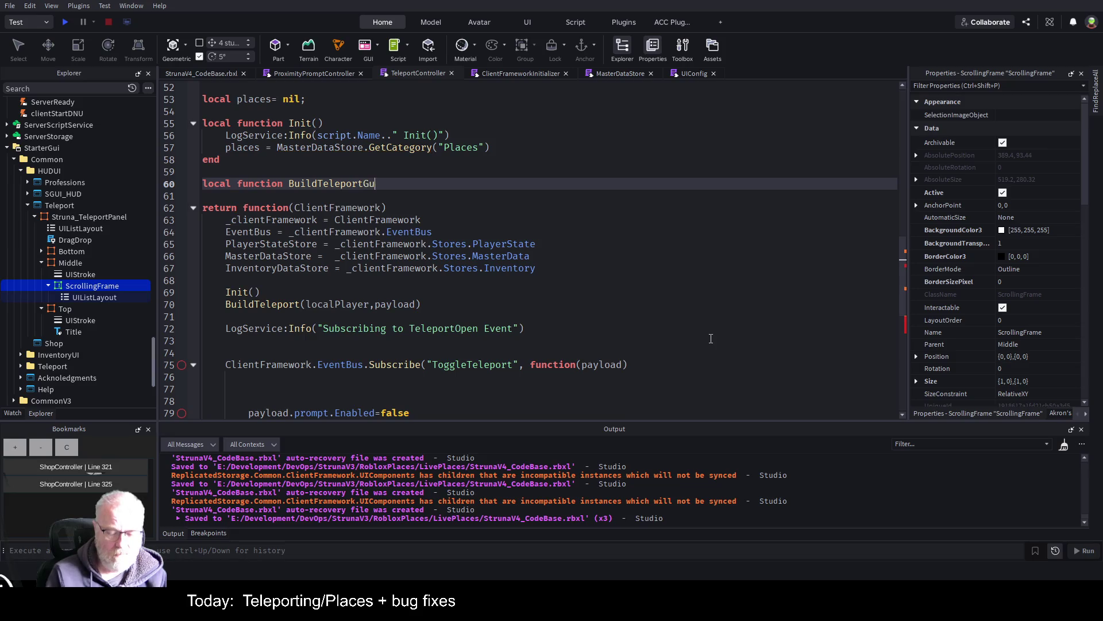
key("Down")
key("Down")
key("Down")
key("Down")
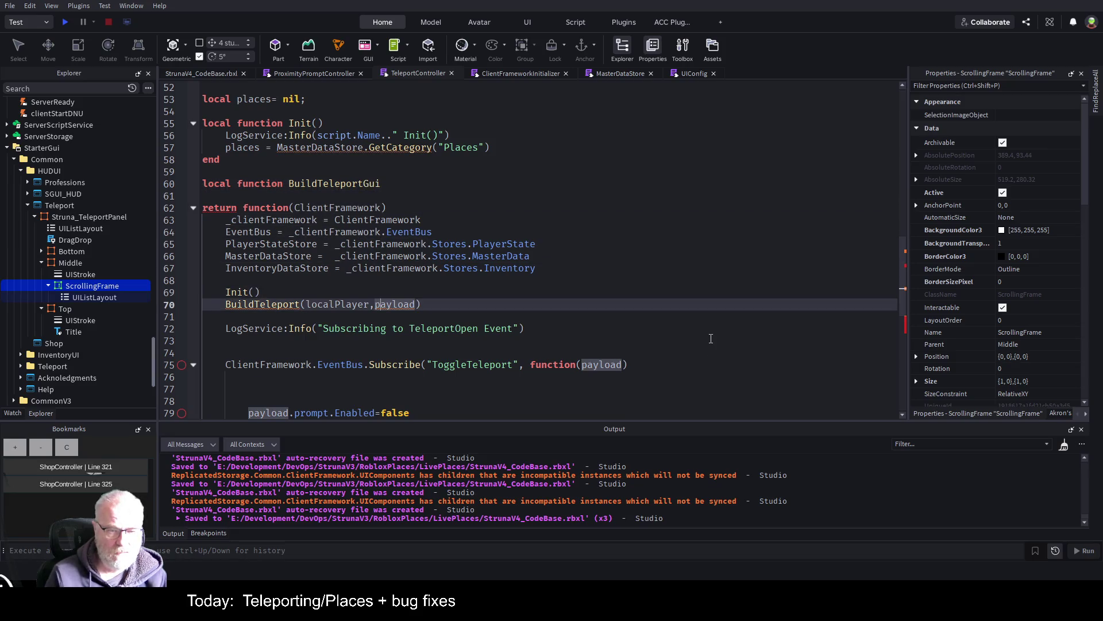
key("End")
key("Home")
key("ctrl+Right")
type("Gui")
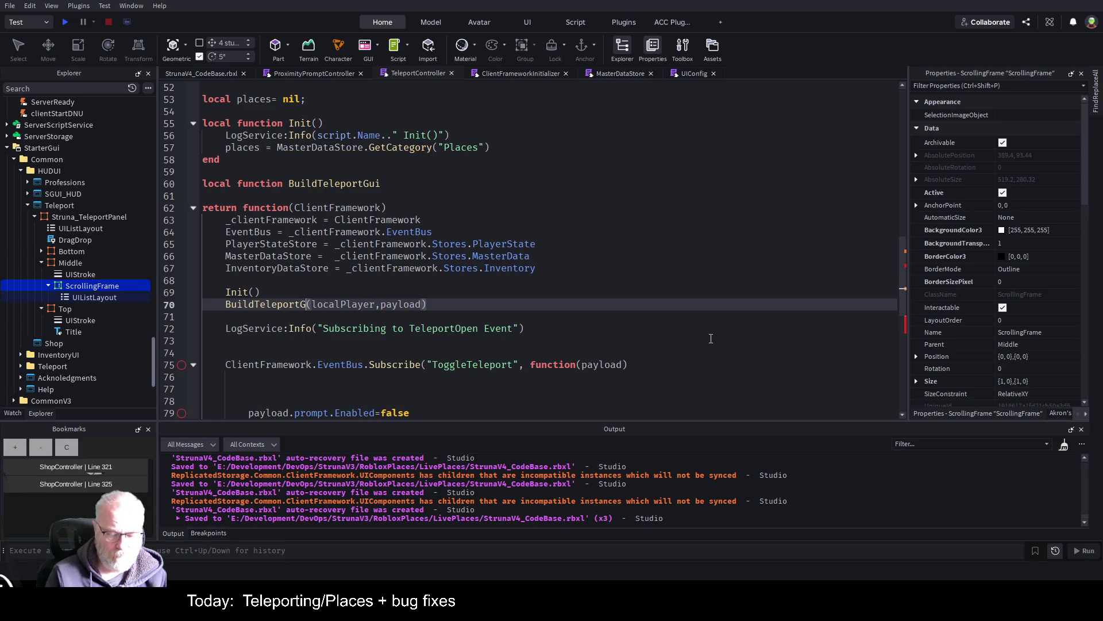
key("Up")
key("Up")
key("Up")
key("Up")
key("Up")
key("Up")
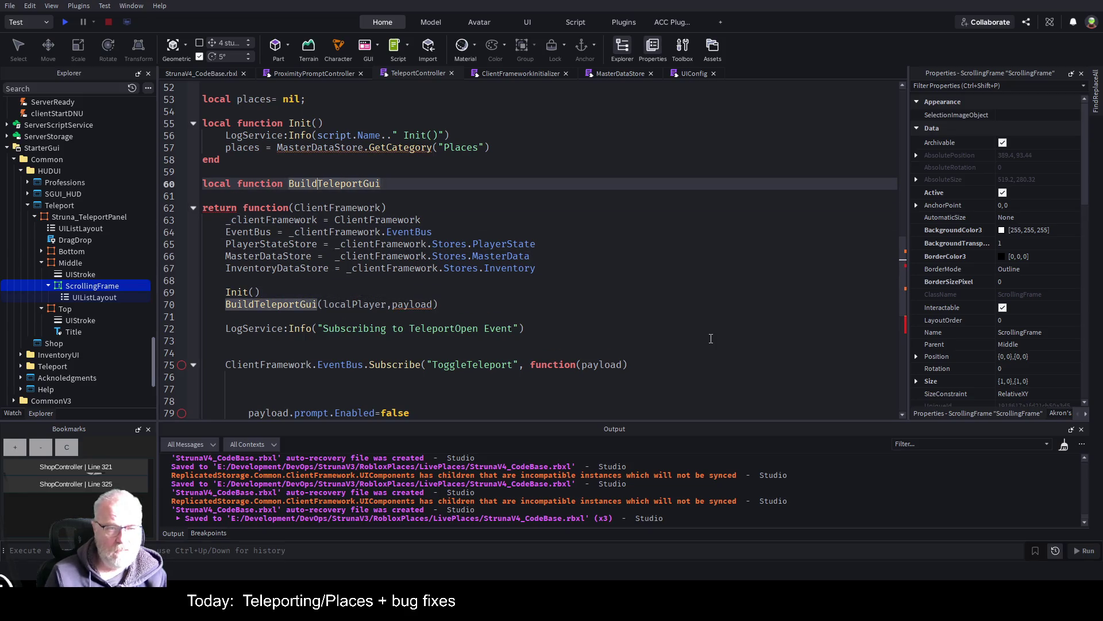
key("End")
type("()")
key("Return")
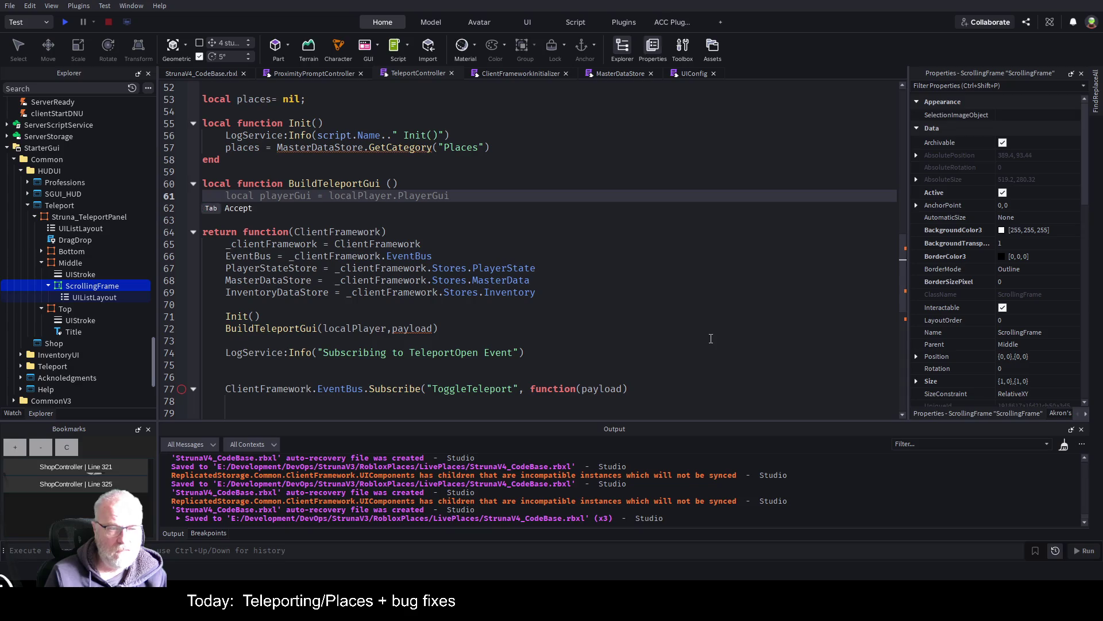
key("ctrl+s")
type("local playerGui = localPlayer.PlayerGui")
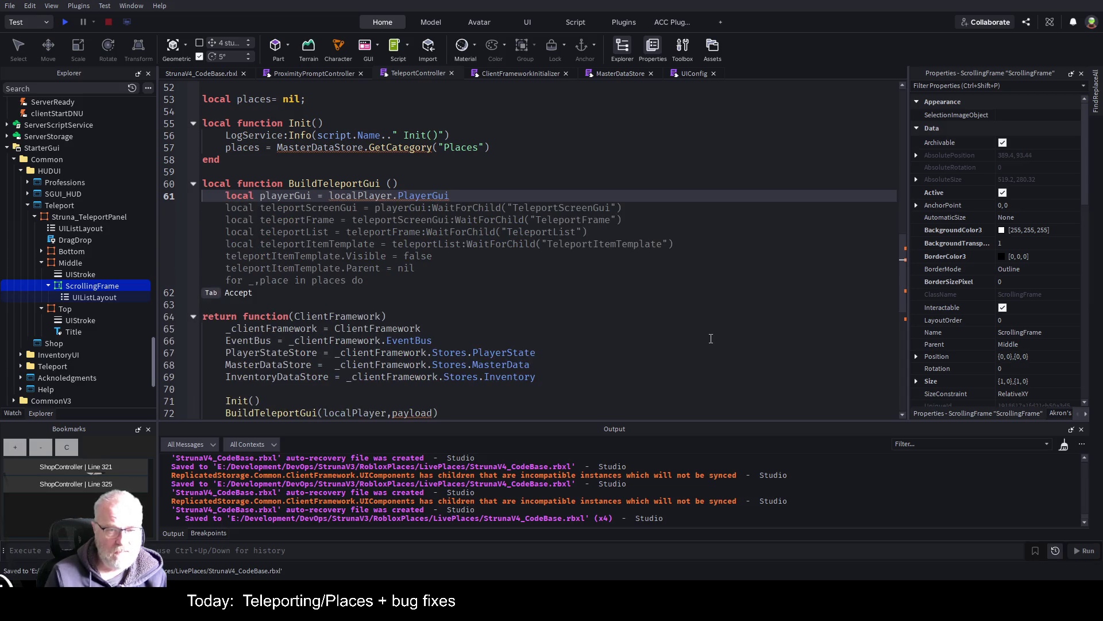
- Accept the suggested function body and take playerGui from game:GetService("Players").LocalPlayer
key("Tab")
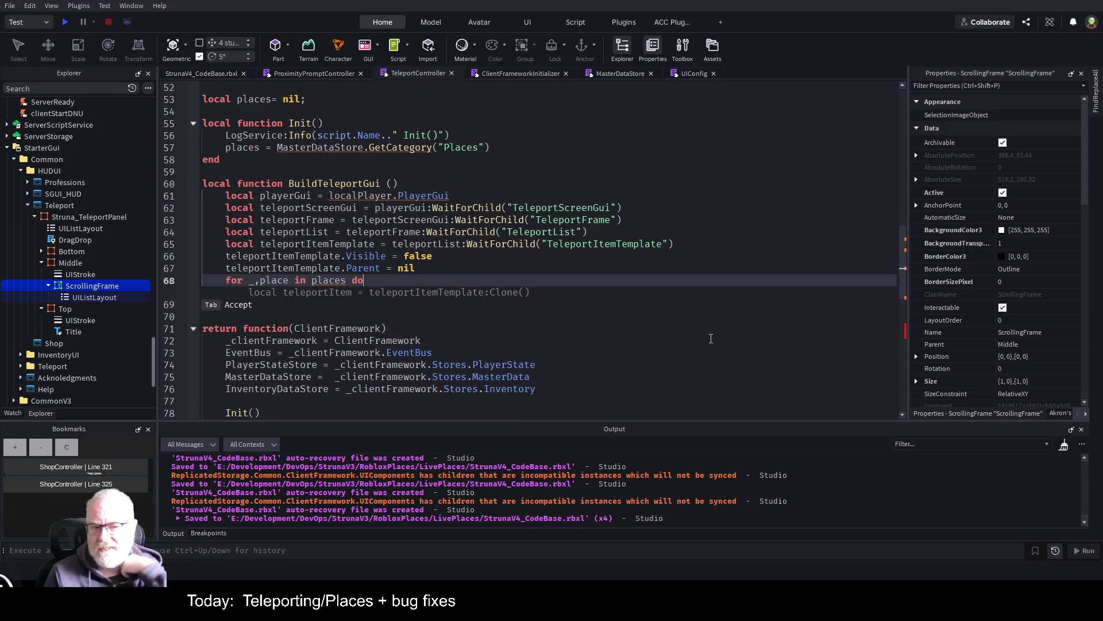
key("Up")
key("Up")
key("Up")
key("Home")
key("Up")
key("Up")
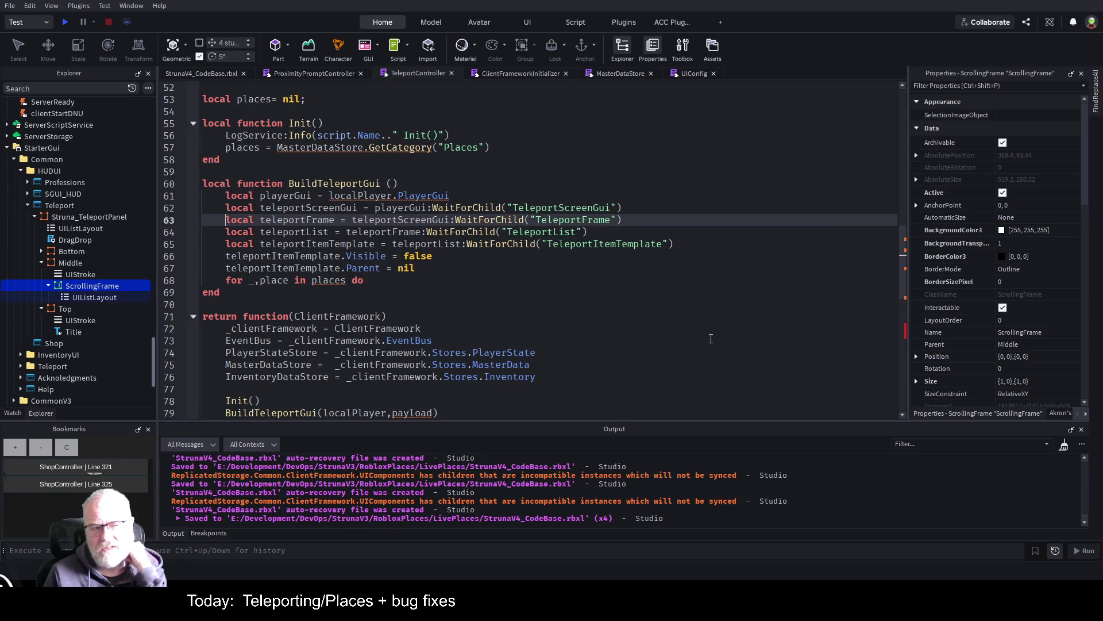
key("Up")
key("Up")
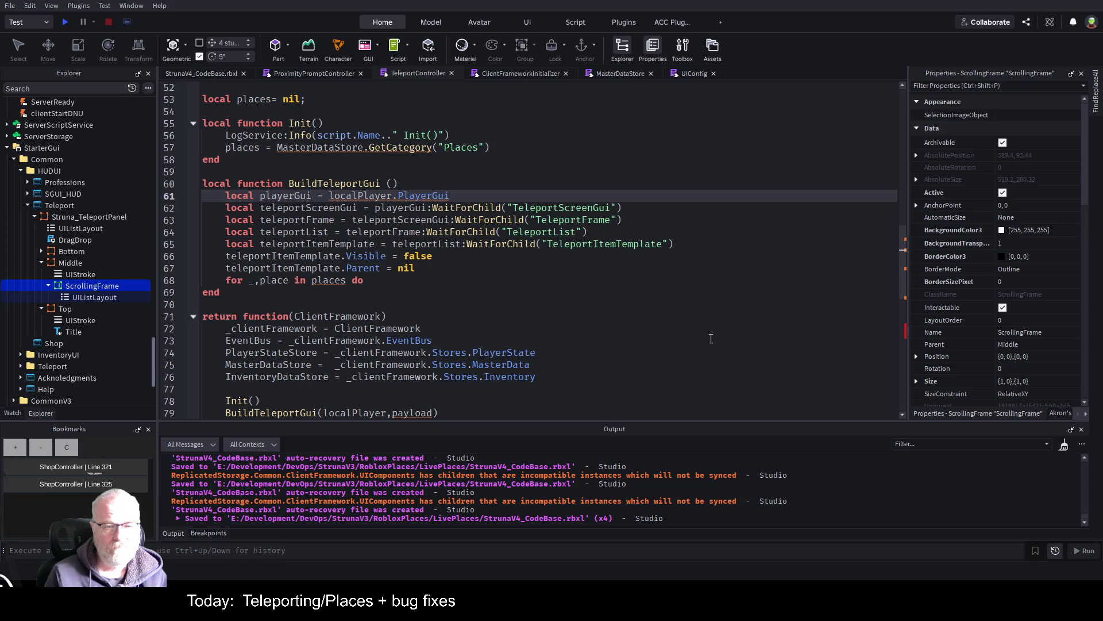
key("ctrl+Left")
key("ctrl+Left")
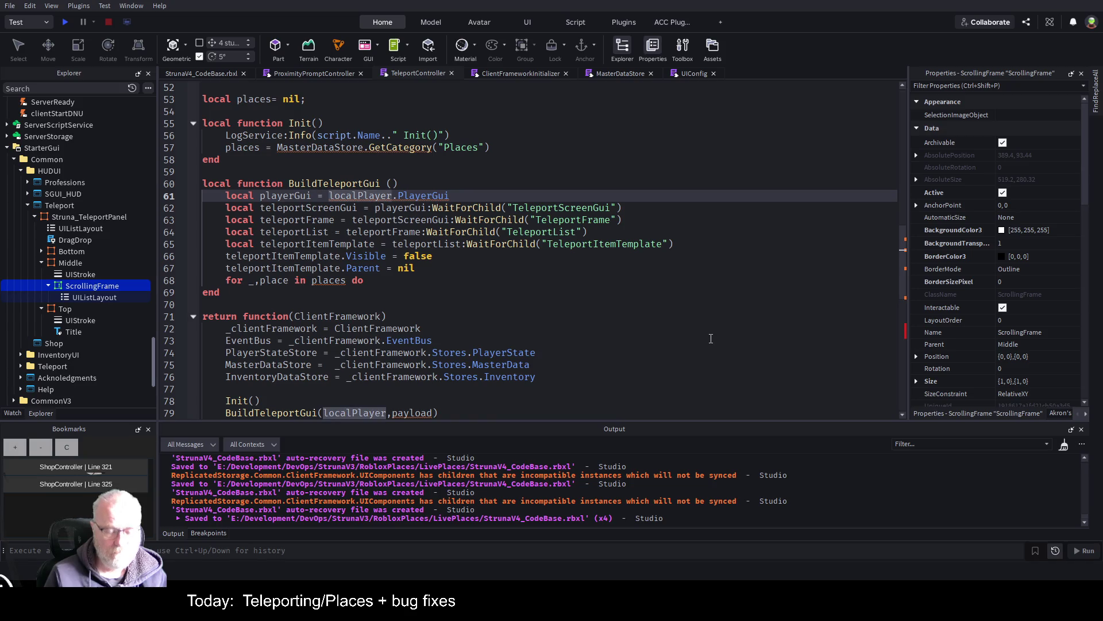
type("game:GetService(\"")
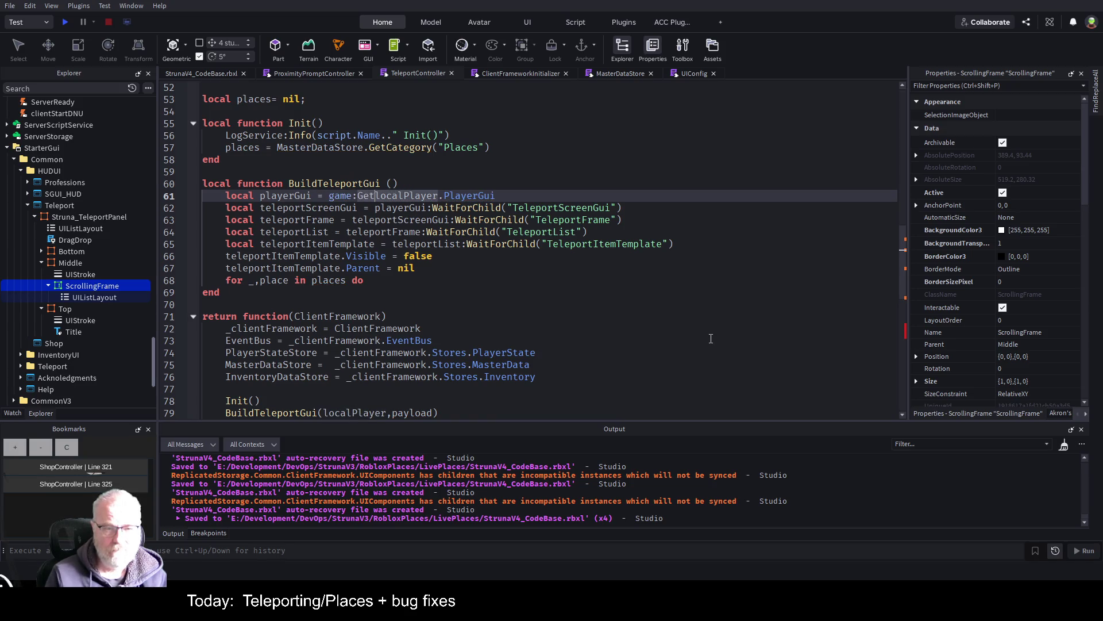
type("Players\"")
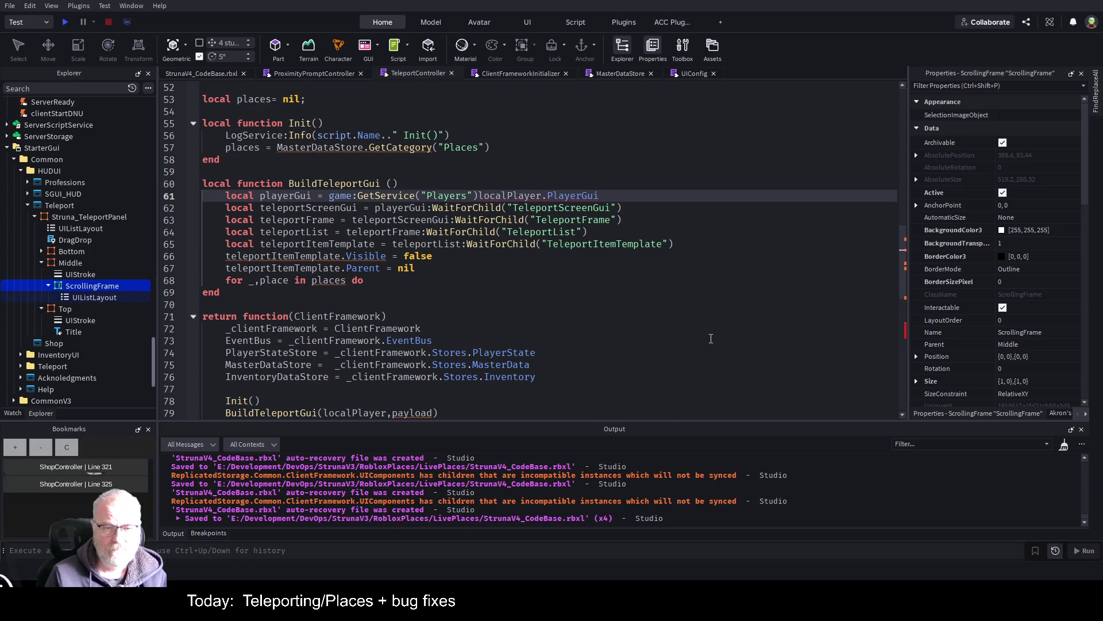
type(").LocalPlayer")
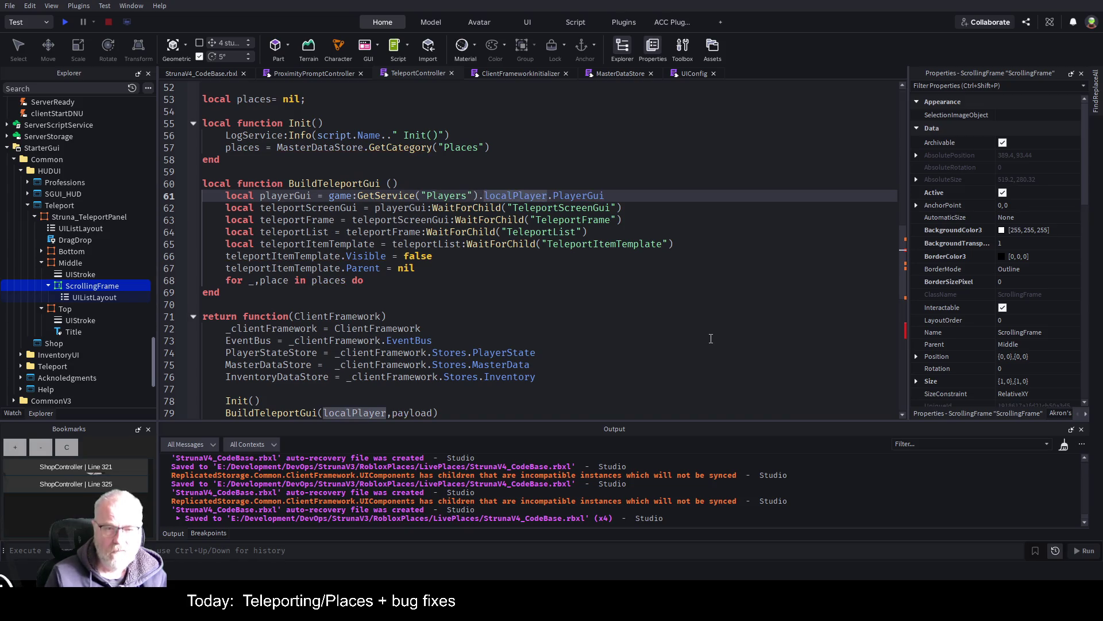
key("ctrl+Delete")
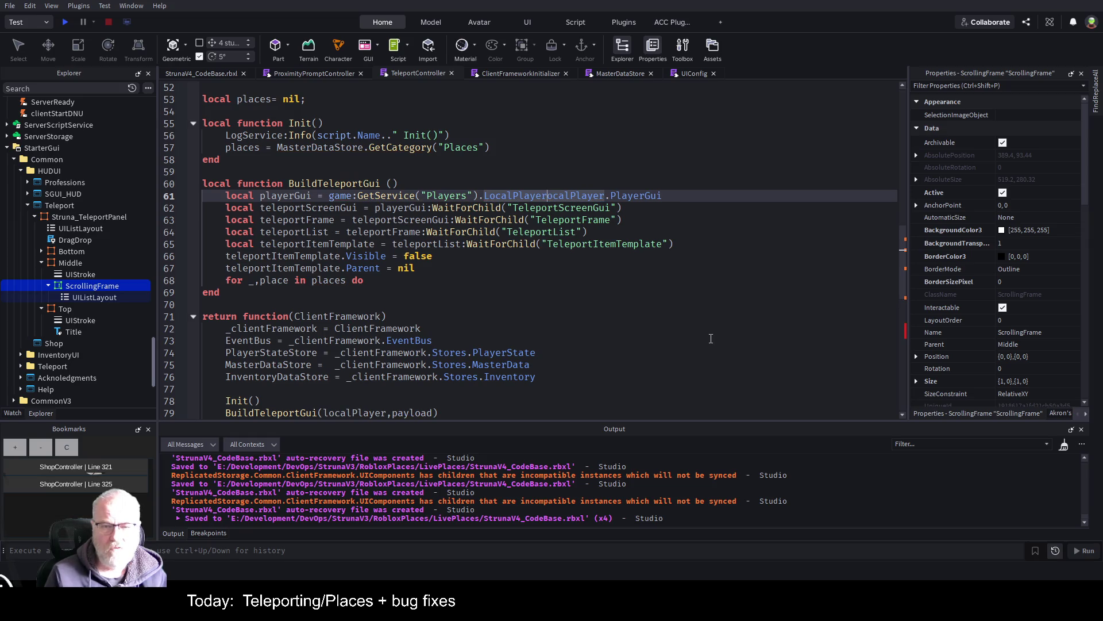
key("Delete")
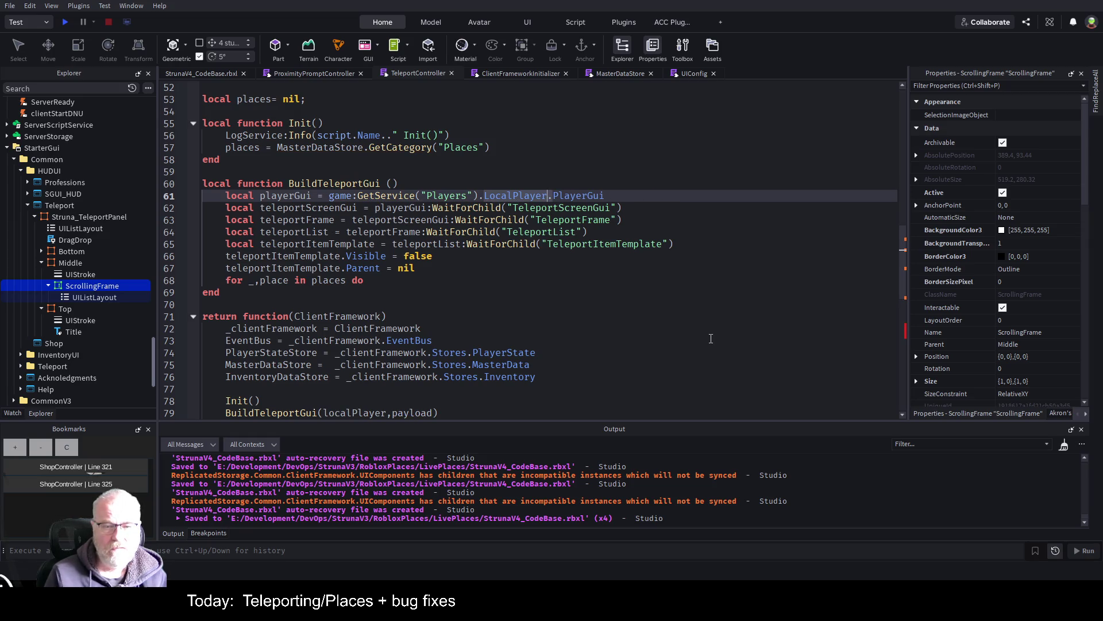
key("Down")
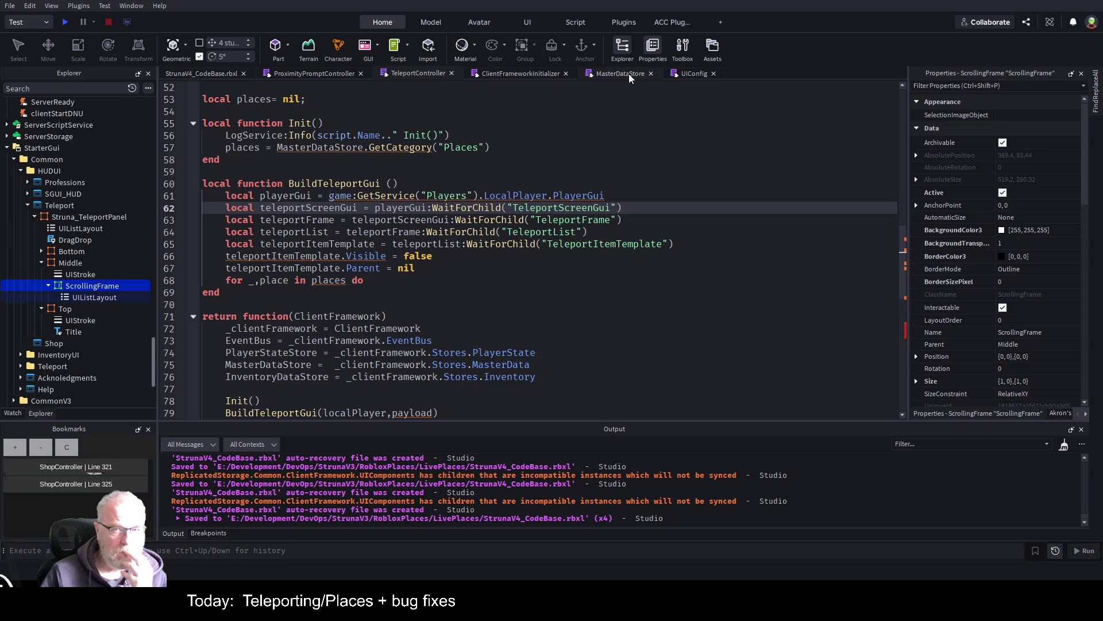
- Open UIConfig and inspect TeleportWindow's SubfolderName "HUDUI" and ScreenGuiName "Teleport"
left_click(689, 73)
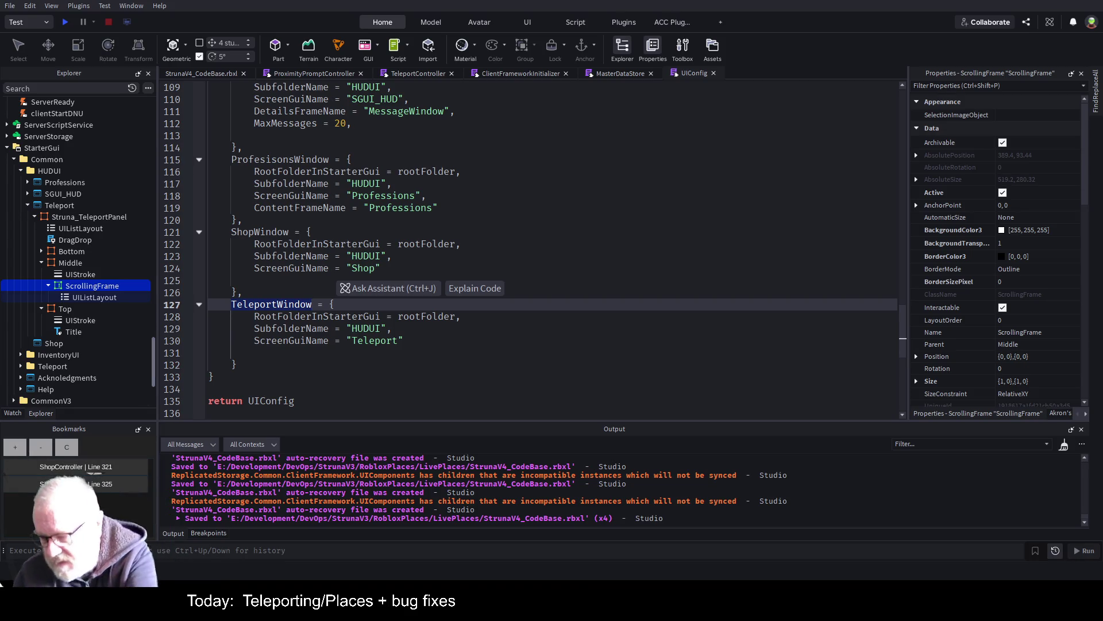
left_click(544, 334)
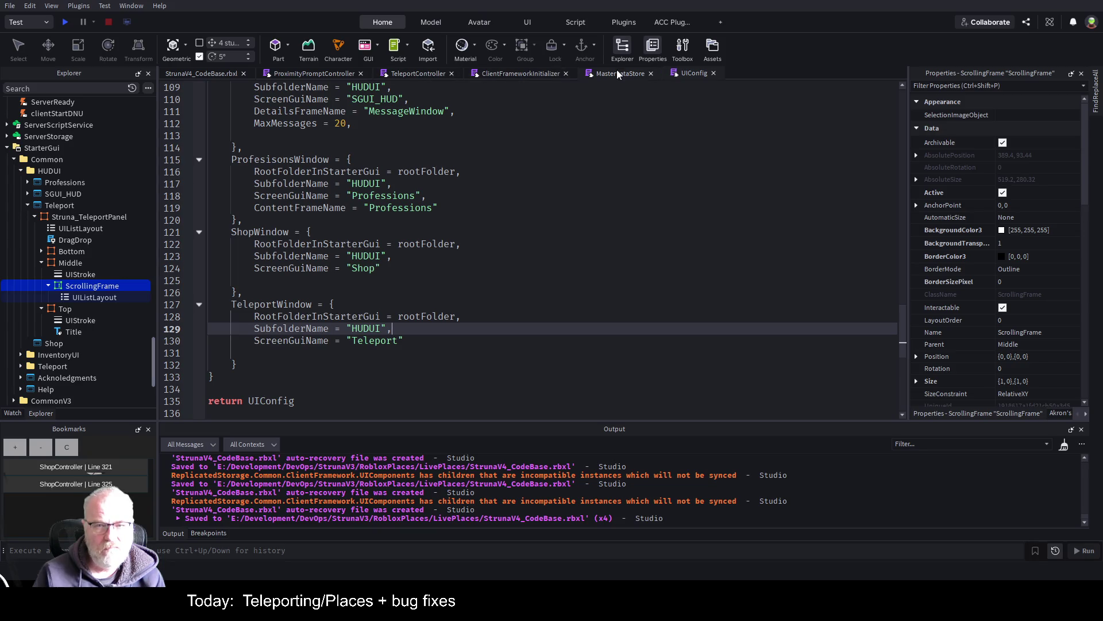
- Open the ShopController script from the Explorer
left_click(337, 80)
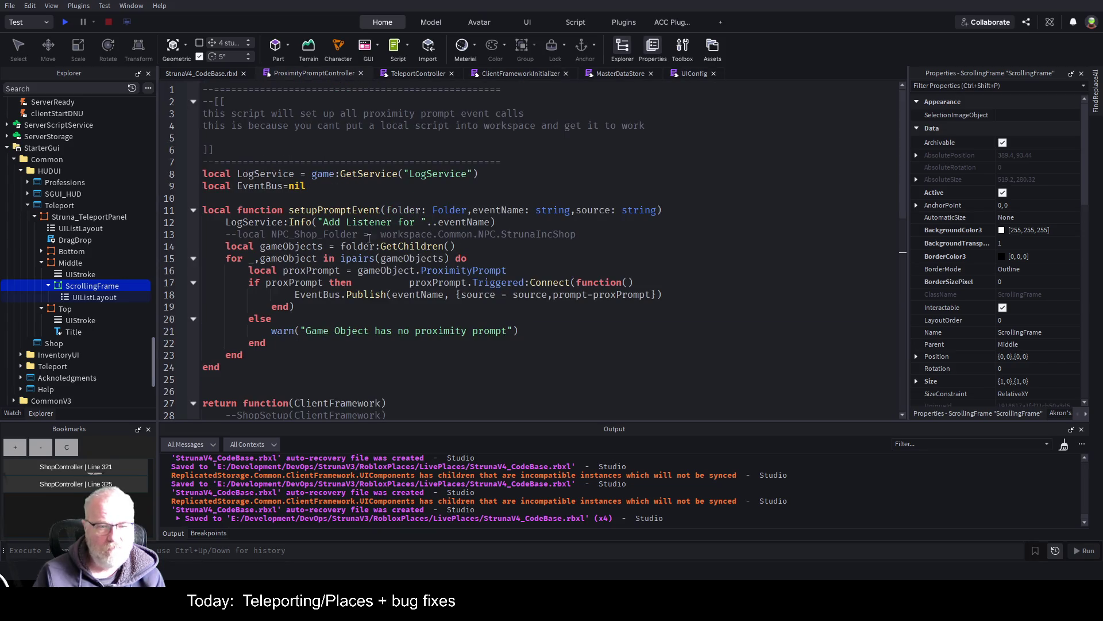
scroll(79, 266, "up", 4)
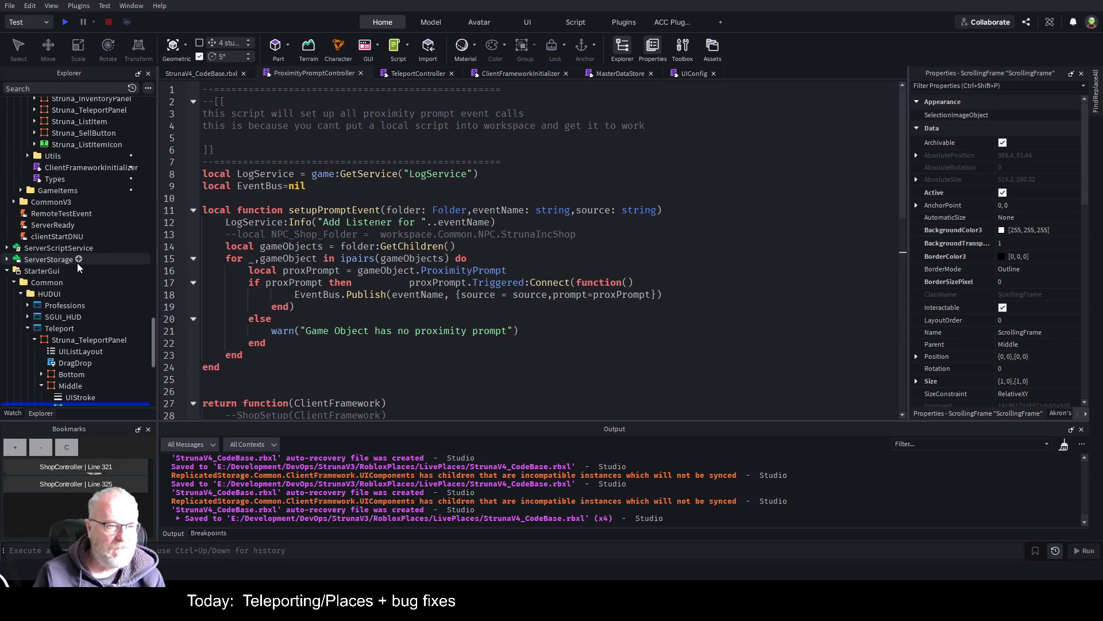
scroll(77, 263, "up", 4)
scroll(77, 263, "up", 4)
scroll(77, 263, "up", 5)
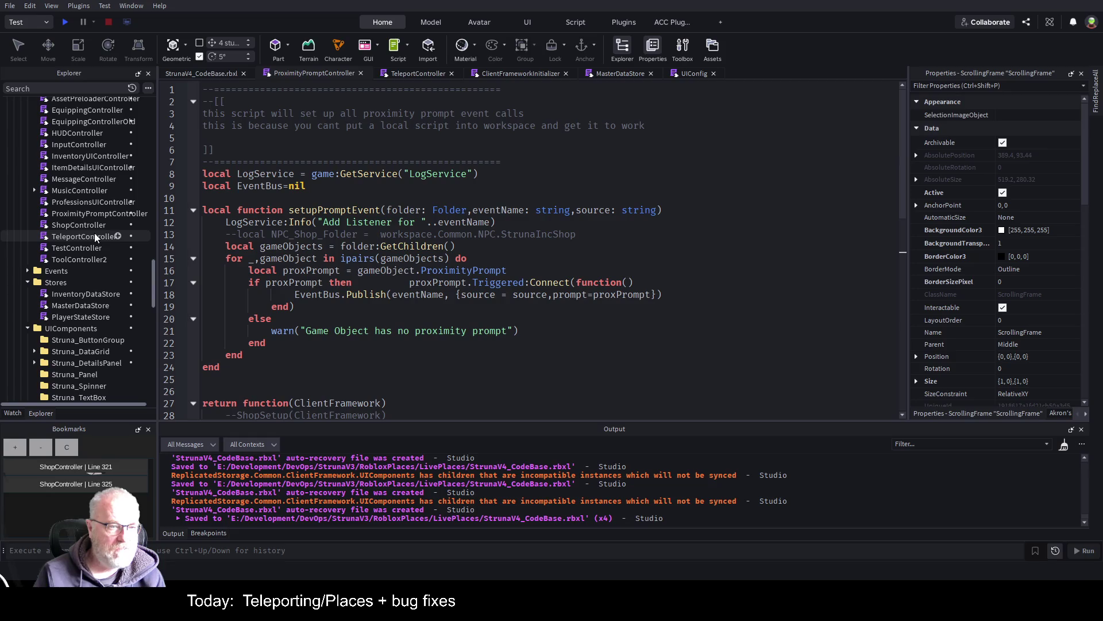
double_click(92, 227)
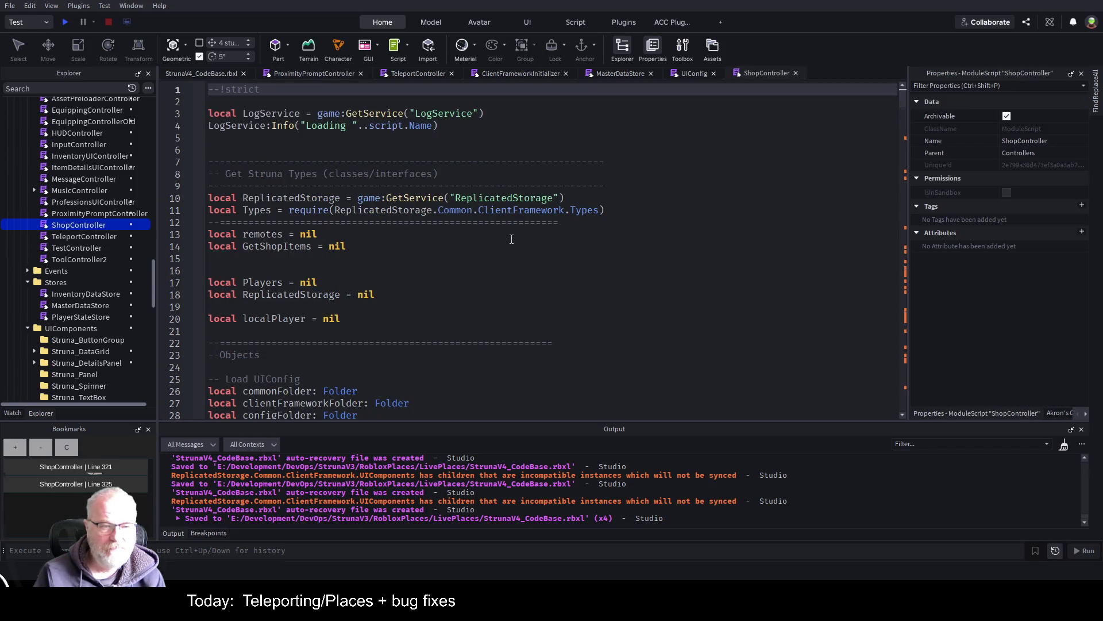
- Select ShopController's Load UIConfig, GUIS and Vars declarations on lines 24–43
scroll(511, 239, "down", 4)
mouse_move(298, 220)
left_mouse_down()
mouse_move(475, 379)
mouse_move(554, 395)
mouse_move(566, 353)
mouse_move(485, 340)
mouse_move(550, 339)
mouse_move(690, 282)
mouse_move(626, 295)
mouse_move(887, 318)
mouse_move(859, 318)
left_mouse_up()
scroll(566, 353, "down", 2)
scroll(565, 353, "down", 1)
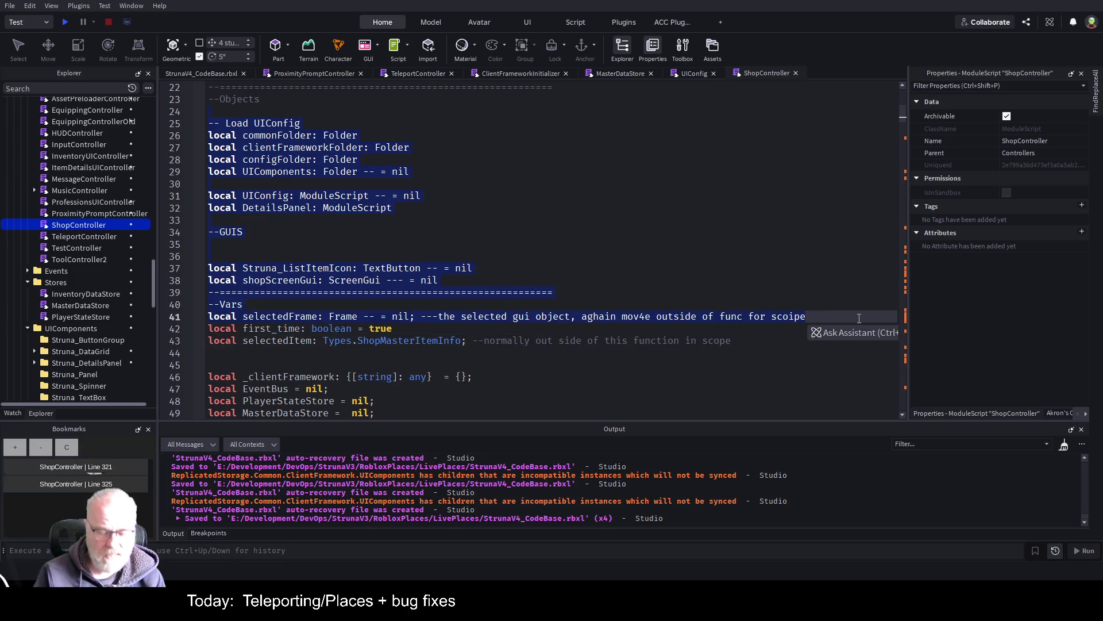
- Paste the copied UIConfig, GUIS and Vars declarations above TeleportController's GUIS section
left_click(418, 75)
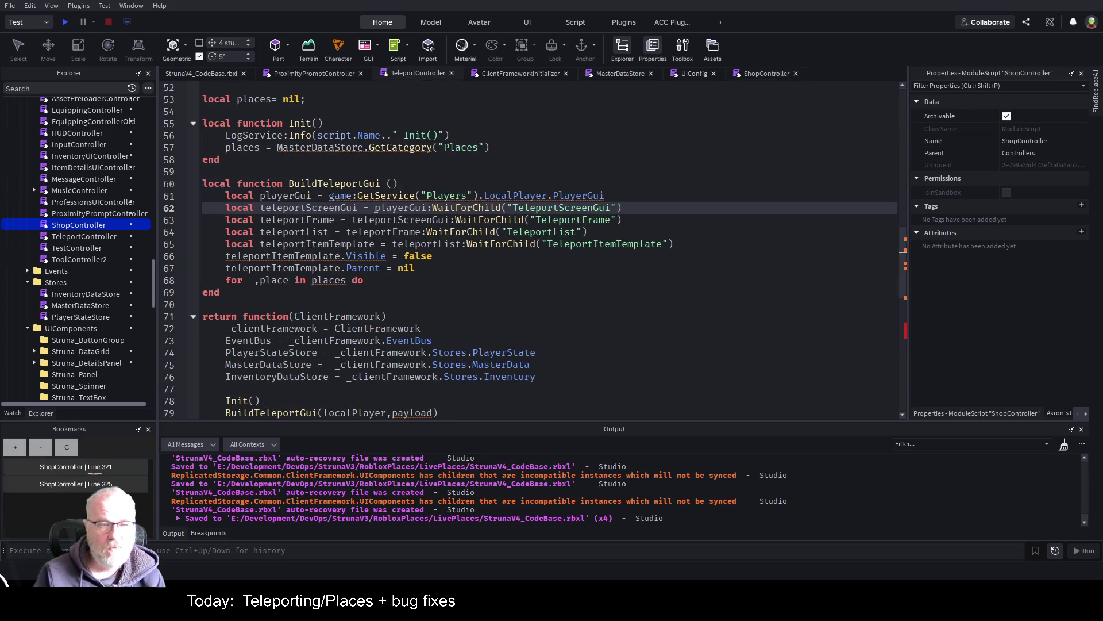
scroll(376, 216, "up", 7)
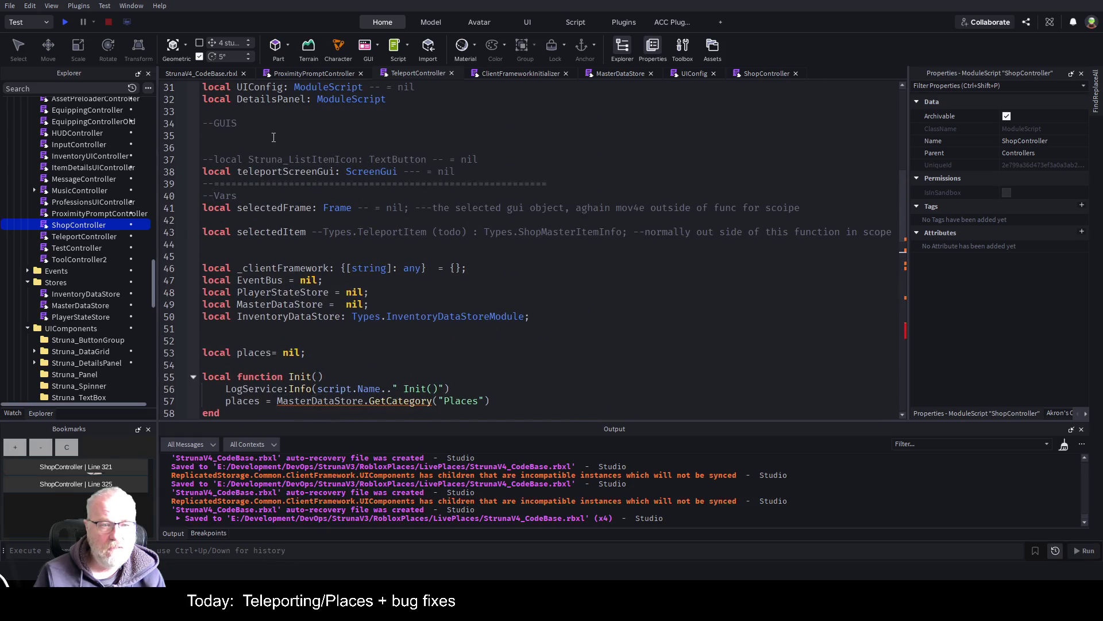
scroll(275, 138, "up", 3)
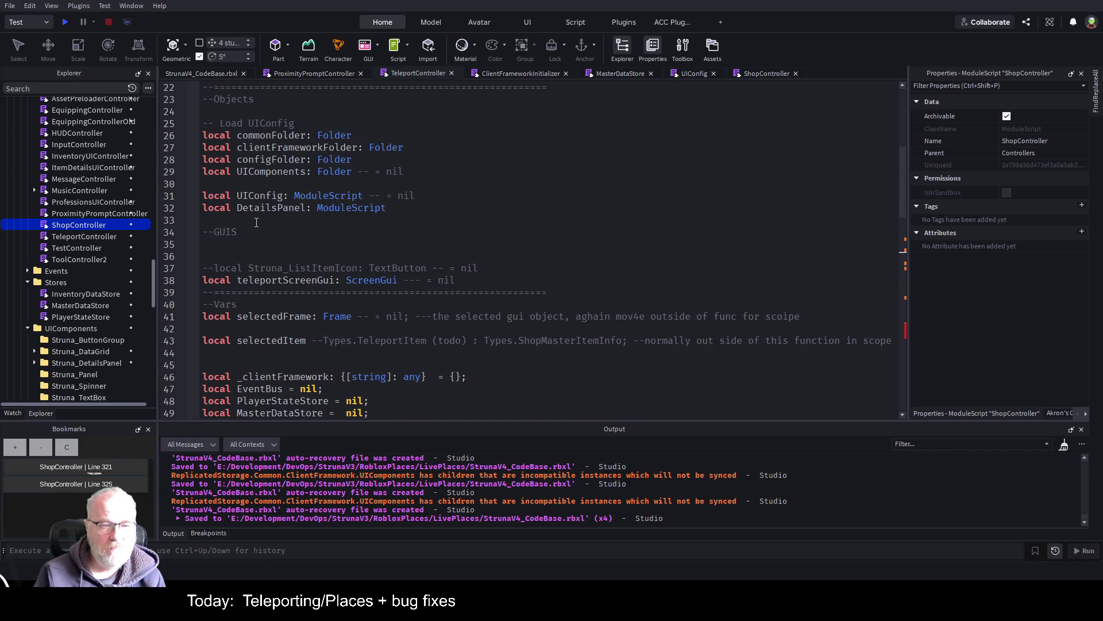
left_click(256, 224)
key("Return")
key("Return")
key("Return")
type("-- Load UIConfig local commonFolder: Folder local clientFrameworkFolder: Folder local configFolder: Folder local UIComponents: Folder -- = nil  local UIConfig: ModuleScript -- = nil local DetailsPanel: ModuleScript")
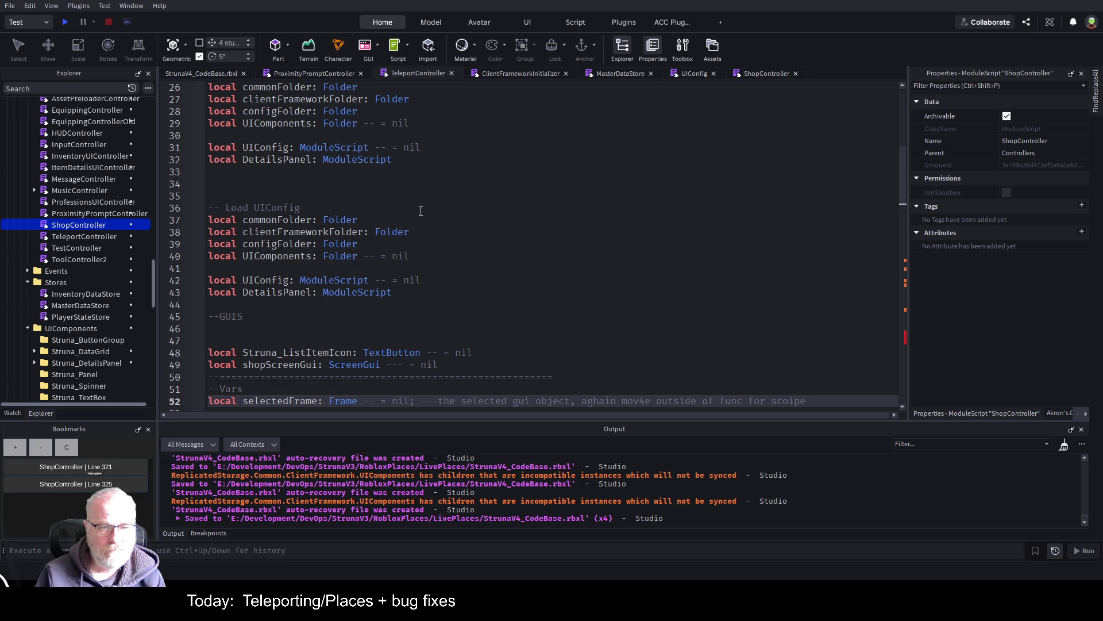
- Delete the duplicated UIConfig and DetailsPanel lines from the pasted block
scroll(412, 209, "up", 1)
left_click(355, 184)
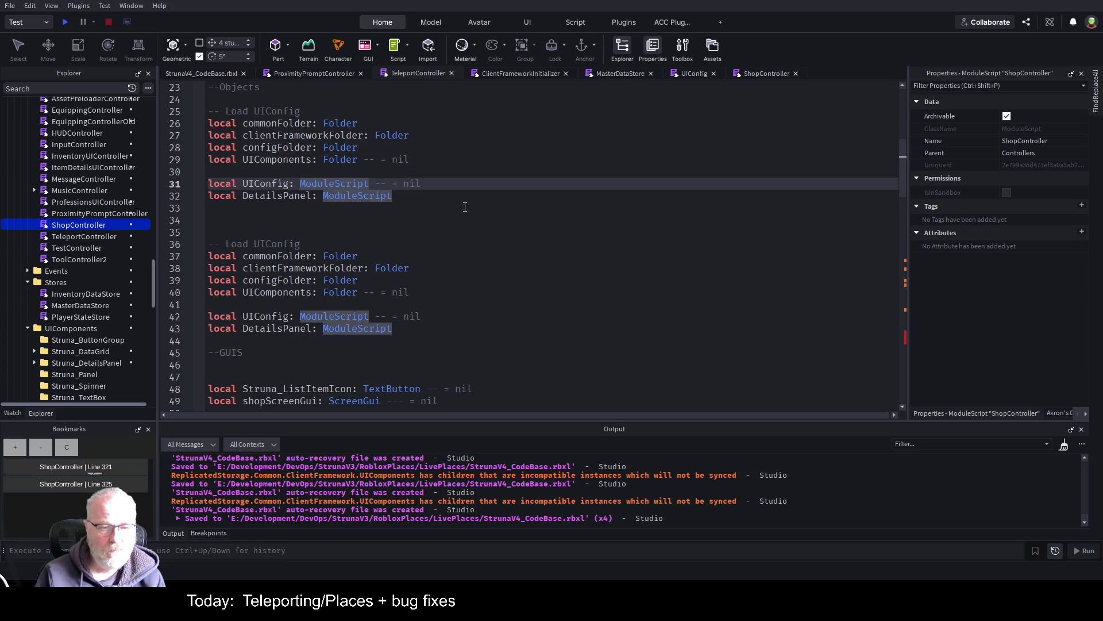
left_click(464, 313)
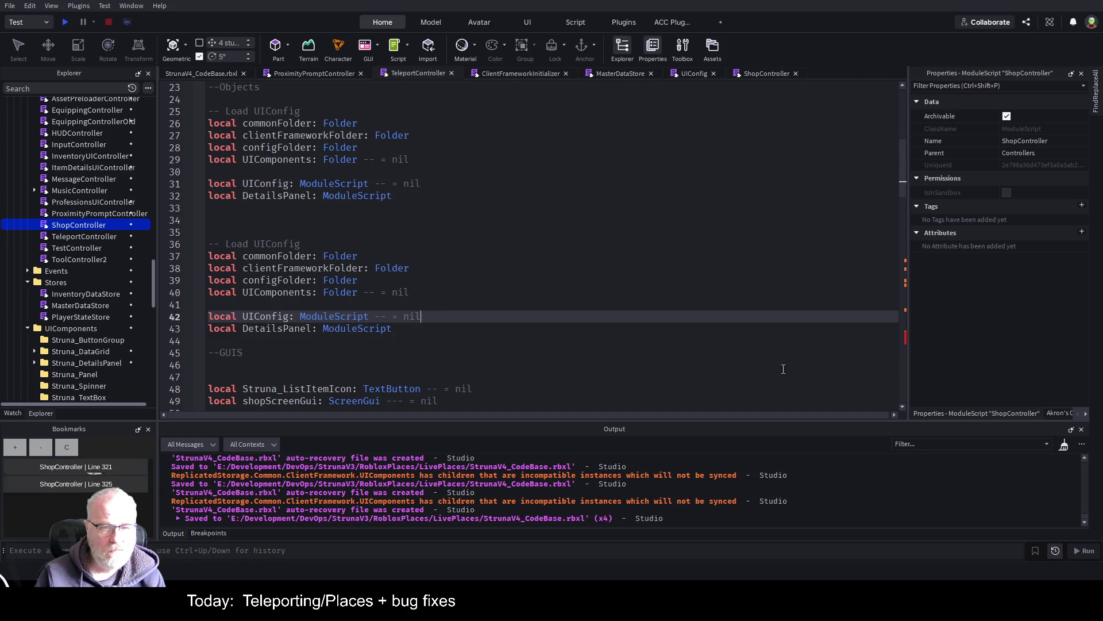
key("Home")
key("shift+Down")
key("shift+Down")
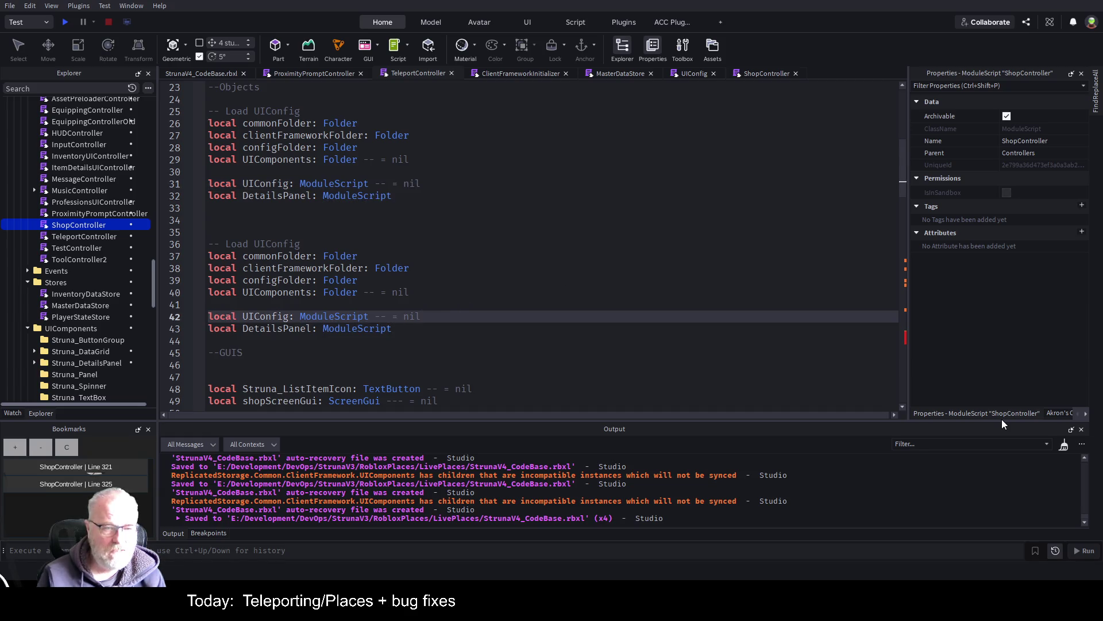
key("Delete")
key("Up")
key("Up")
key("Up")
key("Up")
key("shift+Down")
key("Up")
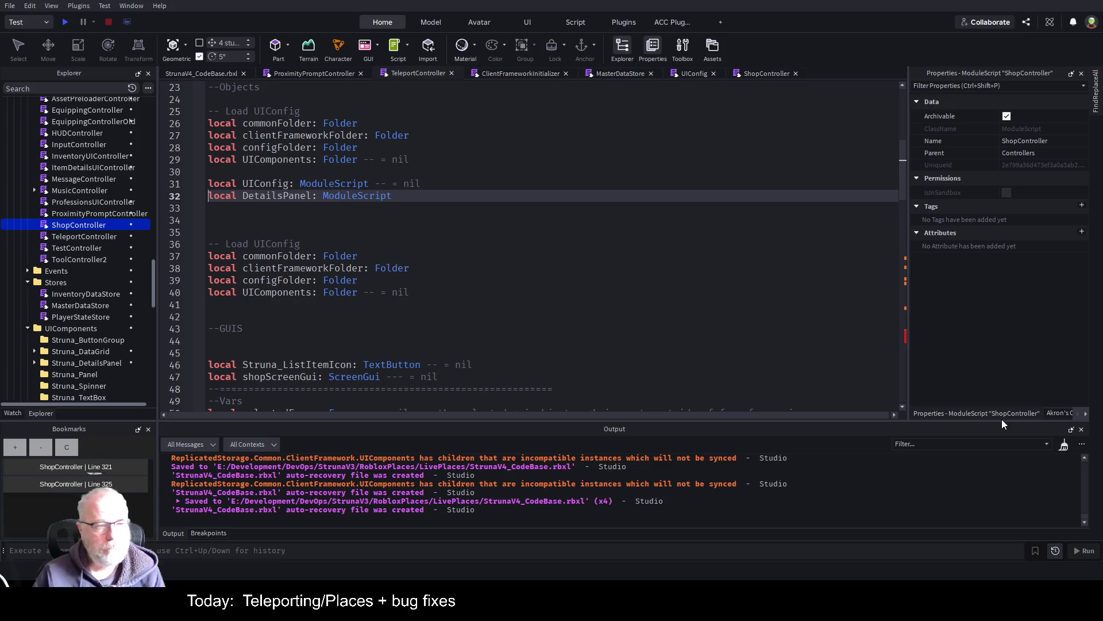
- Move down to line 105 inside the ToggleTeleport subscription handler
left_click(370, 240)
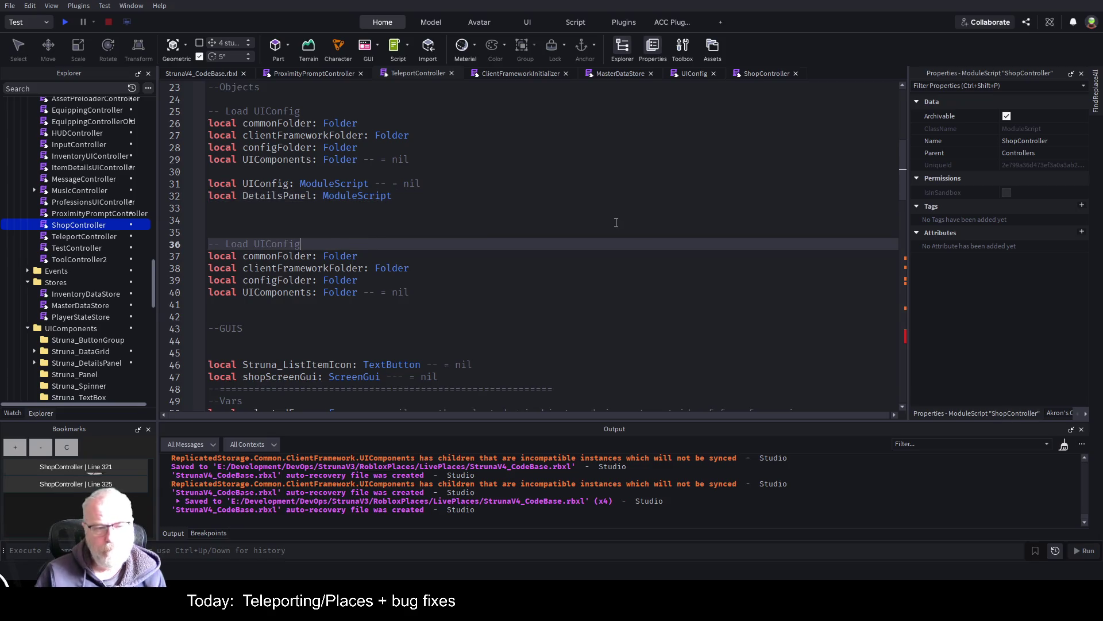
scroll(411, 248, "down", 2)
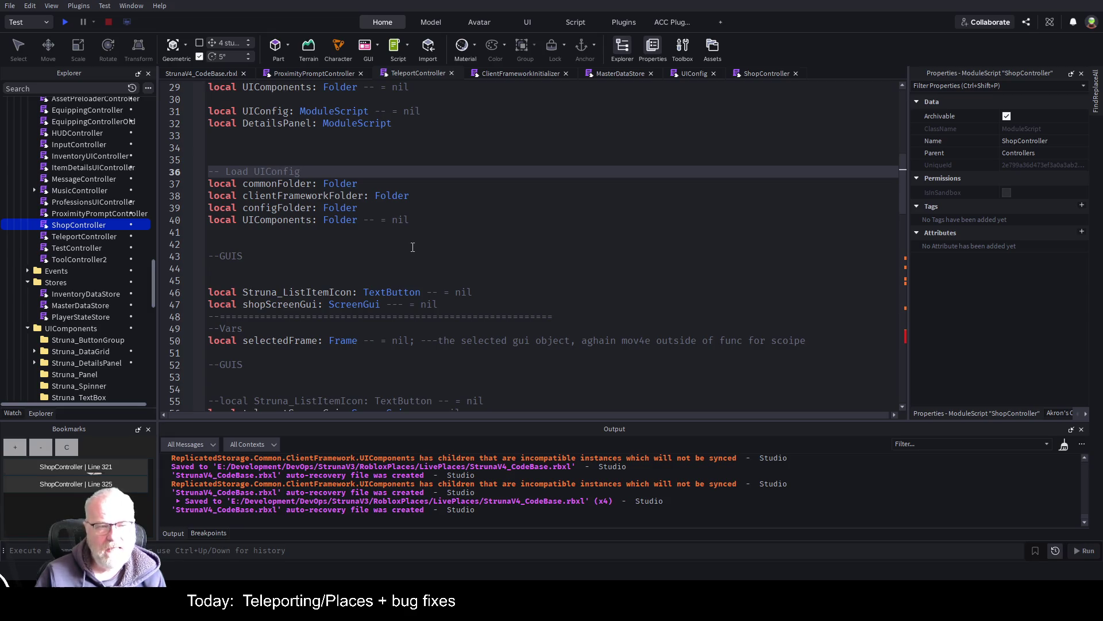
left_click(360, 245)
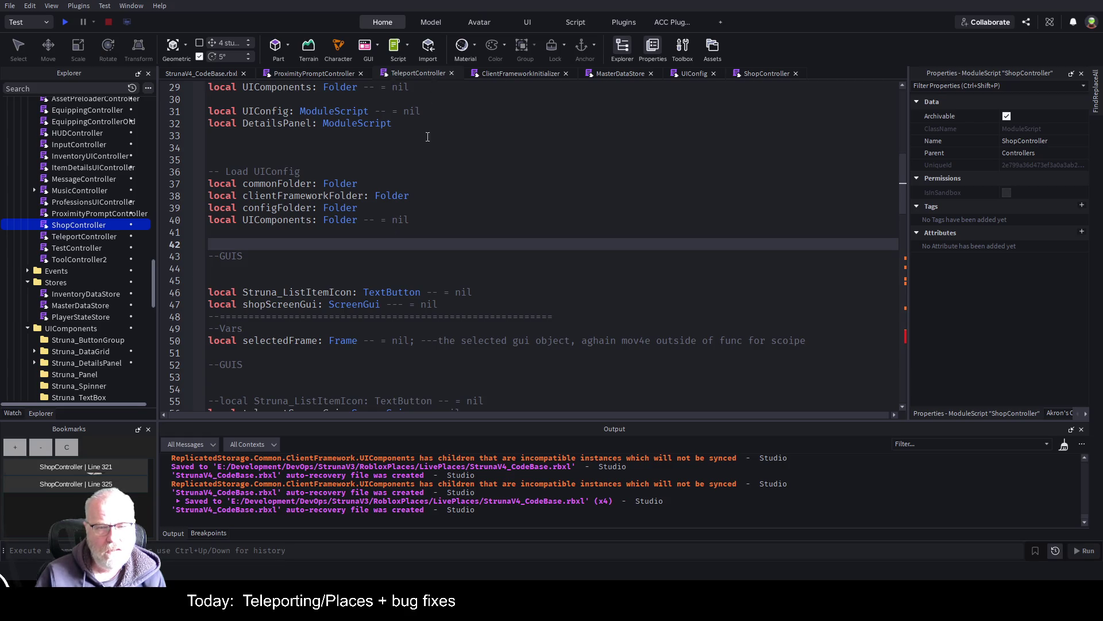
scroll(545, 220, "down", 6)
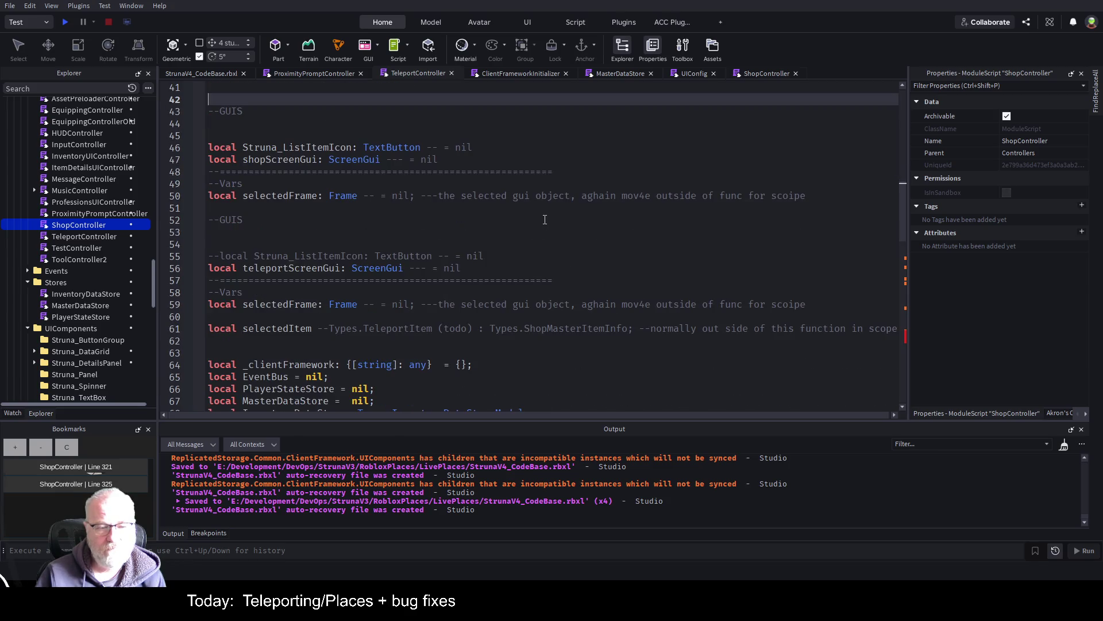
scroll(545, 219, "down", 5)
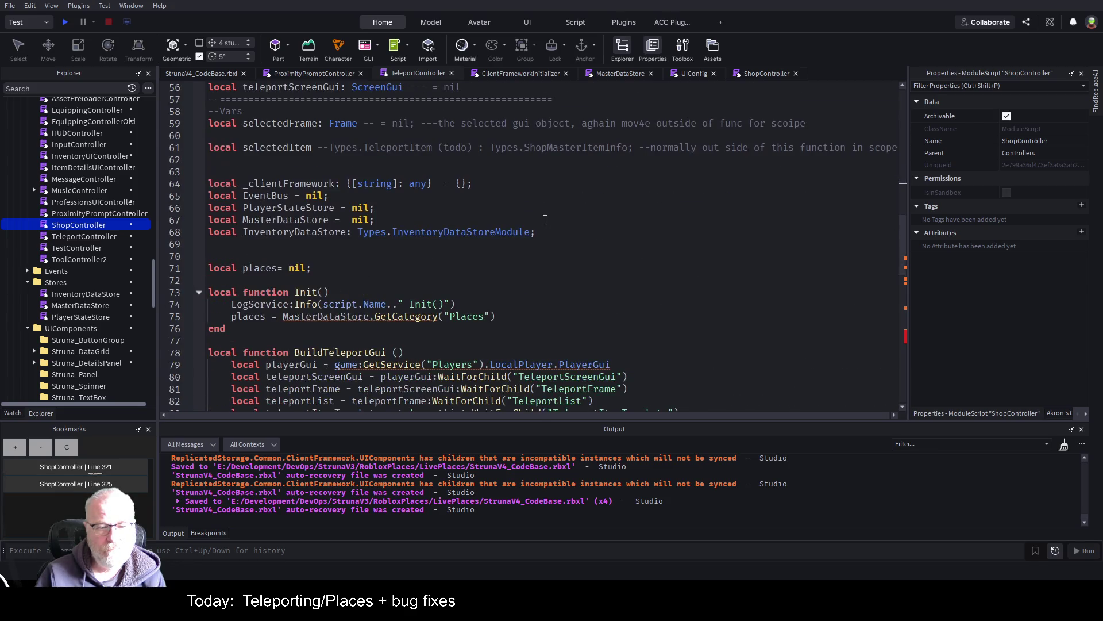
scroll(544, 220, "down", 10)
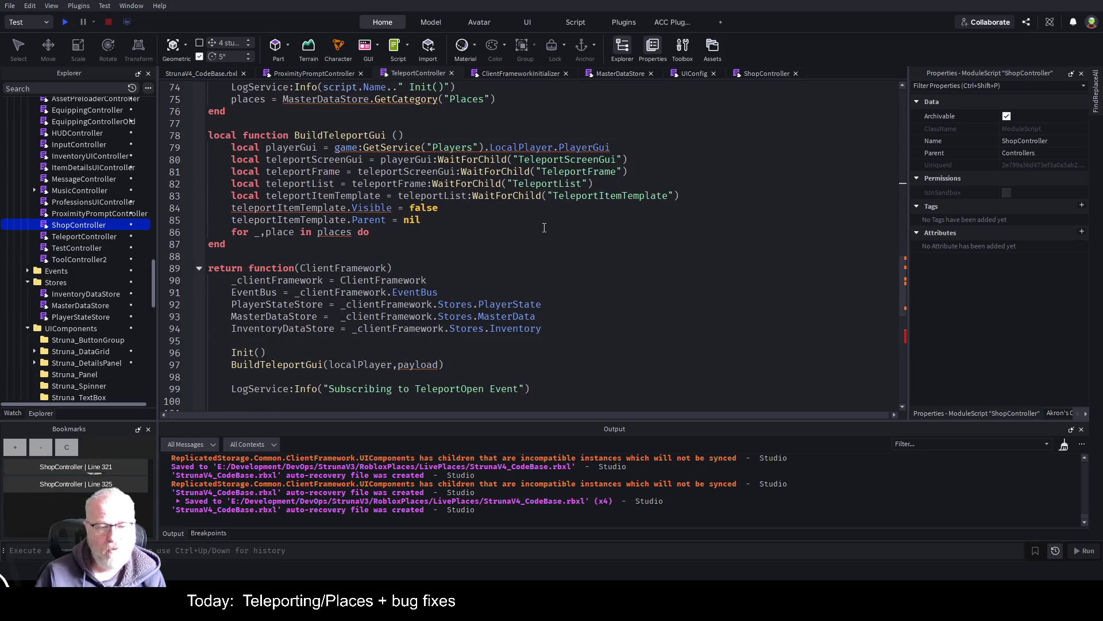
scroll(544, 228, "down", 1)
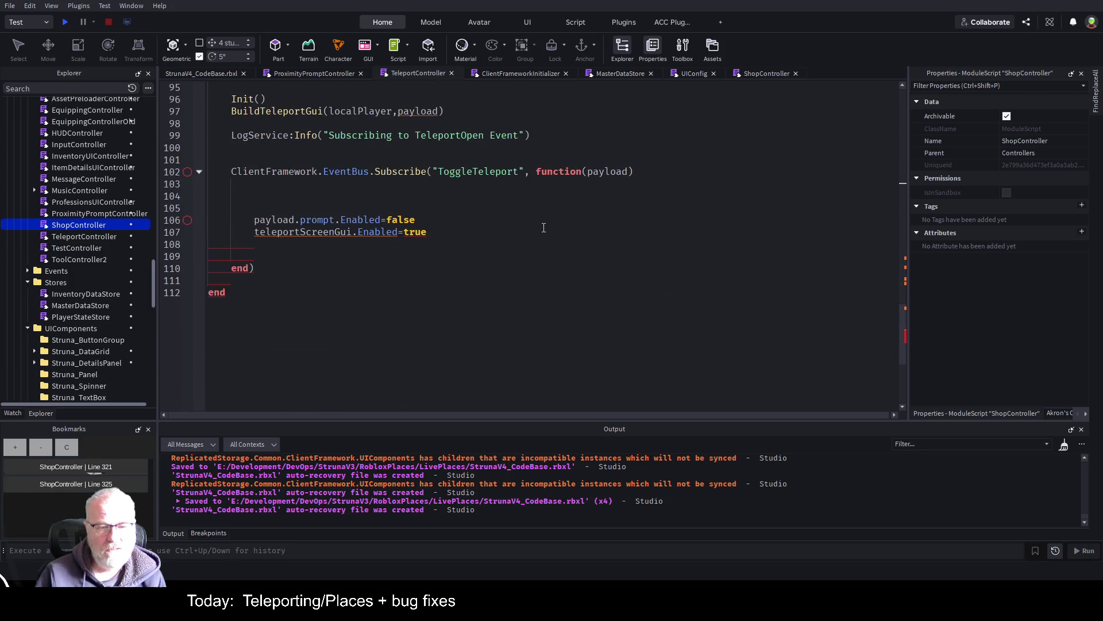
left_click(565, 212)
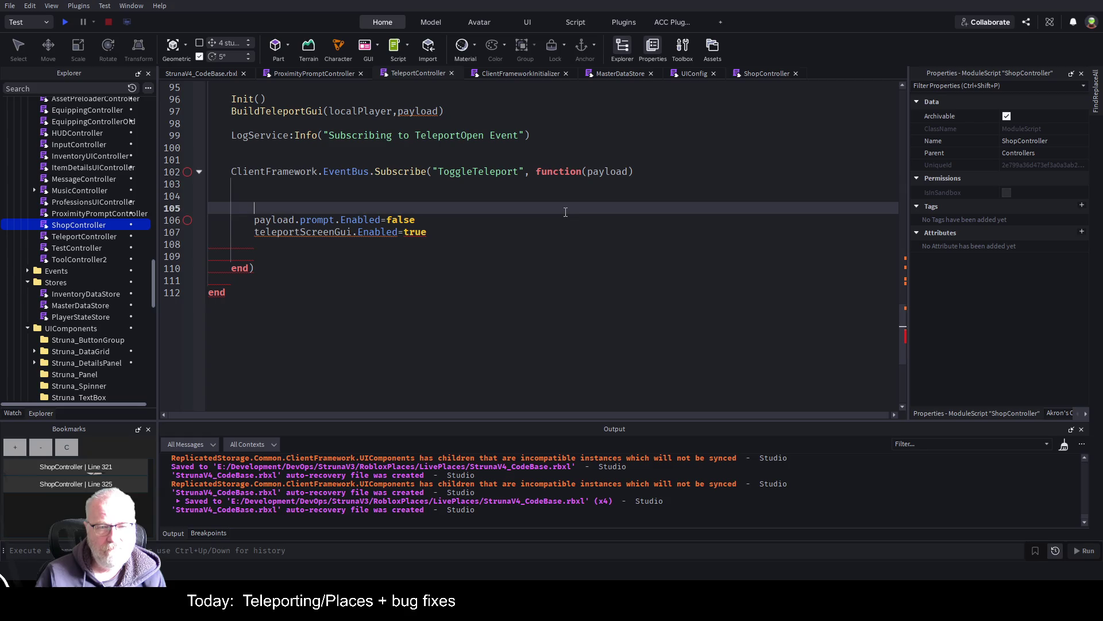
- Place the caret on line 108 of the ToggleTeleport handler and save the place
left_click(765, 74)
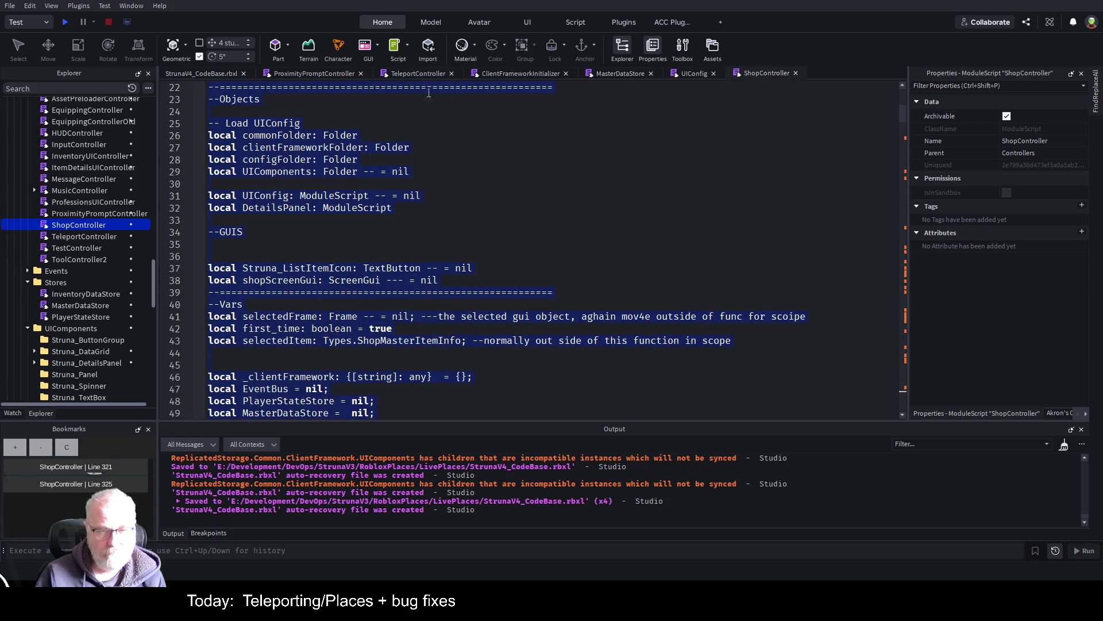
left_click(414, 75)
left_click(430, 239)
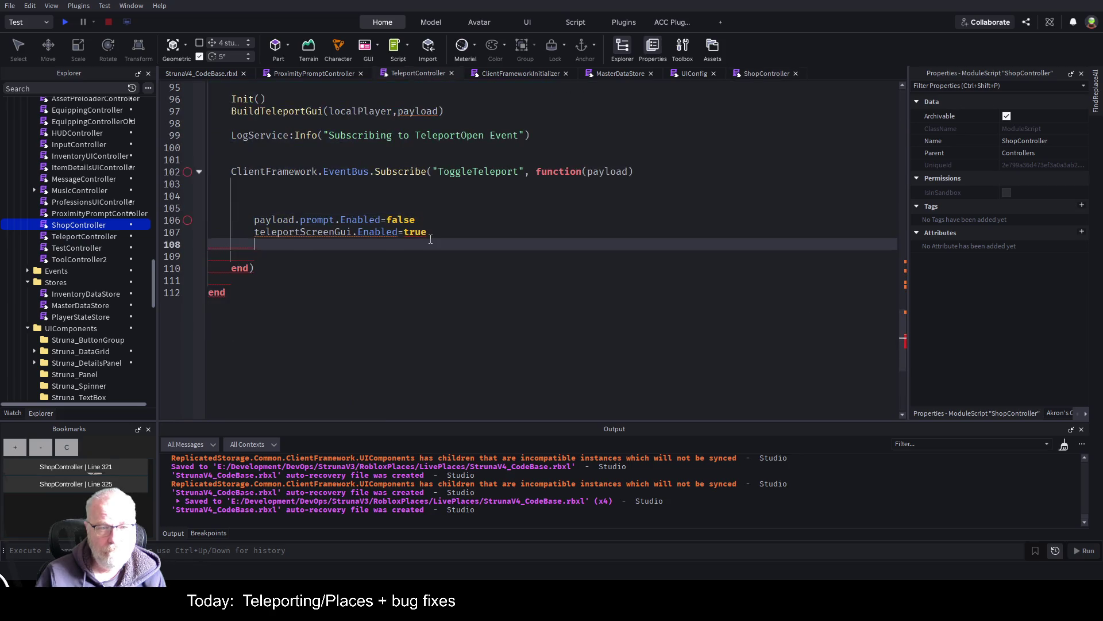
key("ctrl+Tab")
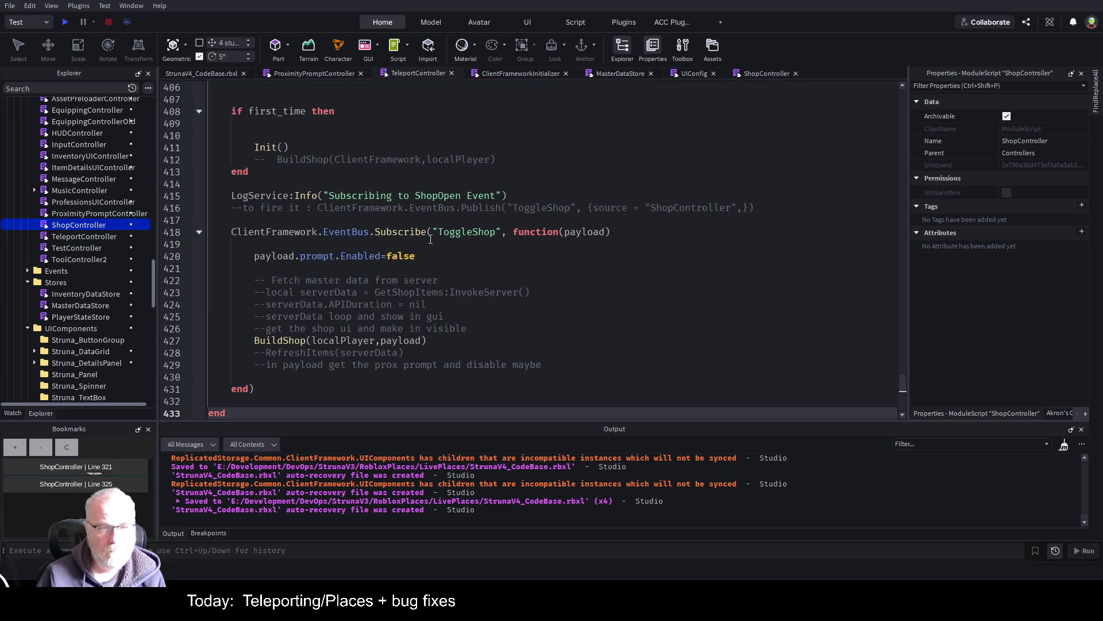
key("ctrl+s")
key("ctrl+Home")
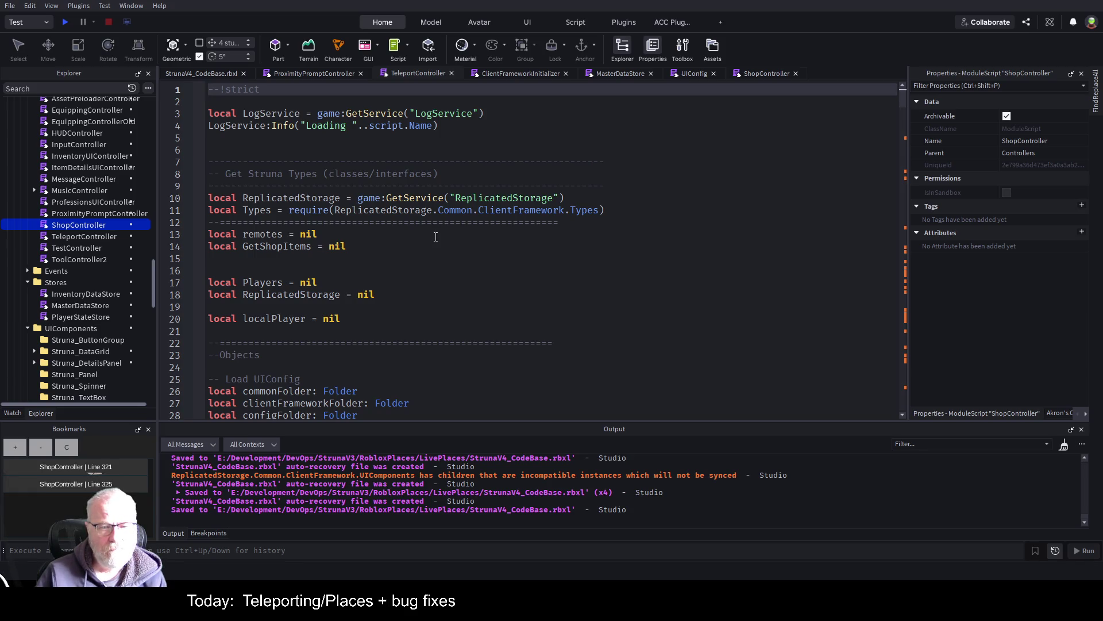
- Change ShopController's line-418 subscription from ToggleShop to ToggleTeleport and save
scroll(436, 236, "down", 6)
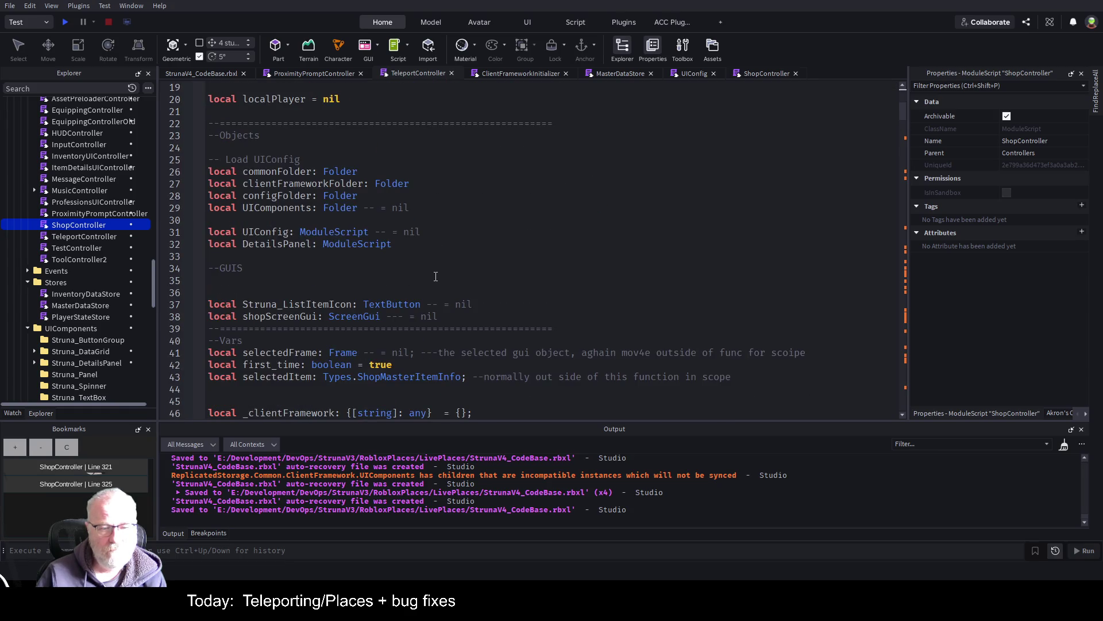
scroll(440, 299, "down", 10)
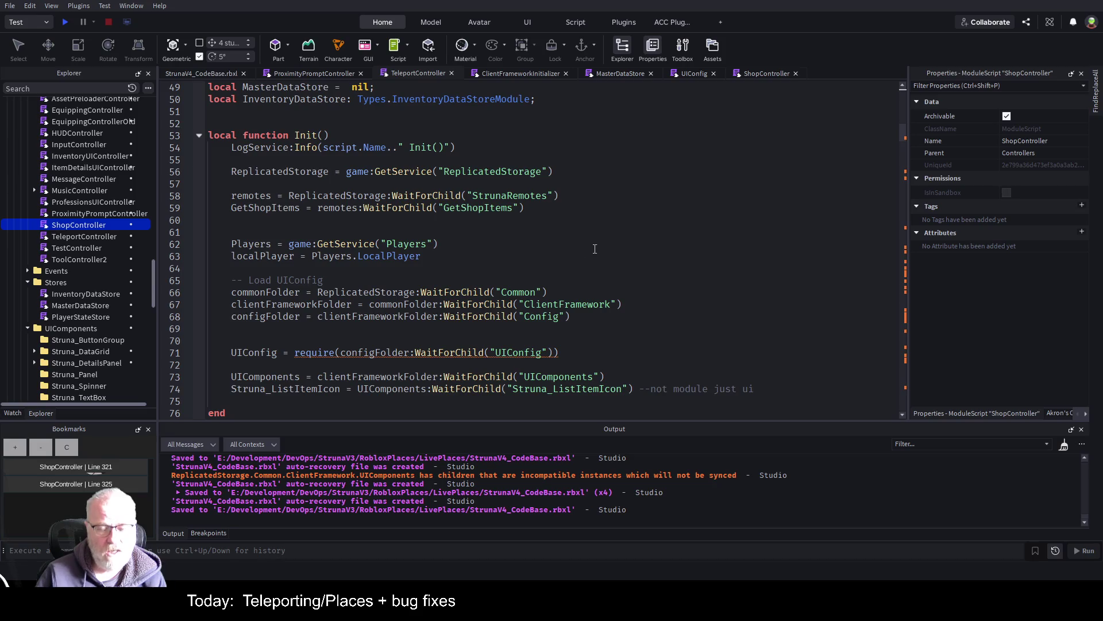
left_click(594, 249)
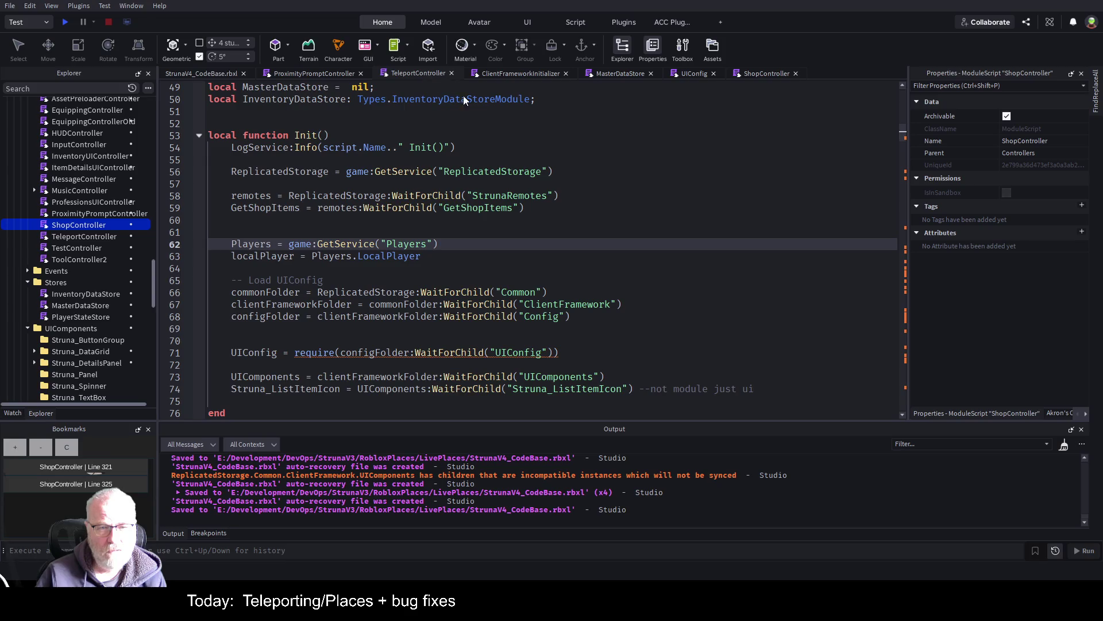
left_click(667, 356)
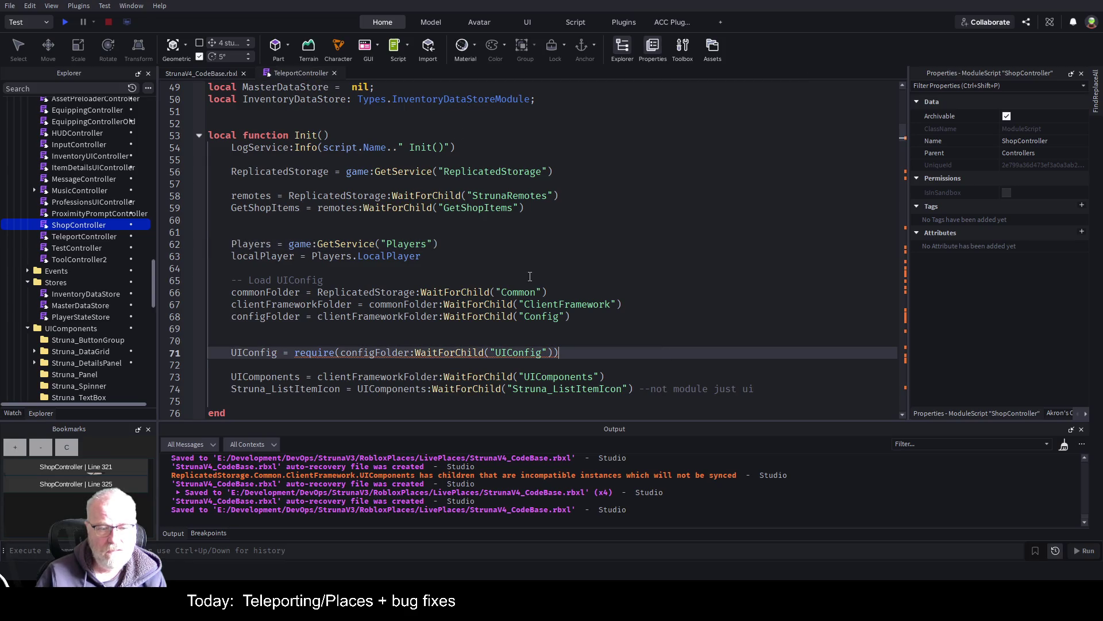
key("ctrl+End")
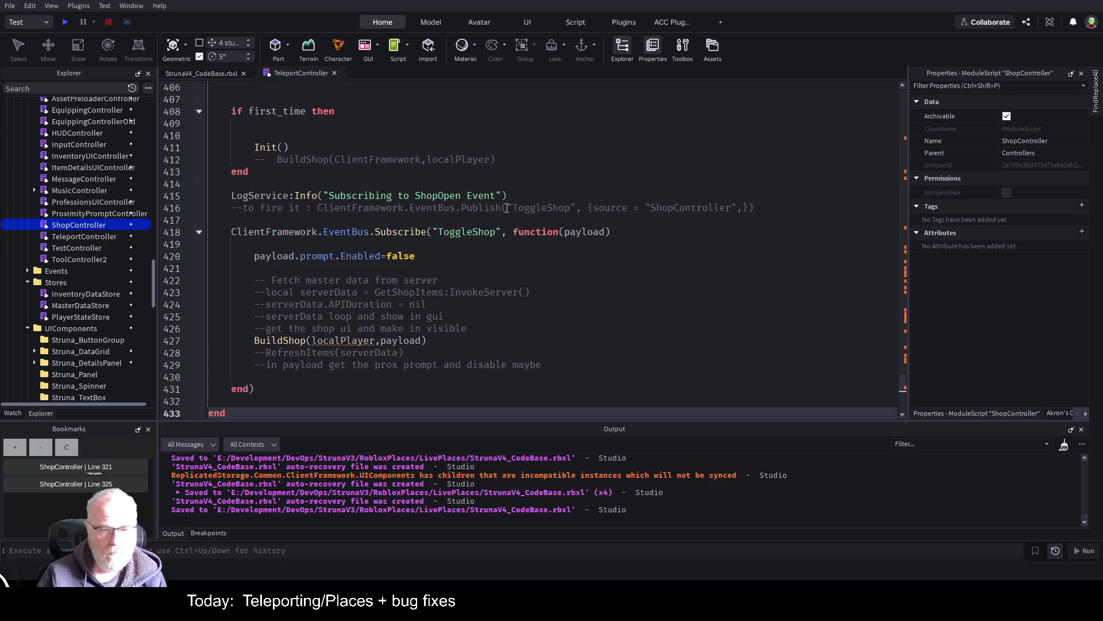
double_click(458, 232)
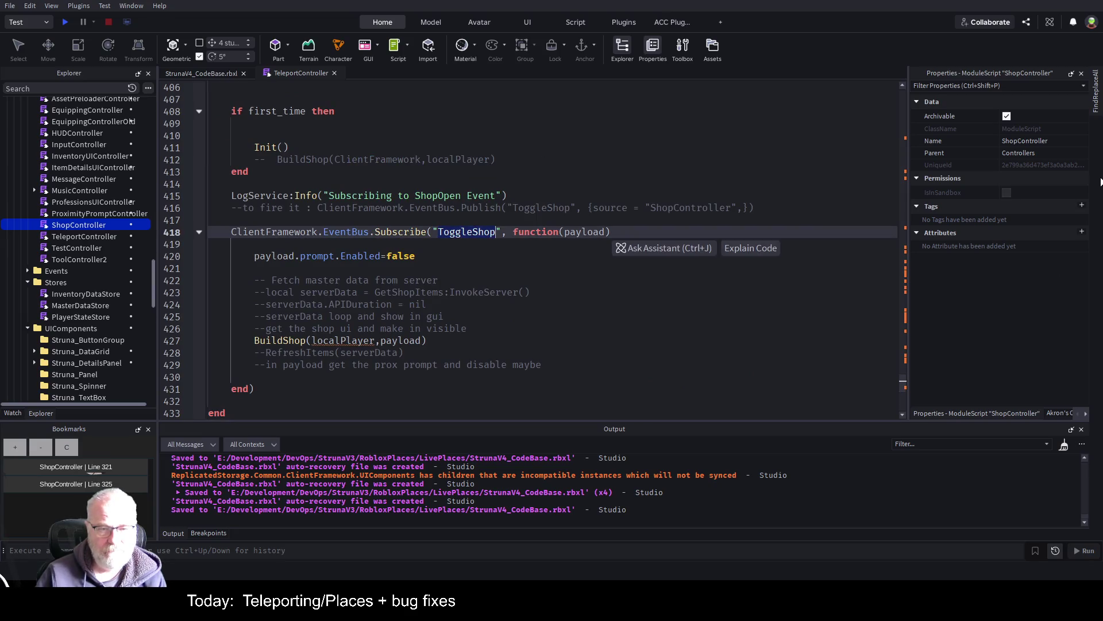
type("ToggleTel")
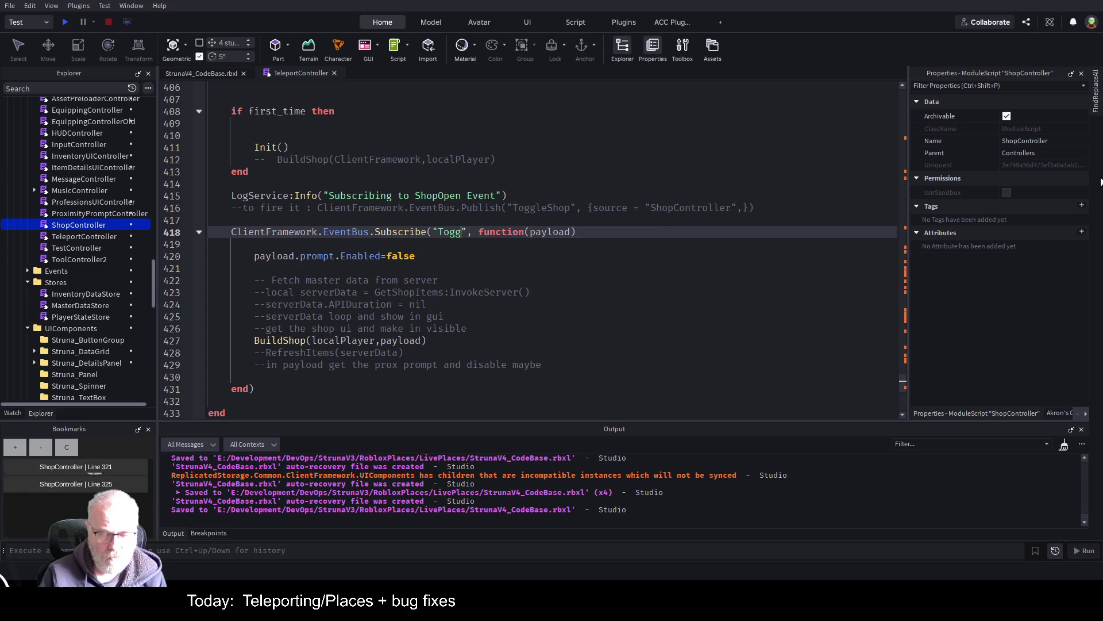
type("eport")
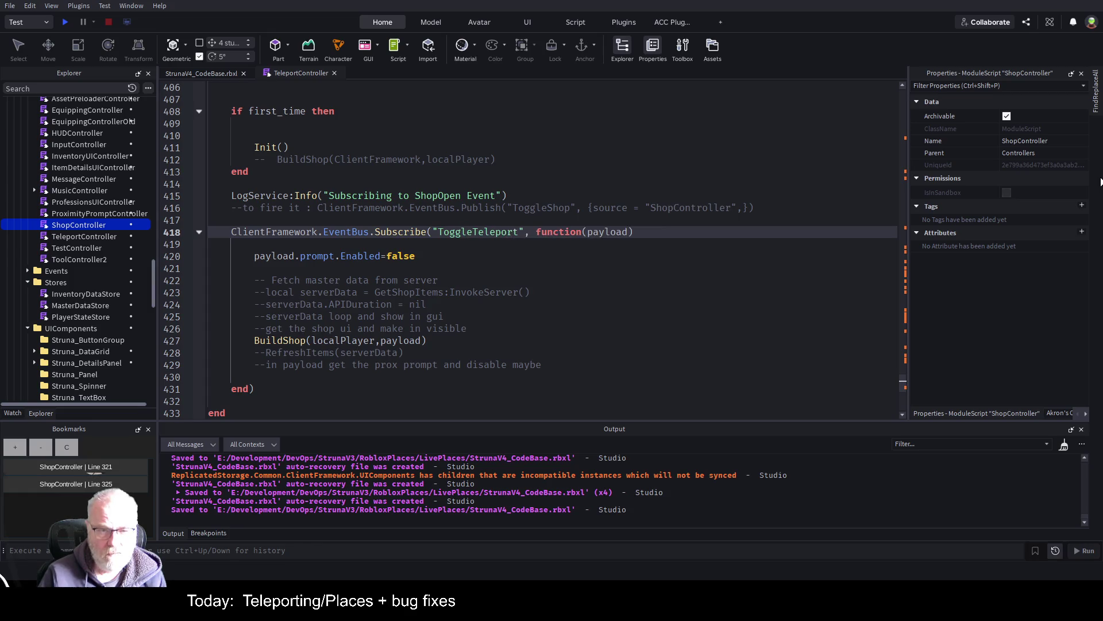
key("ctrl+s")
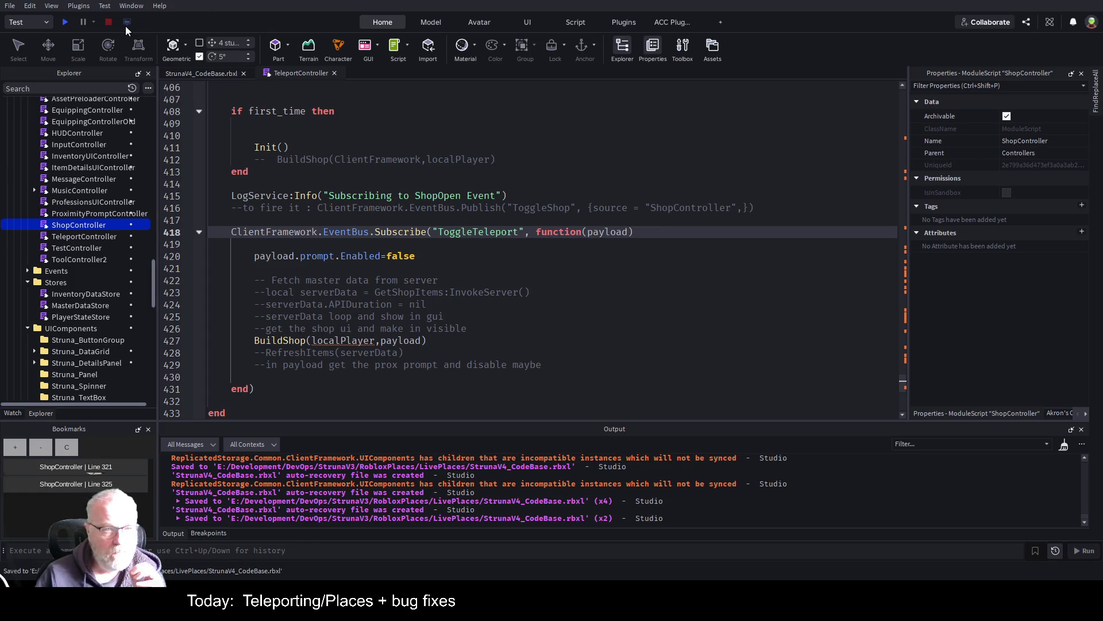
- Run and stop a quick play test, then scroll the Explorer to the Teleport gui
left_click(68, 22)
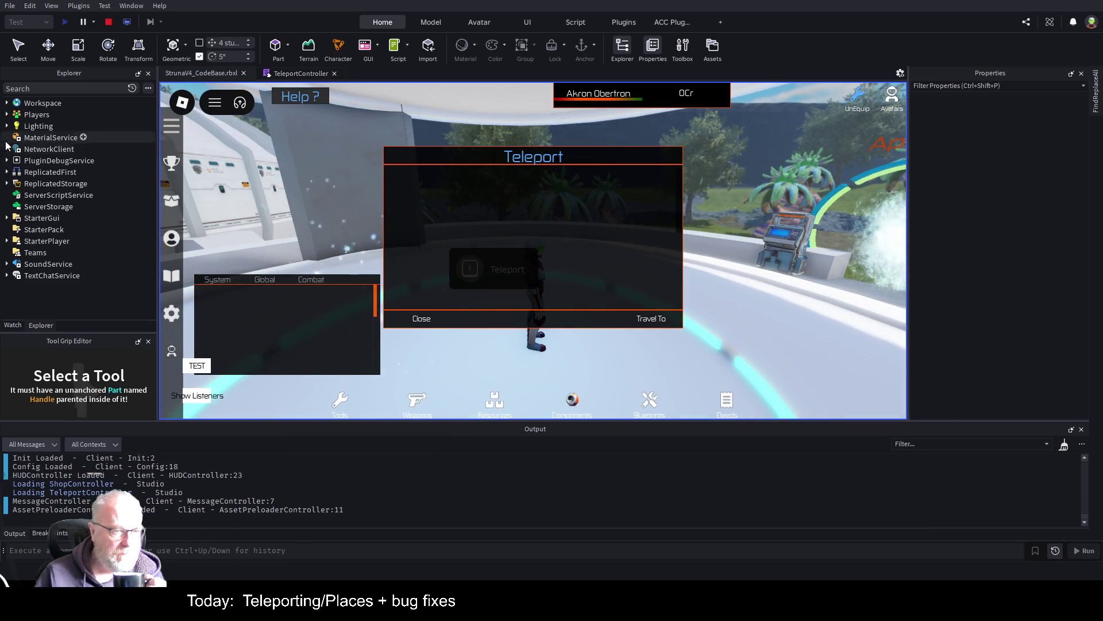
left_click(109, 22)
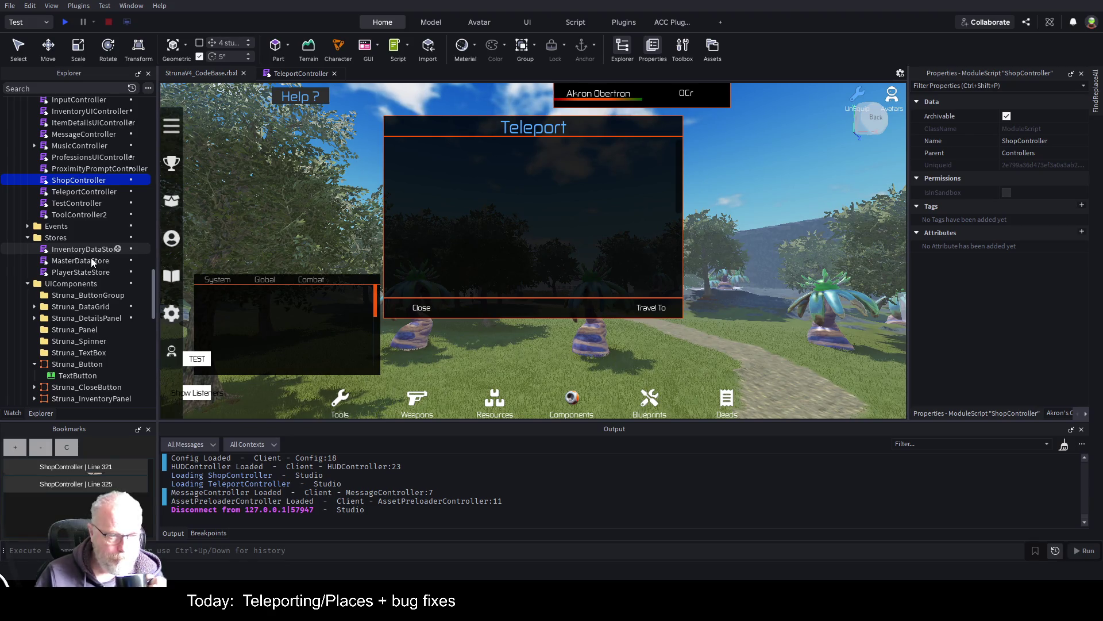
scroll(92, 270, "down", 3)
scroll(87, 284, "down", 3)
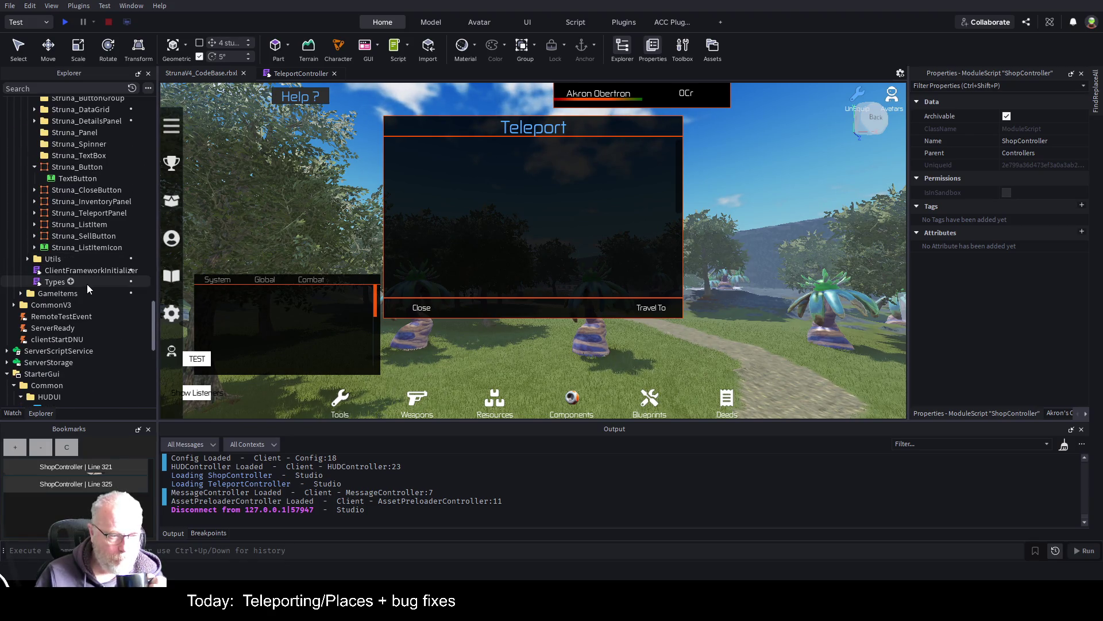
scroll(87, 284, "down", 3)
scroll(87, 285, "down", 2)
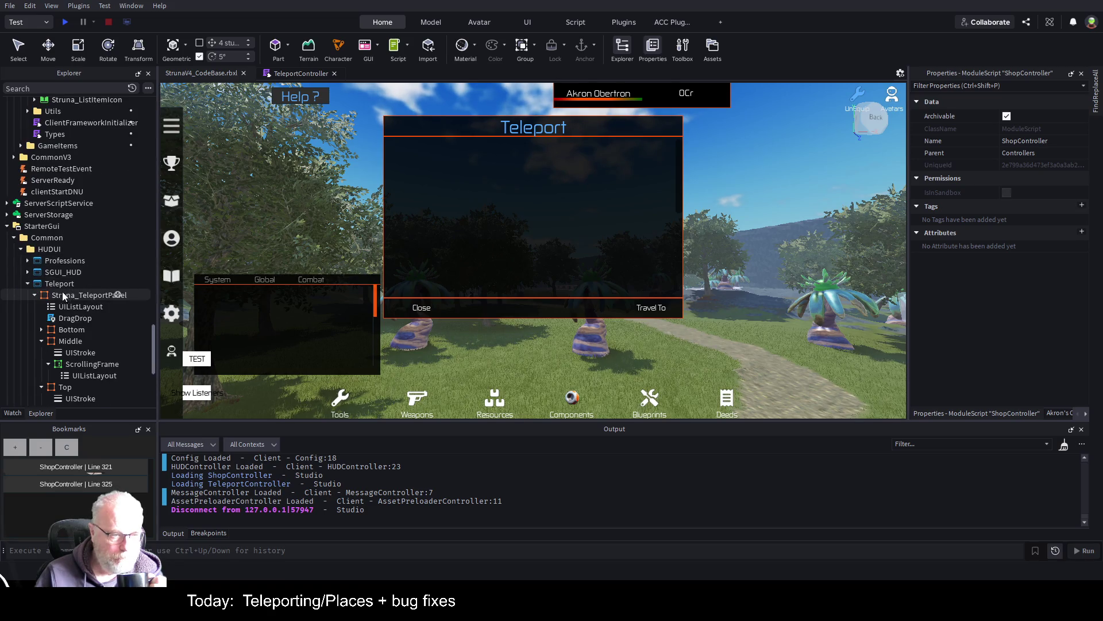
- Delete Struna_TeleportPanel from the Teleport gui and start a new play test
left_click(66, 294)
key("Delete")
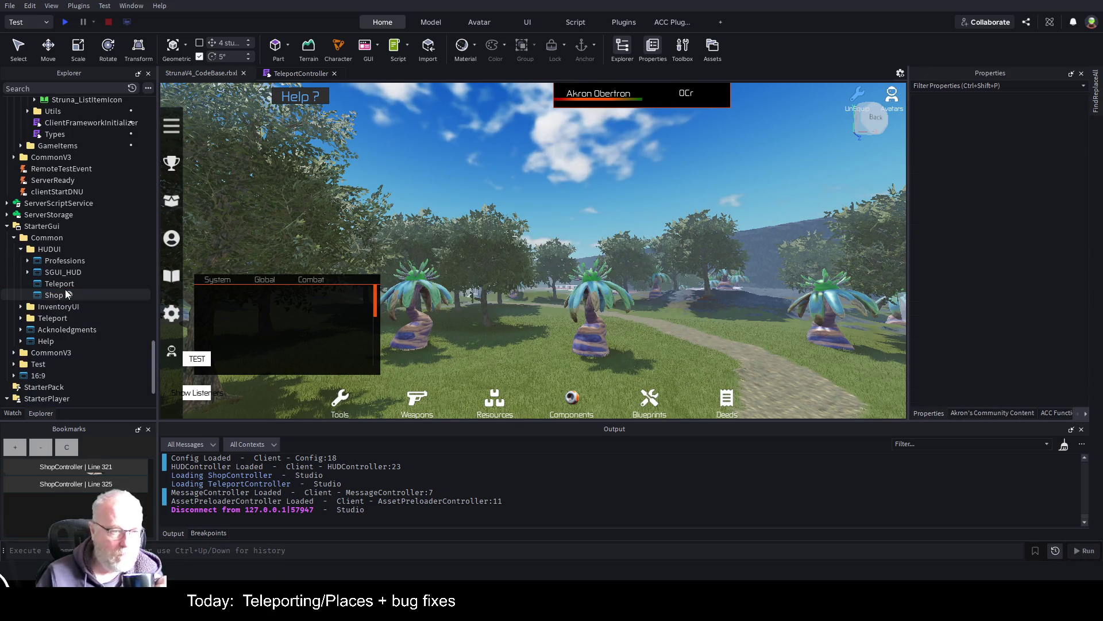
left_click(64, 22)
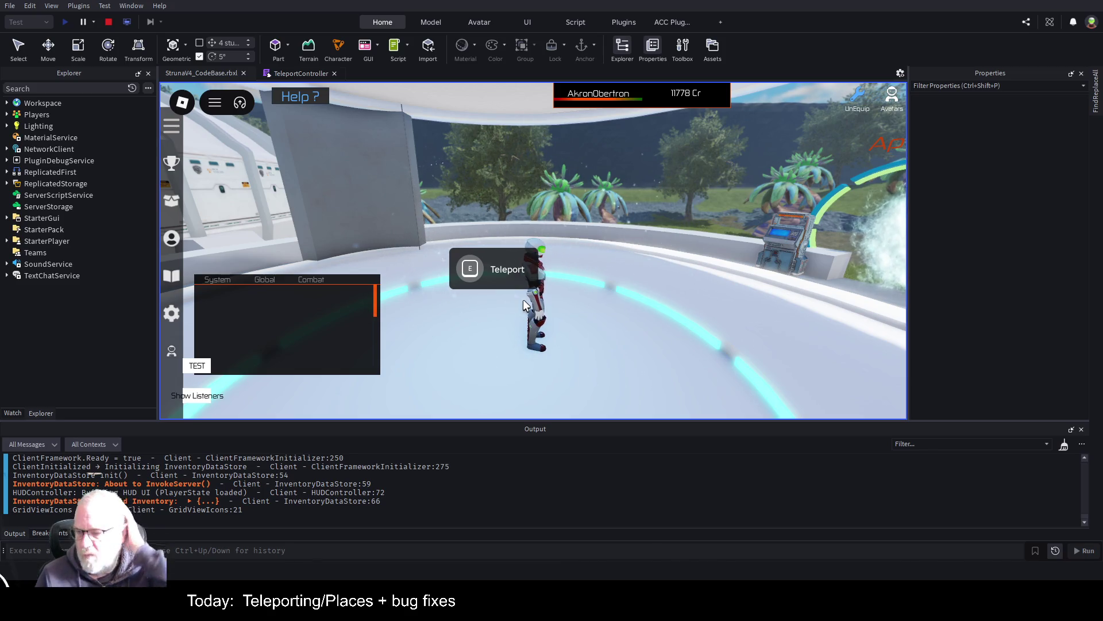
- Trigger the Teleport prompt to open the four-item Struna Shop panel, then close it
left_click(490, 274)
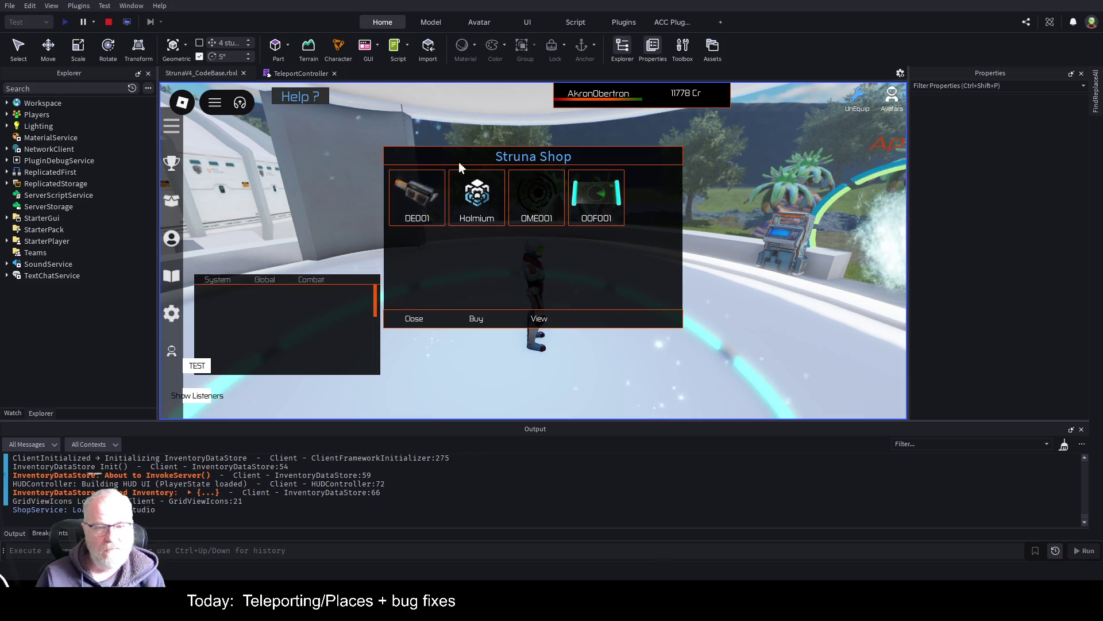
left_click(418, 318)
- Walk to the Struna Shop prompt, open the shop and view the OOF001 item's stats
key("w")
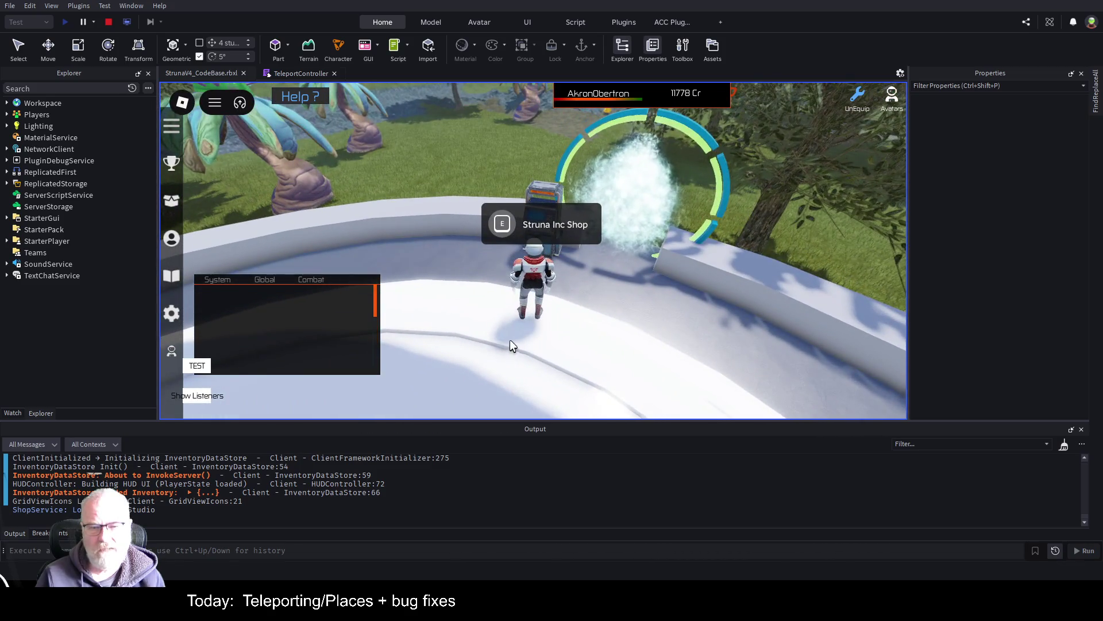
key("a")
key("e")
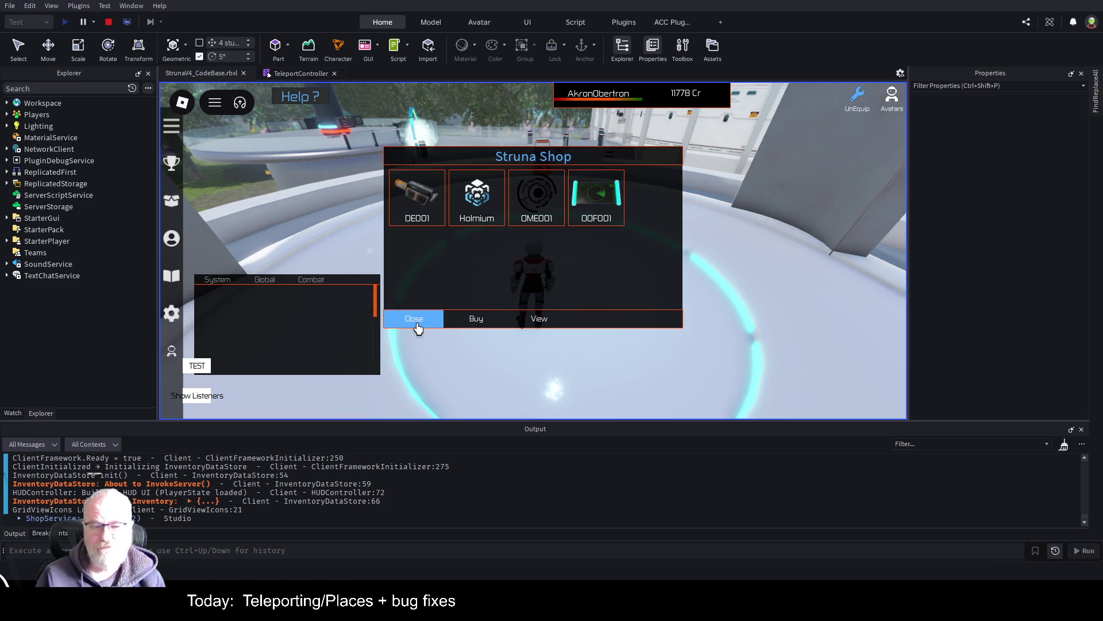
left_click(609, 201)
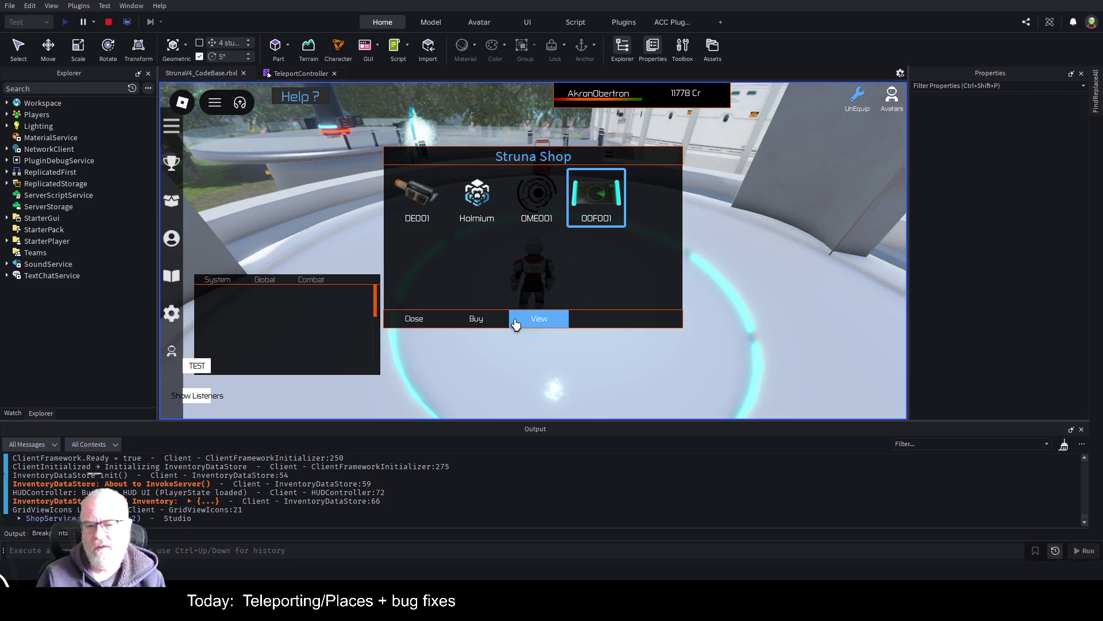
left_click(538, 320)
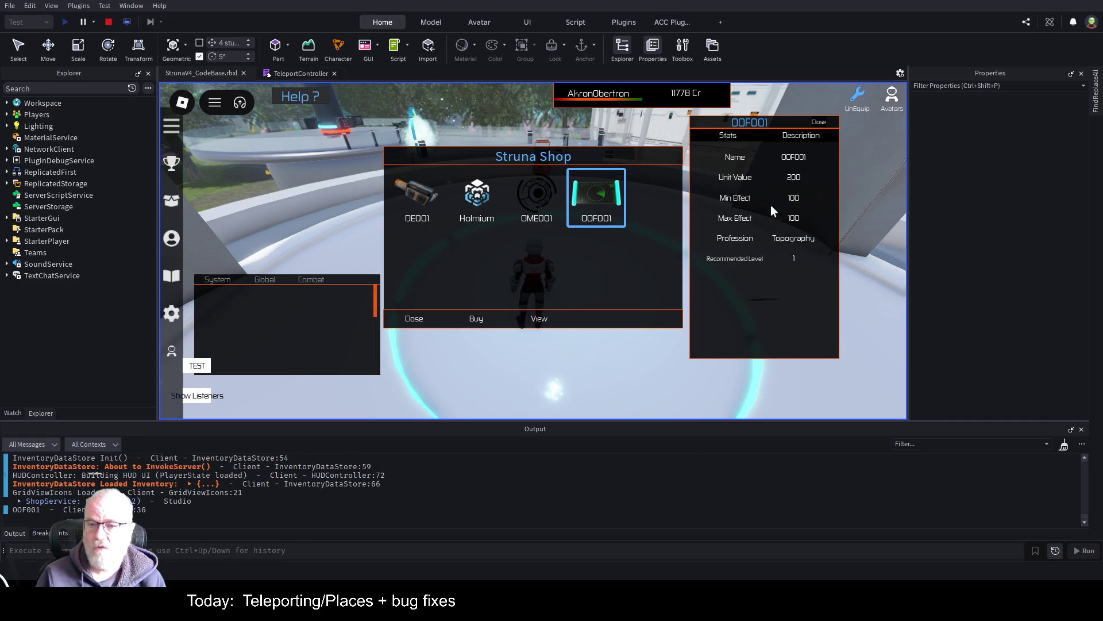
- Close the OOF001 details panel, stop the playtest and return to TeleportController
left_click(819, 124)
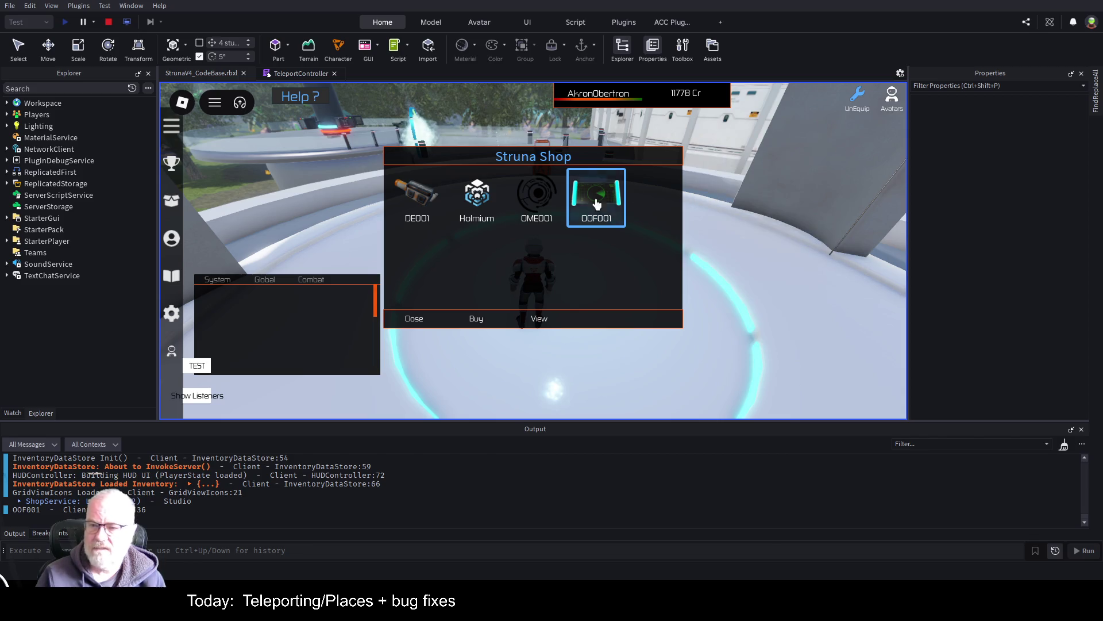
left_click(110, 21)
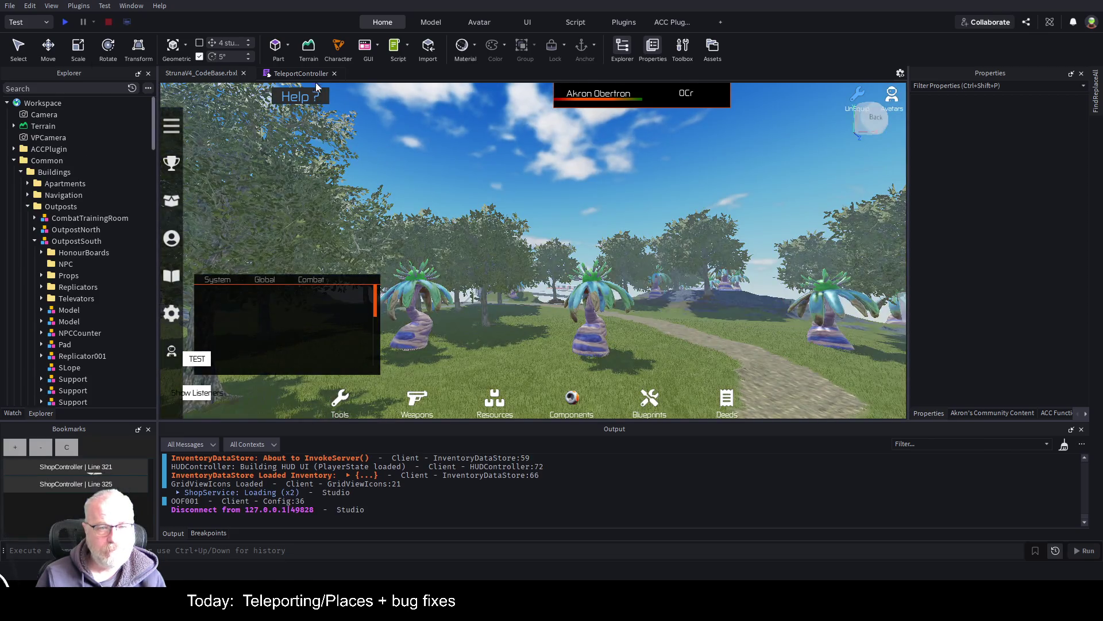
left_click(299, 74)
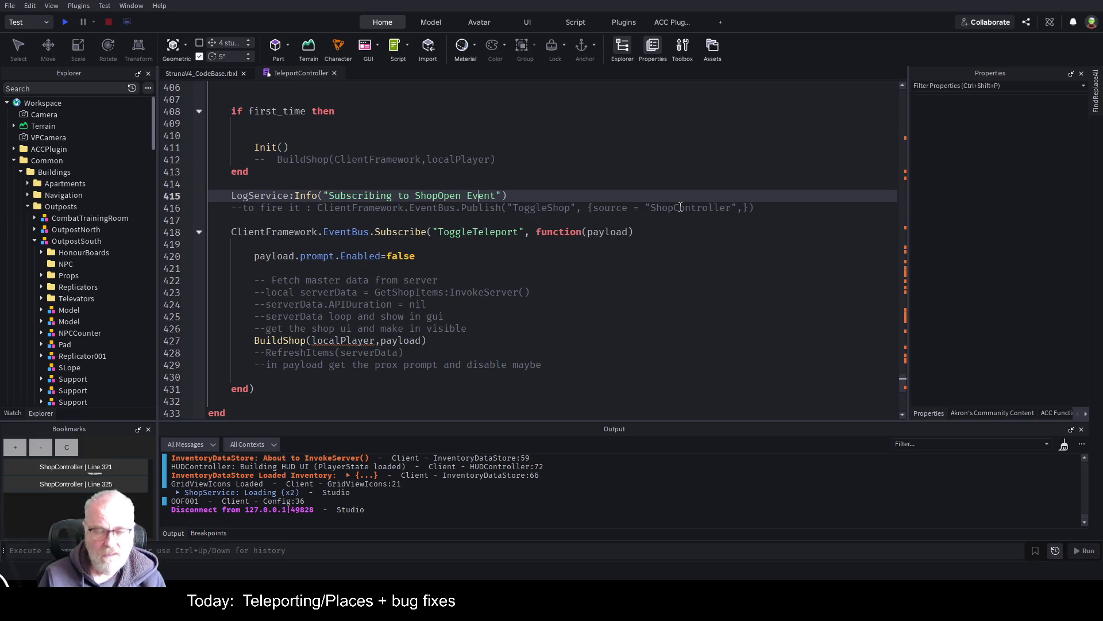
- Rename the GetShopItems variable to GetPlaces at the top of the script
key("ctrl+Home")
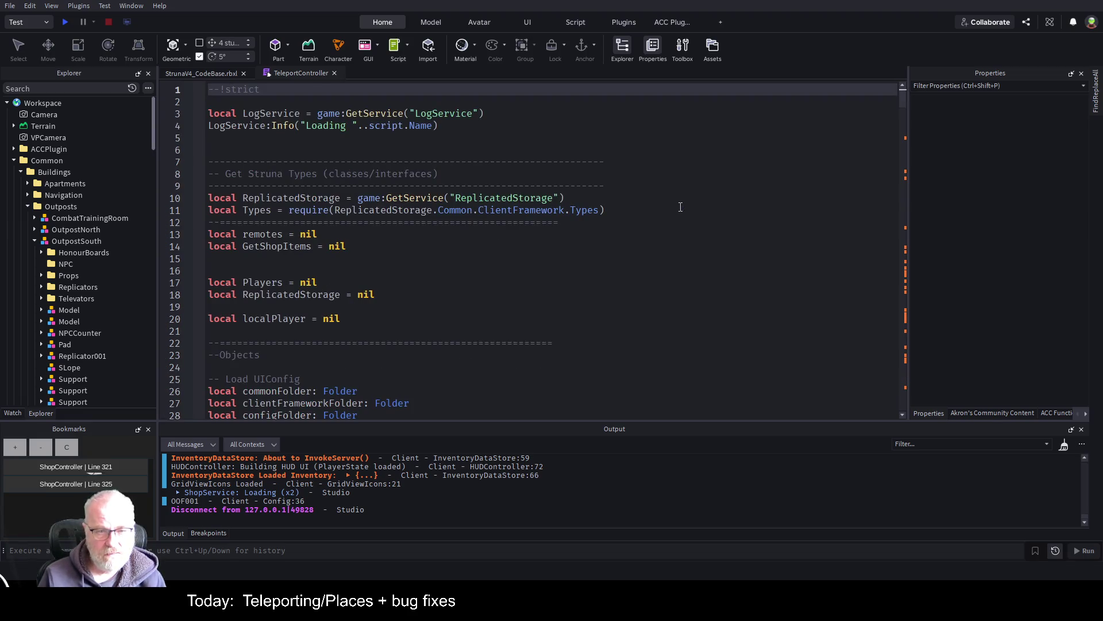
key("Down")
key("Down")
key("Down")
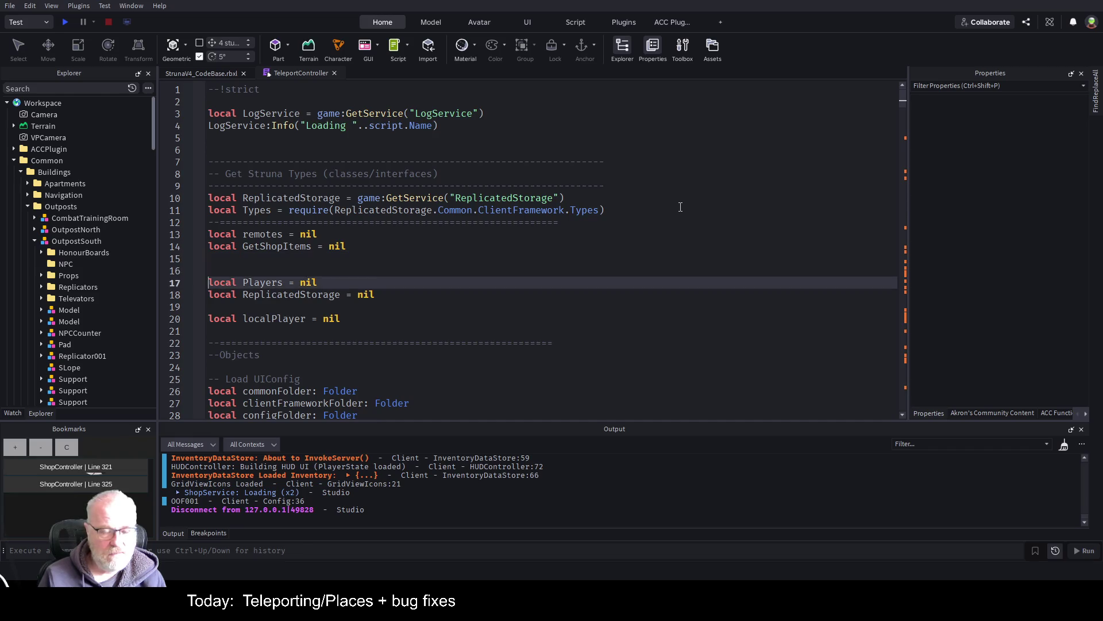
key("Up")
key("Up")
key("Up")
key("ctrl+Right")
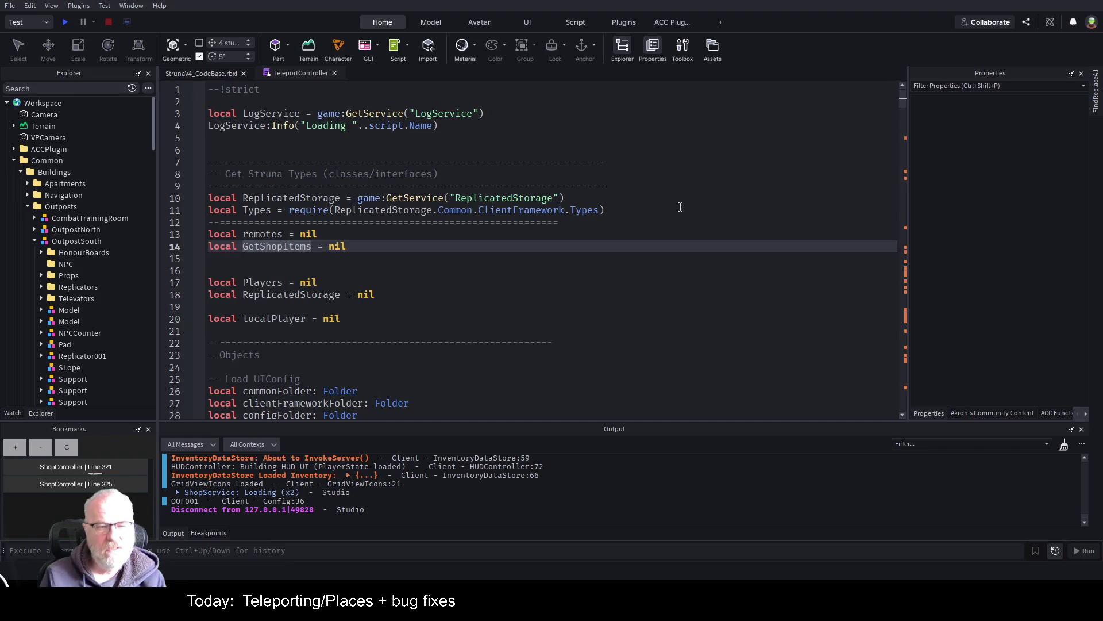
key("Delete")
type("G")
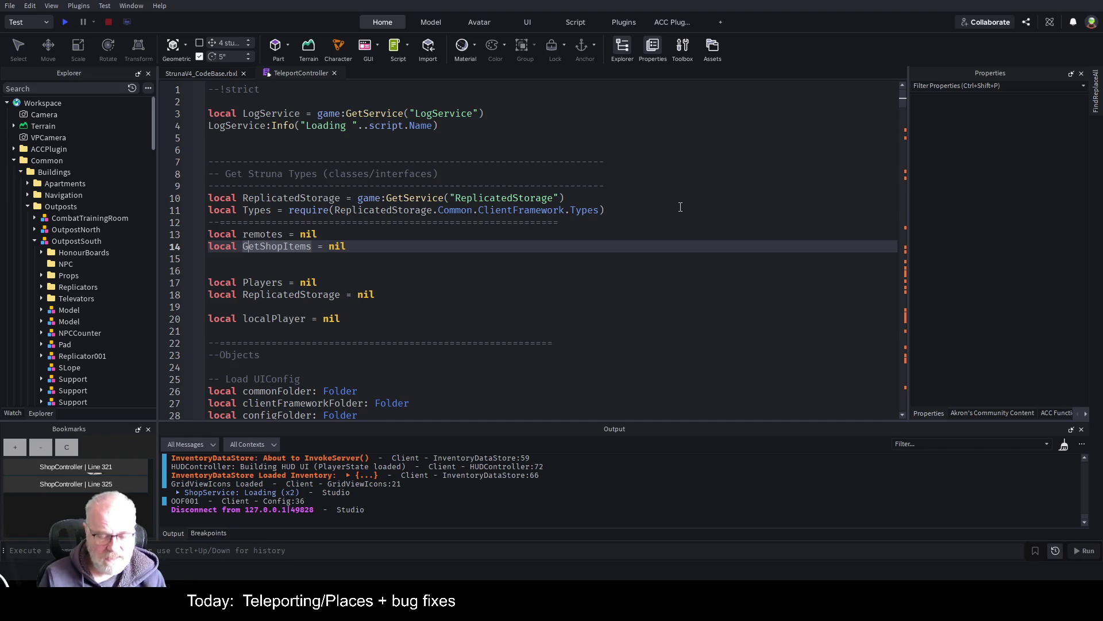
key("Right")
key("Delete")
key("Delete")
key("Delete")
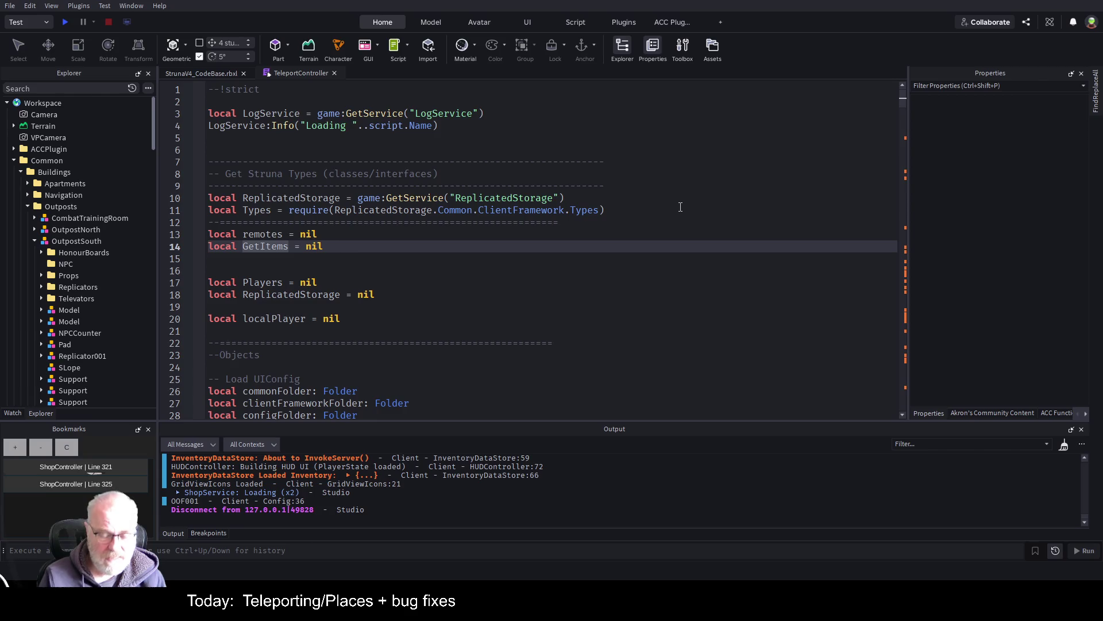
type("Places")
key("Delete")
key("Delete")
key("Delete")
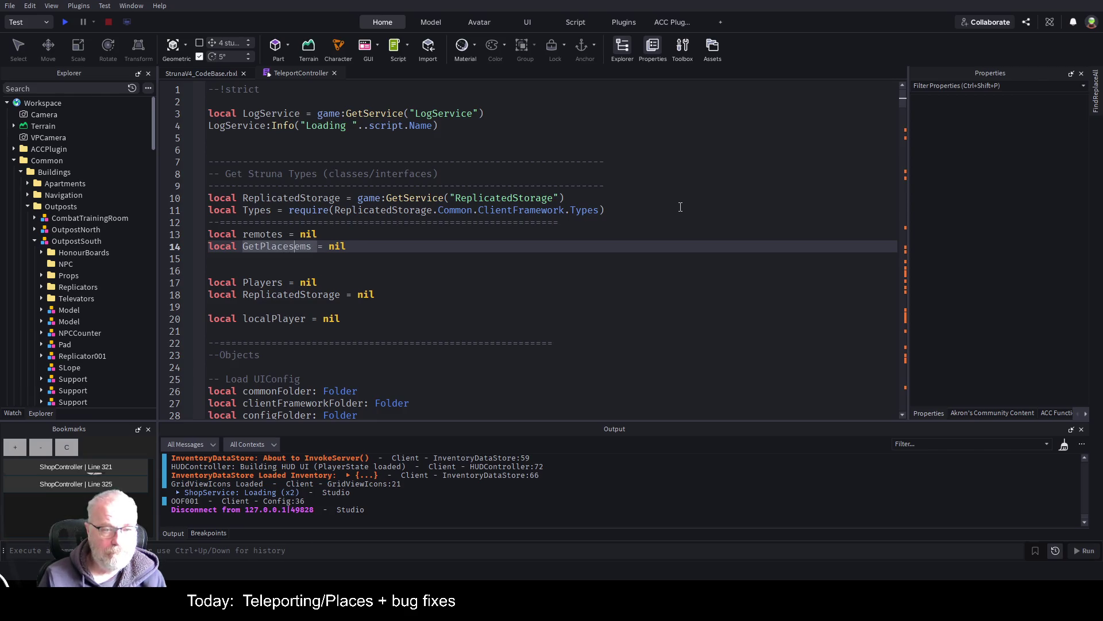
- Rename shopScreenGui to teleportScreenGui on line 38 in the GUIS section
left_click(345, 234)
scroll(332, 294, "down", 3)
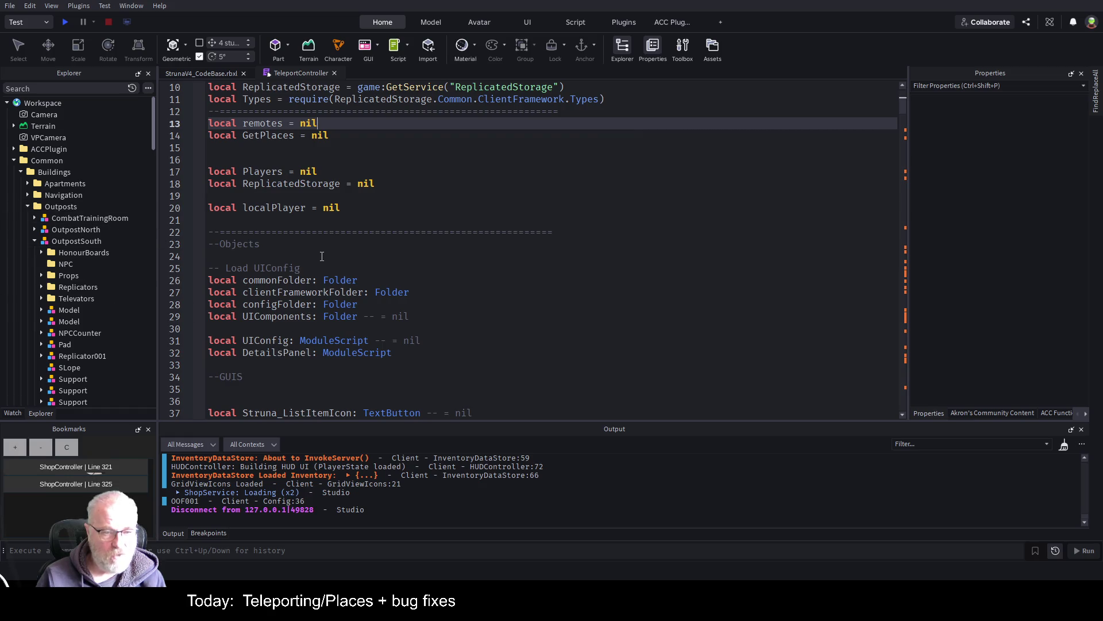
scroll(322, 256, "down", 2)
scroll(318, 266, "down", 2)
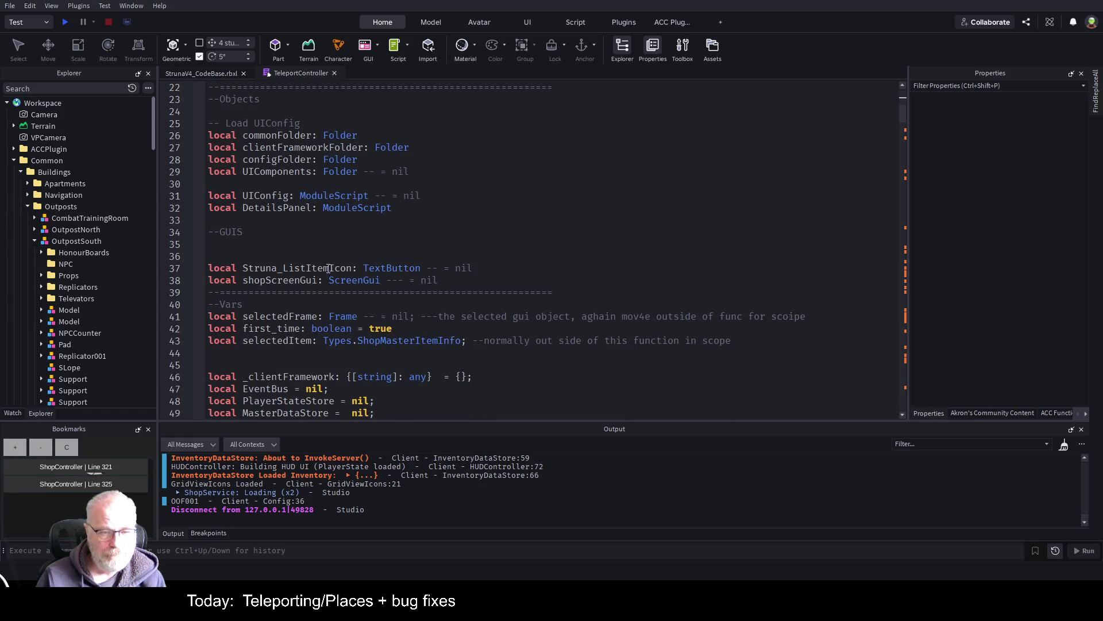
double_click(269, 281)
key("BackSpace")
key("BackSpace")
key("BackSpace")
type("teleport")
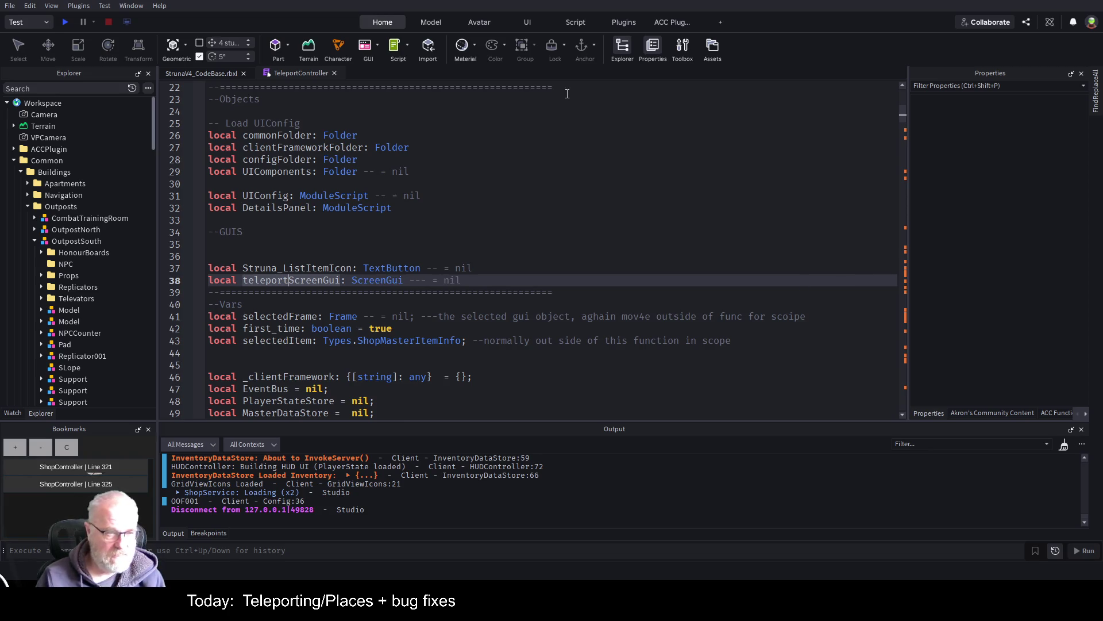
left_click(21, 172)
scroll(60, 329, "down", 5)
scroll(60, 327, "down", 10)
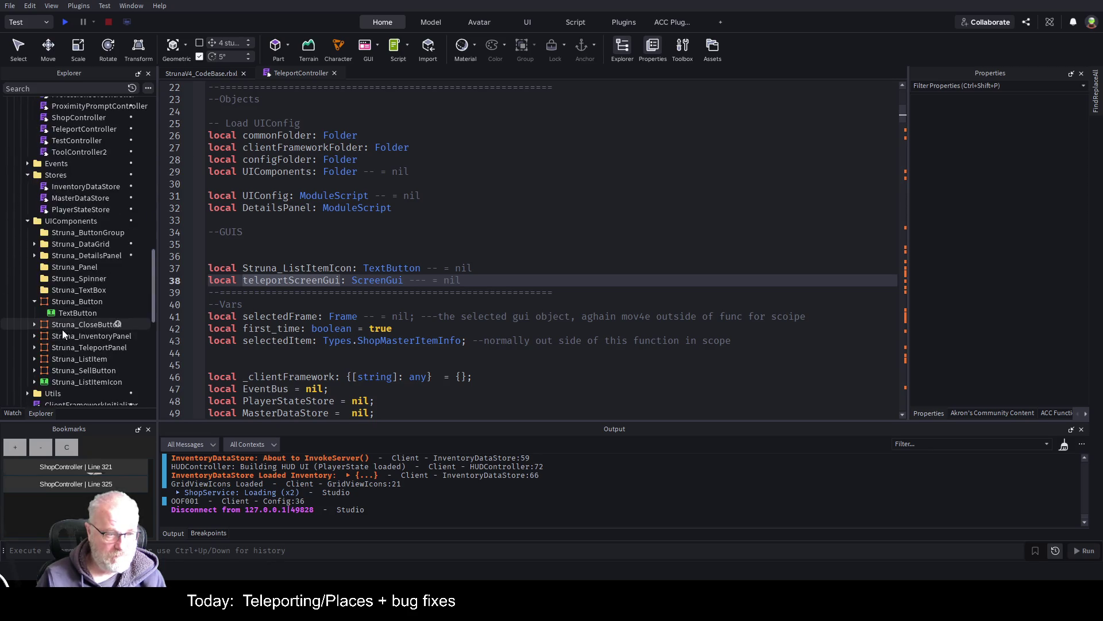
scroll(67, 322, "down", 8)
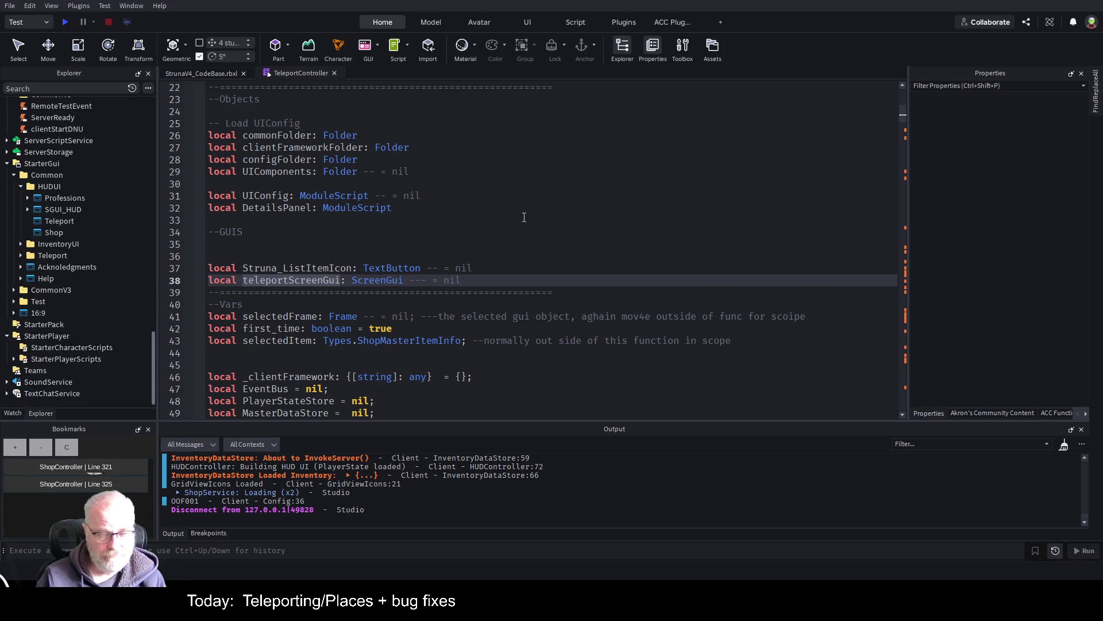
double_click(286, 328)
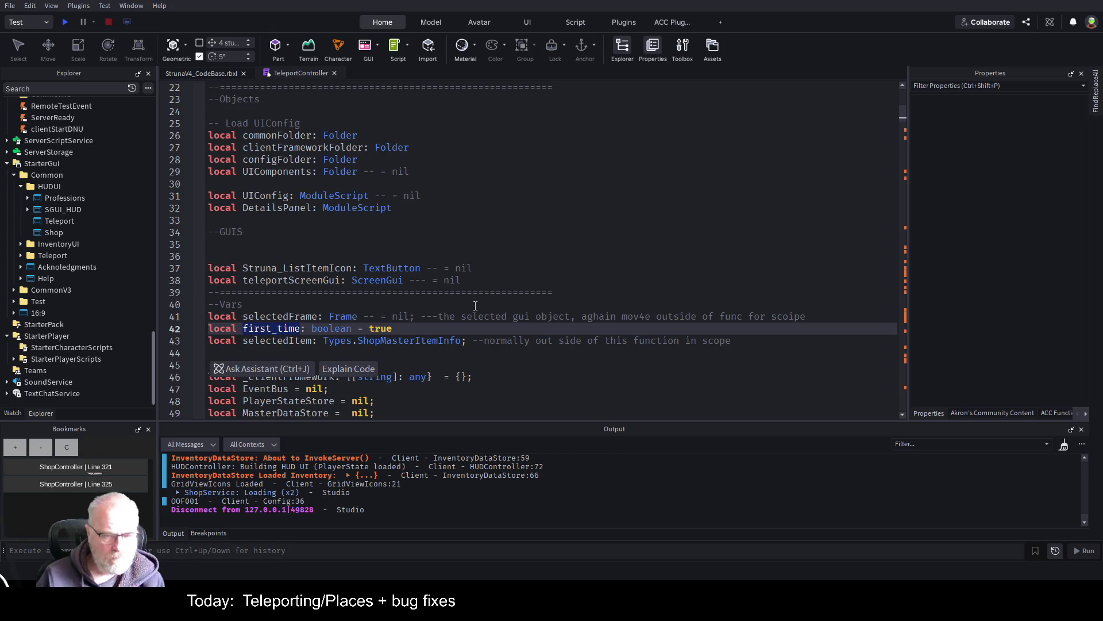
double_click(279, 341)
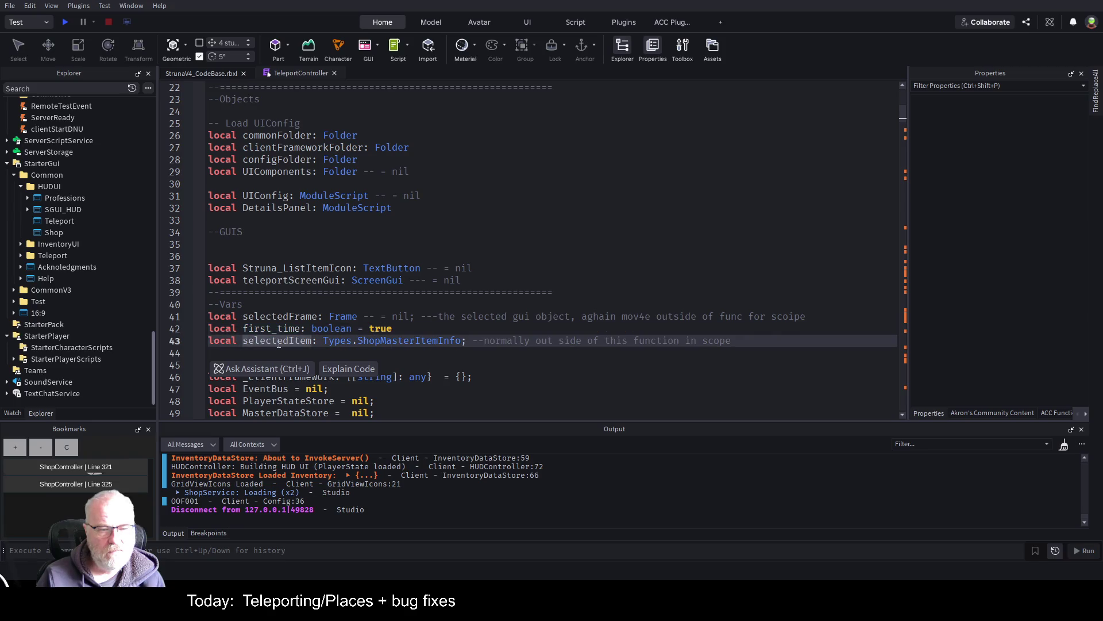
double_click(387, 340)
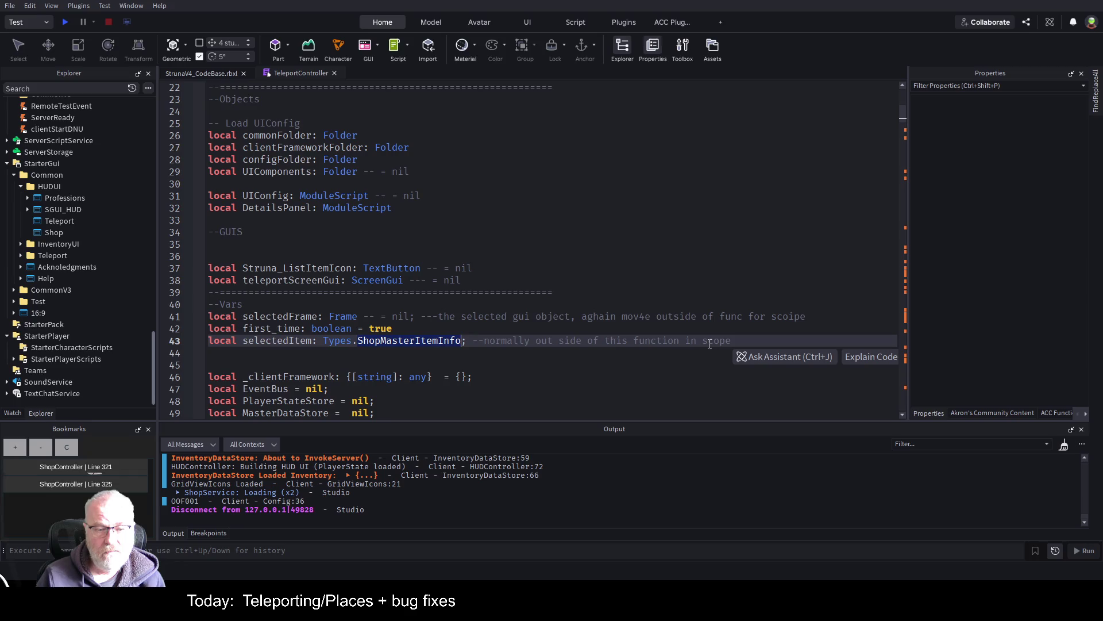
scroll(81, 209, "up", 5)
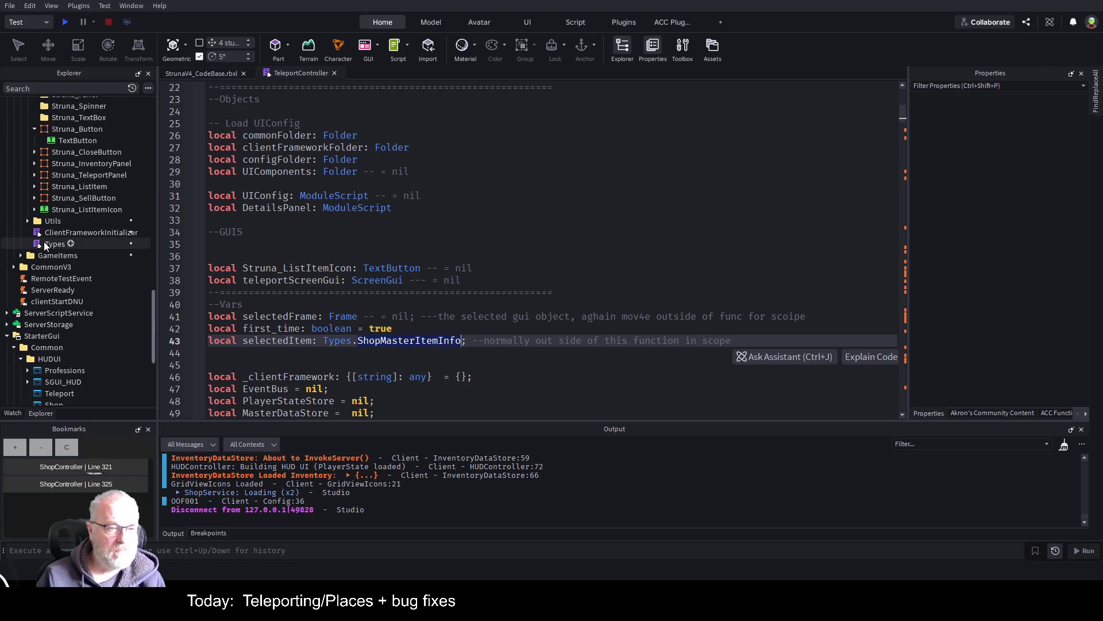
- Open the Types module and copy the whole ShopMasterItemInfo type block
double_click(44, 243)
scroll(435, 259, "down", 9)
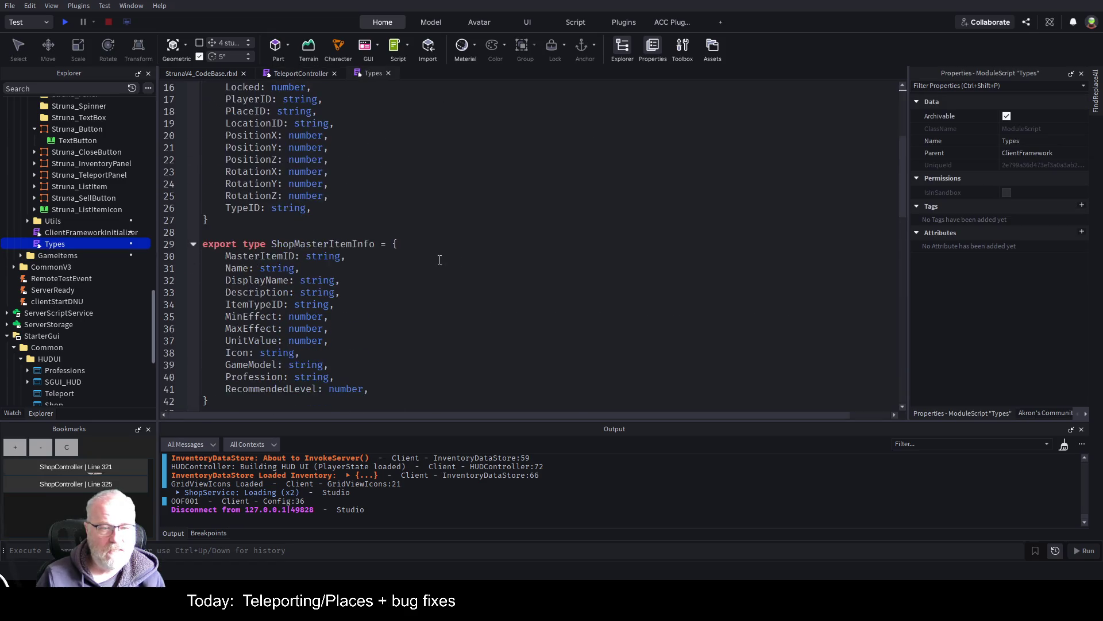
double_click(338, 99)
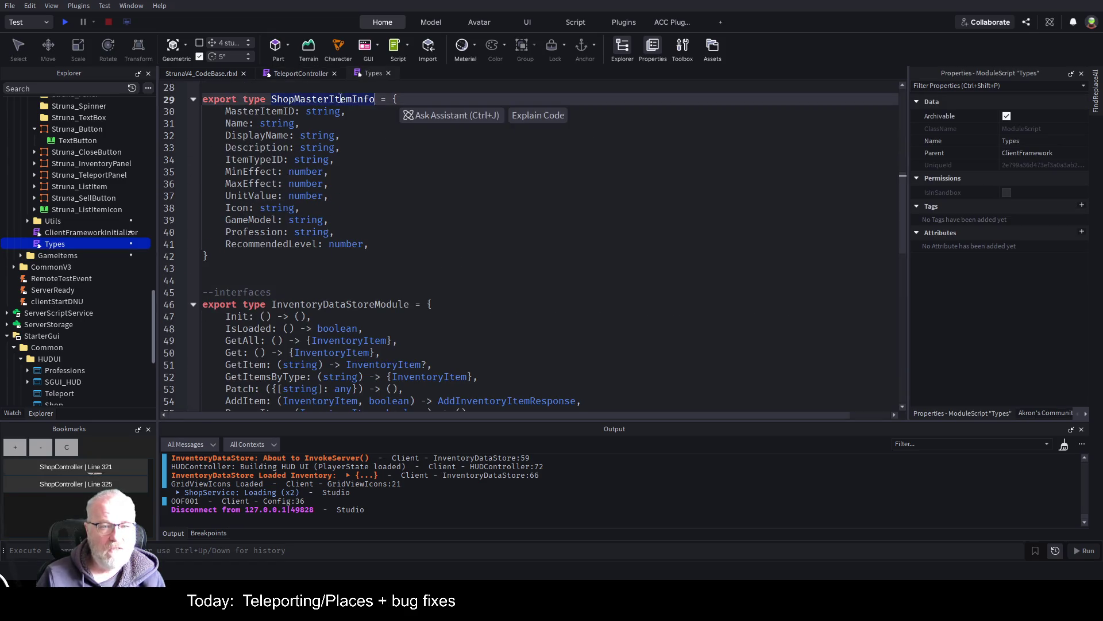
key("Down")
key("Down")
key("Down")
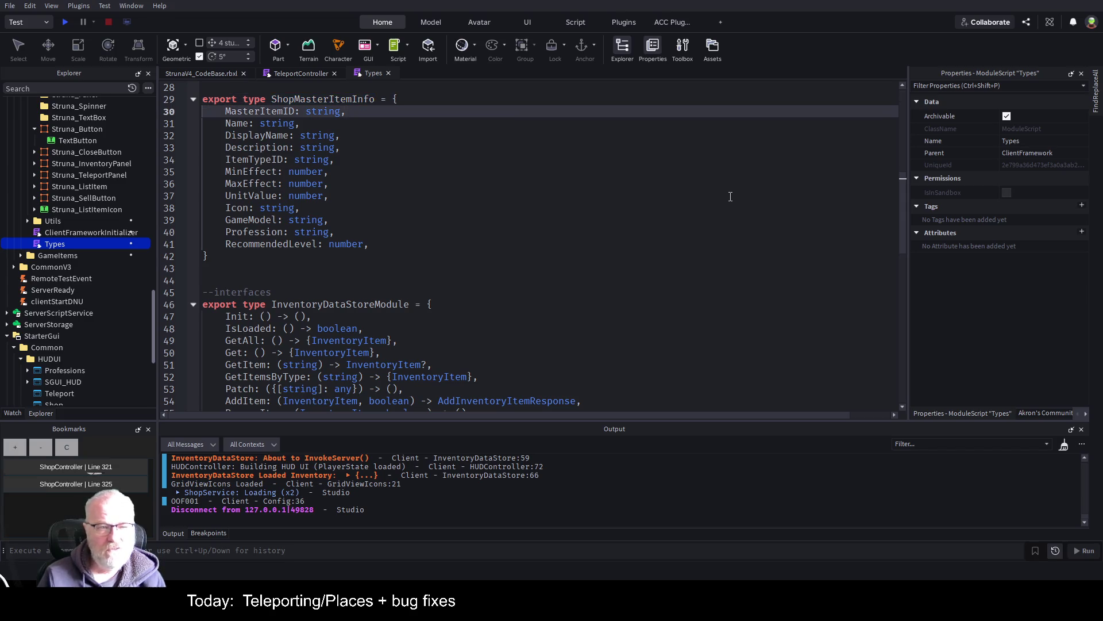
key("Down")
key("Down")
key("Down")
key("shift+Up")
key("shift+Up")
key("shift+Up")
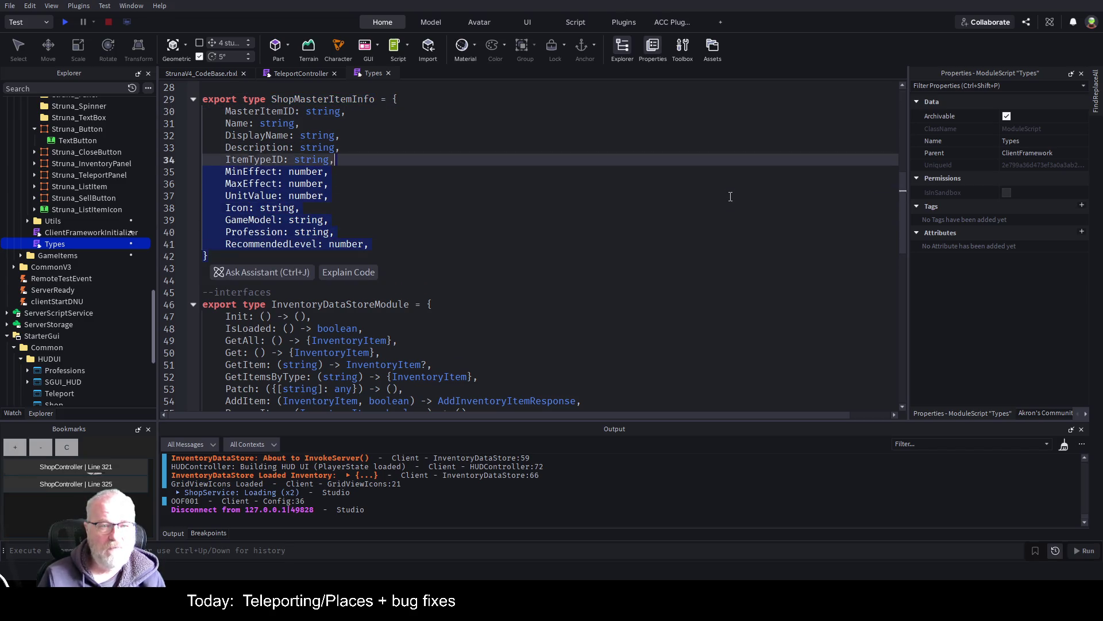
key("shift+Home")
key("ctrl+c")
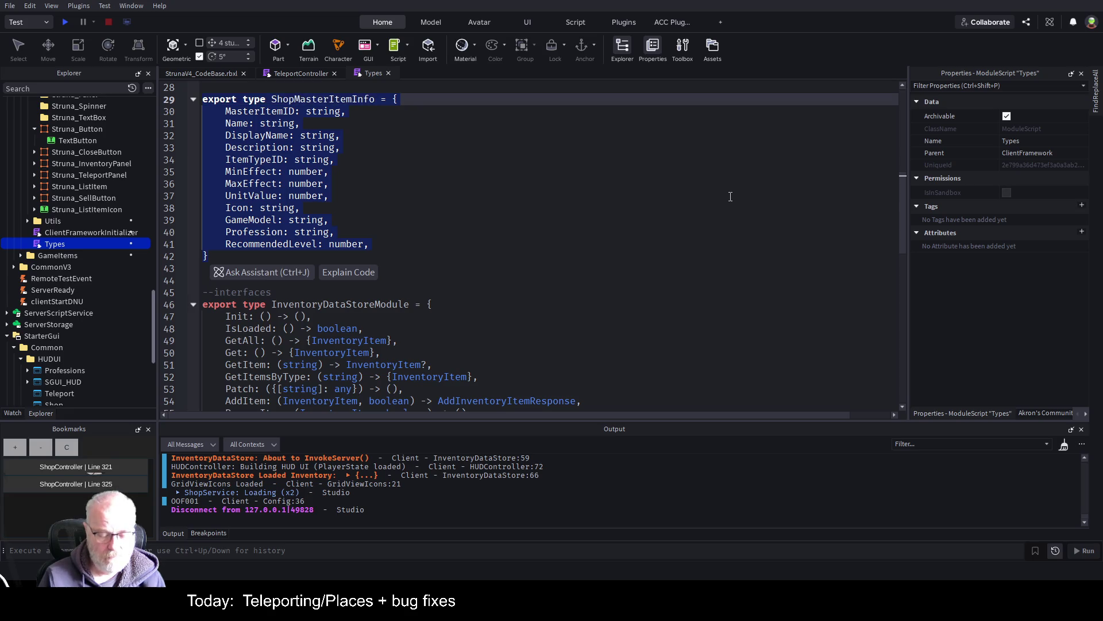
key("Down")
key("Down")
key("Down")
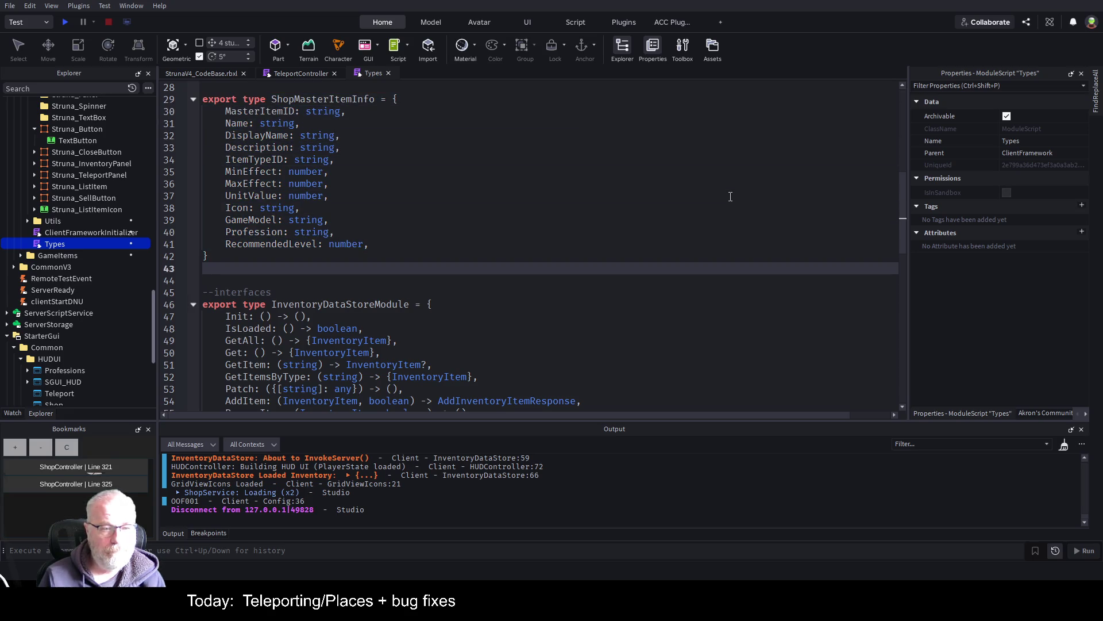
- Paste a duplicate of the block below the original and delete 'Shop' from its name
key("Return")
key("Return")
key("ctrl+v")
key("Up")
key("Up")
key("Up")
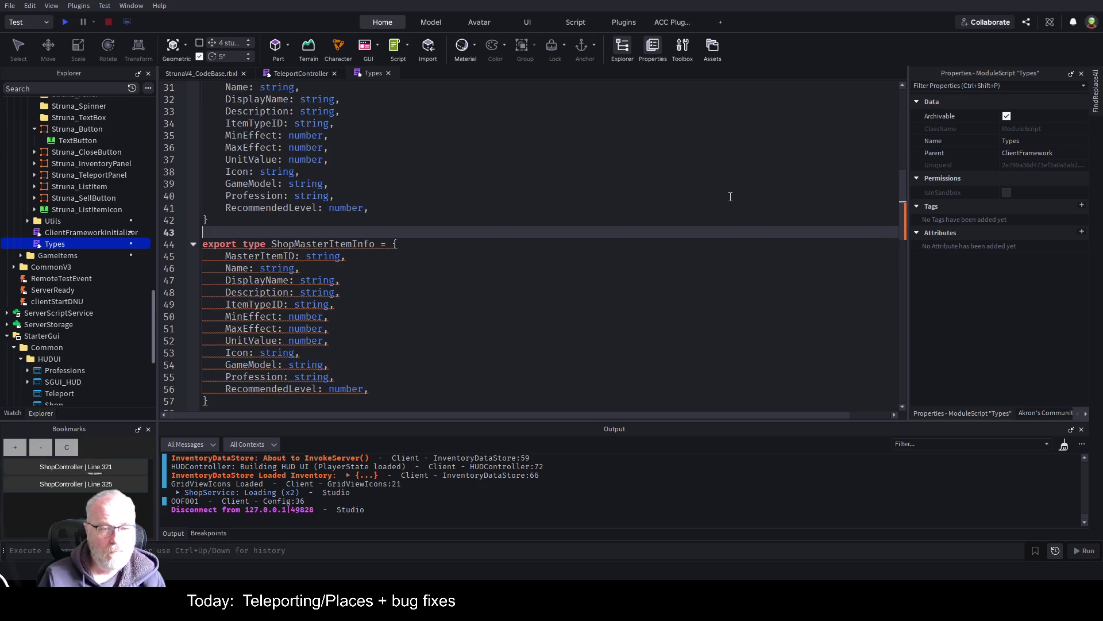
key("Down")
key("ctrl+Right")
key("ctrl+Right")
key("Delete")
key("Delete")
key("Delete")
- Rename the duplicated type to PlaceMasterItemInfo
type("Tellepor")
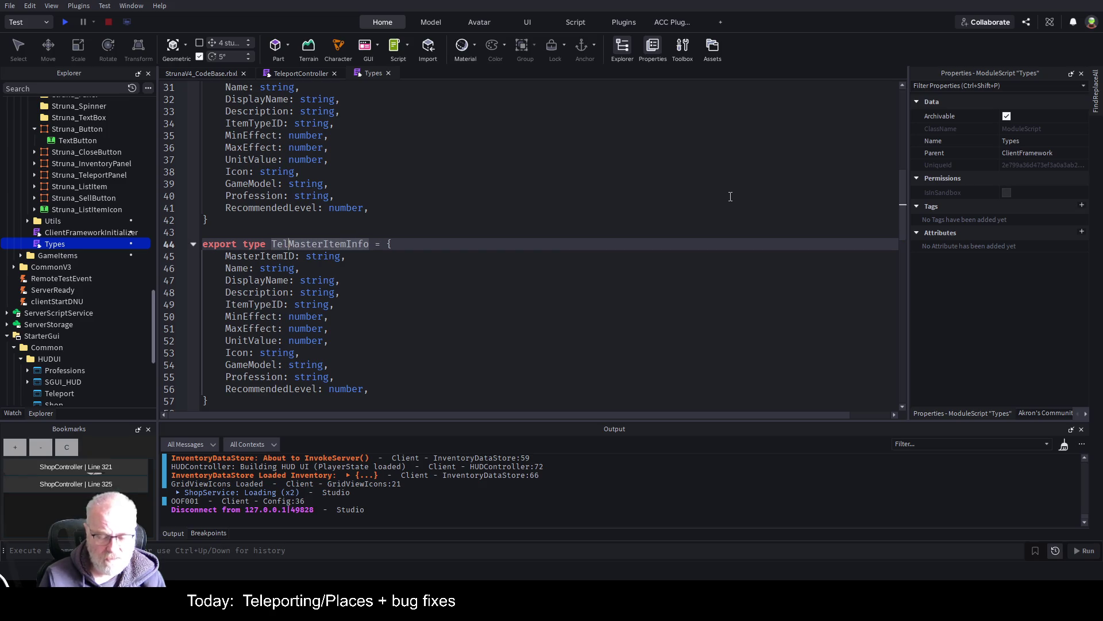
key("BackSpace")
key("BackSpace")
key("BackSpace")
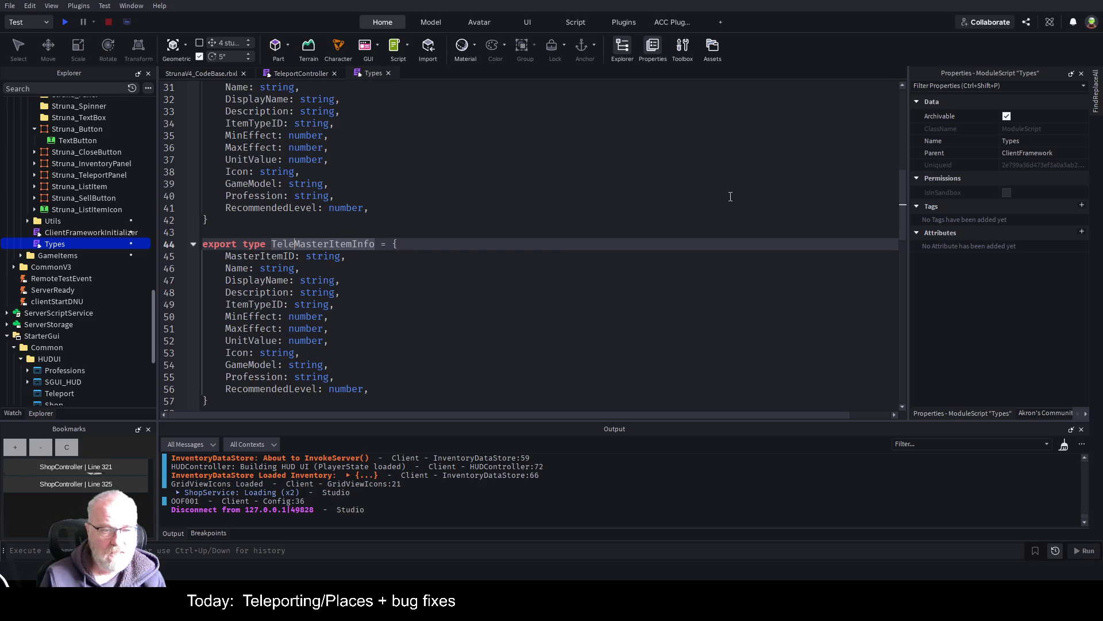
type("port")
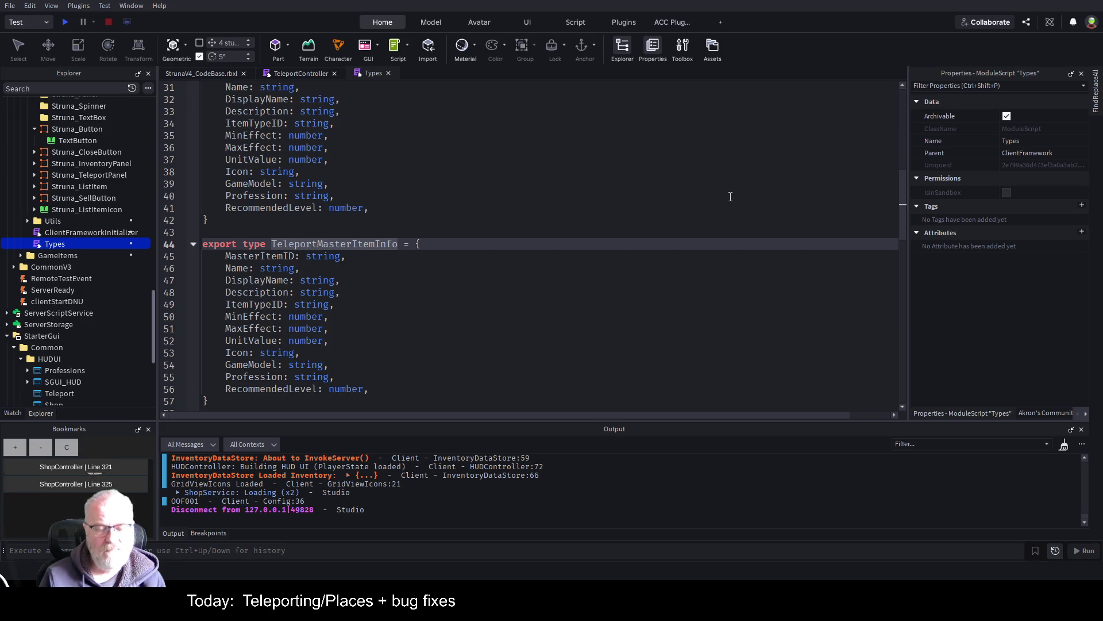
key("BackSpace")
key("BackSpace")
key("BackSpace")
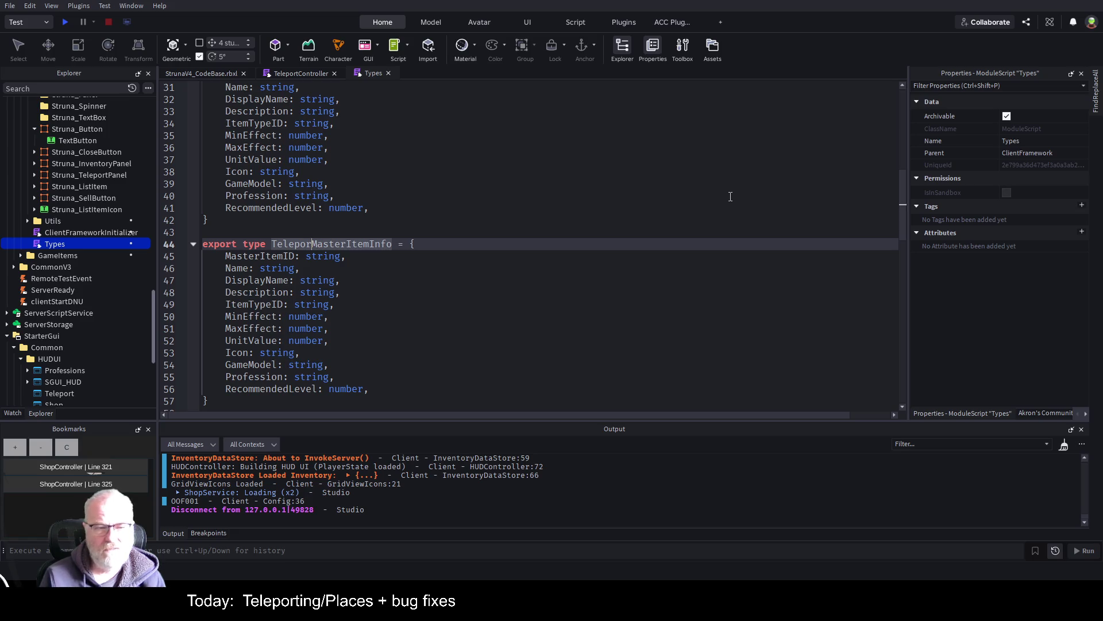
type("Place")
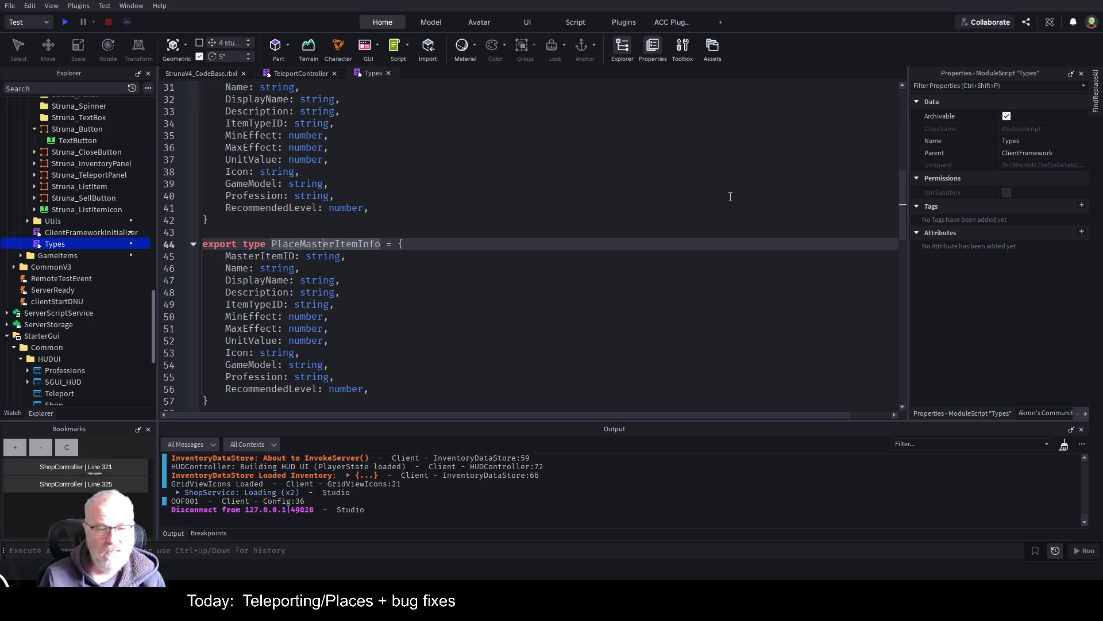
- Trim the type's fields down to ID, Name and Description, deleting the rest
key("Down")
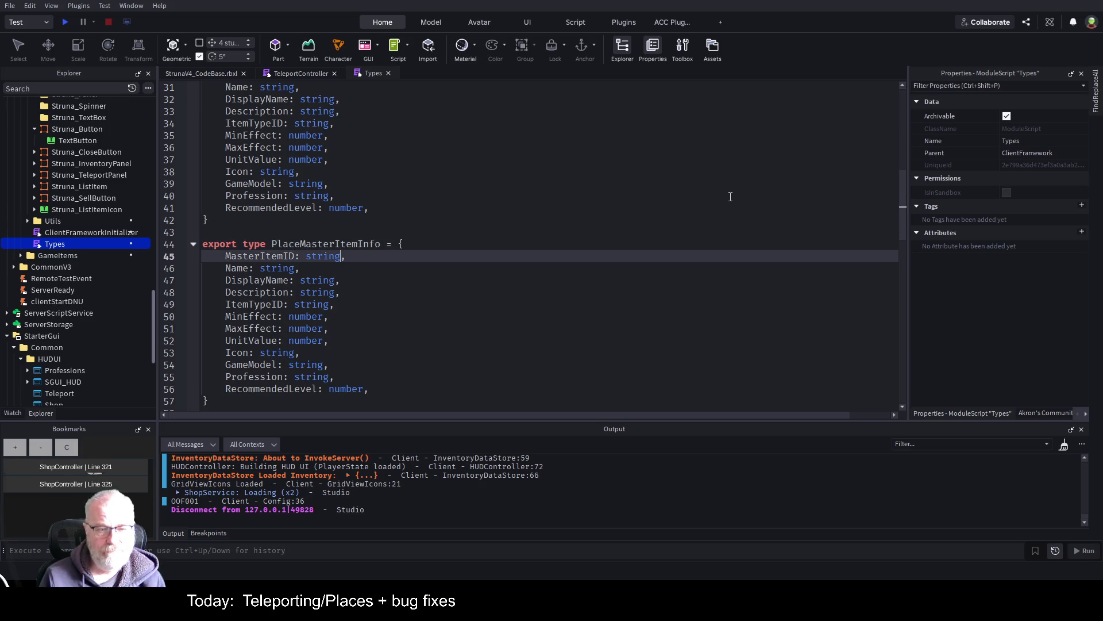
key("Left")
key("Left")
key("BackSpace")
key("BackSpace")
key("BackSpace")
key("BackSpace")
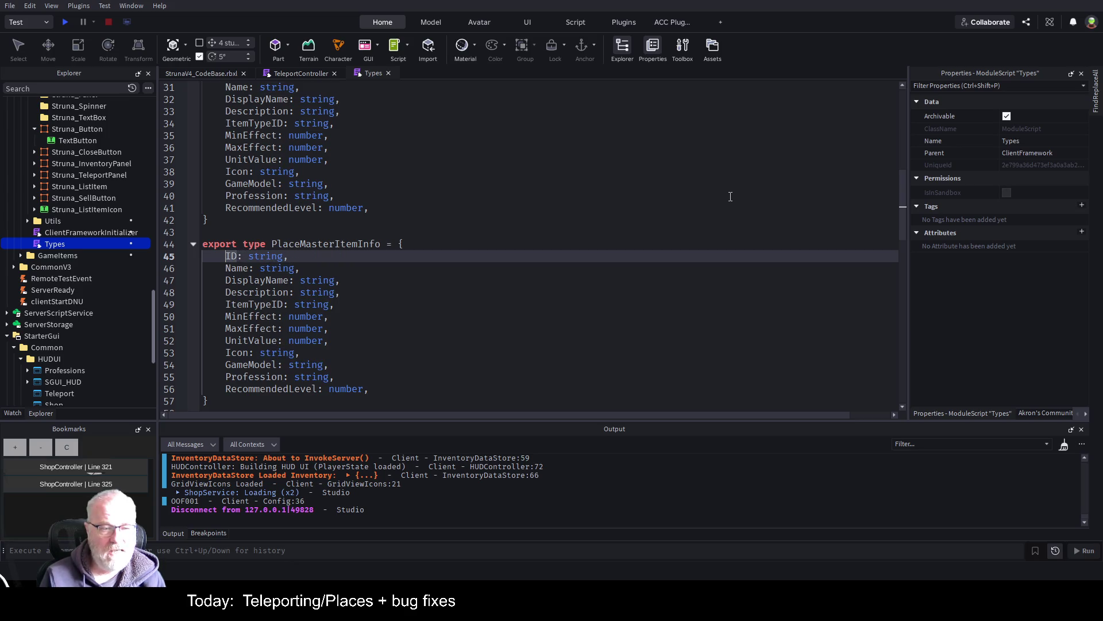
key("Down")
key("Down")
key("shift+End")
key("BackSpace")
key("Down")
key("Down")
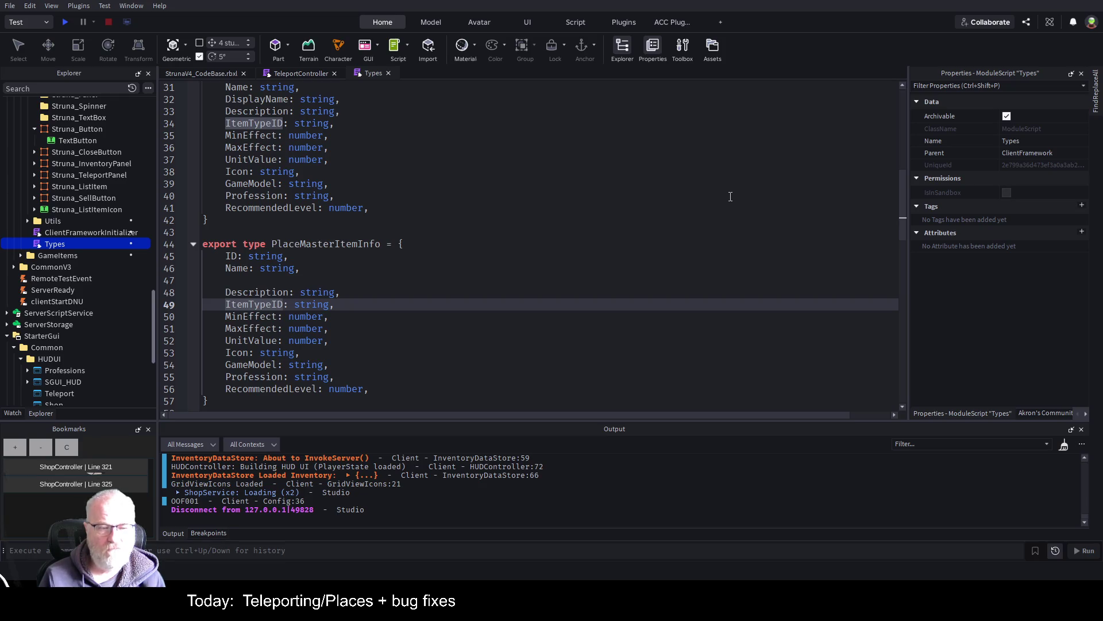
key("shift+Down")
key("shift+Down")
key("shift+Down")
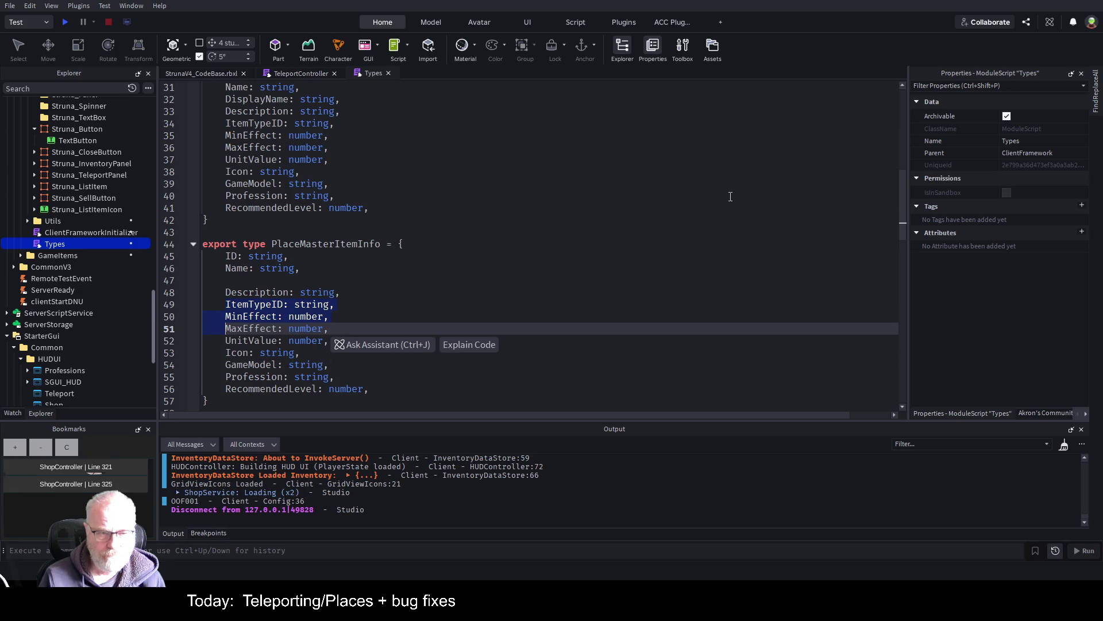
key("shift+End")
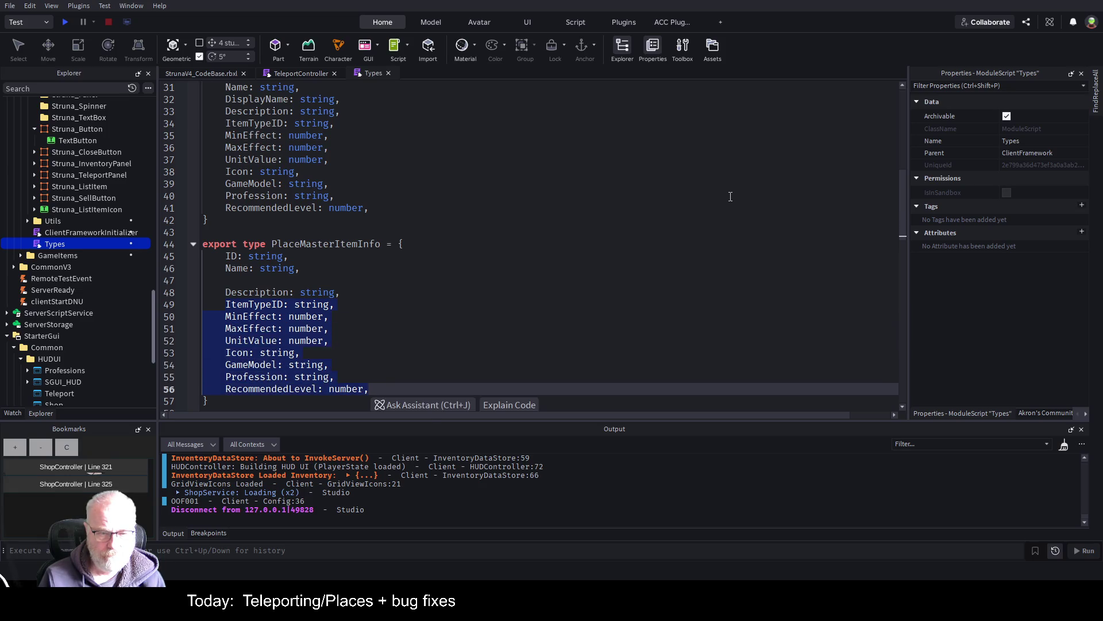
key("shift+Left")
key("BackSpace")
key("Up")
- Add a Resources: [] field after Description
key("End")
key("Return")
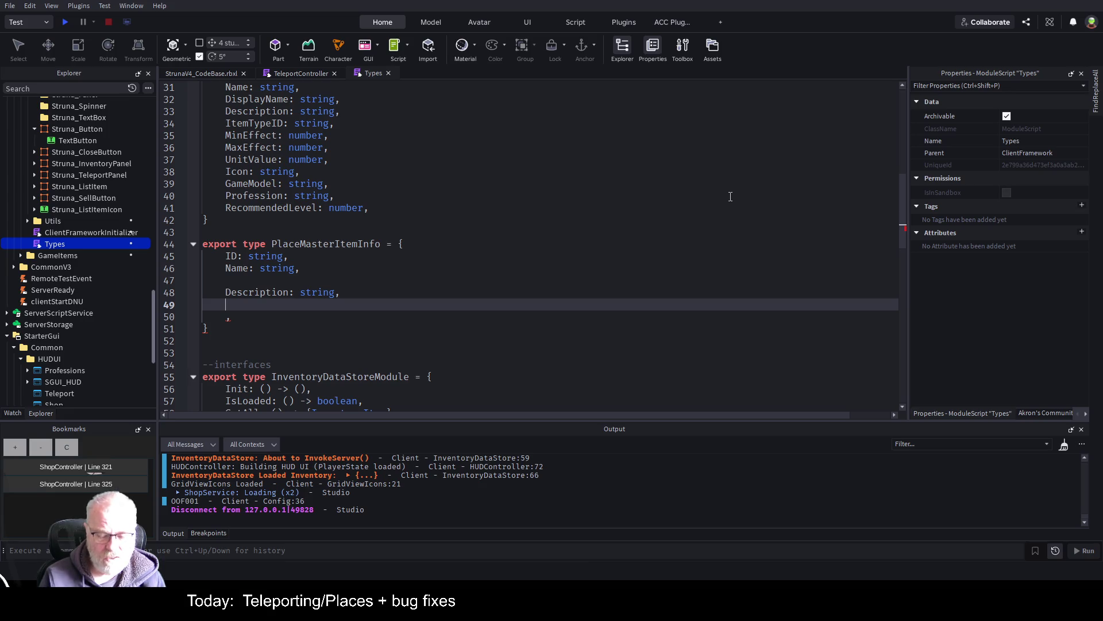
type("Resources: [")
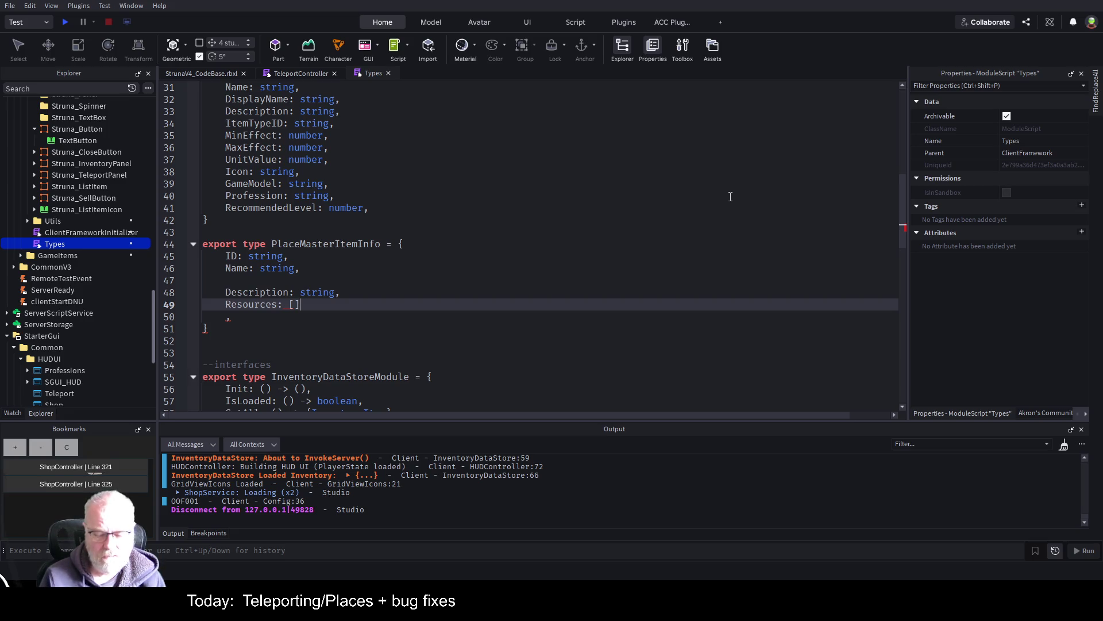
key("Delete")
key("Left")
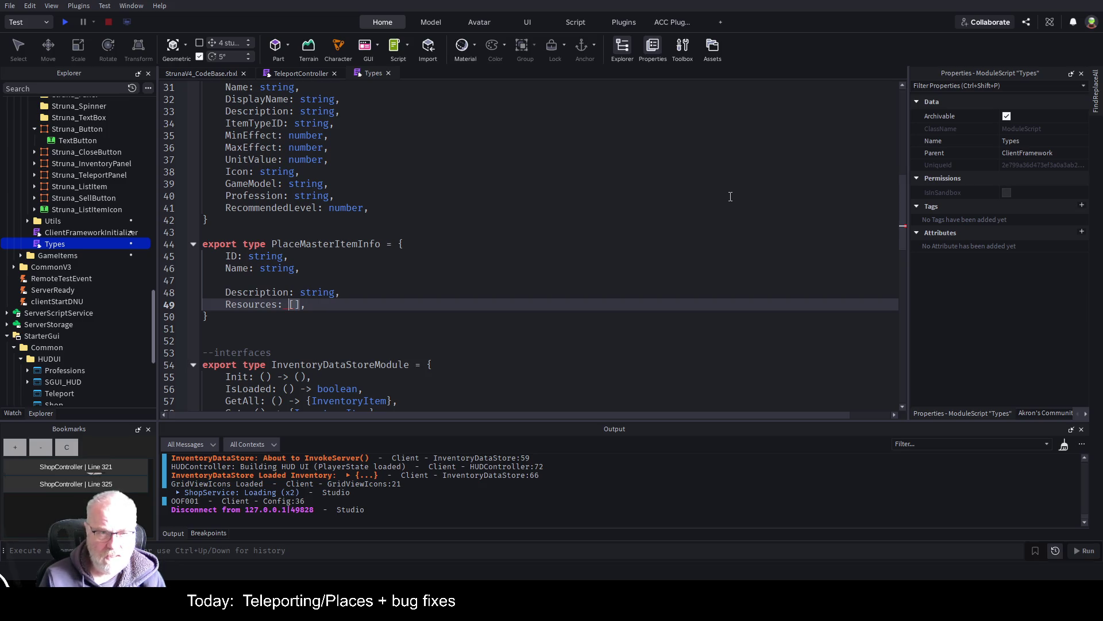
scroll(481, 223, "down", 3)
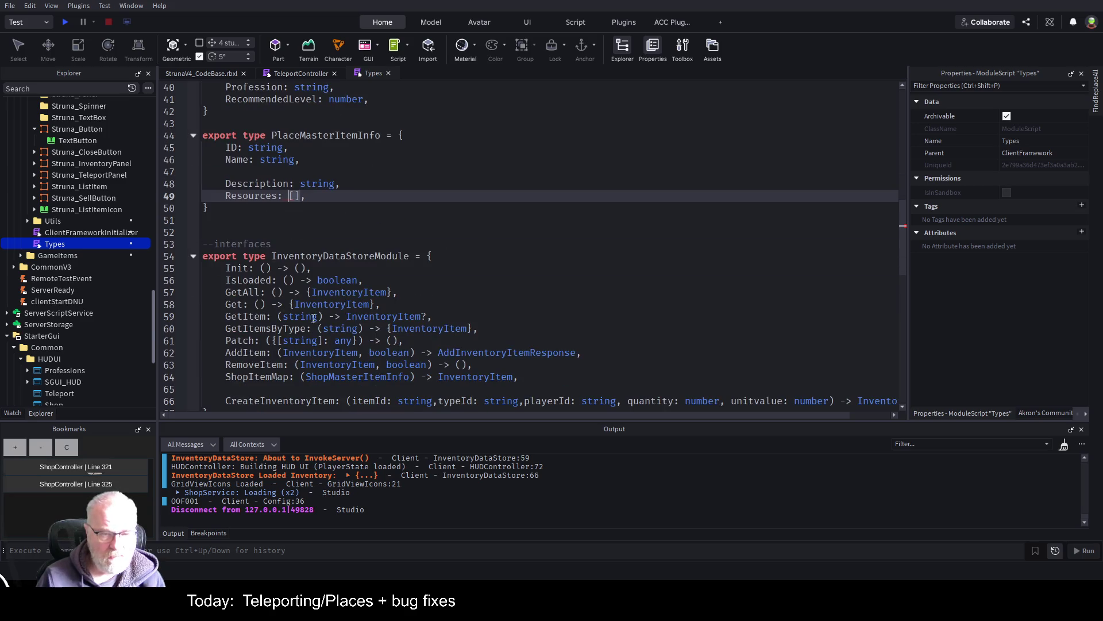
- Replace the square brackets on PlaceMasterItemInfo's Resources field with an empty table {}
left_click_drag(273, 340, 361, 341)
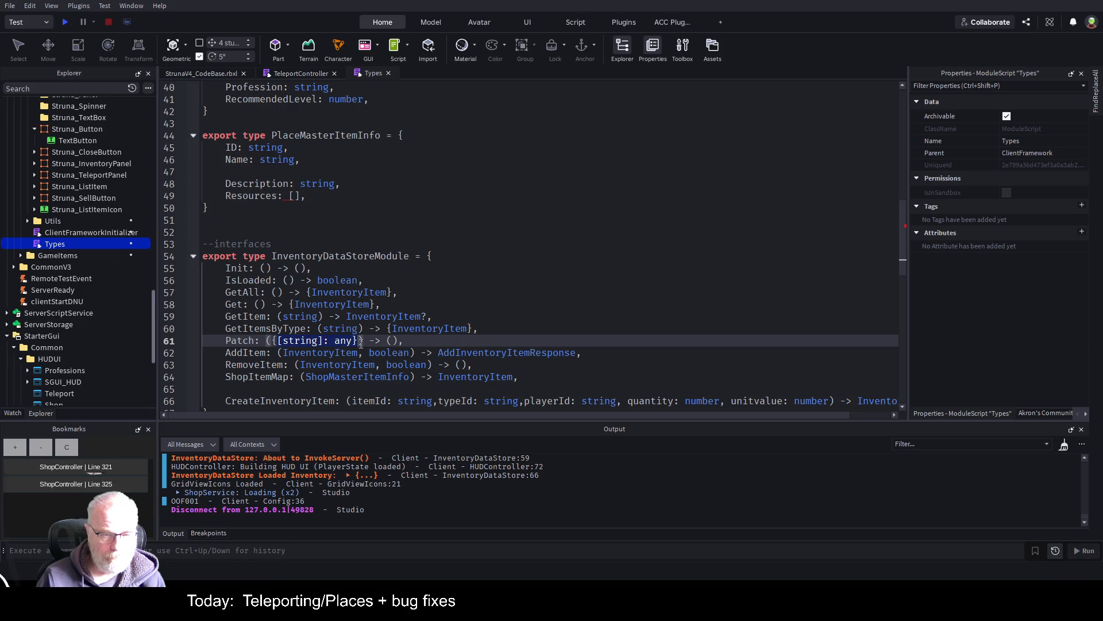
key("Up")
key("End")
left_click_drag(274, 340, 363, 341)
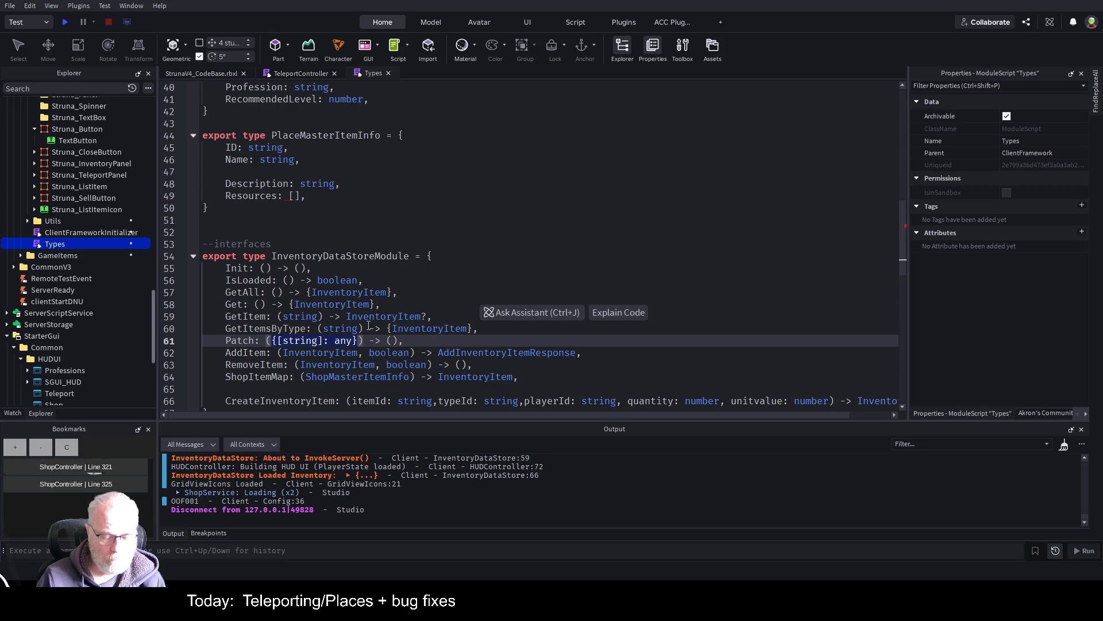
left_click(312, 200)
key("Left")
key("BackSpace")
key("BackSpace")
type("{")
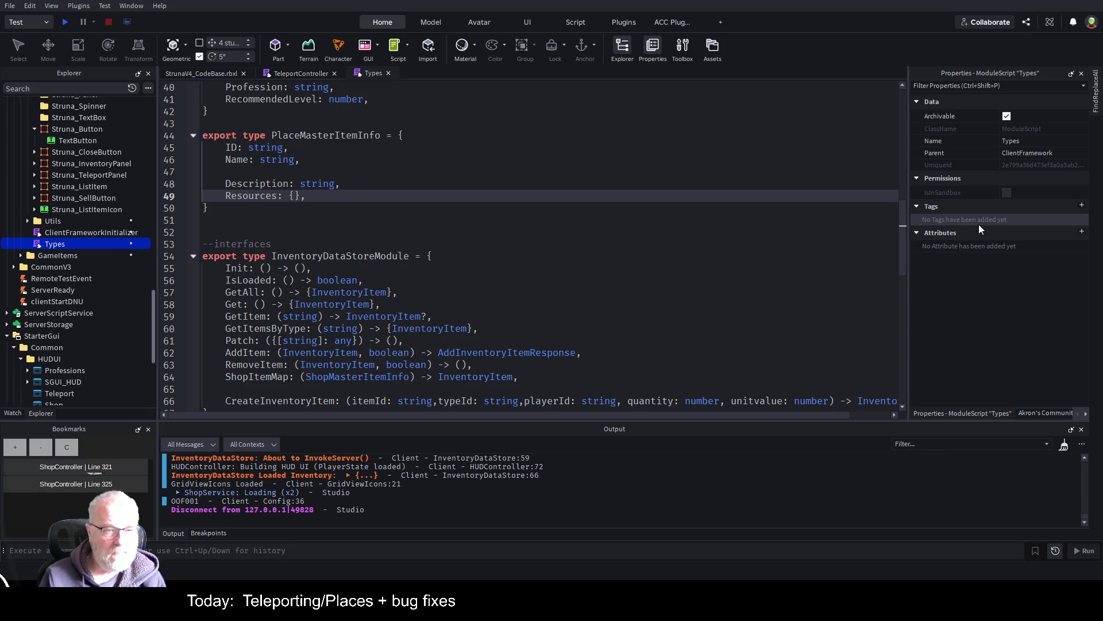
key("Up")
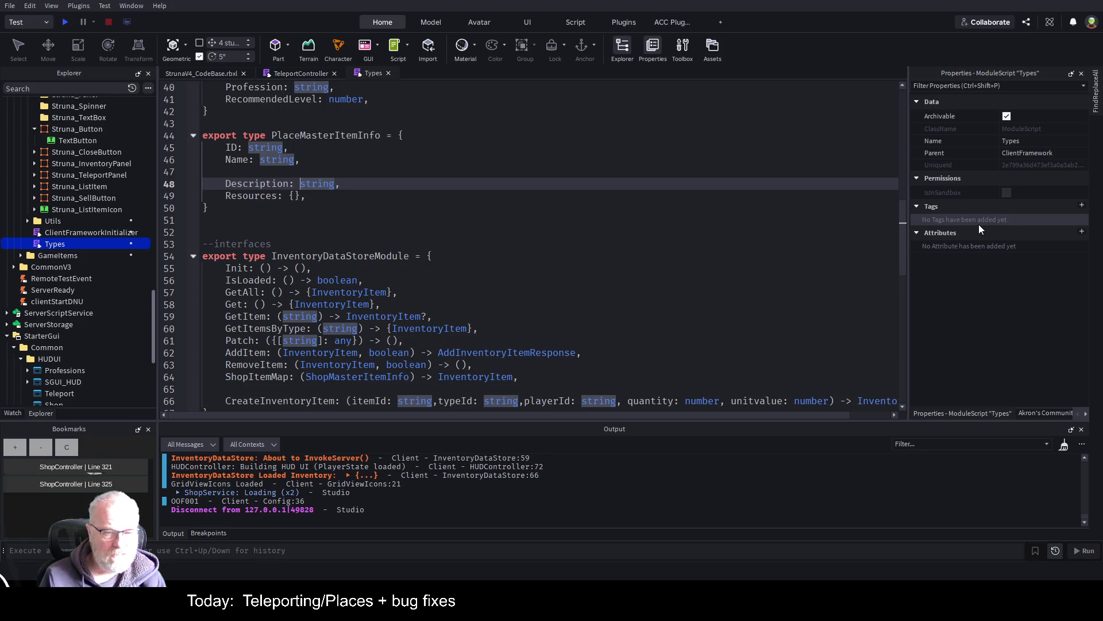
- Add the comment --{[string]: any} to the Resources field line
key("Down")
key("Down")
key("Down")
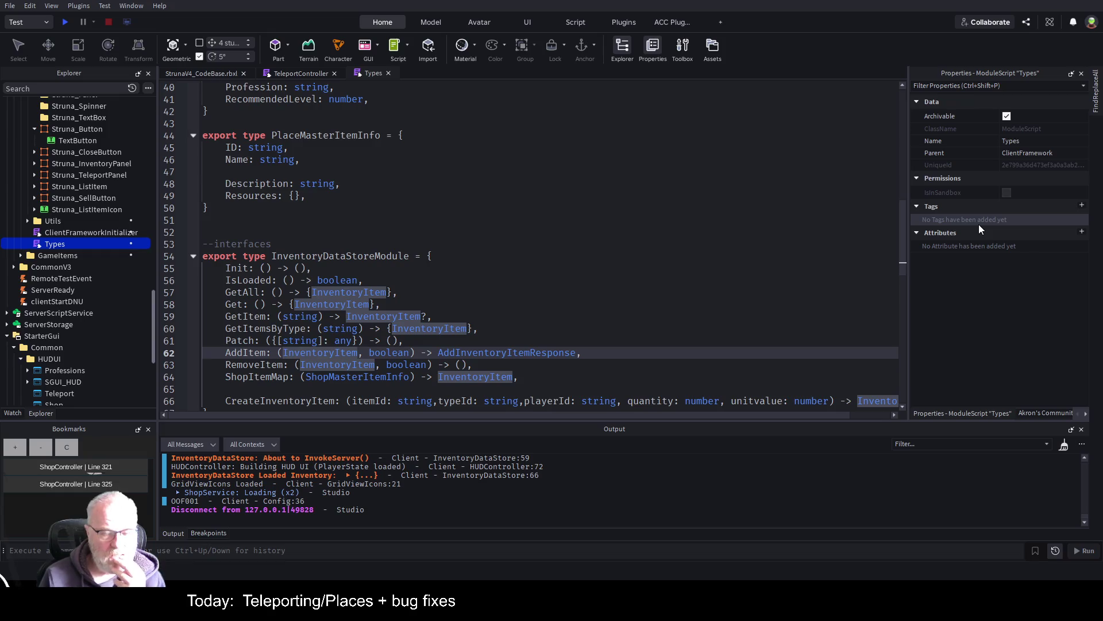
key("Up")
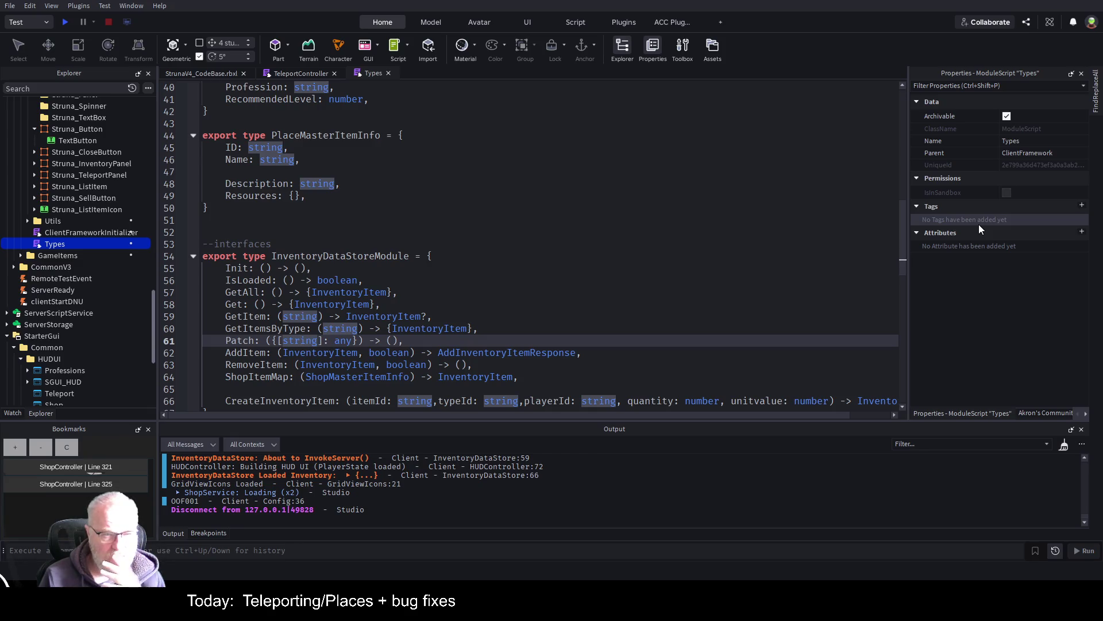
key("Up")
key("Up")
key("Up")
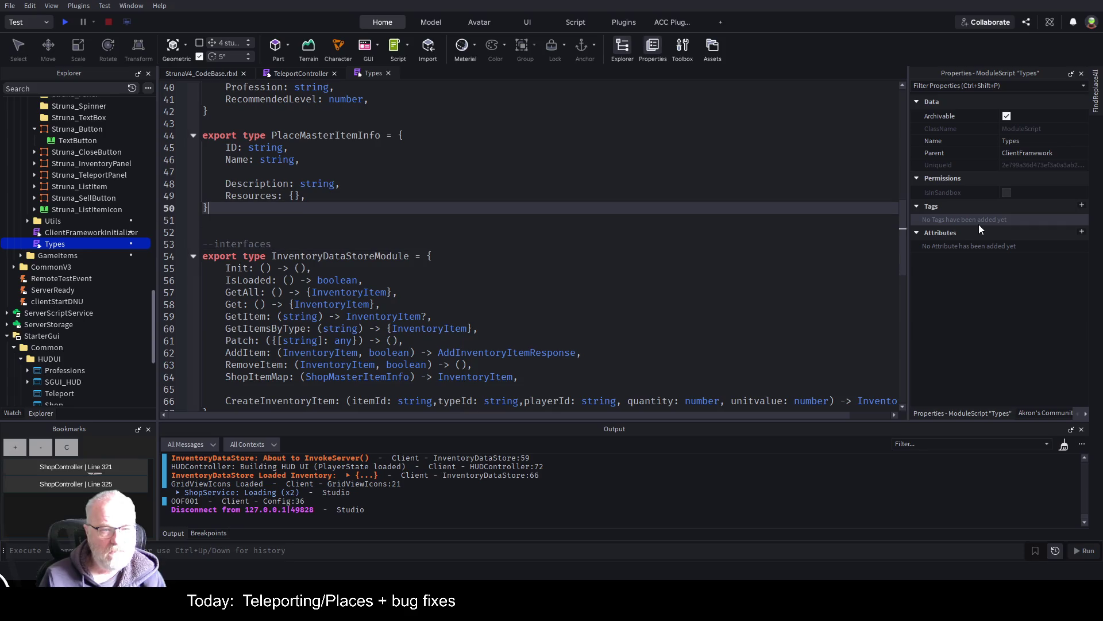
type(" --{[string]: any}")
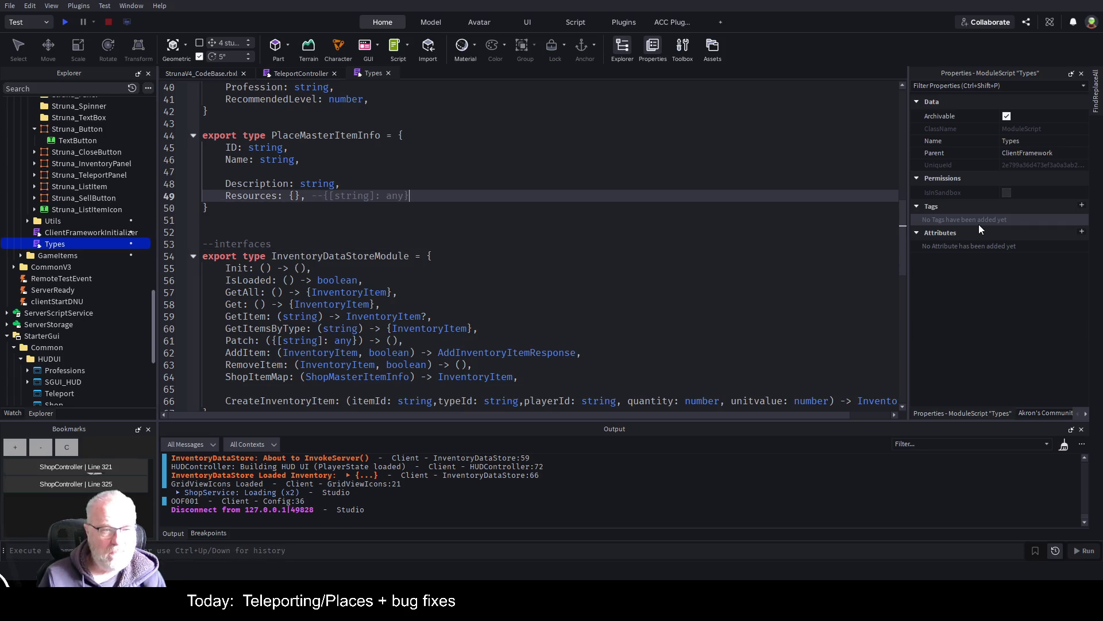
- Delete the blank line above Description and save StrunaV4_CodeBase.rbxl
key("Up")
key("Up")
key("Down")
key("BackSpace")
key("ctrl+s")
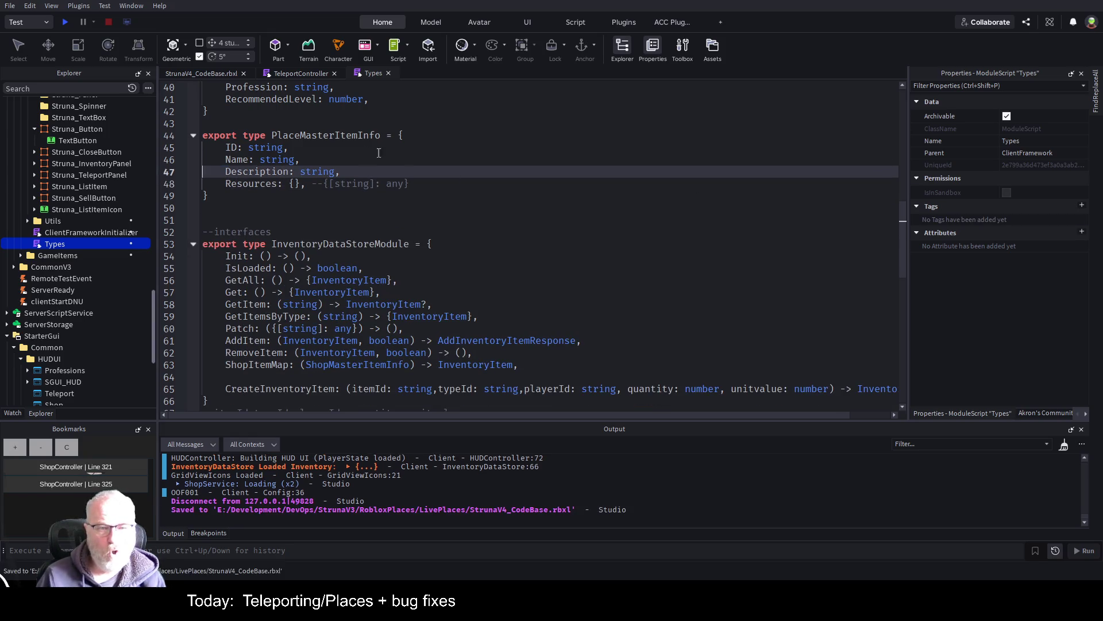
double_click(356, 135)
key("ctrl+c")
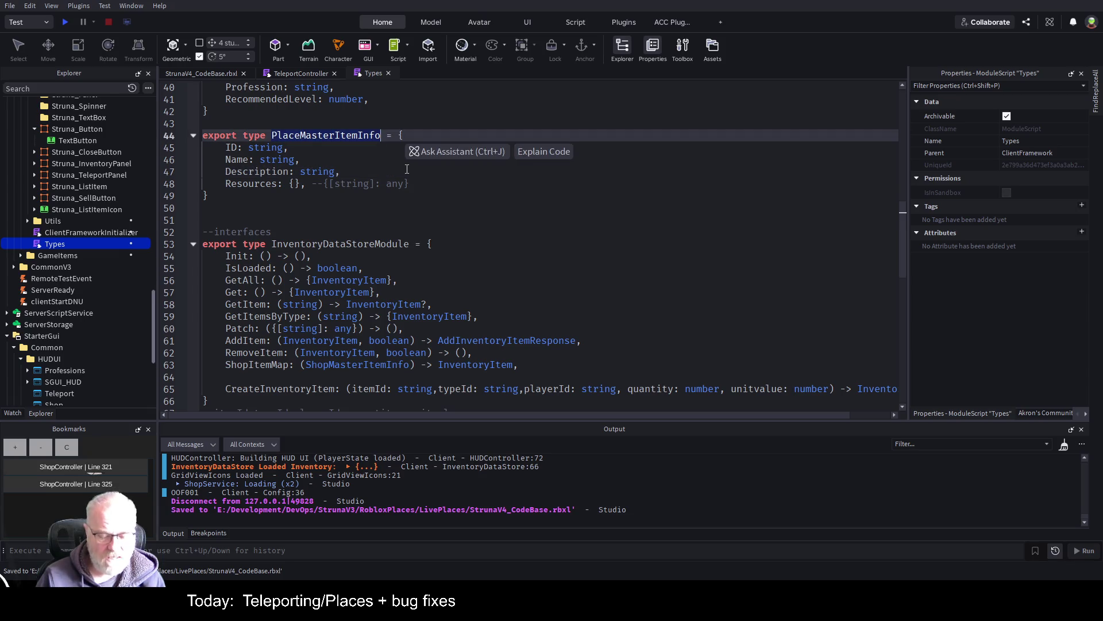
key("ctrl+s")
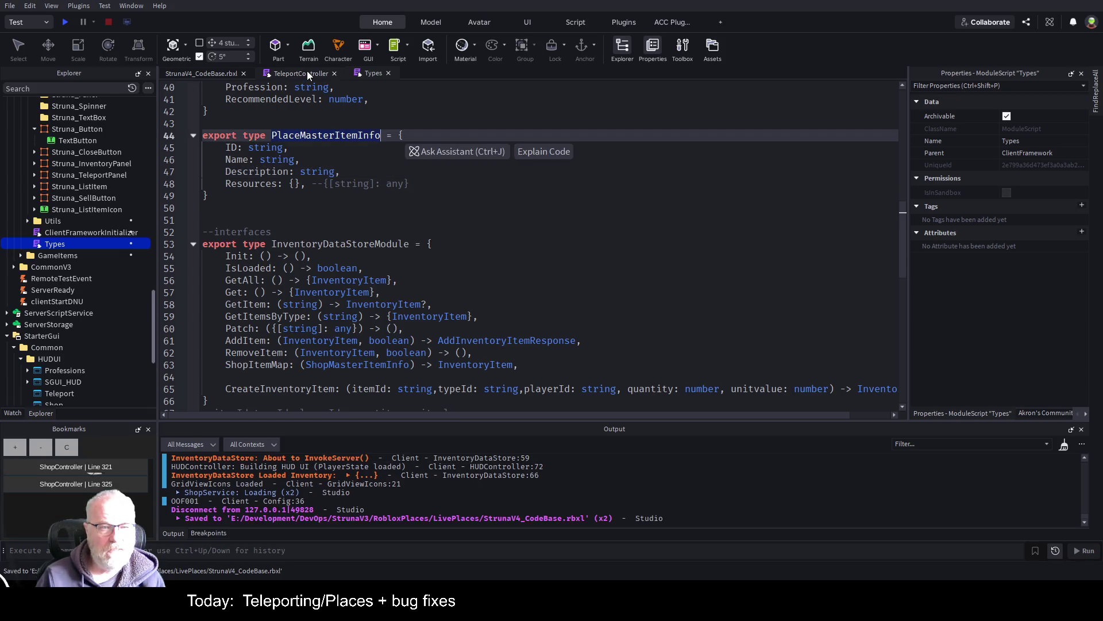
- In TeleportController, change selectedItem's type from ShopMasterItemInfo to Types.PlaceMasterItemInfo and save the place
left_click(307, 71)
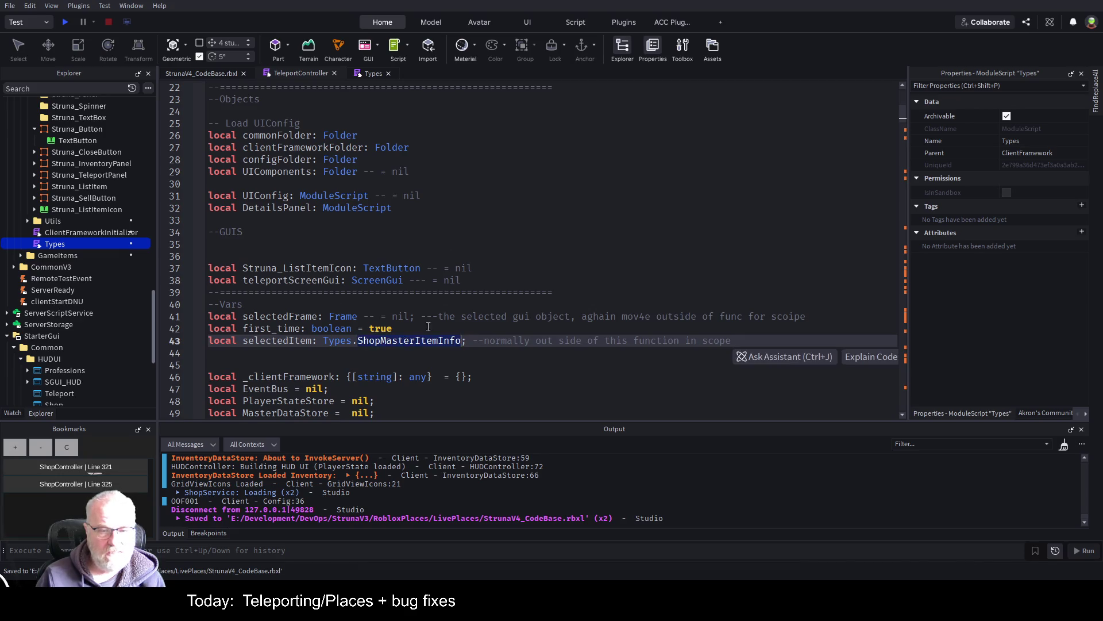
key("ctrl+v")
left_click(515, 267)
key("ctrl+s")
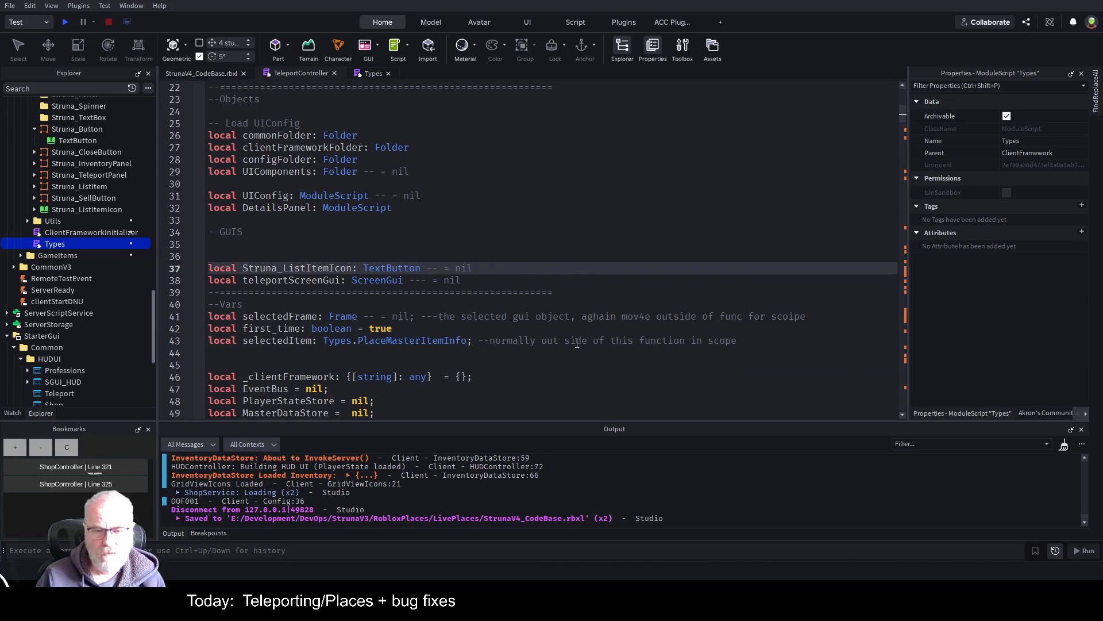
left_click(571, 340)
scroll(542, 255, "down", 3)
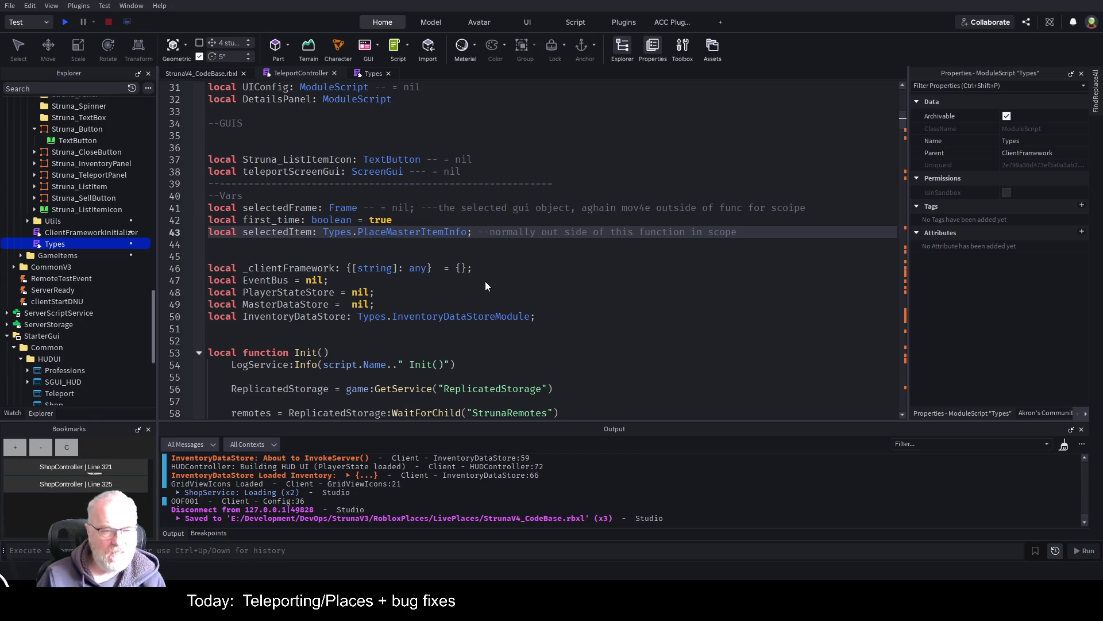
left_click(593, 342)
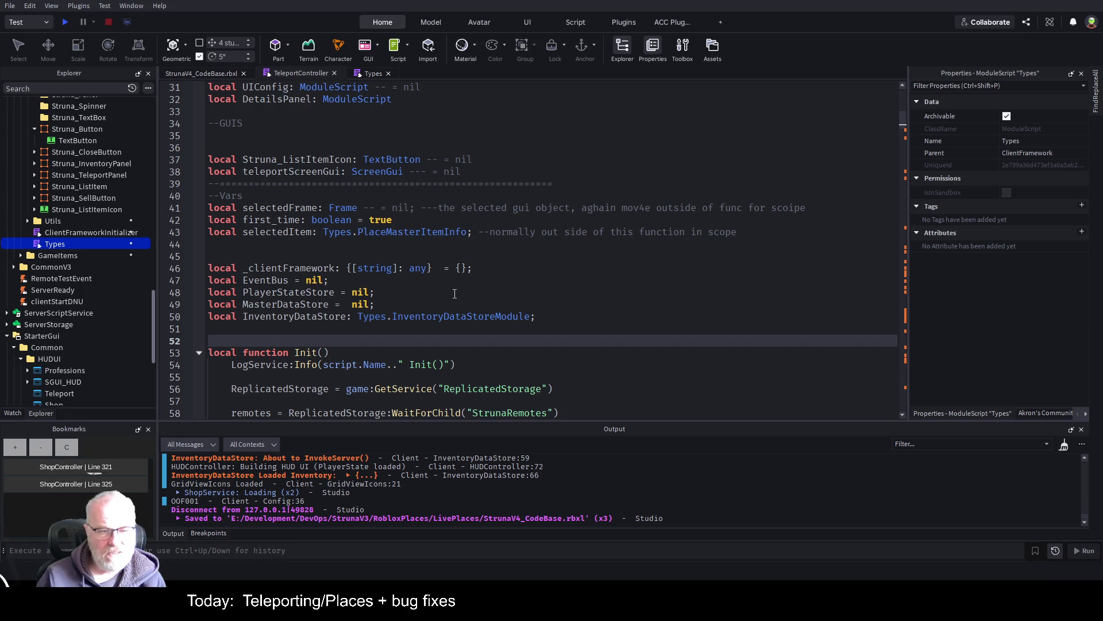
left_click(897, 288)
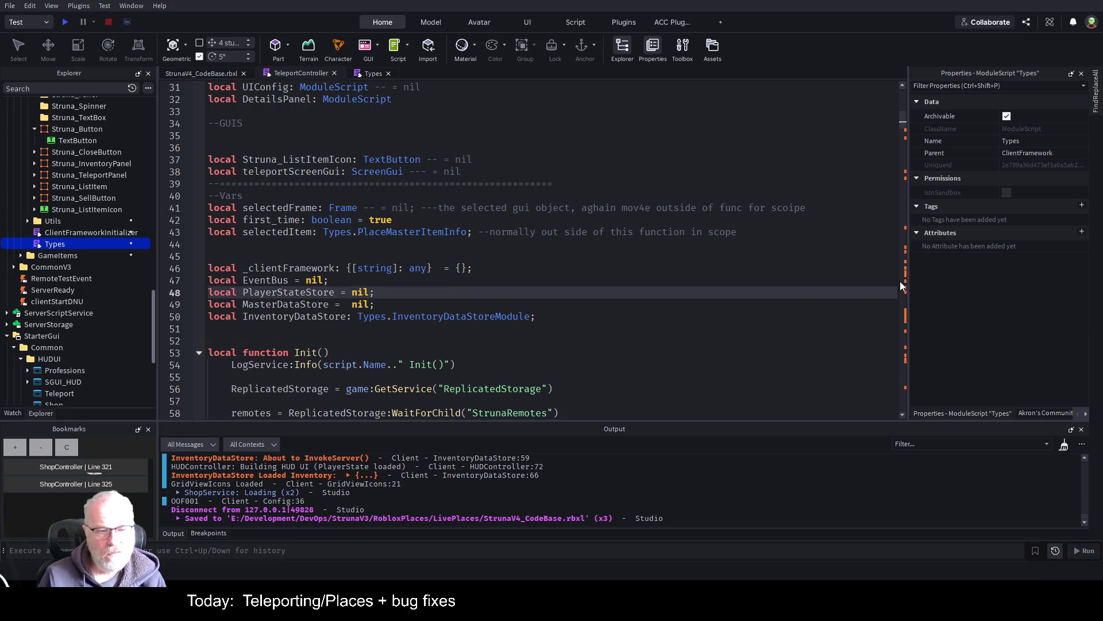
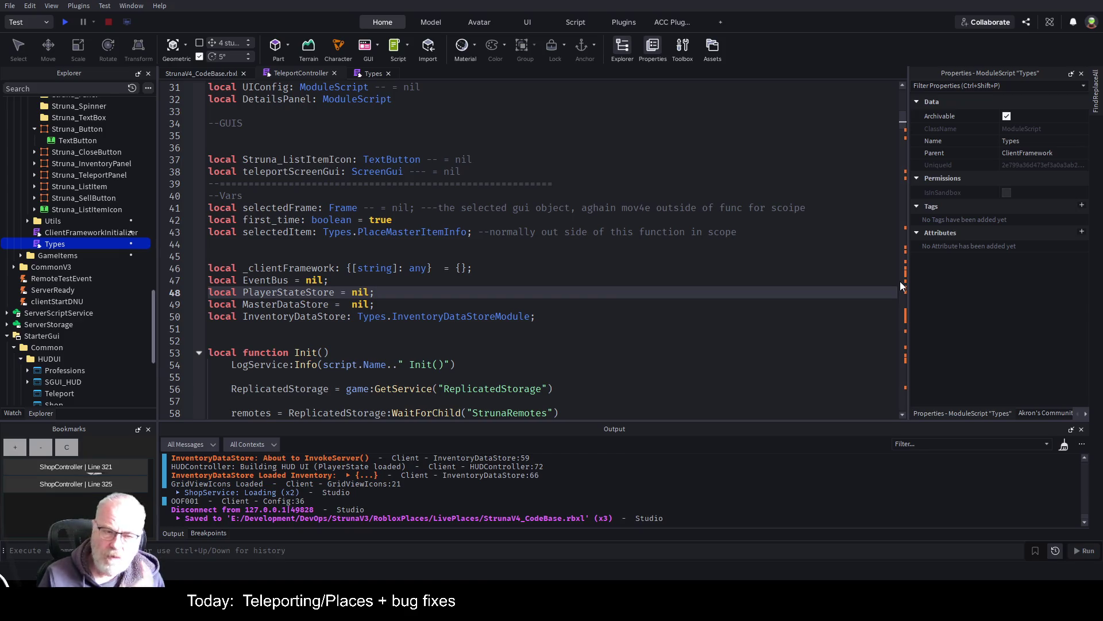
- Delete the InventoryDataStore declaration on line 50 so the top-level variables end at MasterDataStore
key("Down")
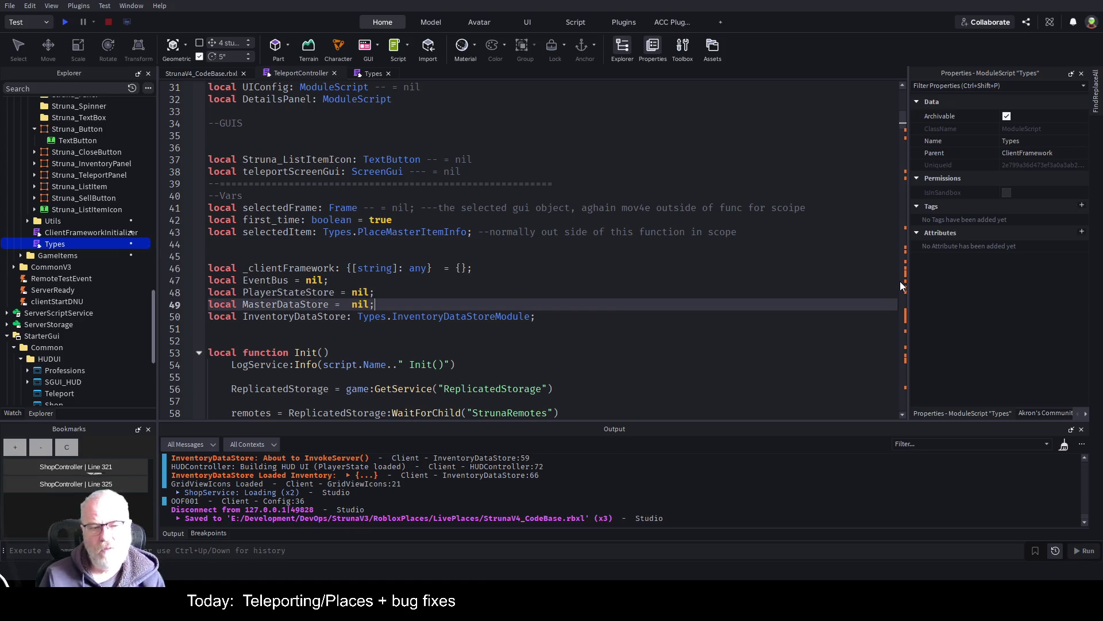
key("Down")
key("End")
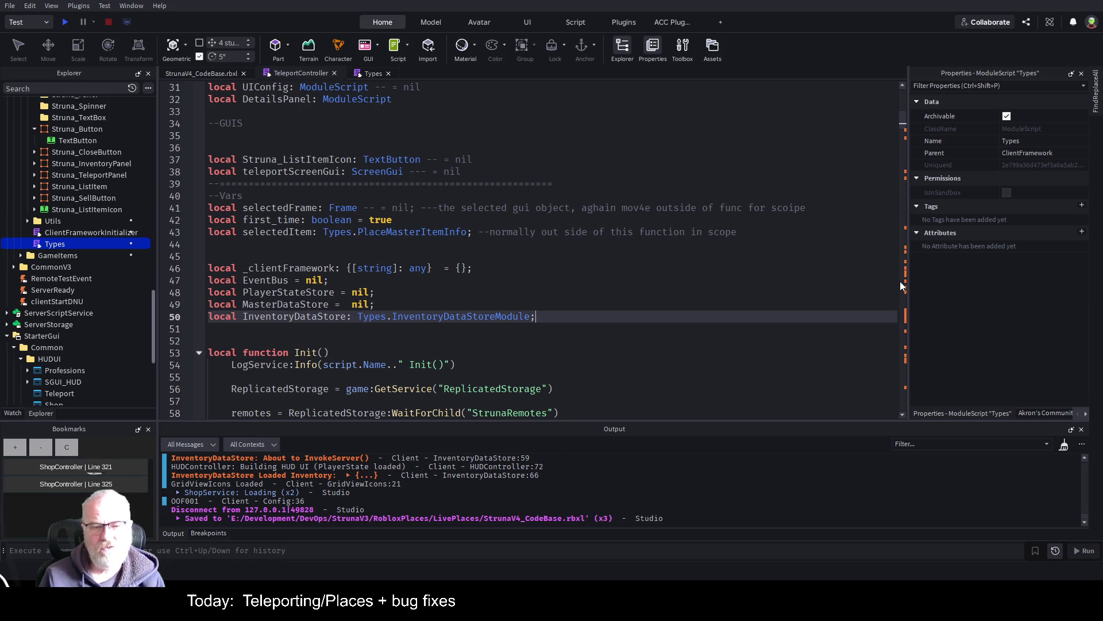
key("shift+Home")
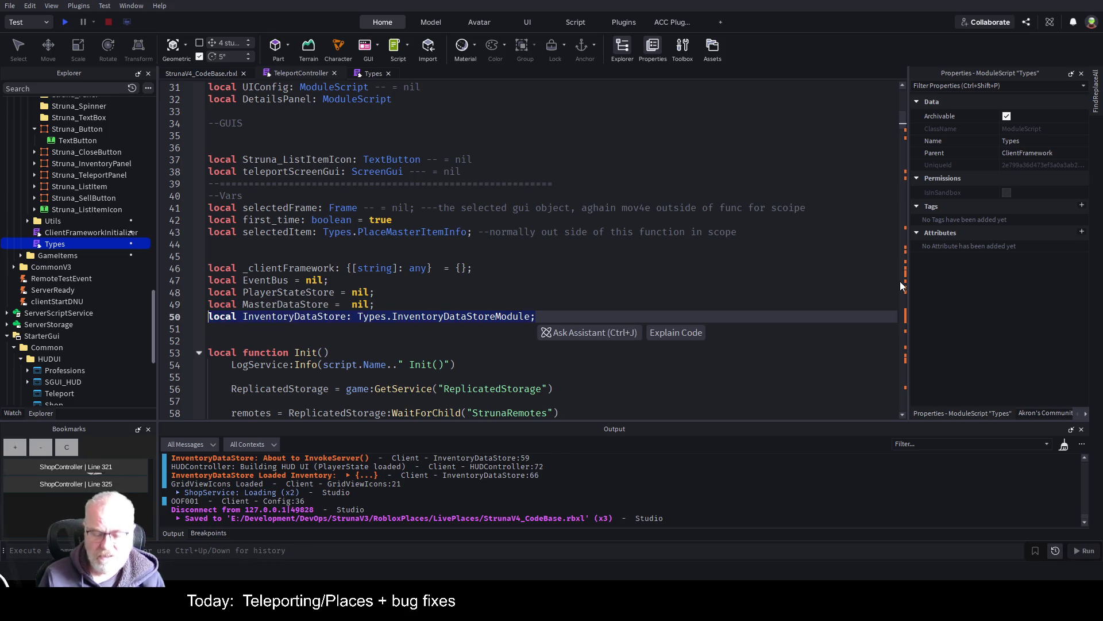
key("Delete")
key("Down")
key("Down")
key("Down")
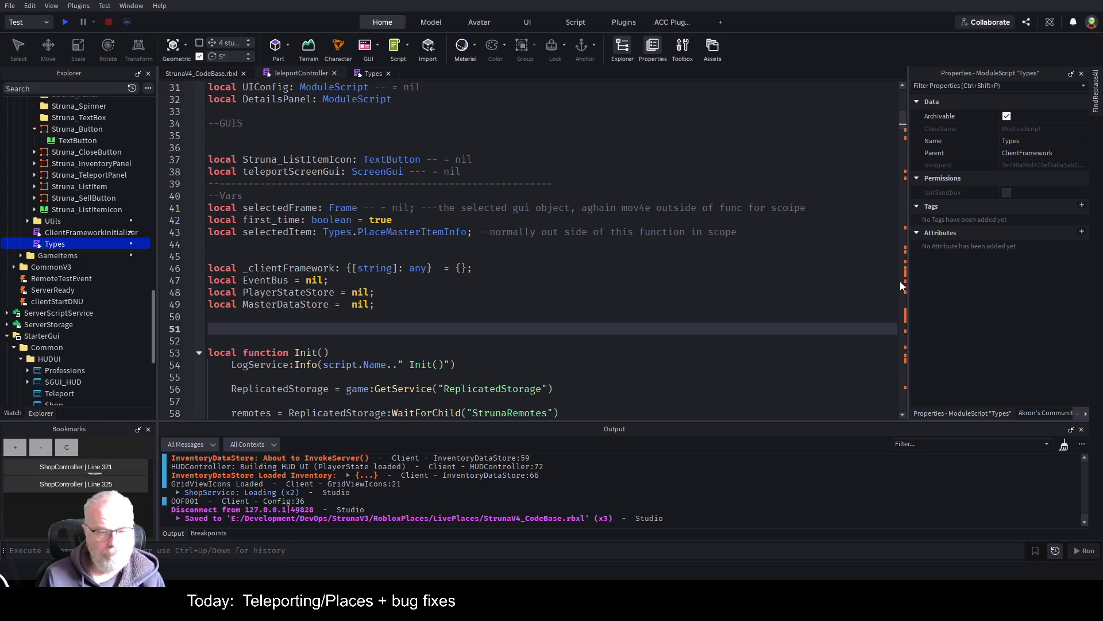
key("Up")
key("Up")
key("Up")
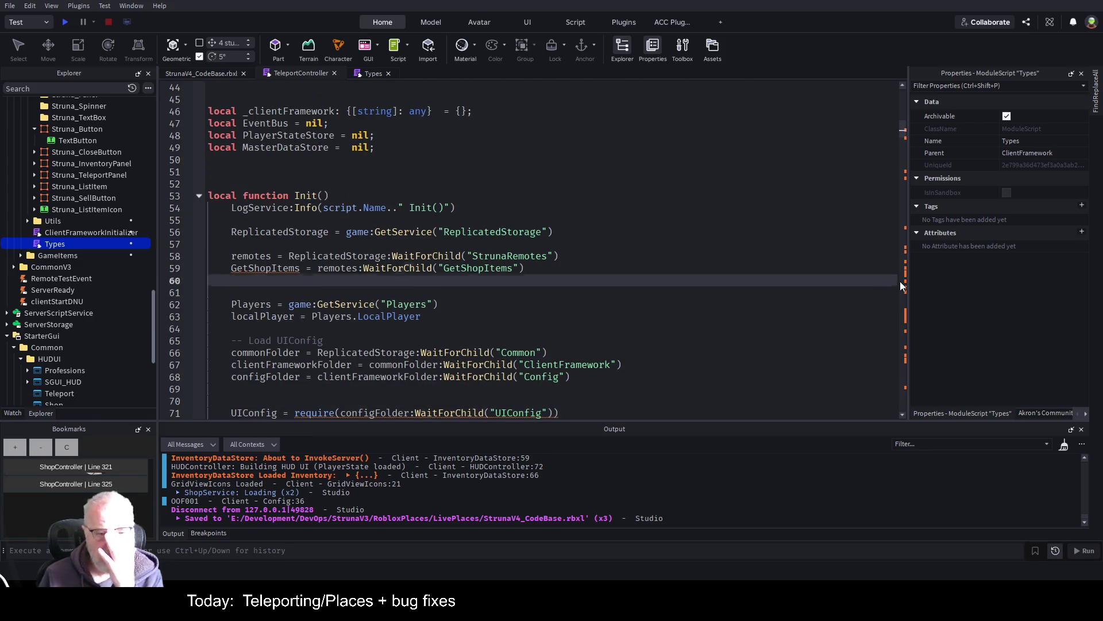
key("Home")
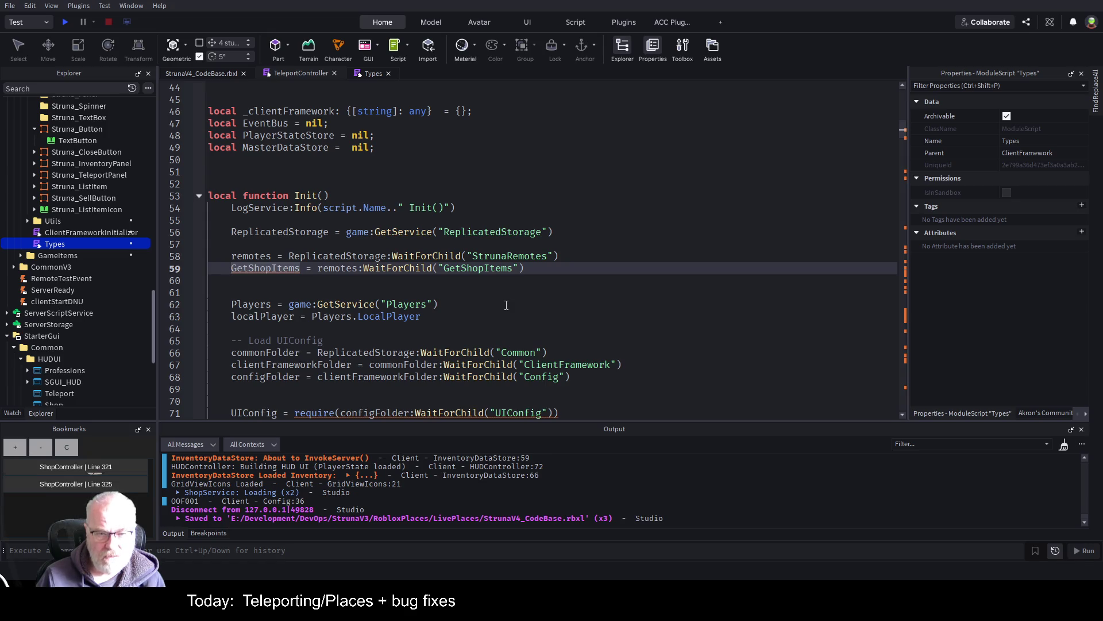
- Replace GetShopItems with GetPlaces in both the variable name and the WaitForChild string on line 59
scroll(506, 305, "up", 13)
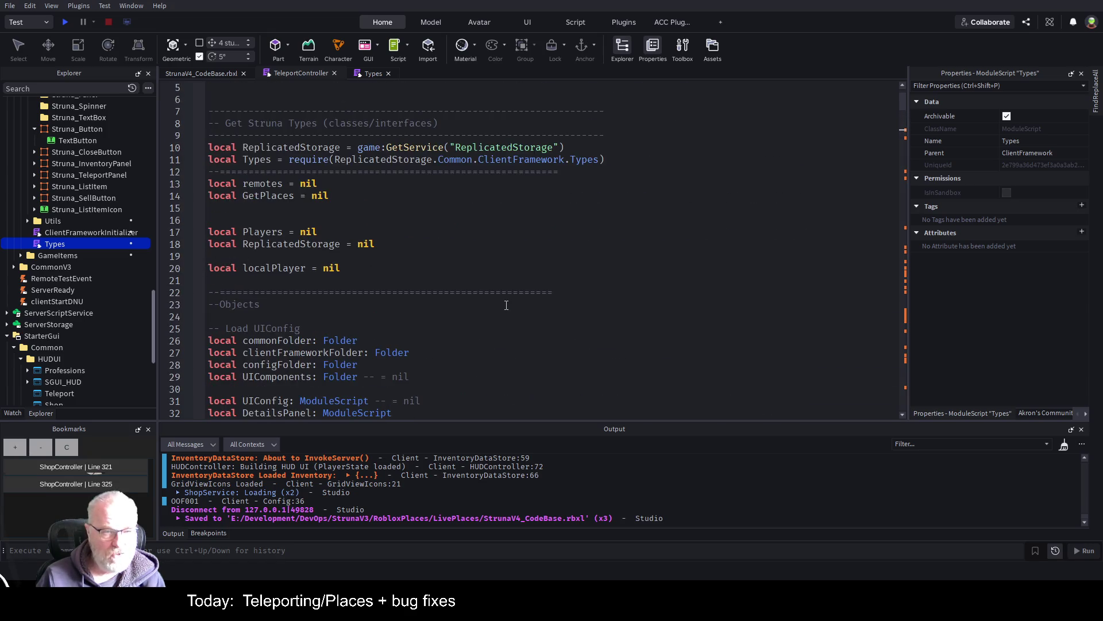
double_click(283, 195)
key("ctrl+c")
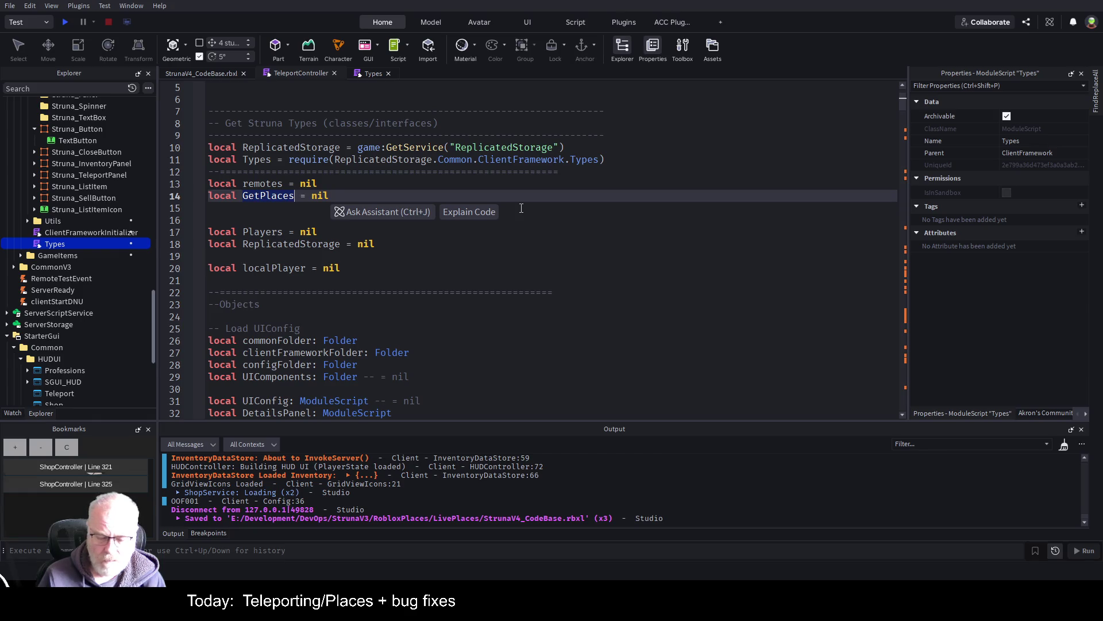
scroll(322, 230, "down", 15)
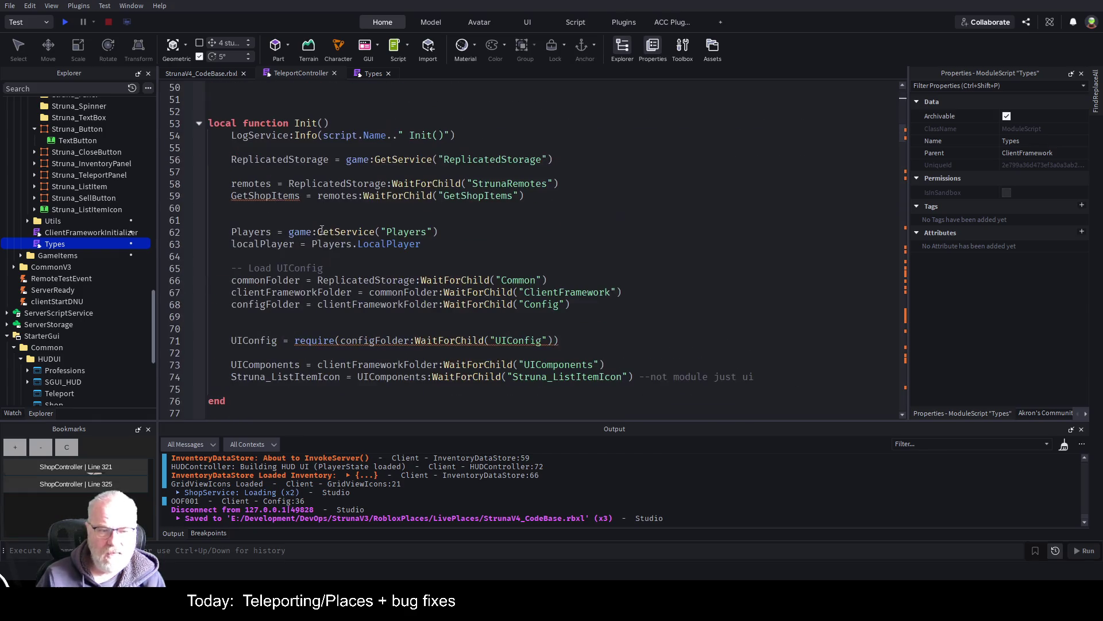
double_click(273, 196)
key("ctrl+v")
double_click(456, 195)
key("ctrl+v")
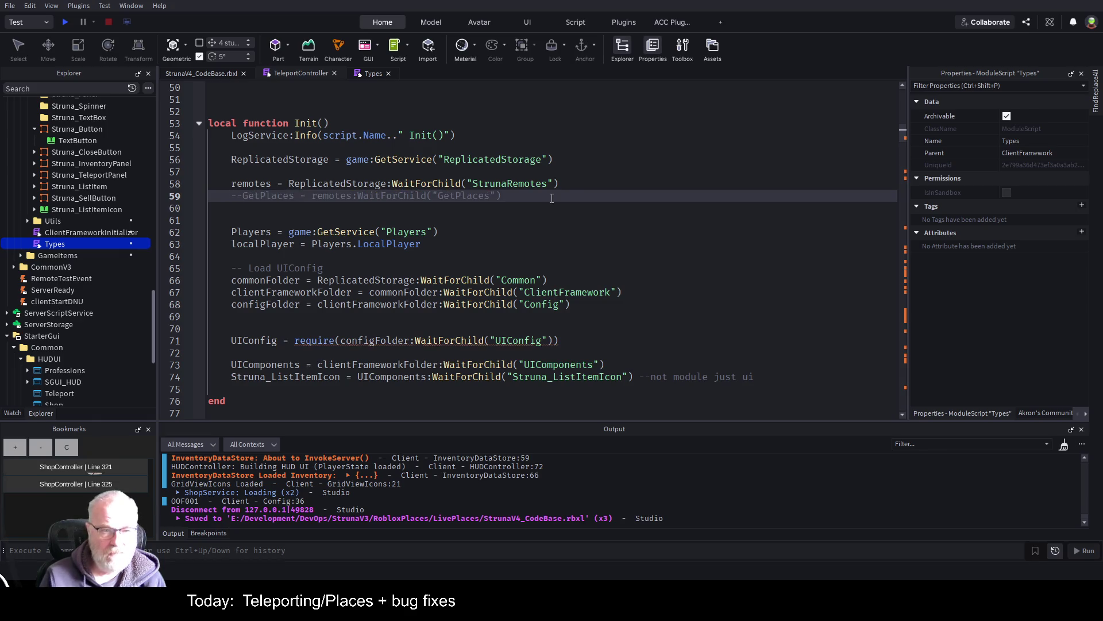
- Comment out the GetPlaces line and append '--we might need to TP on the server so leave this to use later'
type("--")
key("Up")
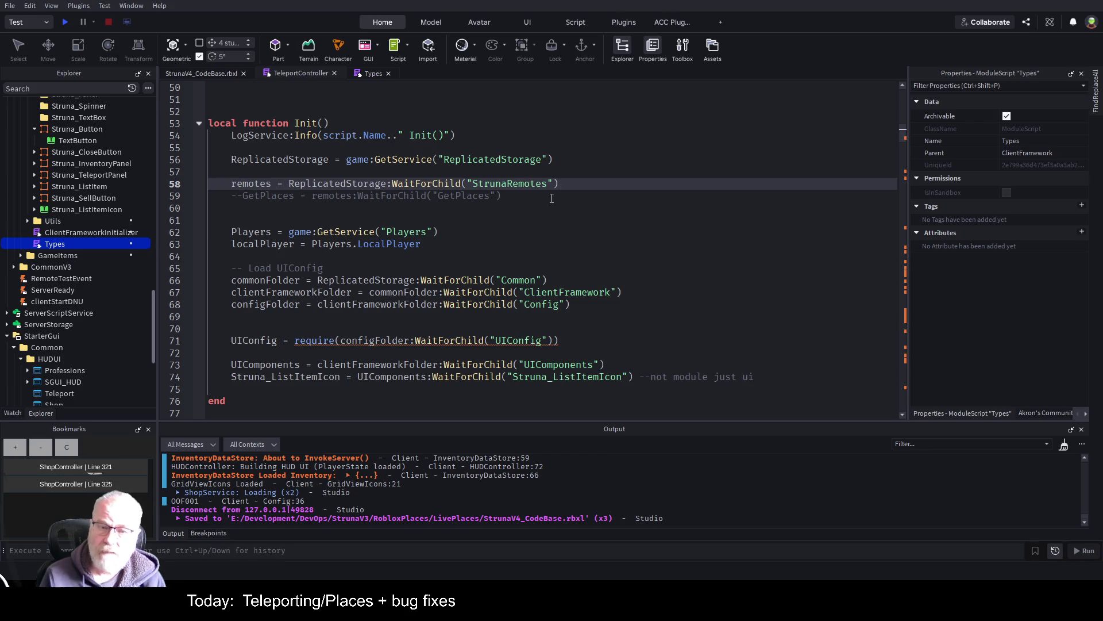
left_click(552, 199)
type("--w")
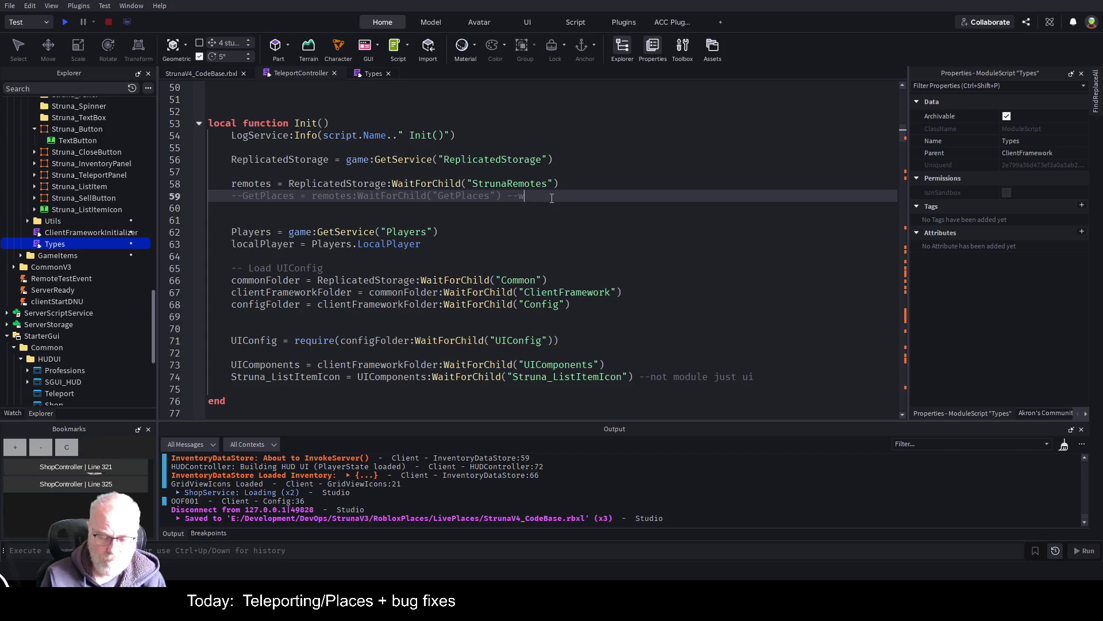
type("e might need ")
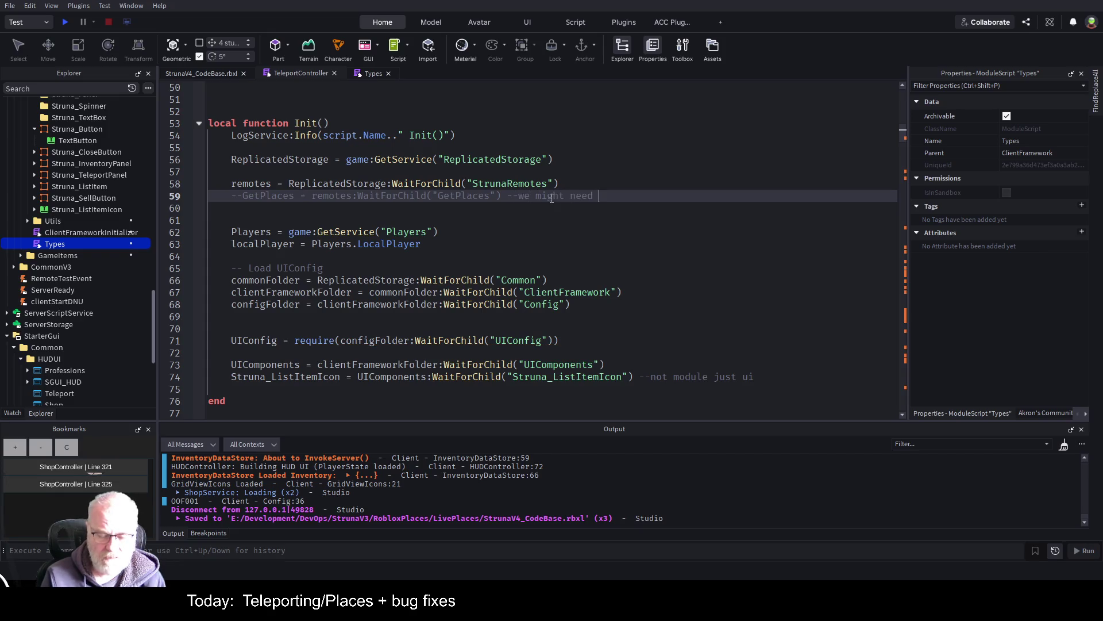
type("to TP on")
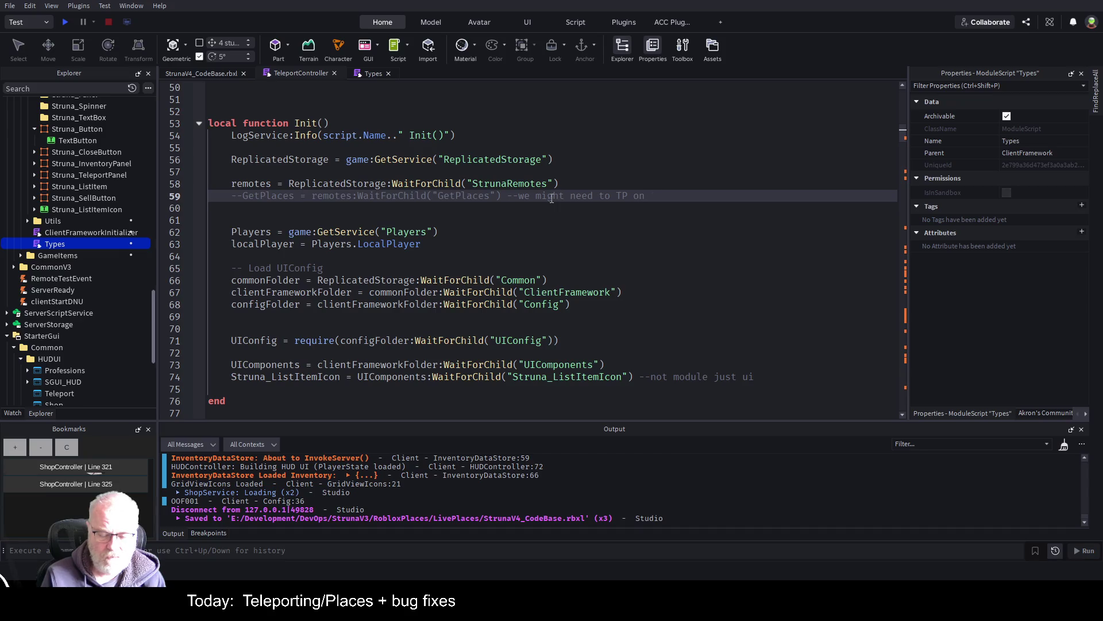
type(" the server so ")
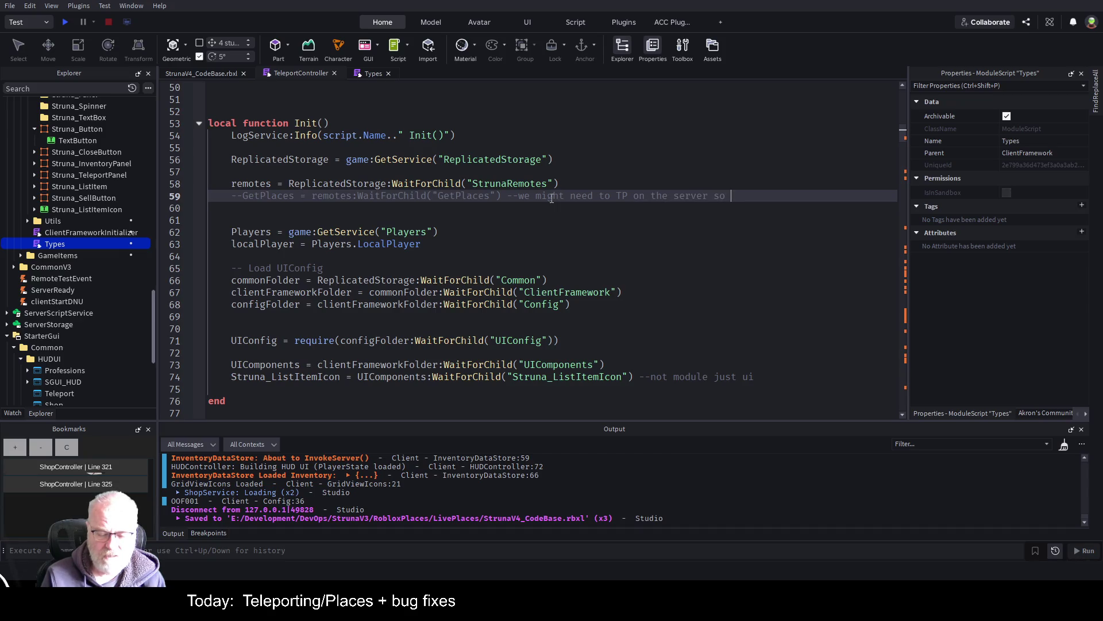
type("leave this to use later")
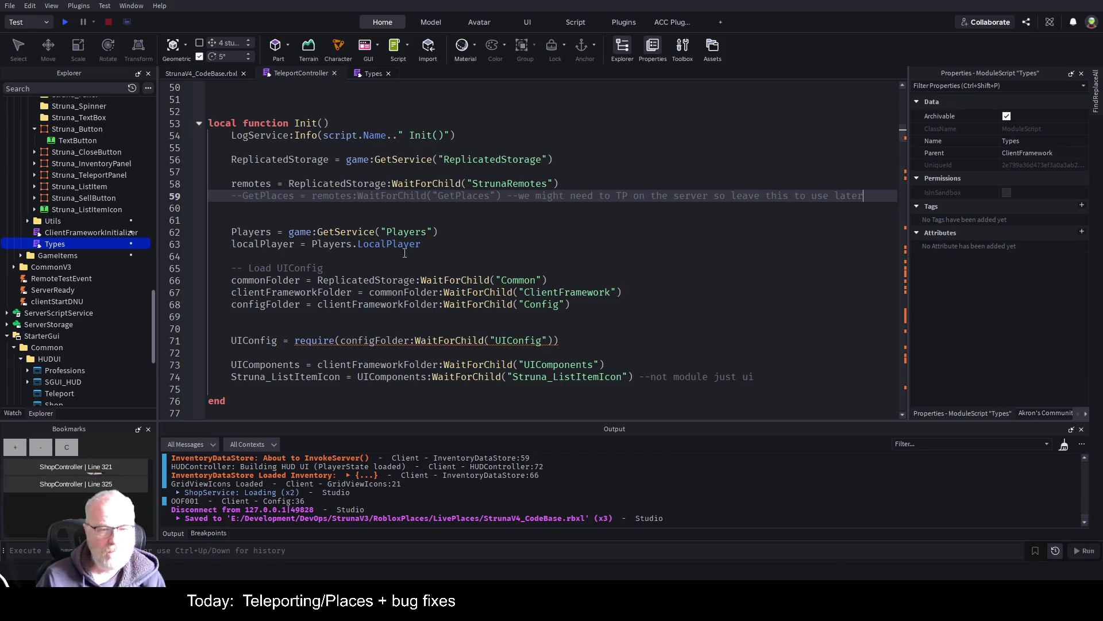
left_click(481, 240)
scroll(493, 231, "down", 2)
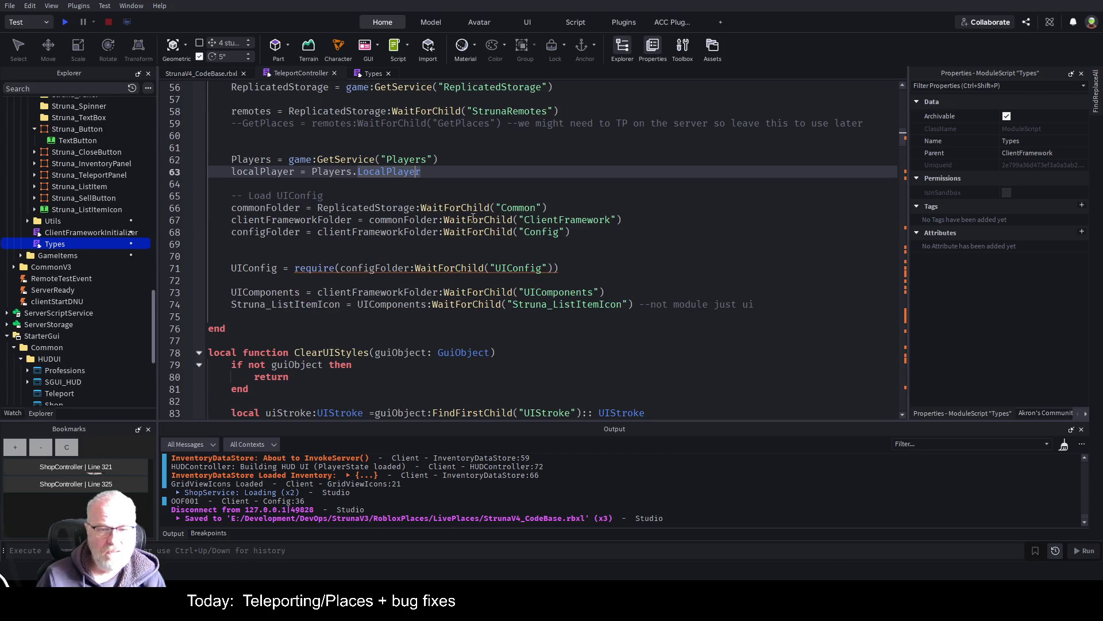
left_click(536, 234)
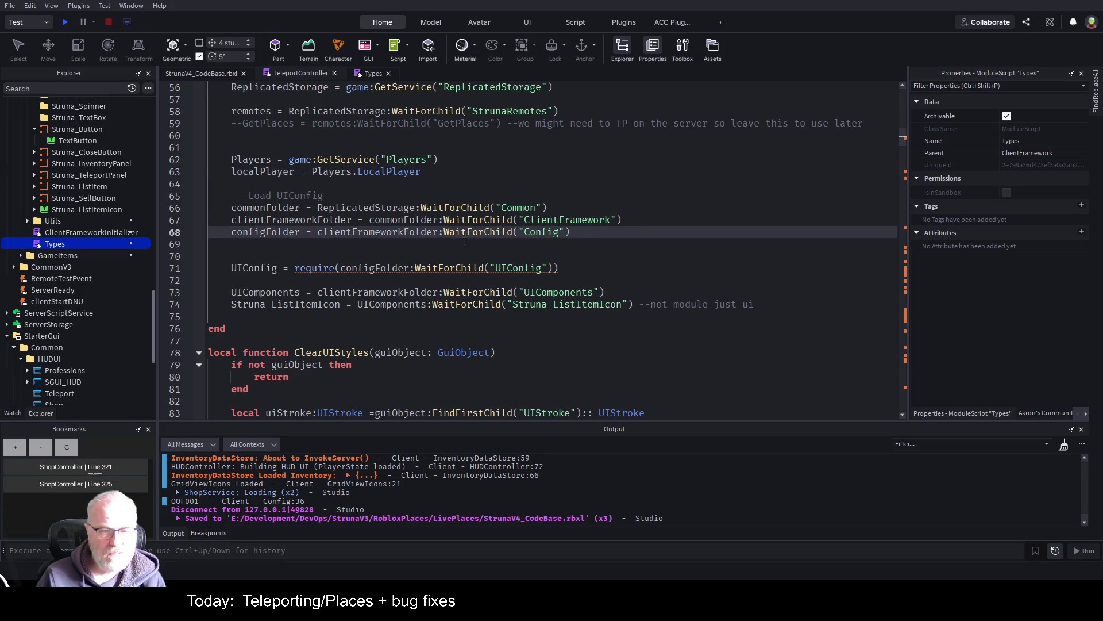
key("Down")
key("Down")
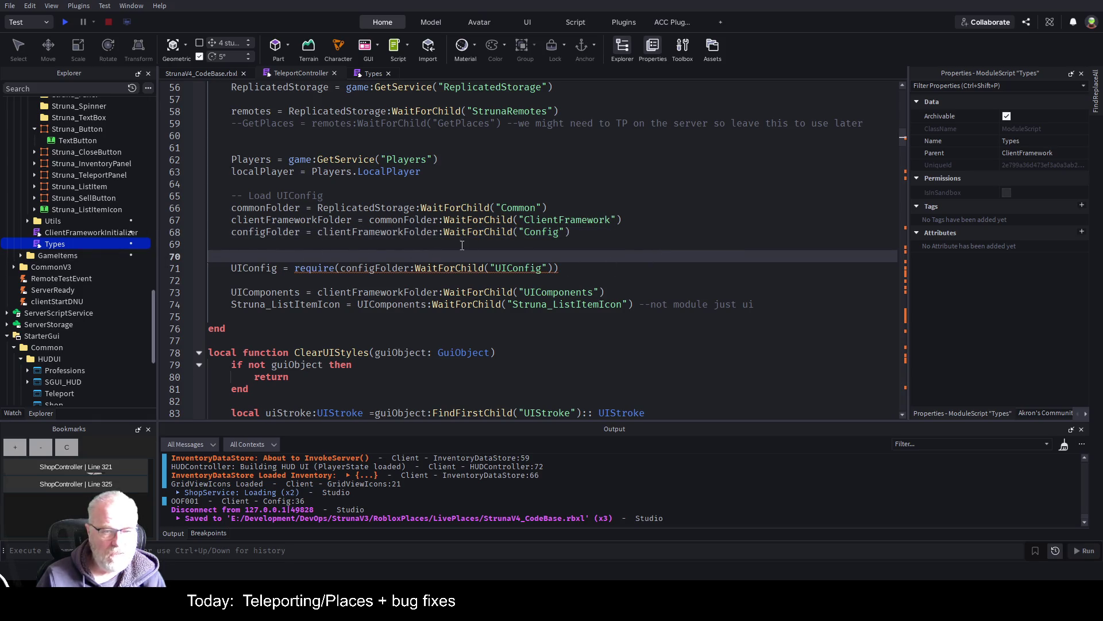
double_click(547, 292)
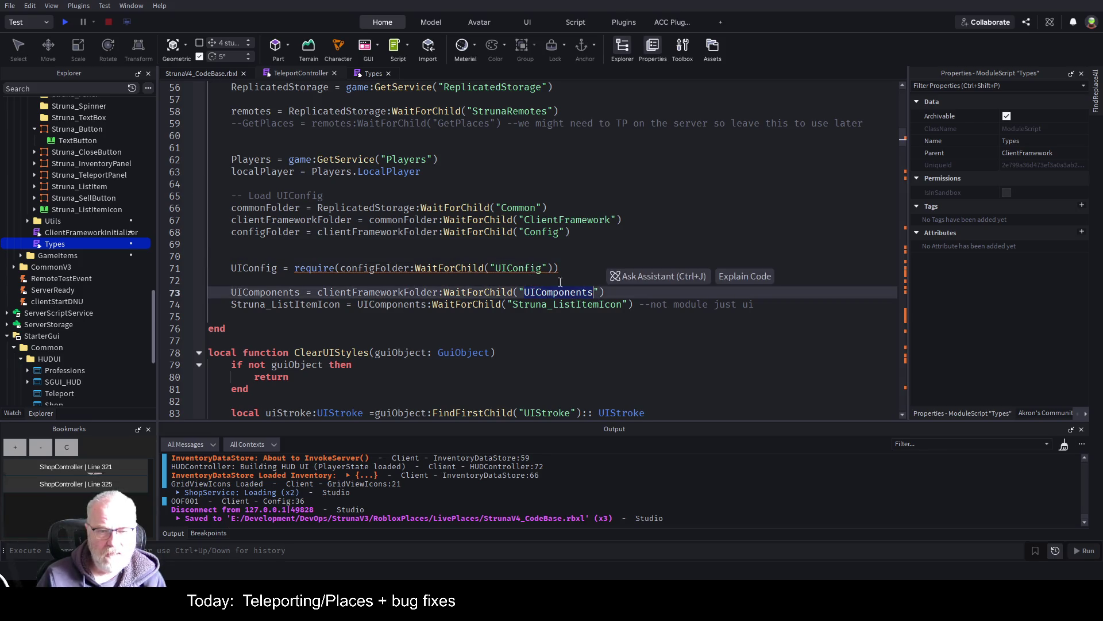
scroll(620, 208, "down", 2)
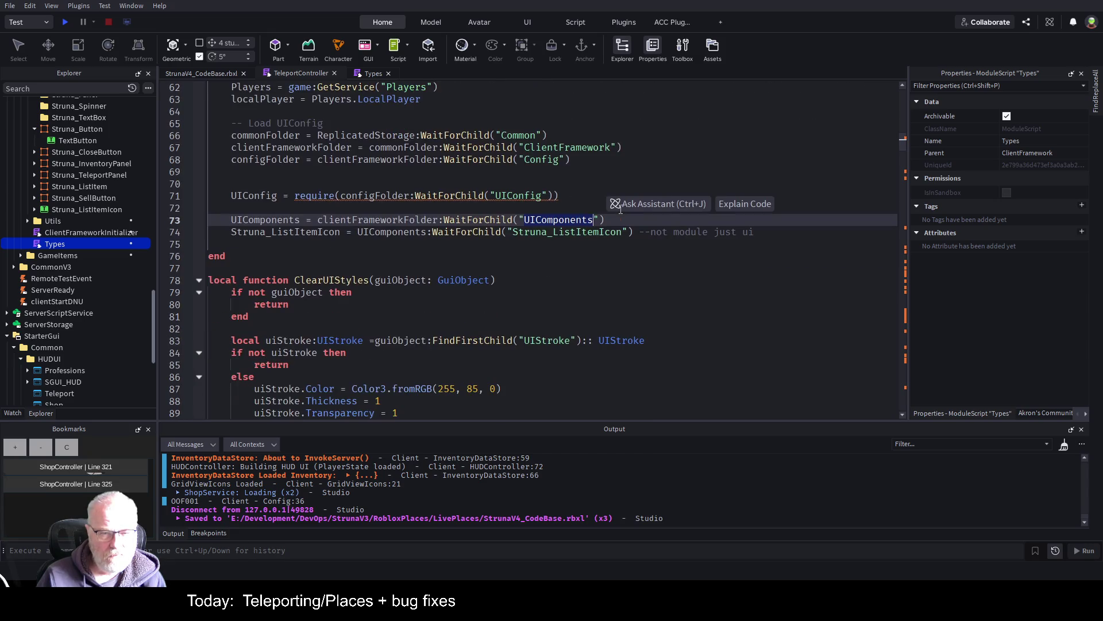
double_click(556, 235)
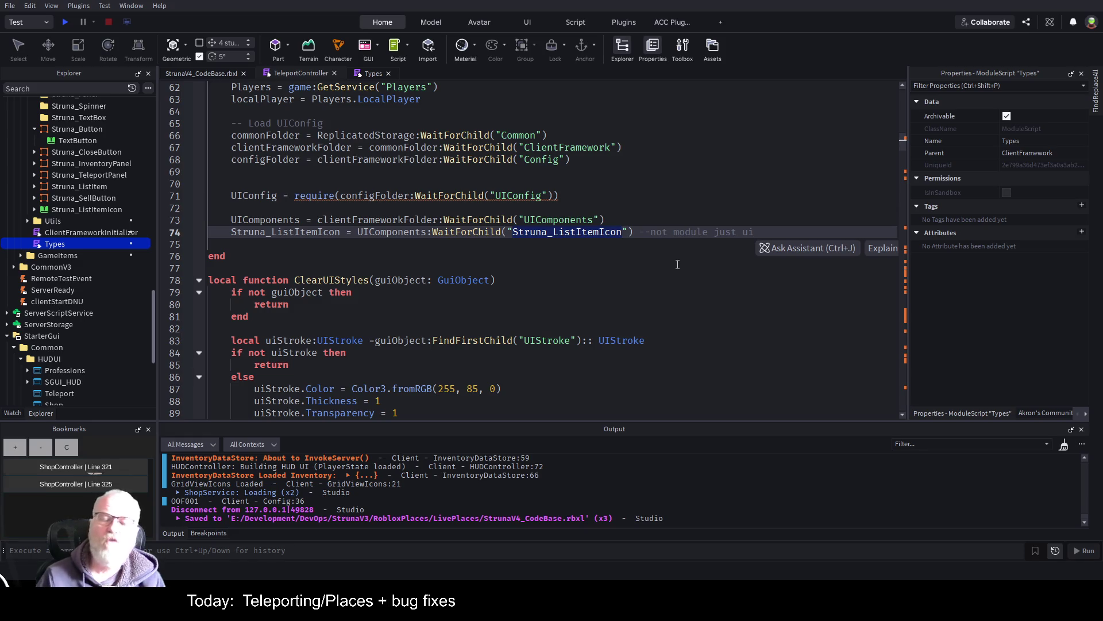
double_click(557, 220)
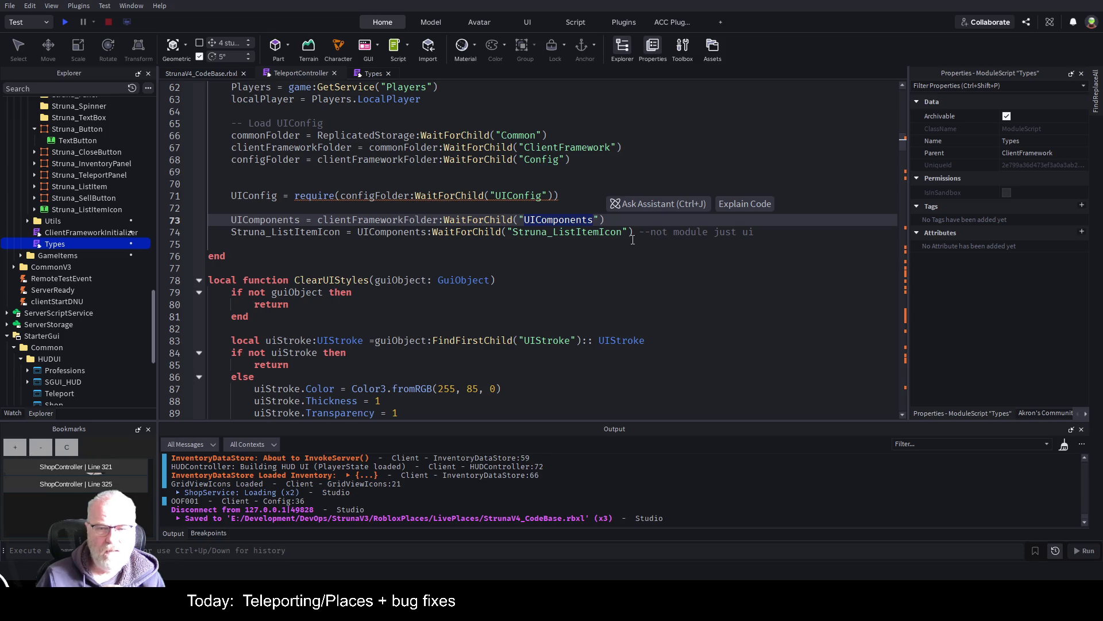
scroll(471, 239, "down", 1)
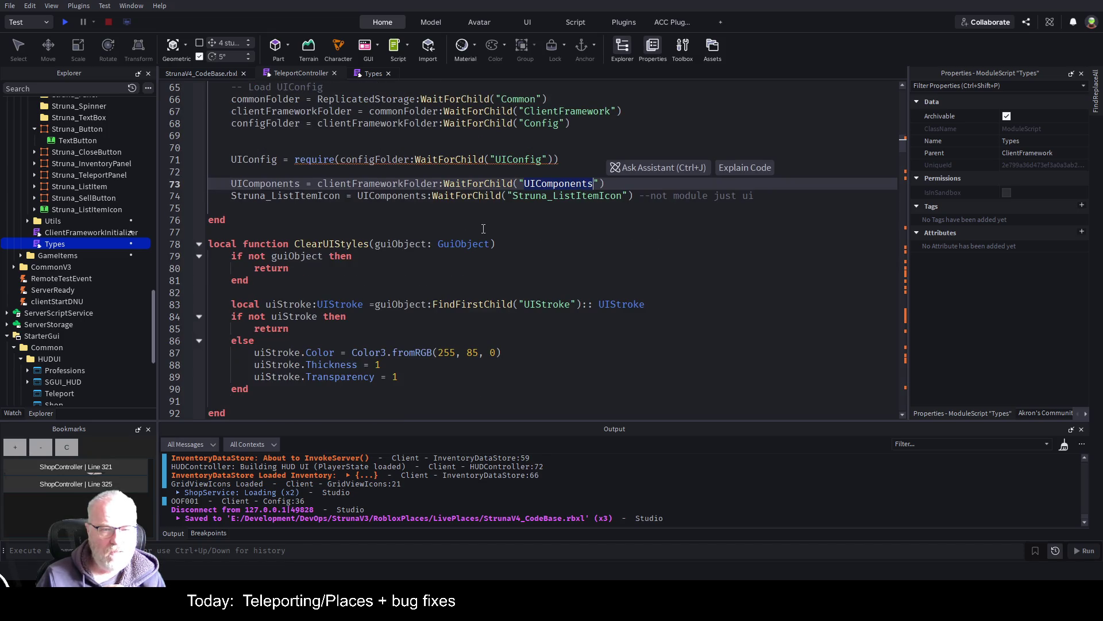
scroll(353, 253, "down", 2)
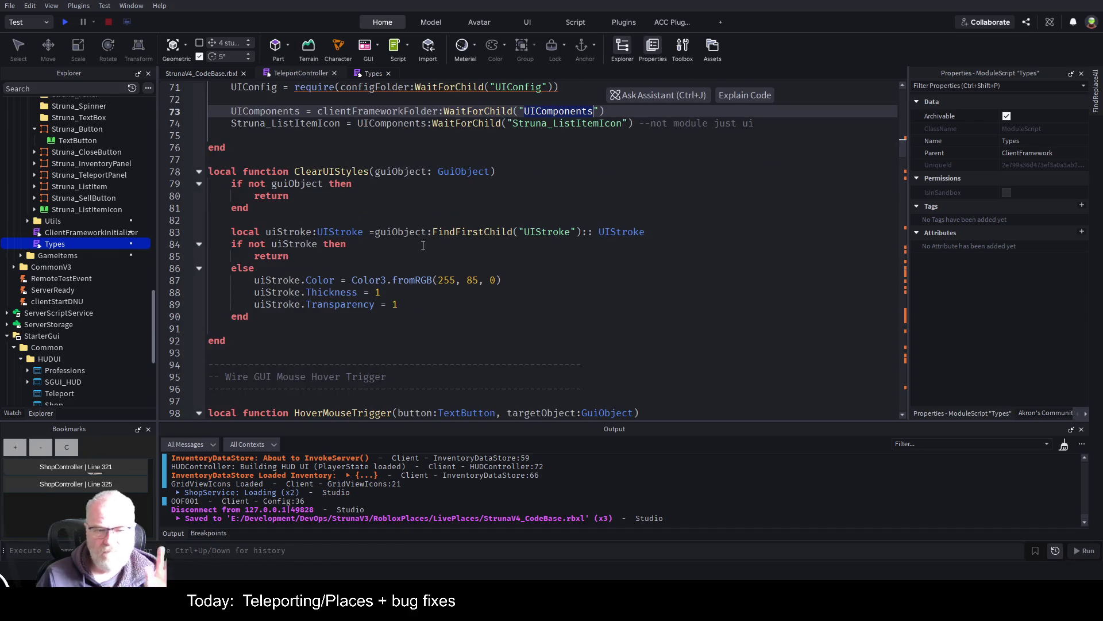
scroll(416, 245, "down", 6)
scroll(440, 253, "down", 9)
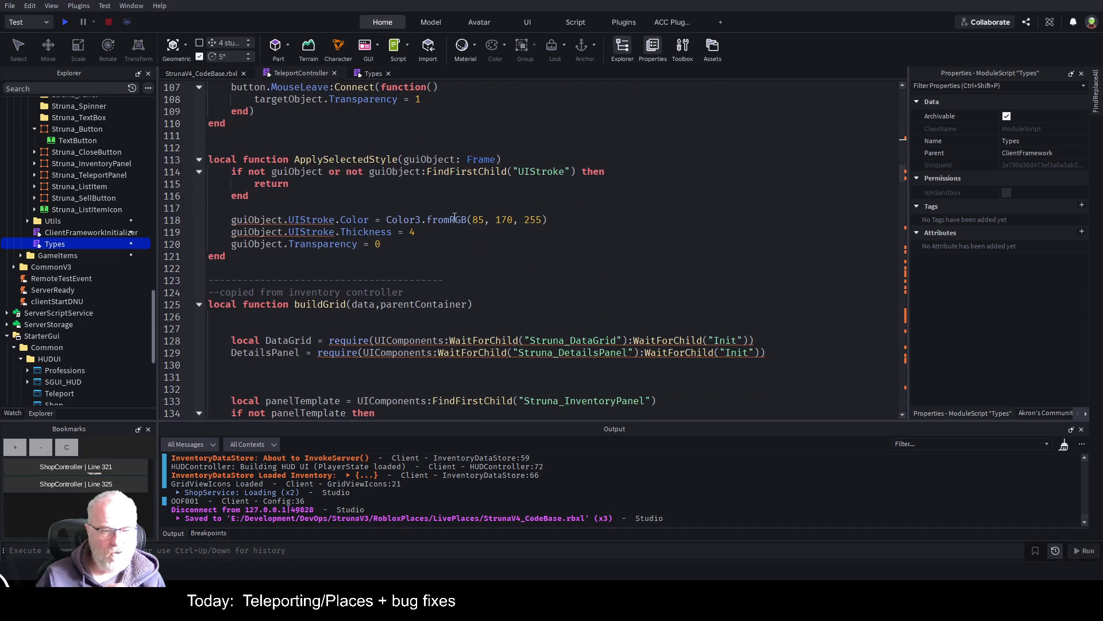
scroll(421, 189, "down", 2)
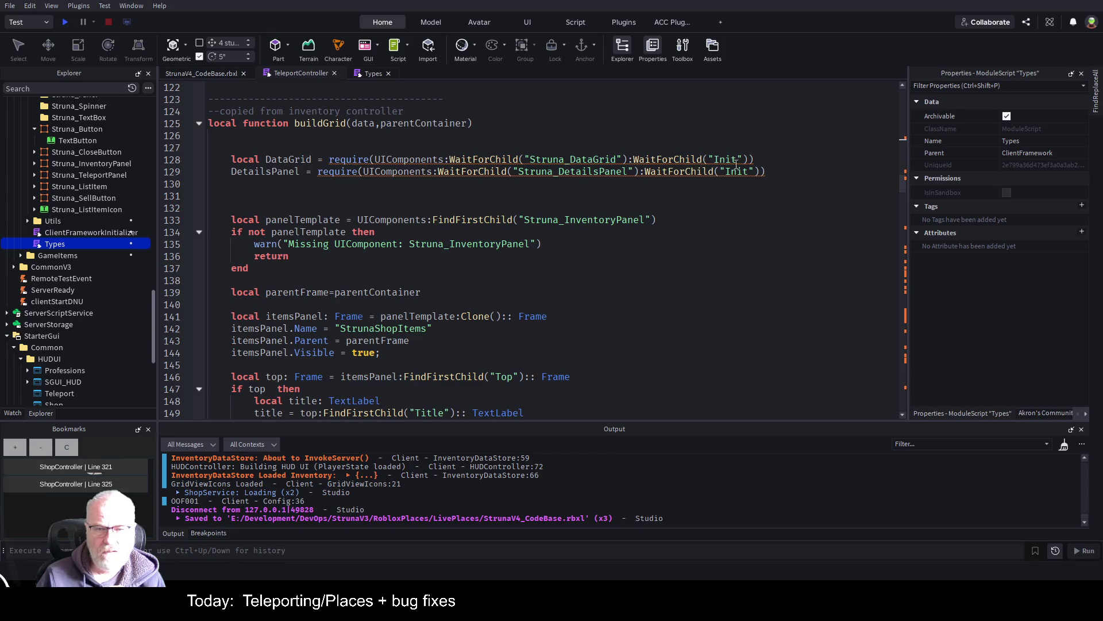
left_click_drag(231, 171, 318, 171)
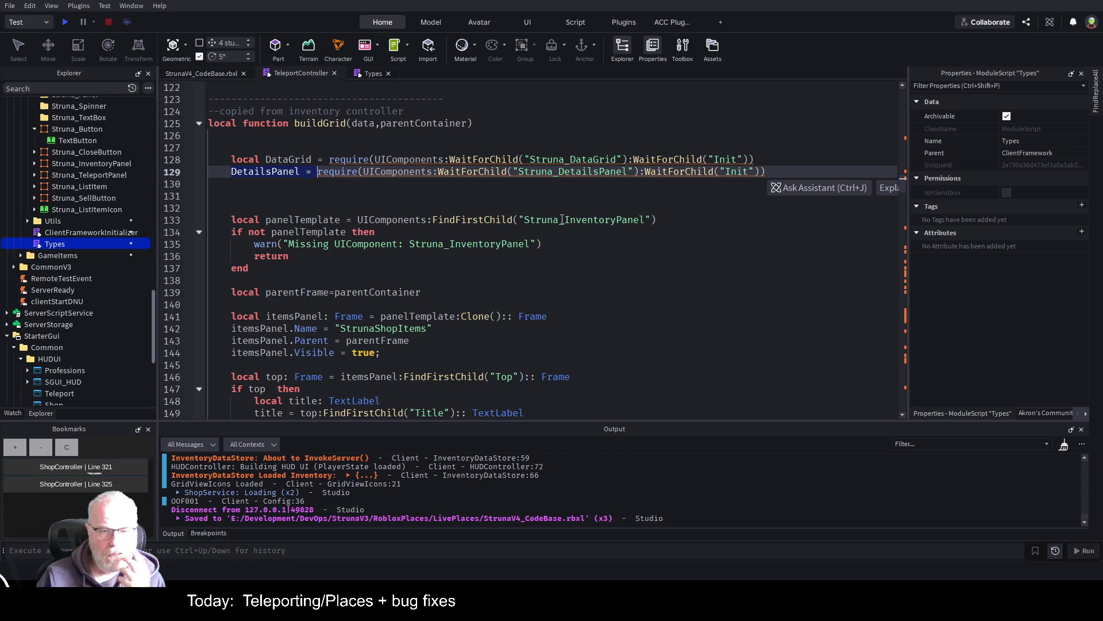
double_click(583, 219)
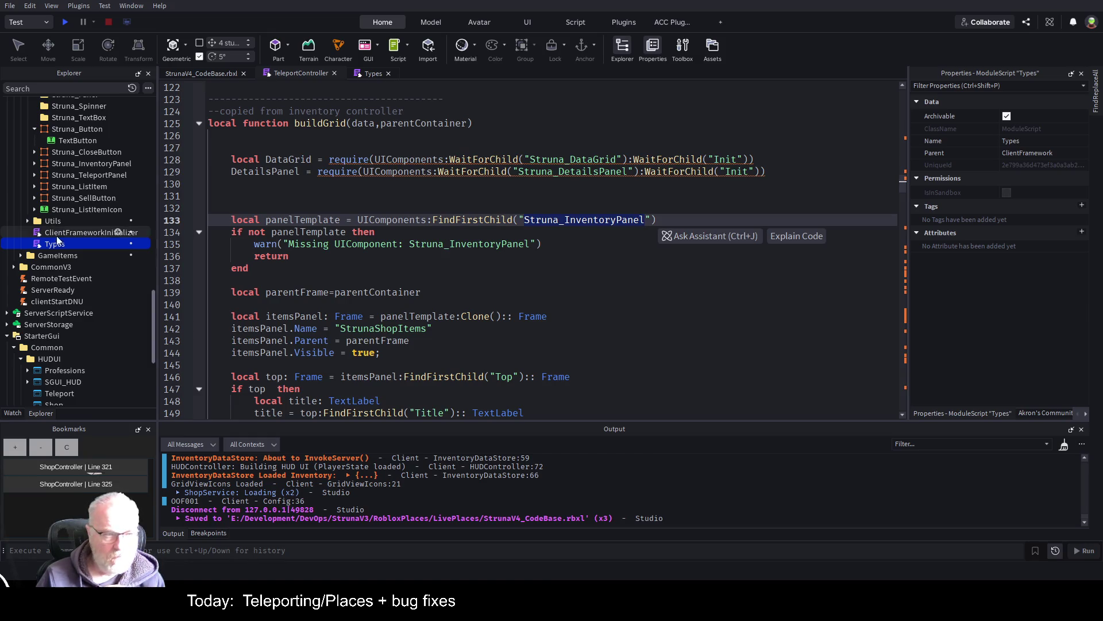
- Delete the old Struna_TeleportPanel component from the Explorer
scroll(60, 211, "up", 3)
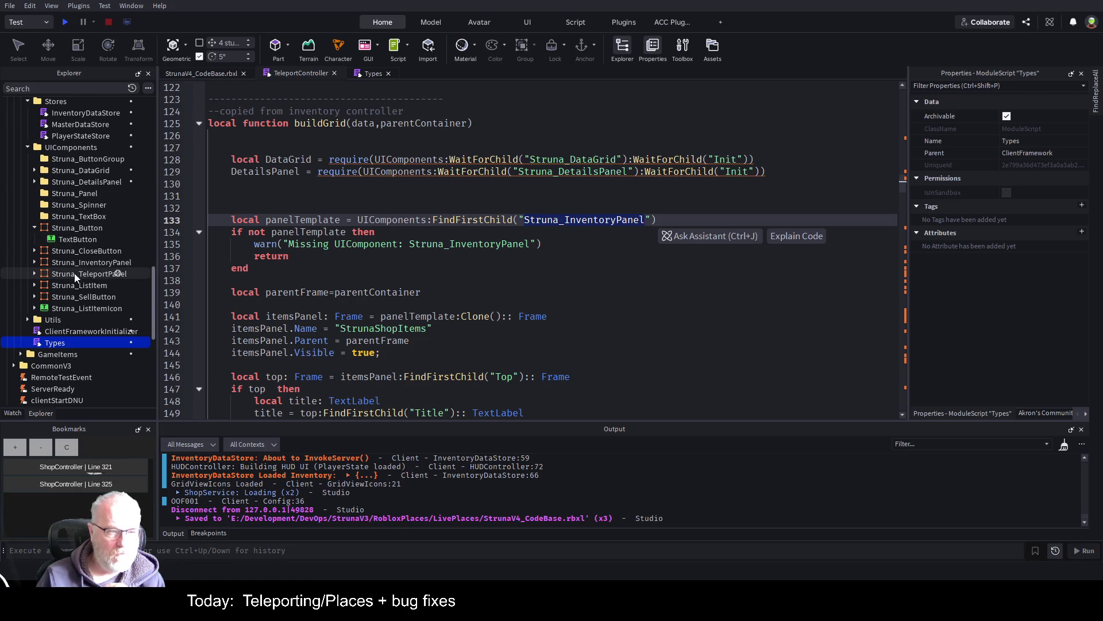
left_click(34, 275)
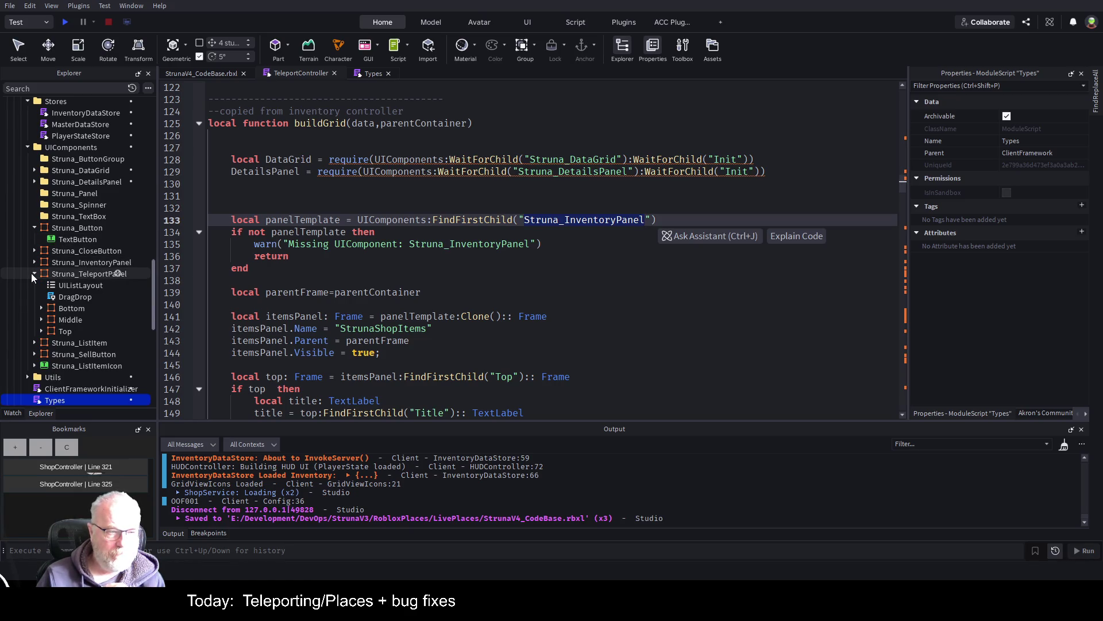
left_click(74, 274)
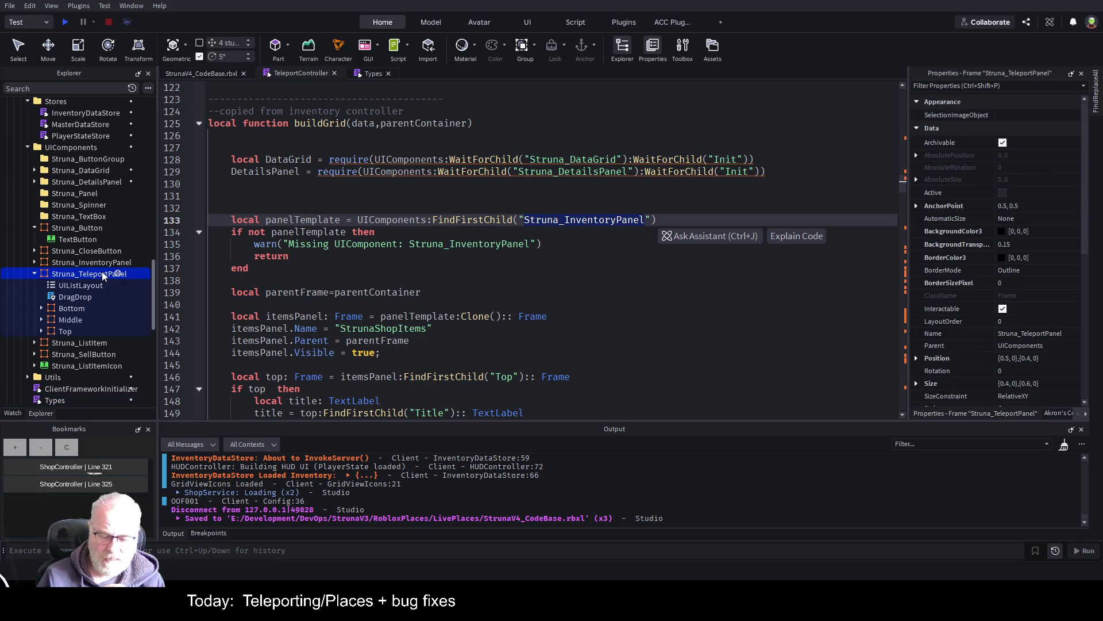
key("Delete")
- Duplicate Struna_InventoryPanel and rename the copy Struna_BasePanel
left_click(103, 263)
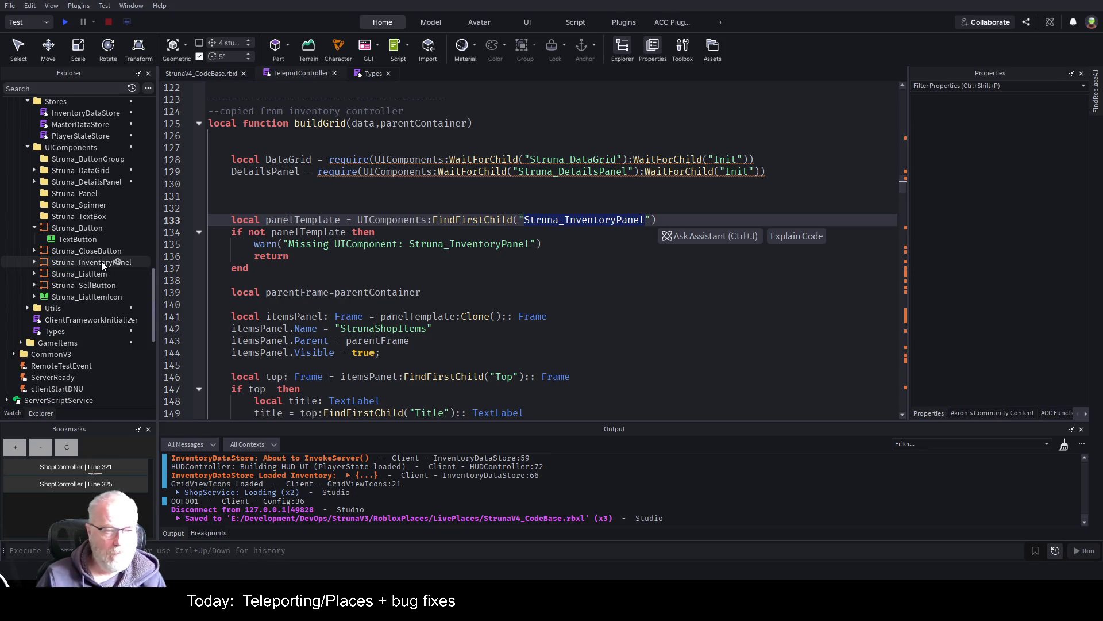
key("ctrl+d")
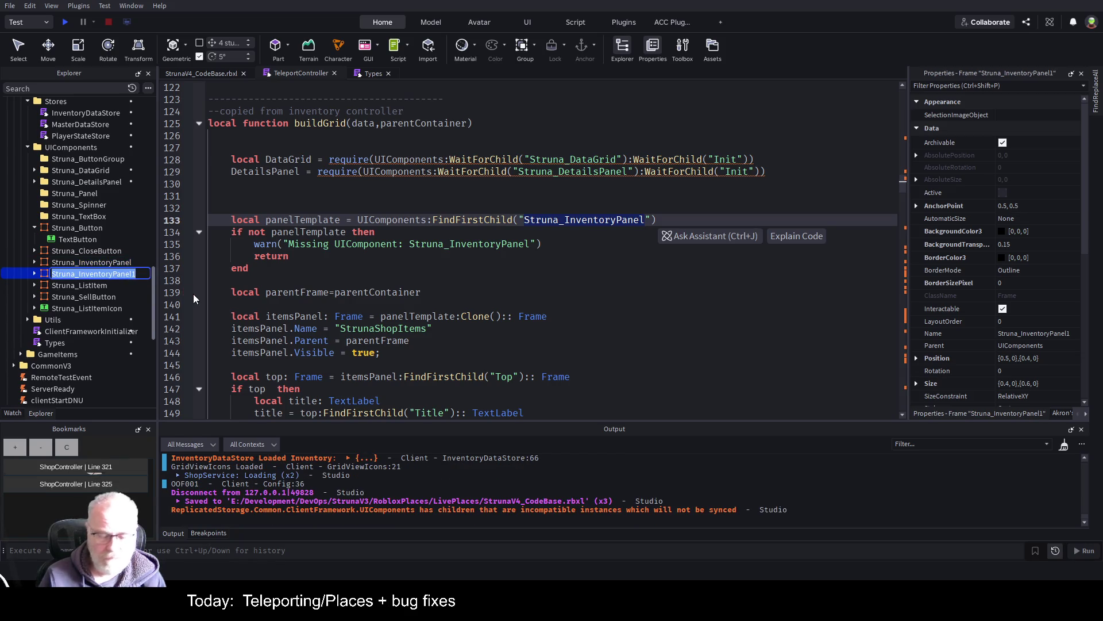
key("End")
key("BackSpace")
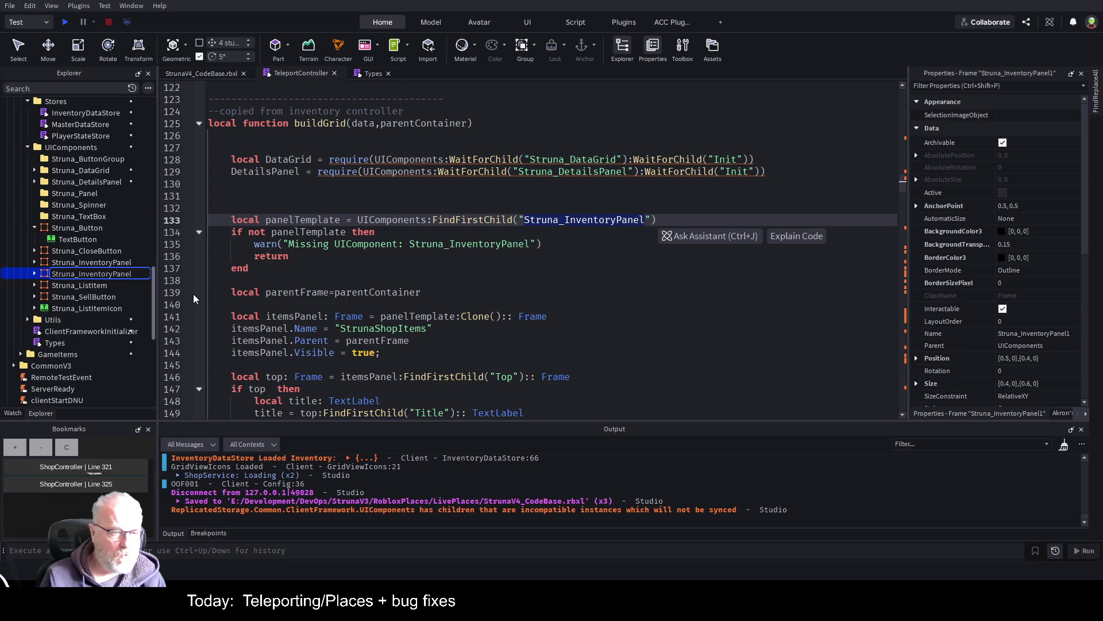
key("Left")
key("Left")
key("Left")
key("BackSpace")
key("BackSpace")
key("BackSpace")
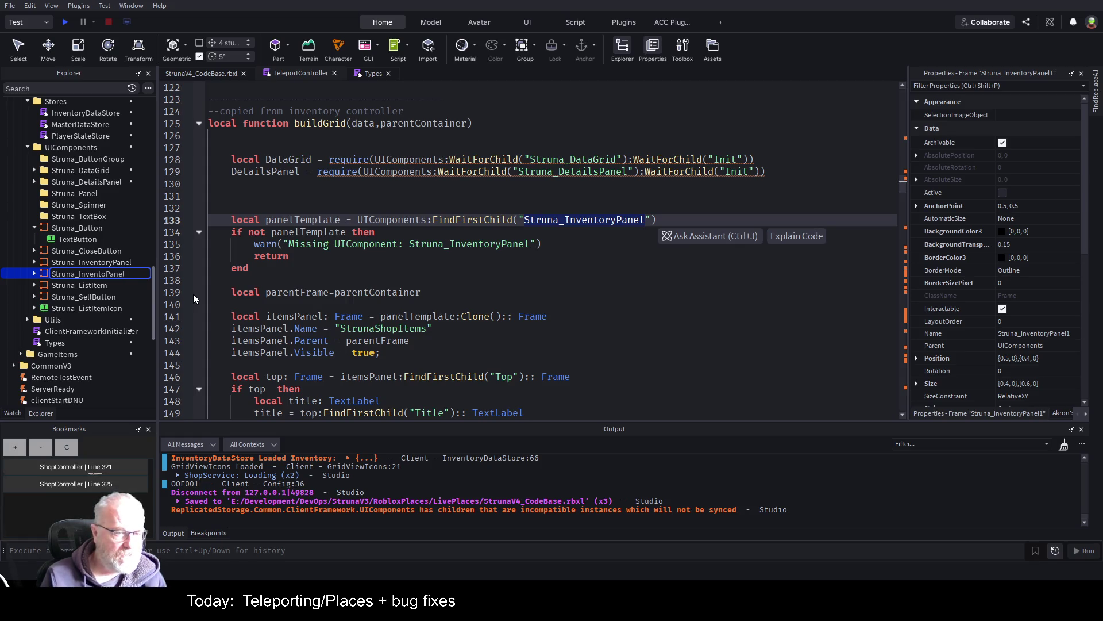
key("BackSpace")
key("BackSpace")
type("Base")
key("Return")
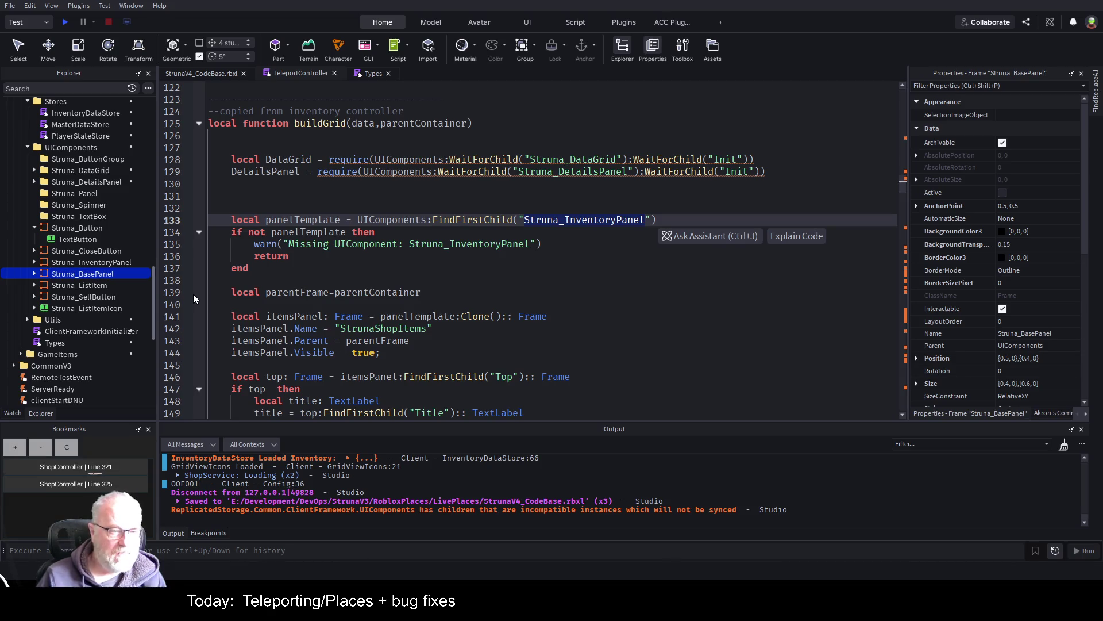
- Change the template name on line 133 from Struna_InventoryPanel to Struna_BasePanel and save
left_click(599, 220)
key("Delete")
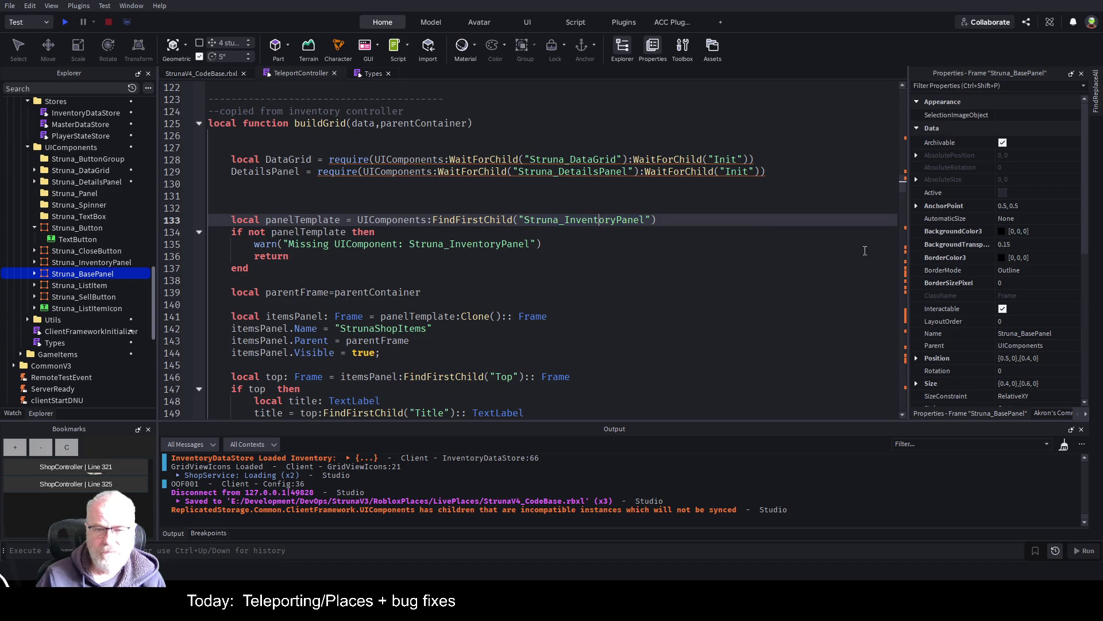
key("Delete")
key("Delete")
key("BackSpace")
key("BackSpace")
key("BackSpace")
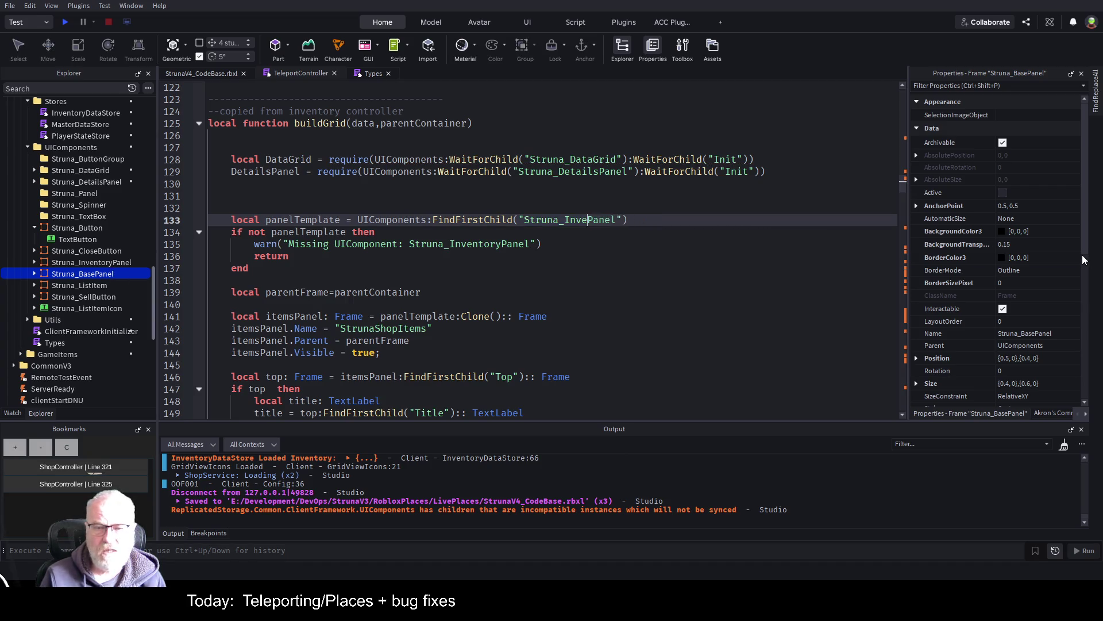
type("Base")
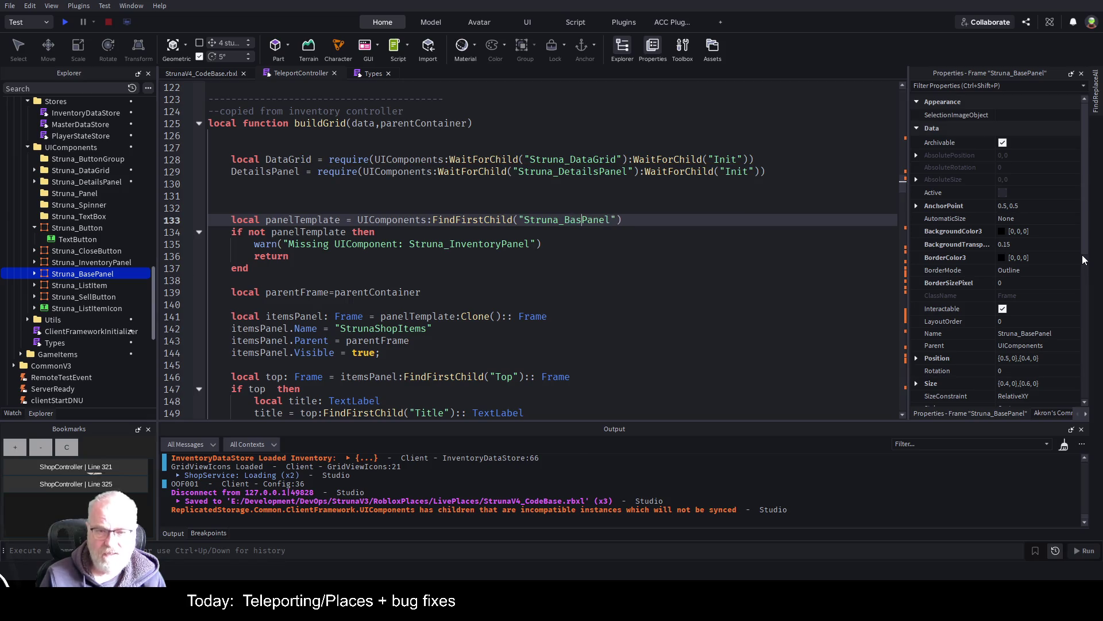
key("Down")
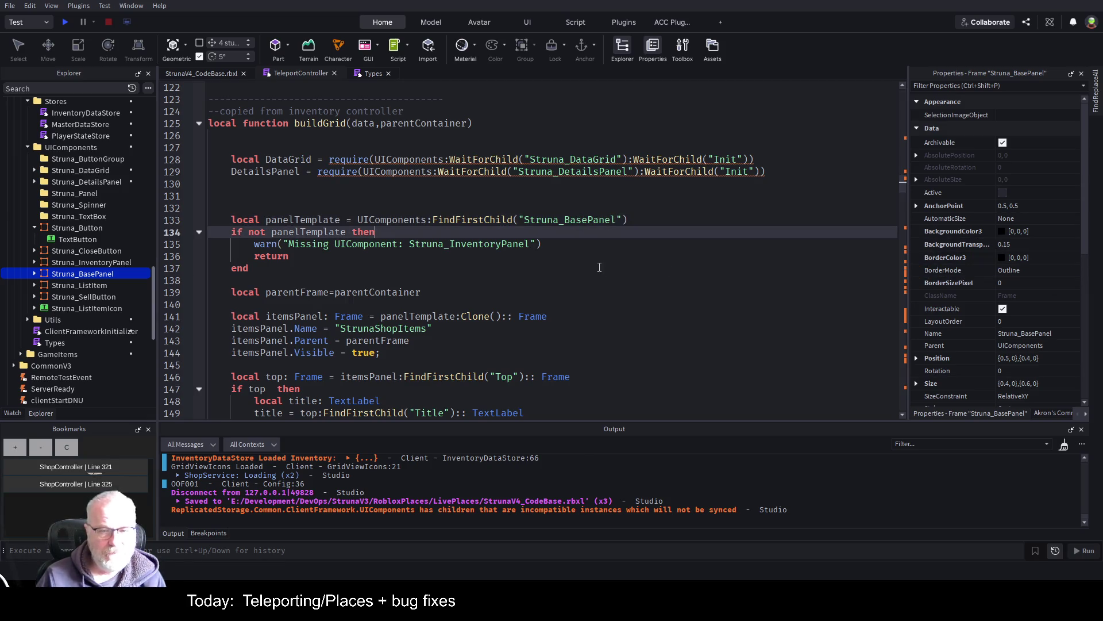
left_click(595, 257)
key("ctrl+s")
- Update the missing-template warning to name Struna_BasePanel and save
left_click(467, 244)
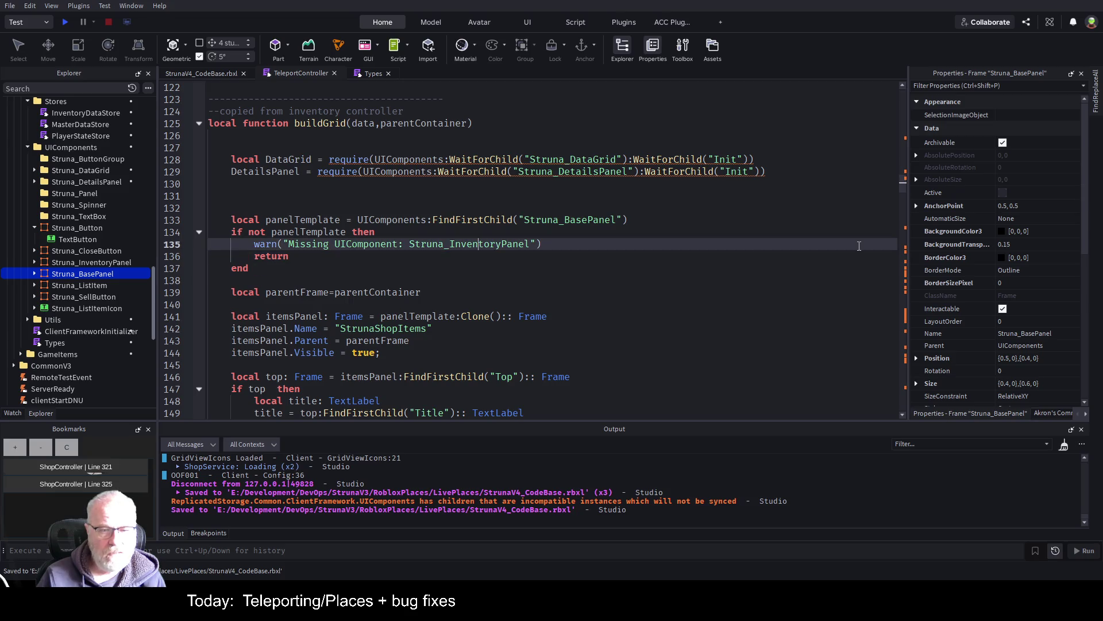
key("Delete")
key("Delete")
key("Delete")
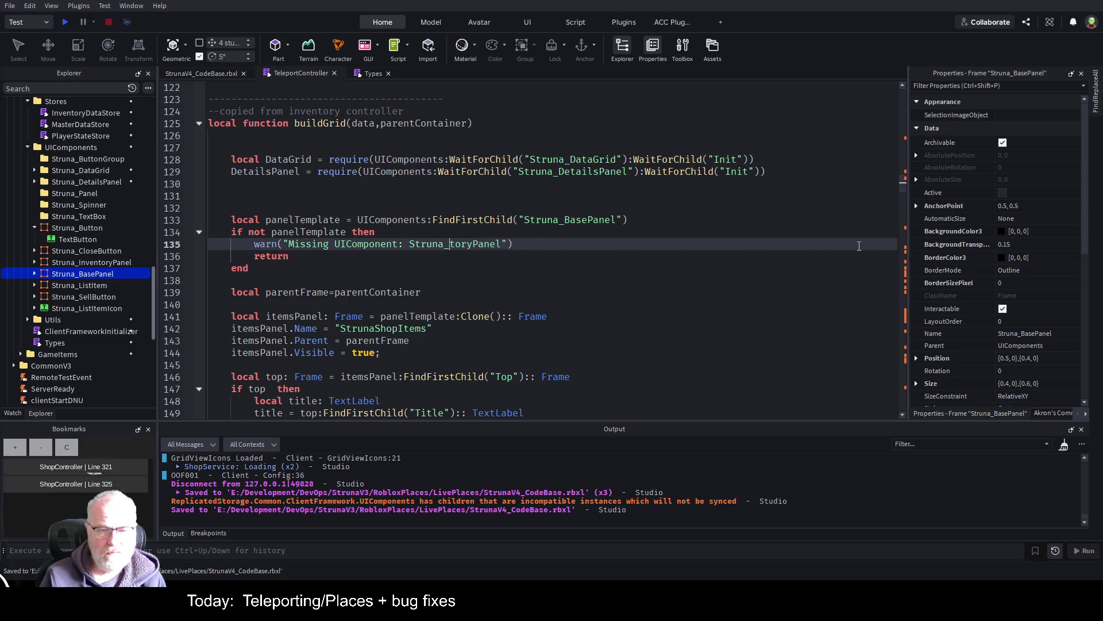
type("Base")
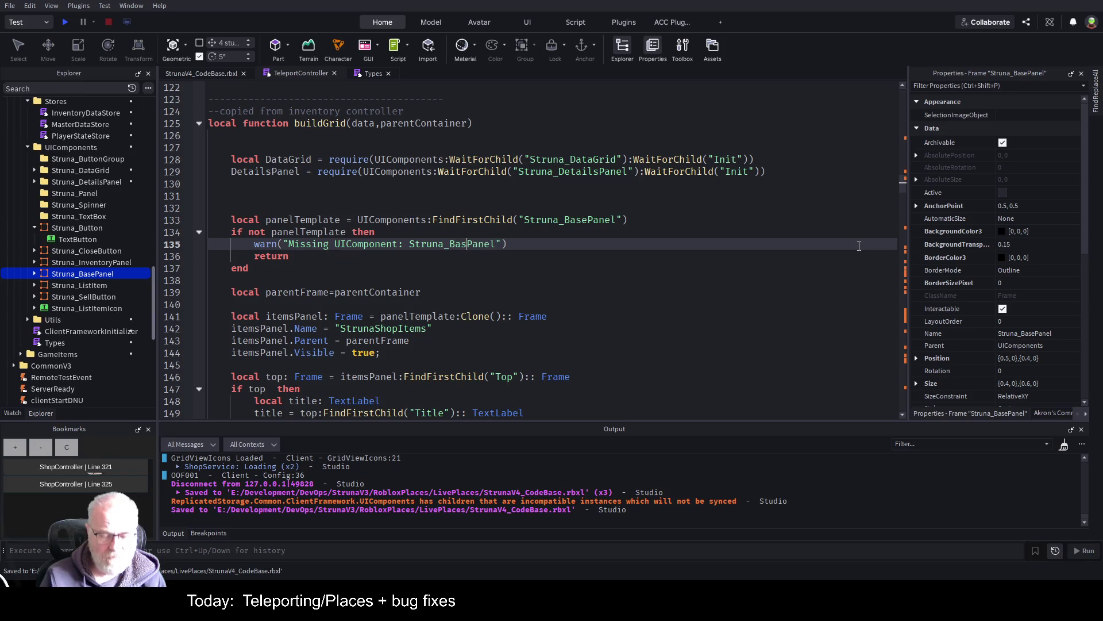
key("Down")
key("ctrl+s")
- Rename the cloned itemsPanel from StrunaShopItems to StrunaTeleport and save
scroll(453, 258, "down", 3)
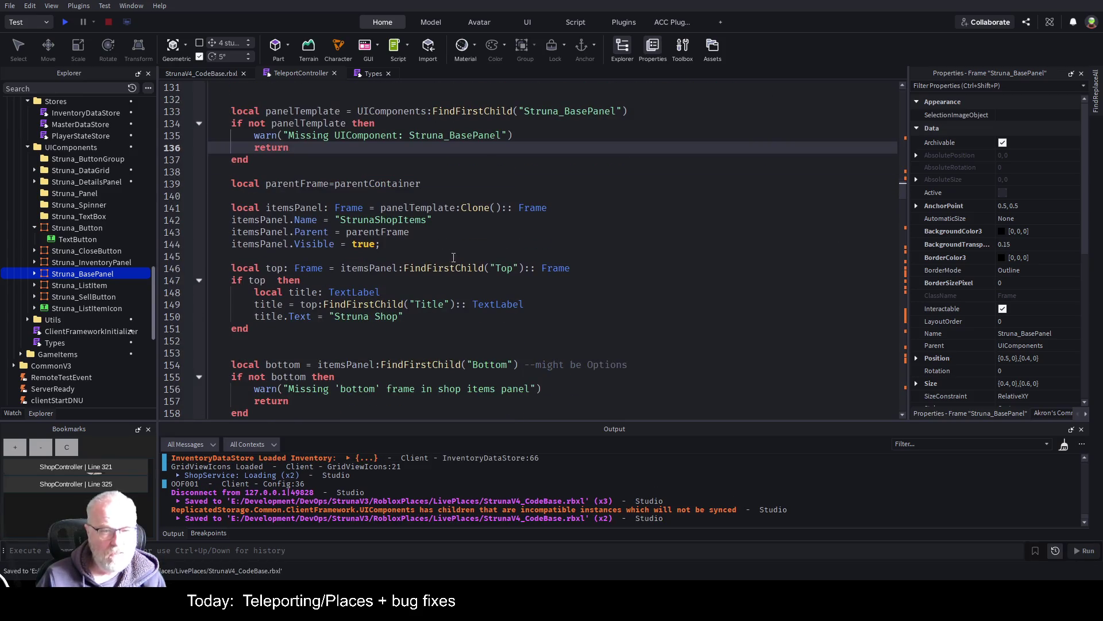
left_click(392, 224)
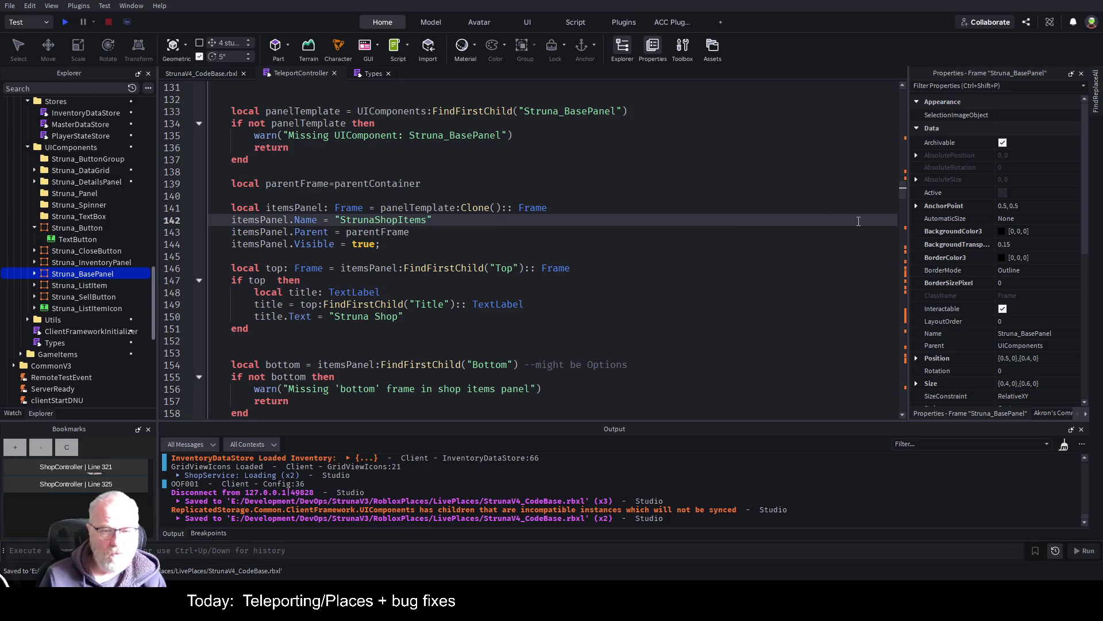
key("Up")
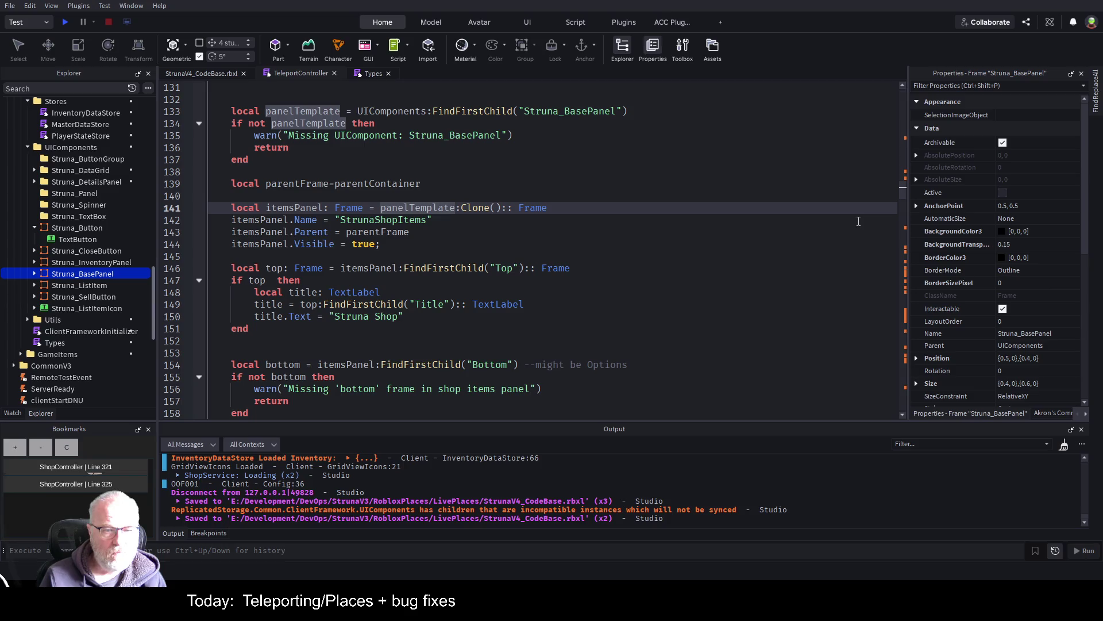
key("Down")
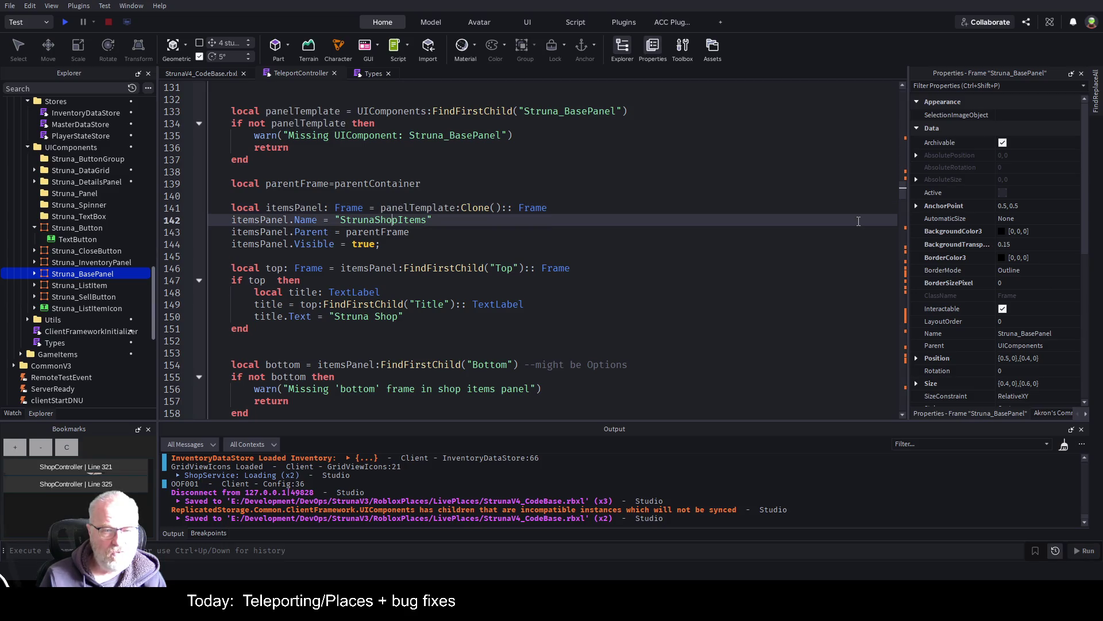
key("BackSpace")
key("BackSpace")
key("BackSpace")
type("Telepoprt")
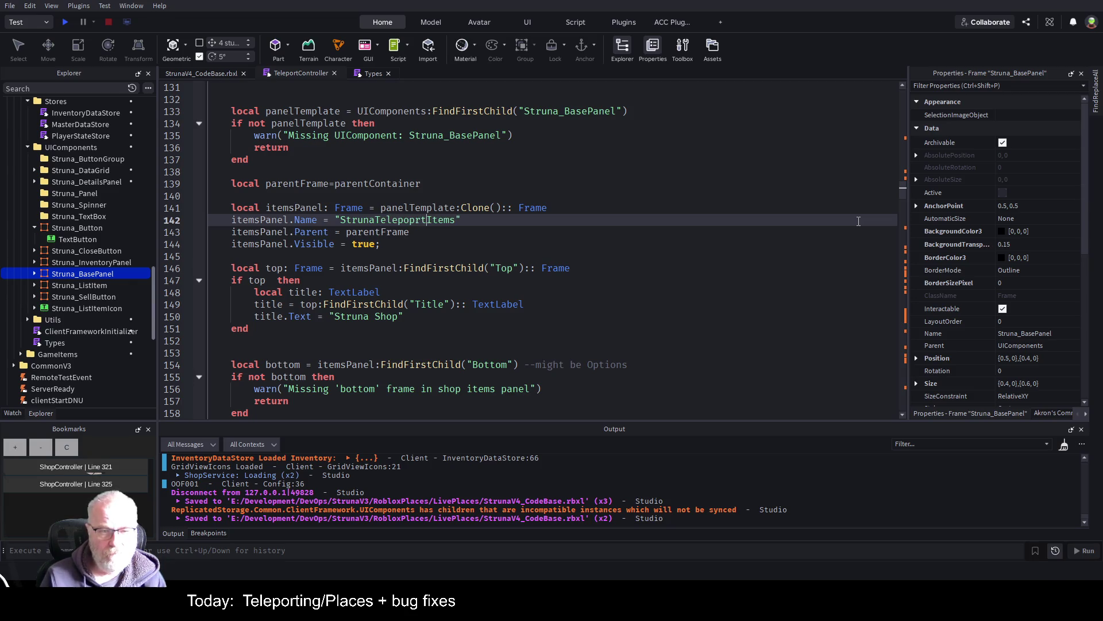
key("BackSpace")
key("BackSpace")
key("BackSpace")
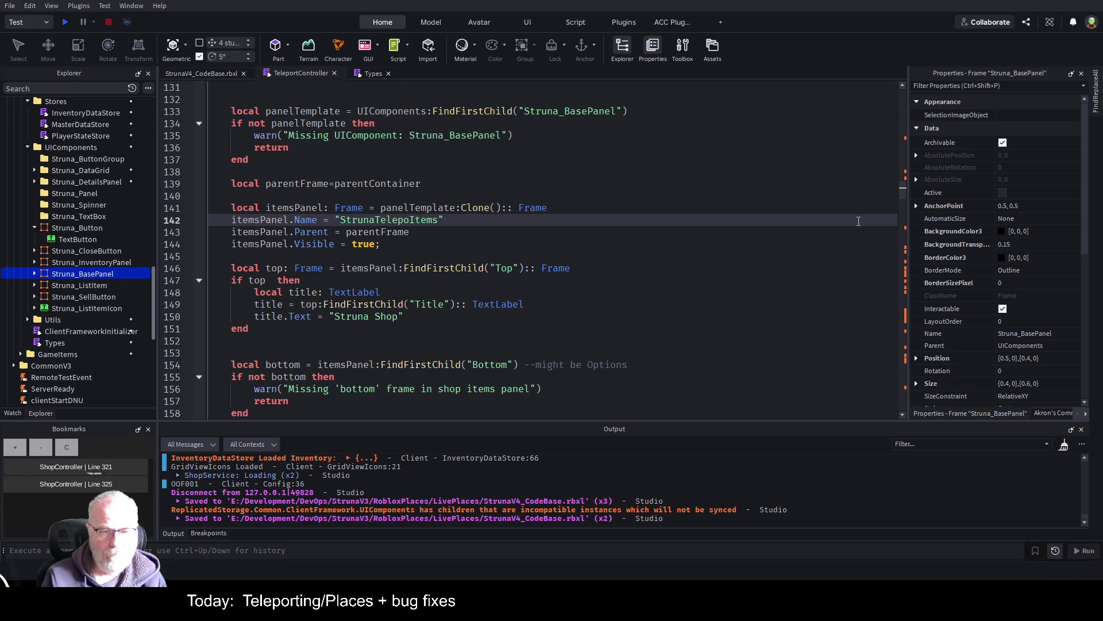
type("rt")
key("Delete")
key("Delete")
key("Delete")
key("ctrl+s")
- Change the panel title text from 'Struna Shop' to 'Teleport' and save
key("Down")
key("Down")
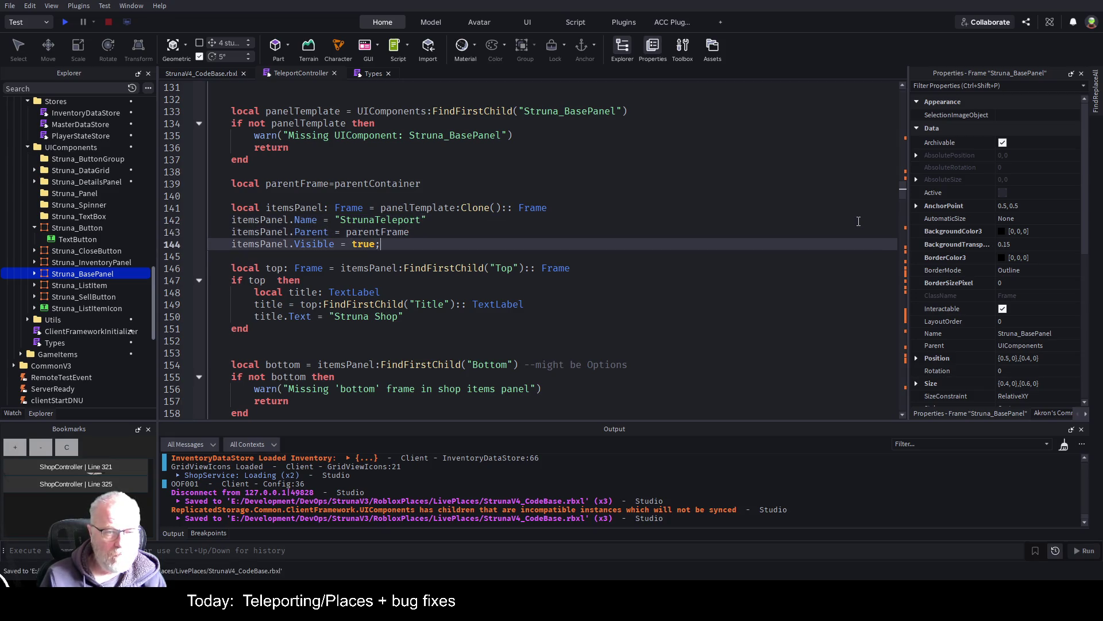
key("Down")
key("Down")
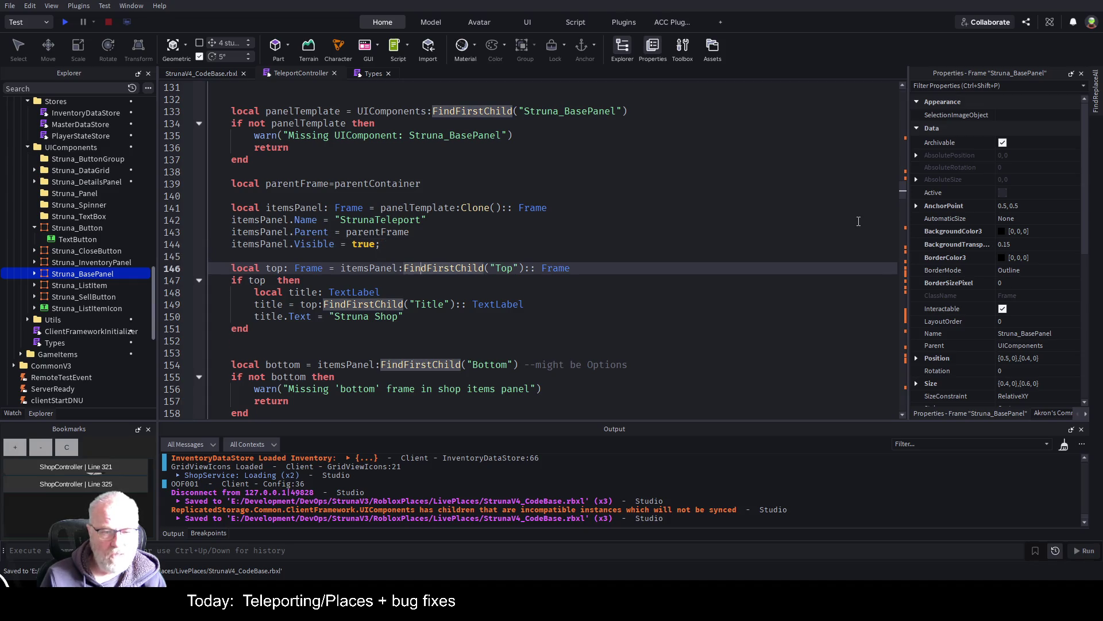
key("Down")
key("Down")
key("Down")
key("Down")
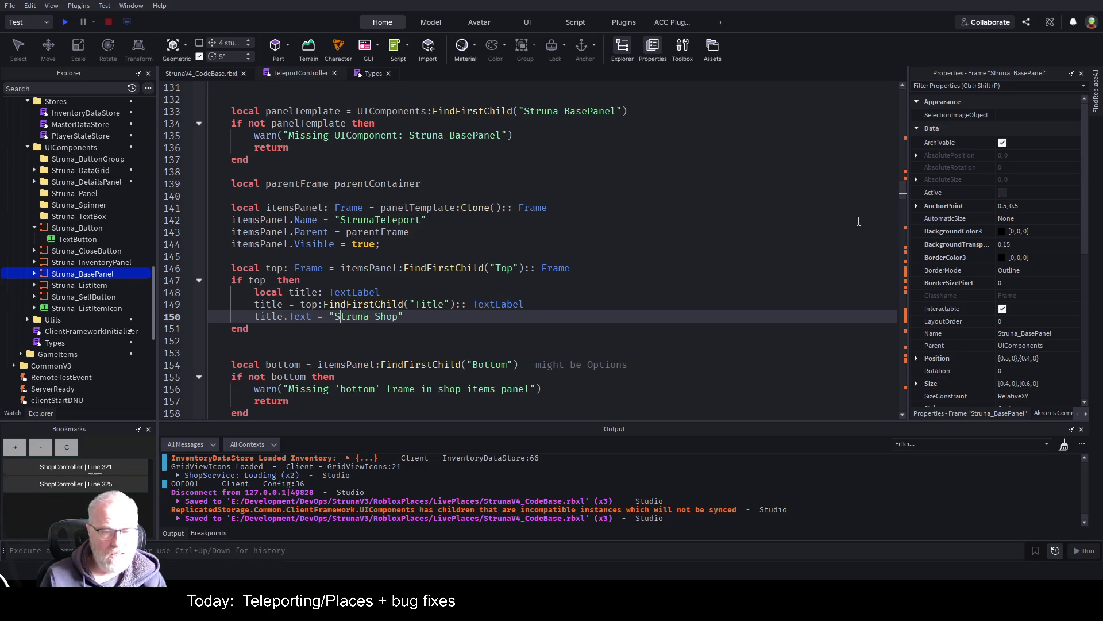
key("ctrl+shift+Right")
key("ctrl+shift+Right")
type("Teleport")
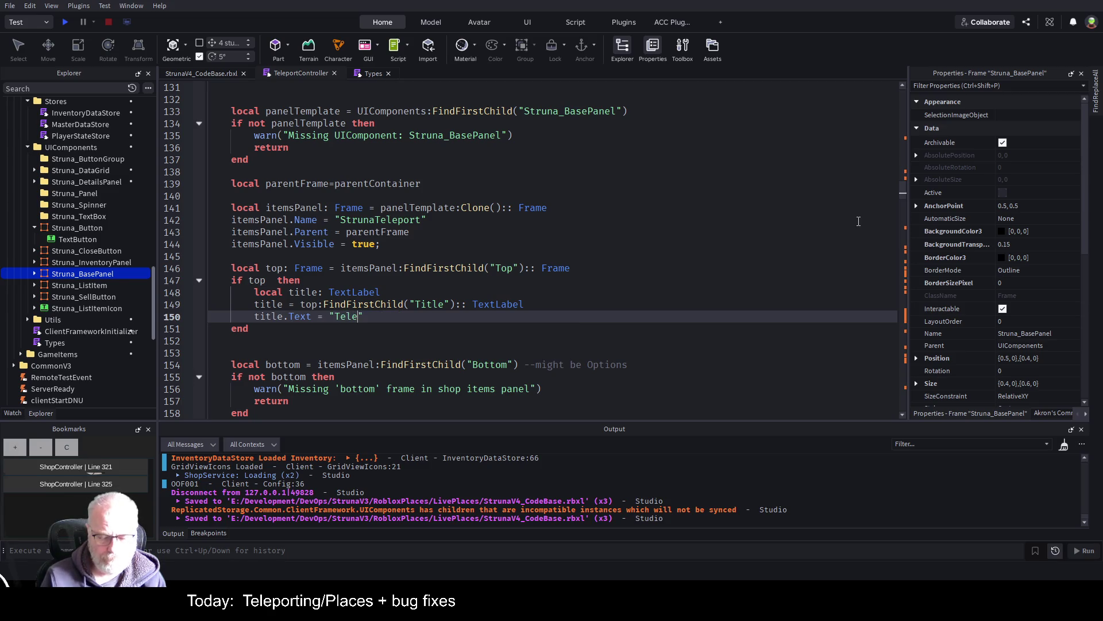
key("Down")
key("ctrl+s")
key("Down")
key("Down")
key("Down")
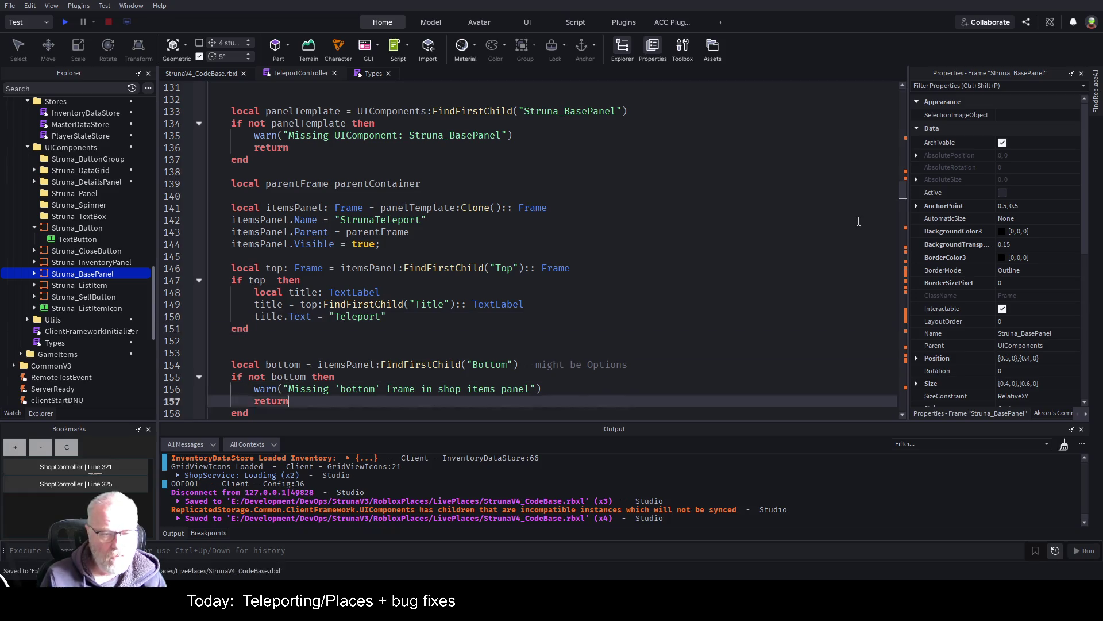
key("Up")
key("Up")
key("Up")
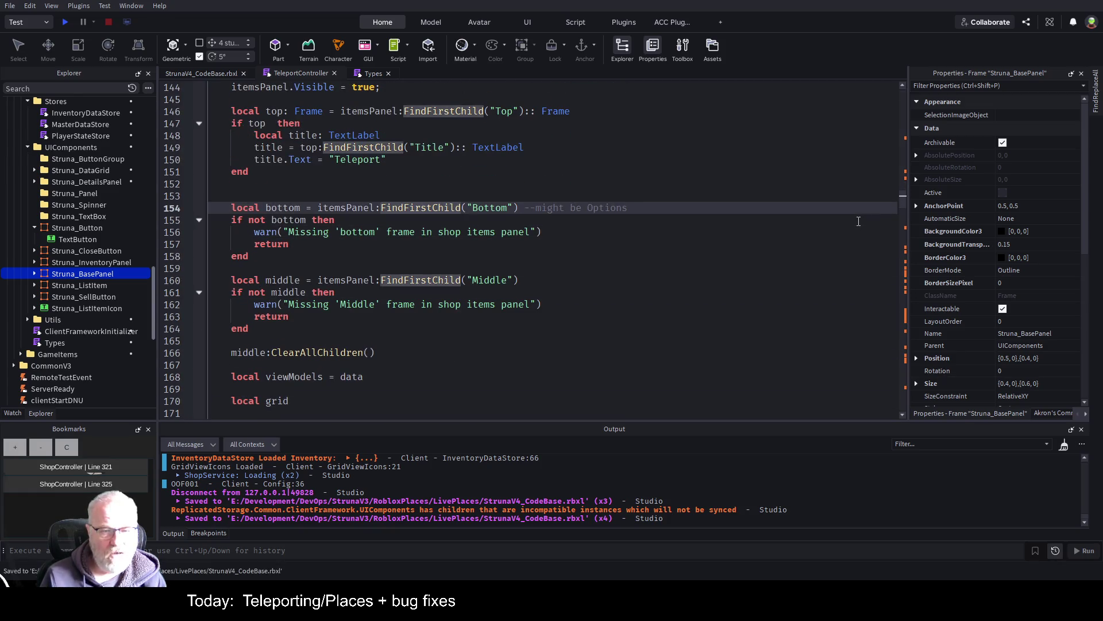
- Reword the bottom-frame warning on line 156 to refer to the teleport panel and save
key("Down")
key("Down")
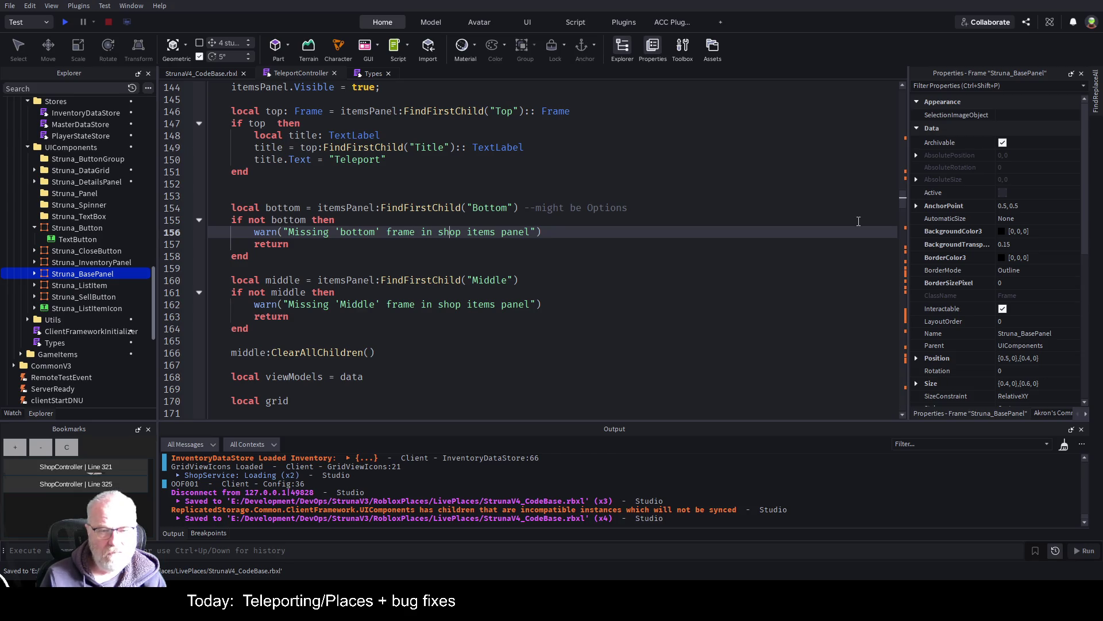
key("Delete")
key("Delete")
key("Delete")
type("teleport")
key("Delete")
key("Delete")
key("Delete")
key("Delete")
key("Delete")
key("ctrl+s")
- Replace 'shop items' with 'teleport' in the middle-frame warning and save
key("Down")
key("Down")
key("Down")
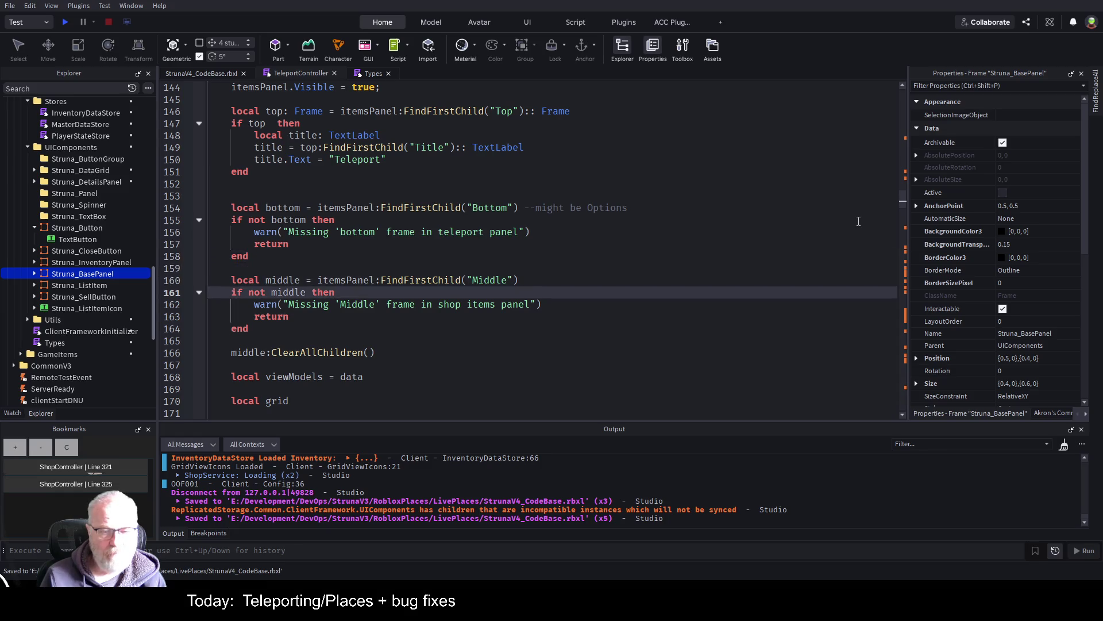
key("Down")
key("Delete")
key("Delete")
key("Delete")
type("teleport")
key("Down")
key("ctrl+s")
- Add the comment '--refactor data to vierwmodels' to the viewModels line and save the place
key("Down")
key("Down")
key("Down")
key("Up")
key("Up")
key("Down")
key("Down")
key("Down")
key("Down")
key("Up")
key("Up")
key("Up")
type("--")
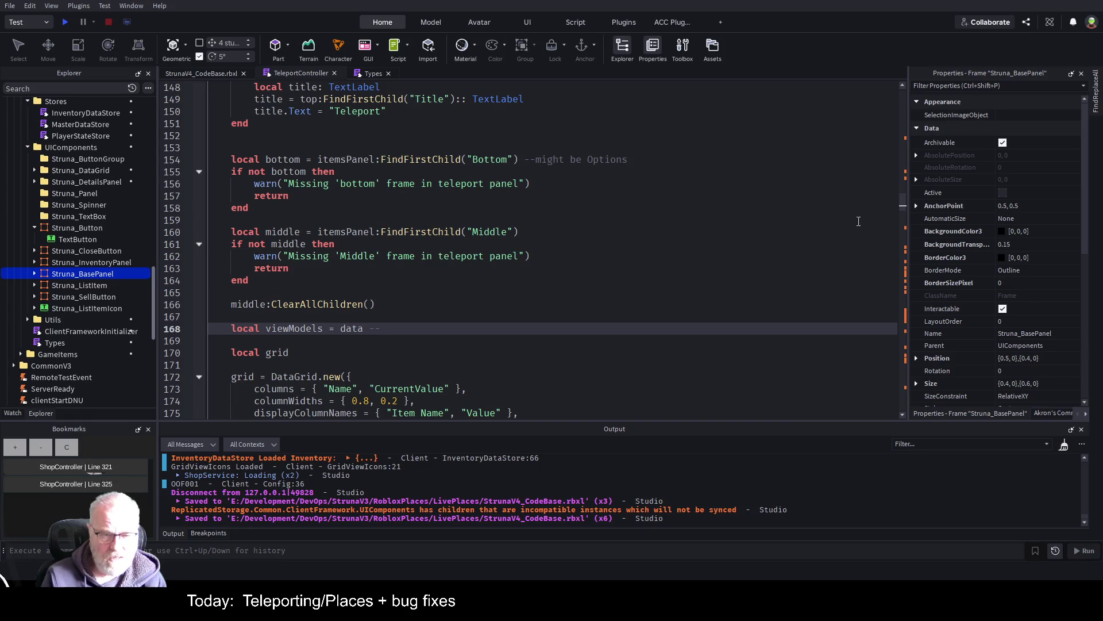
type("refa")
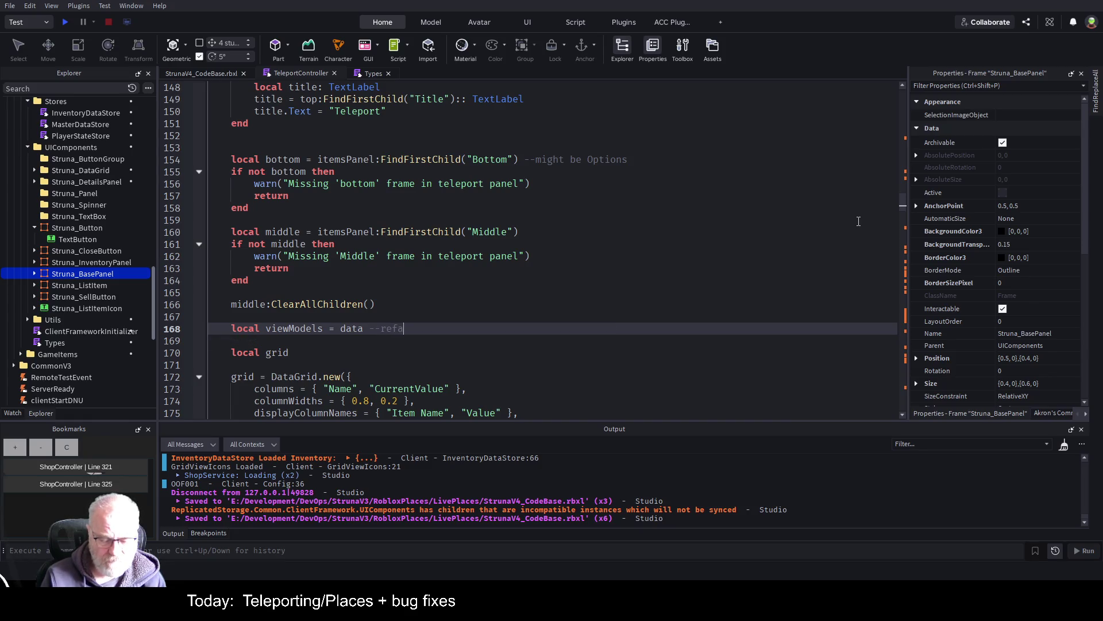
type("ctor data")
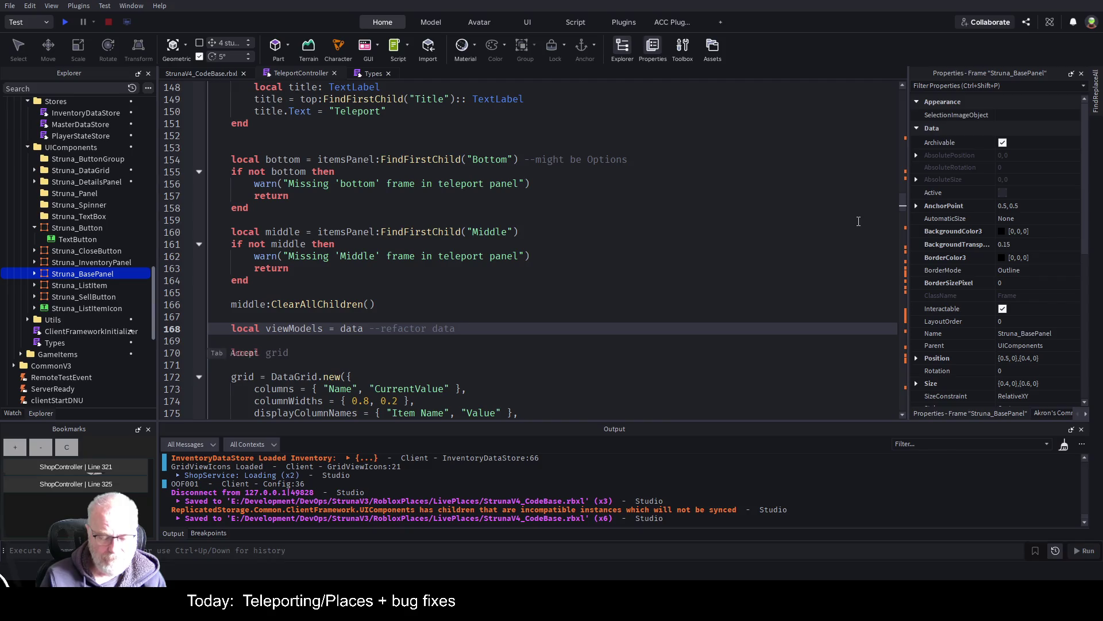
type(" to vierwmodels")
key("Down")
key("Down")
key("Down")
key("Down")
key("Down")
key("End")
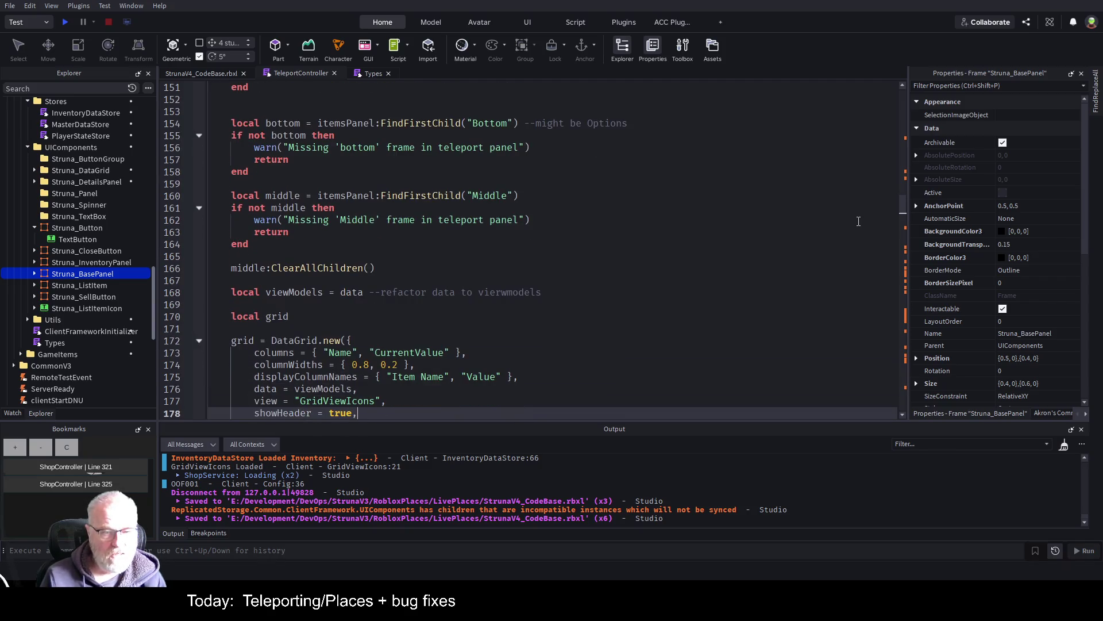
key("Down")
key("Down")
key("Down")
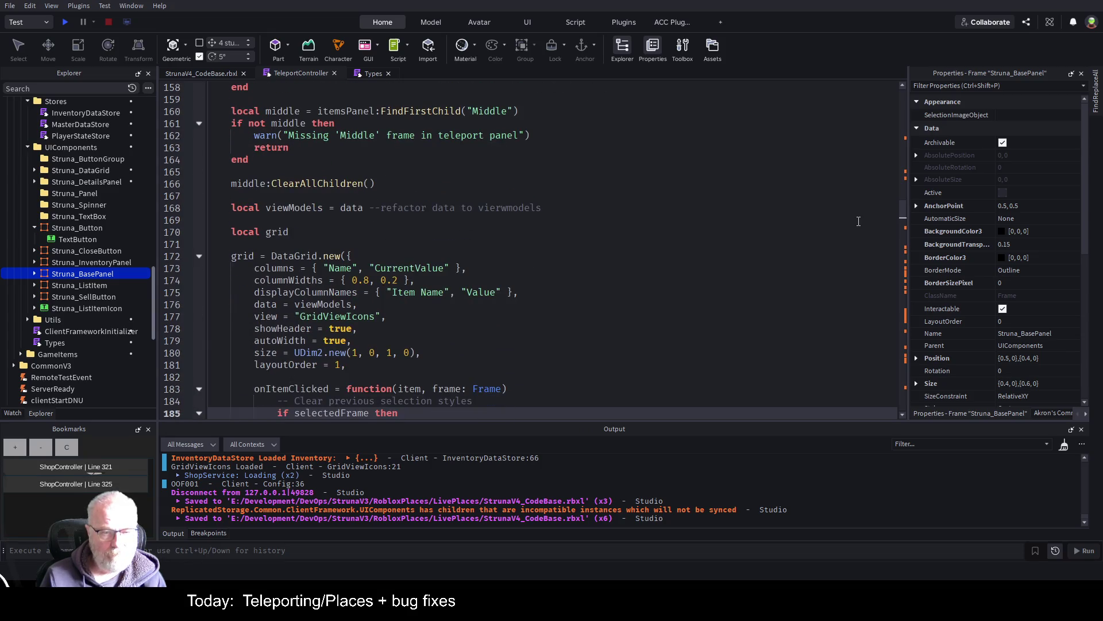
key("Up")
key("Up")
key("Up")
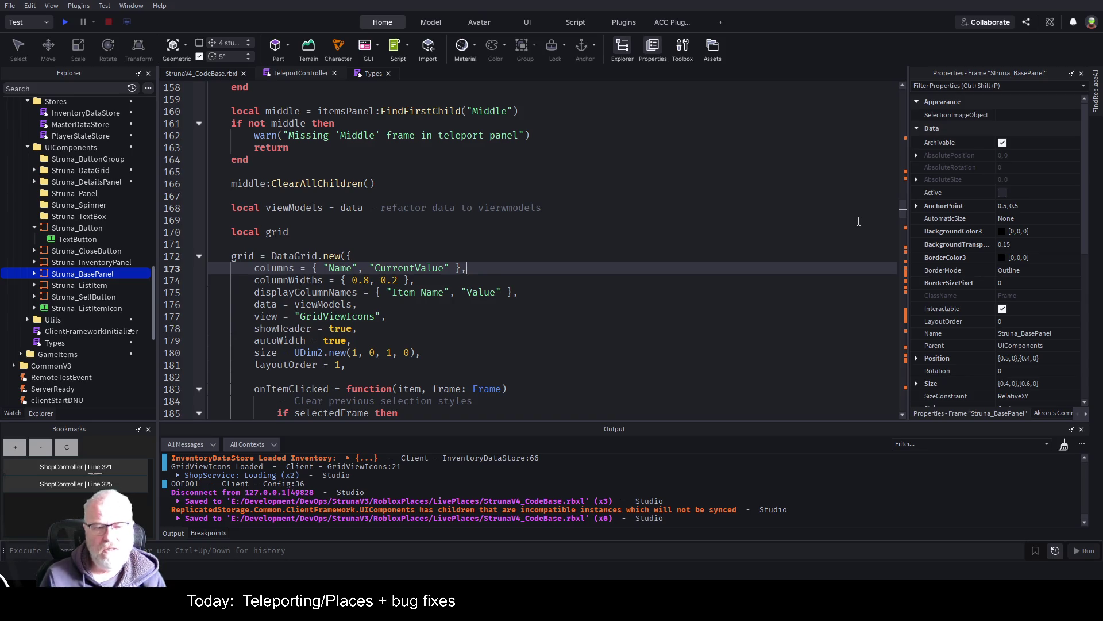
key("Left")
key("Left")
key("Left")
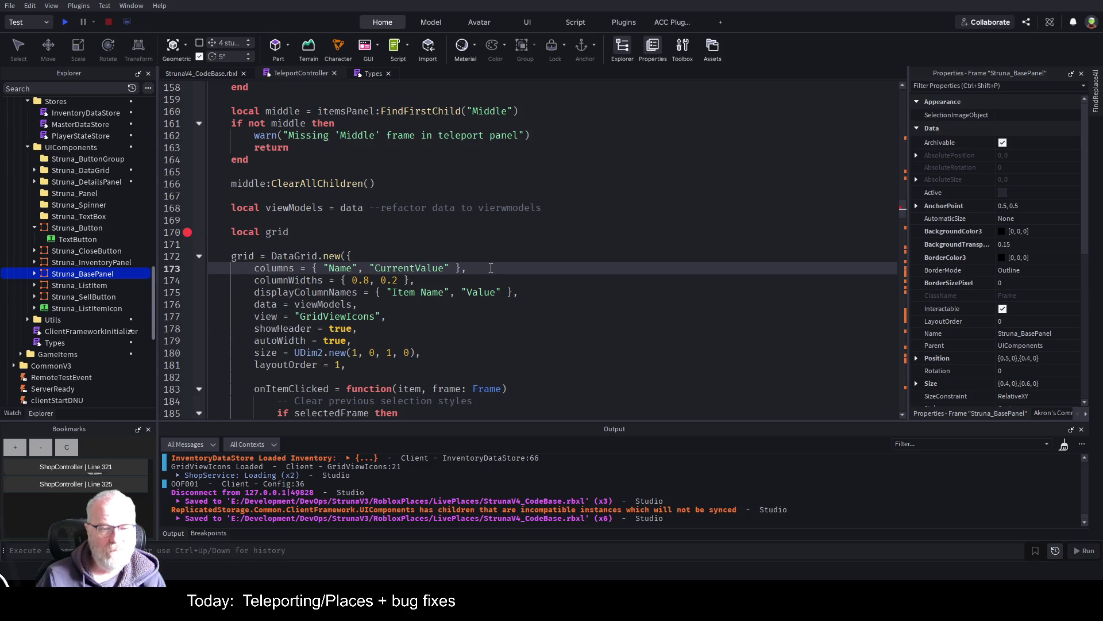
key("ctrl+s")
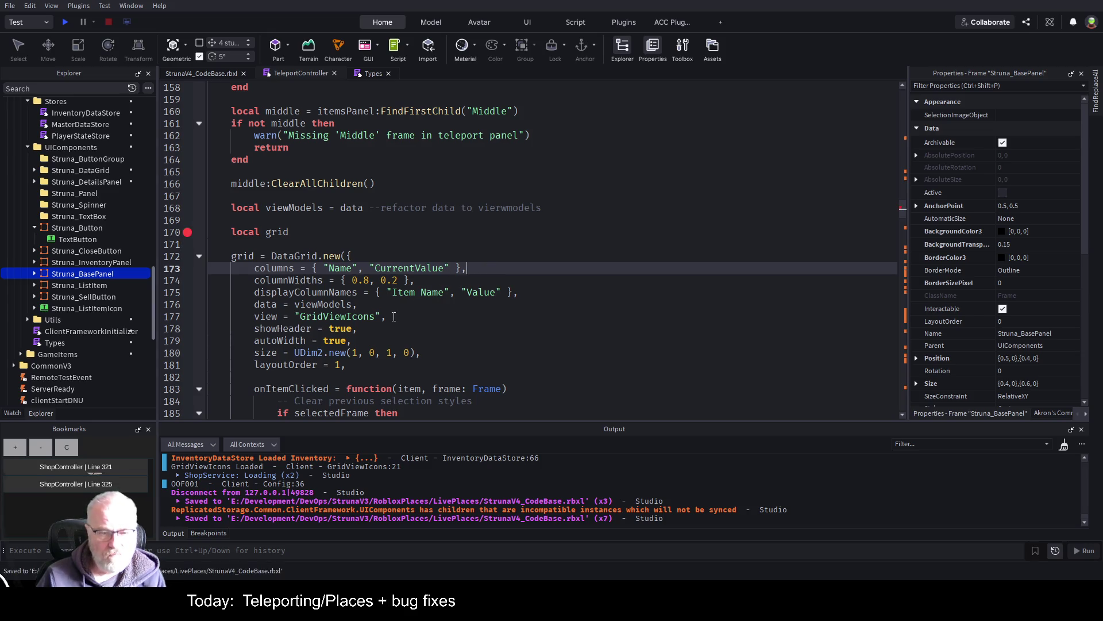
- Delete the commented Prototyping block from the onItemClicked handler
scroll(410, 301, "down", 3)
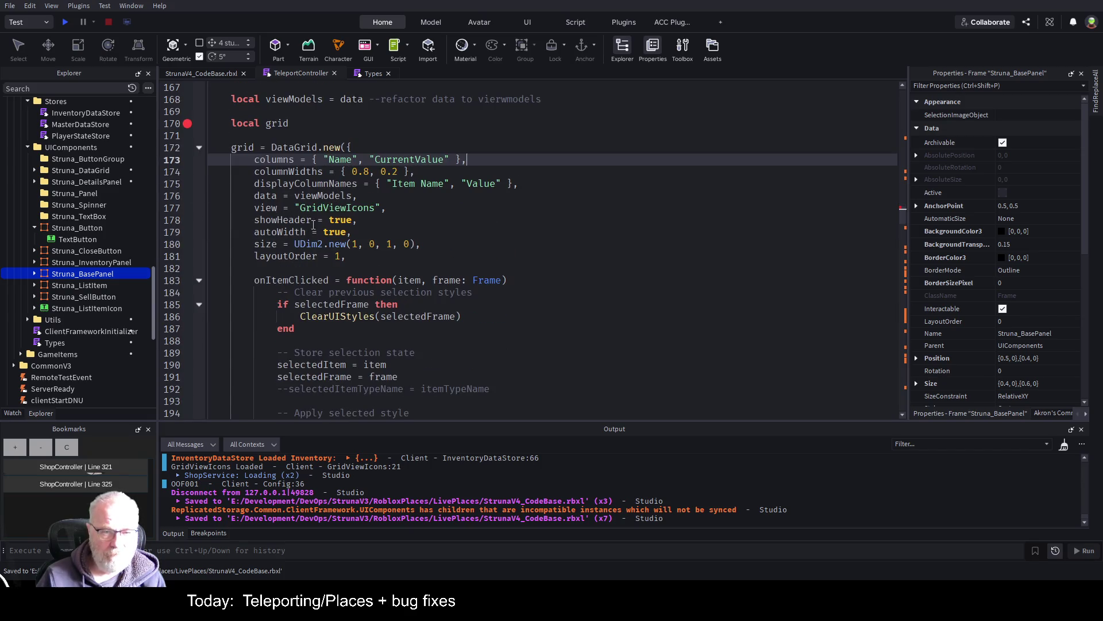
scroll(420, 211, "down", 5)
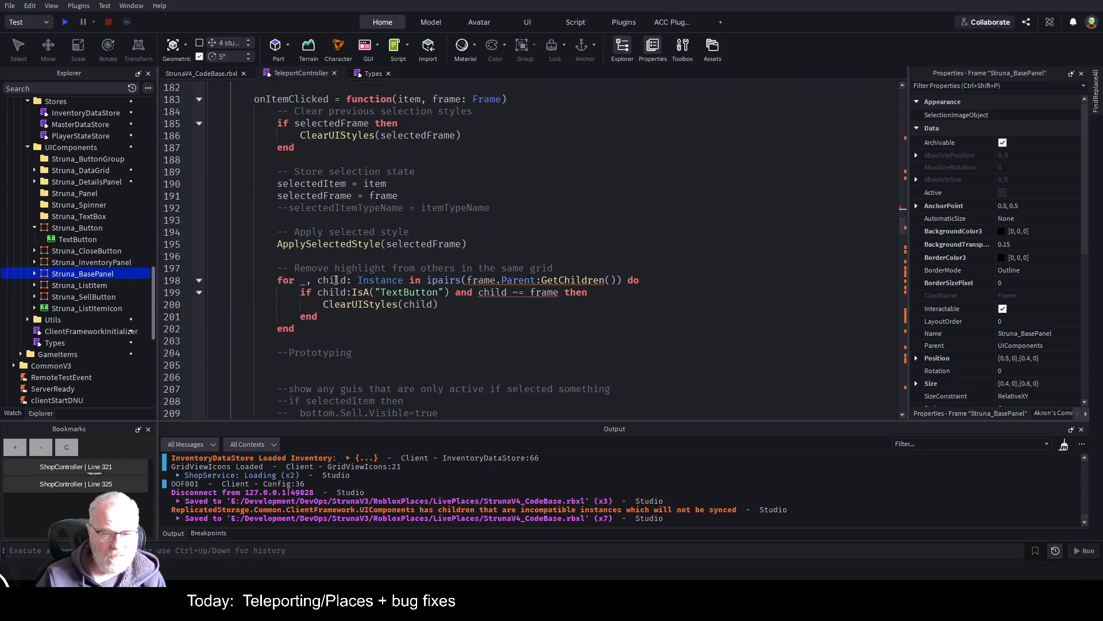
scroll(359, 278, "down", 3)
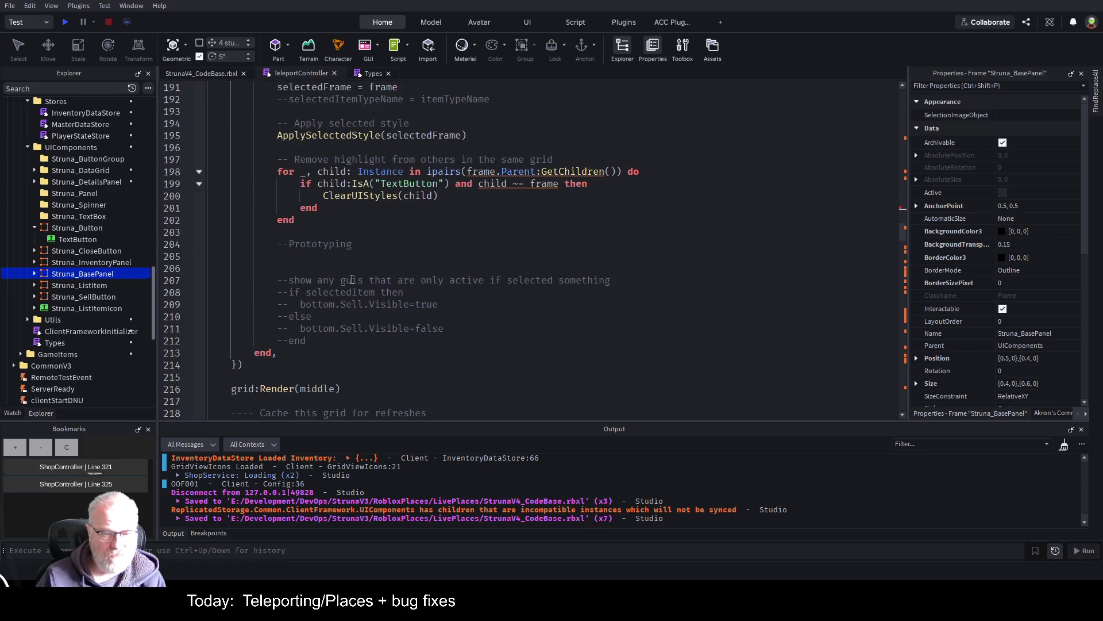
mouse_move(271, 236)
left_mouse_down()
mouse_move(379, 247)
mouse_move(308, 341)
left_mouse_up()
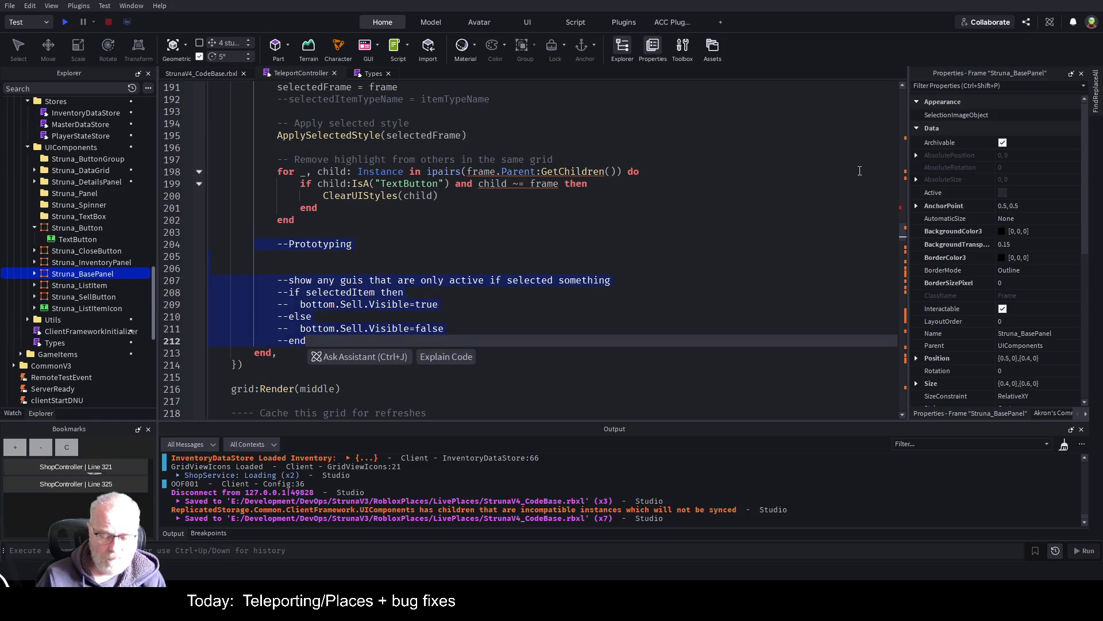
key("BackSpace")
key("Up")
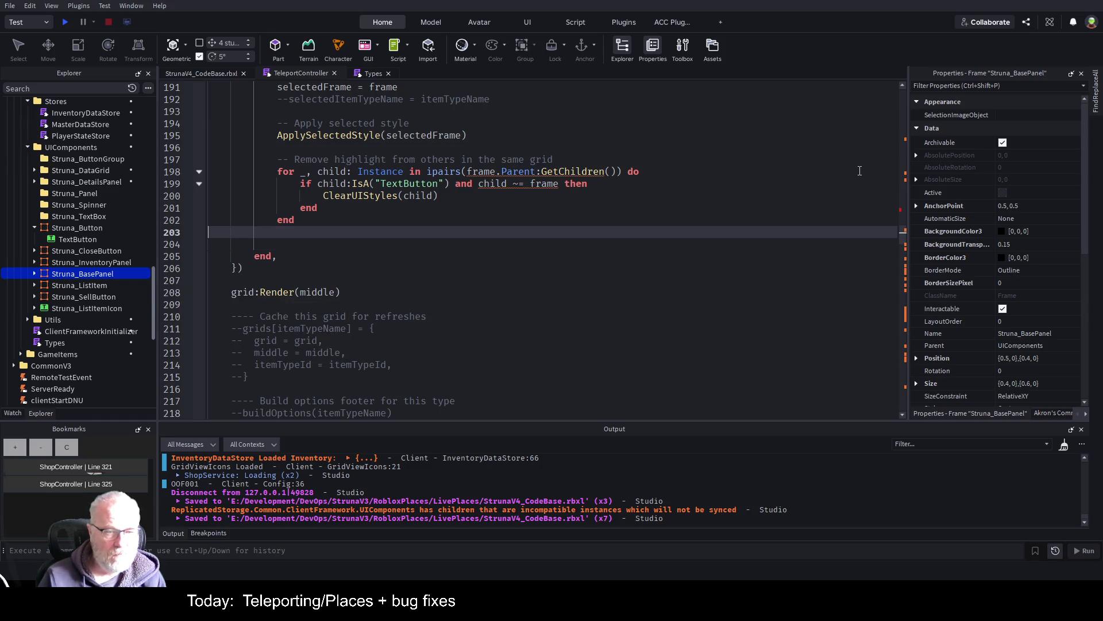
- Review the rest of buildGrid, keeping the commented grid-cache block, down to the returned itemsPanel
scroll(373, 188, "up", 9)
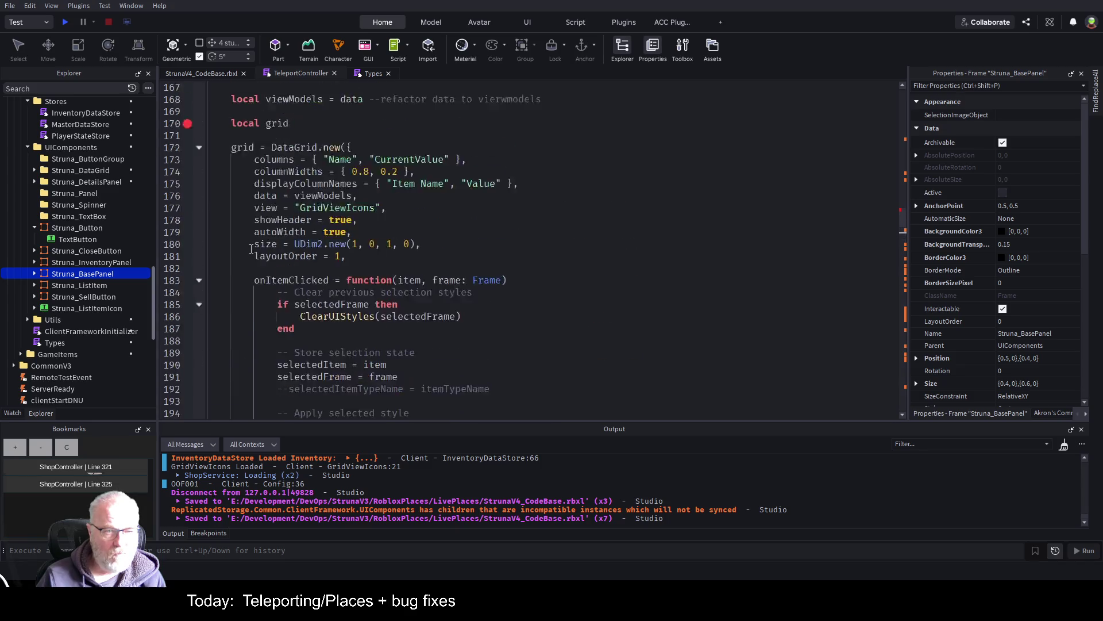
scroll(251, 249, "down", 8)
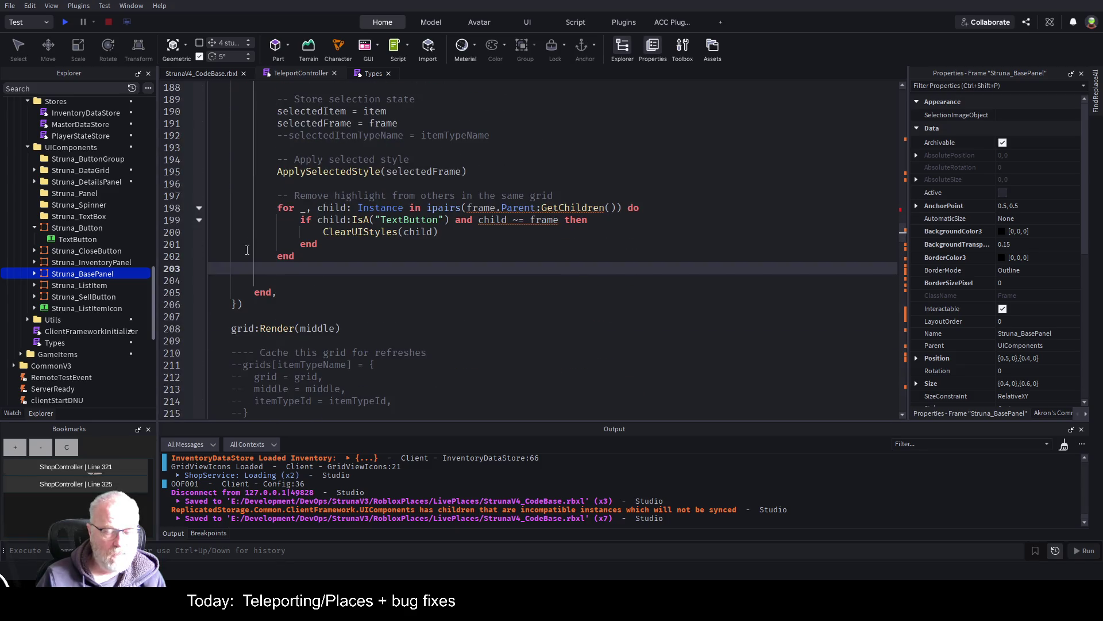
scroll(294, 257, "down", 2)
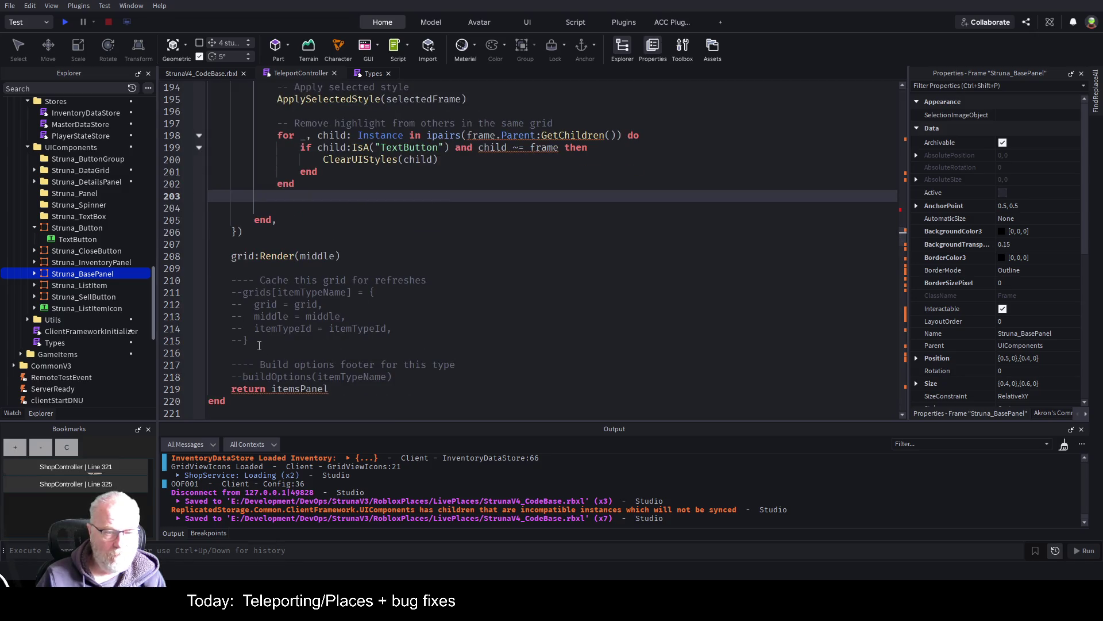
left_click_drag(259, 346, 209, 279)
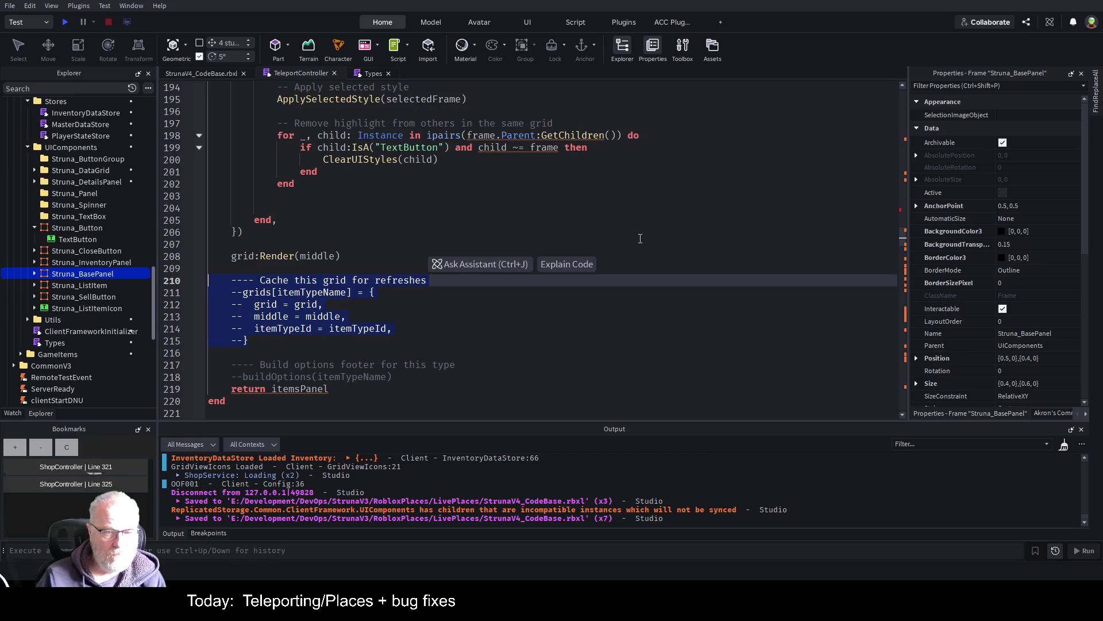
left_click(382, 215)
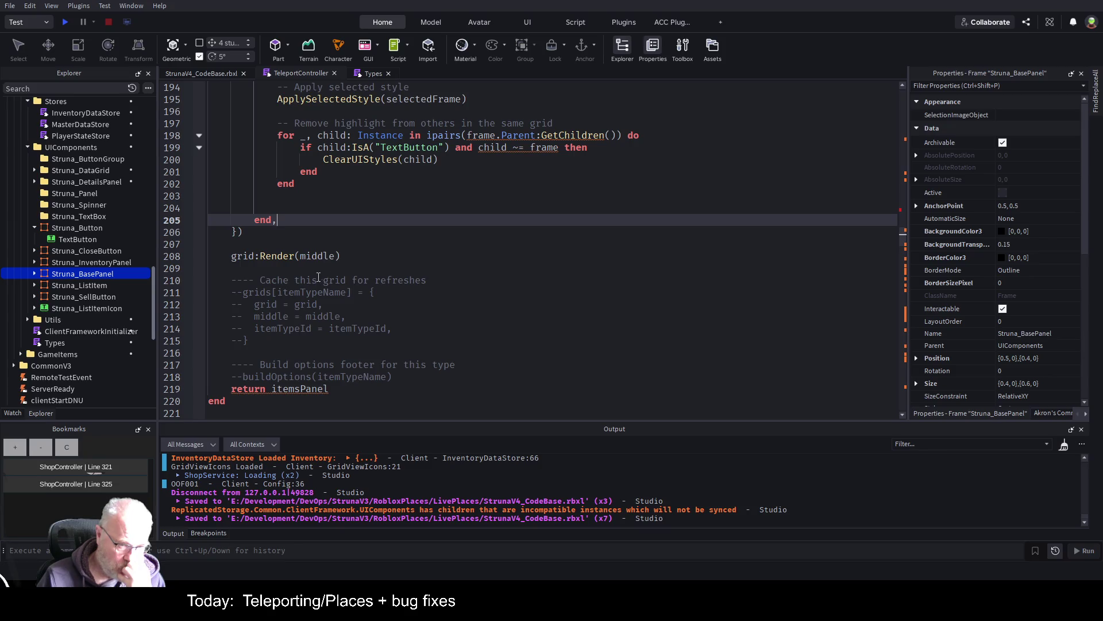
scroll(375, 282, "down", 1)
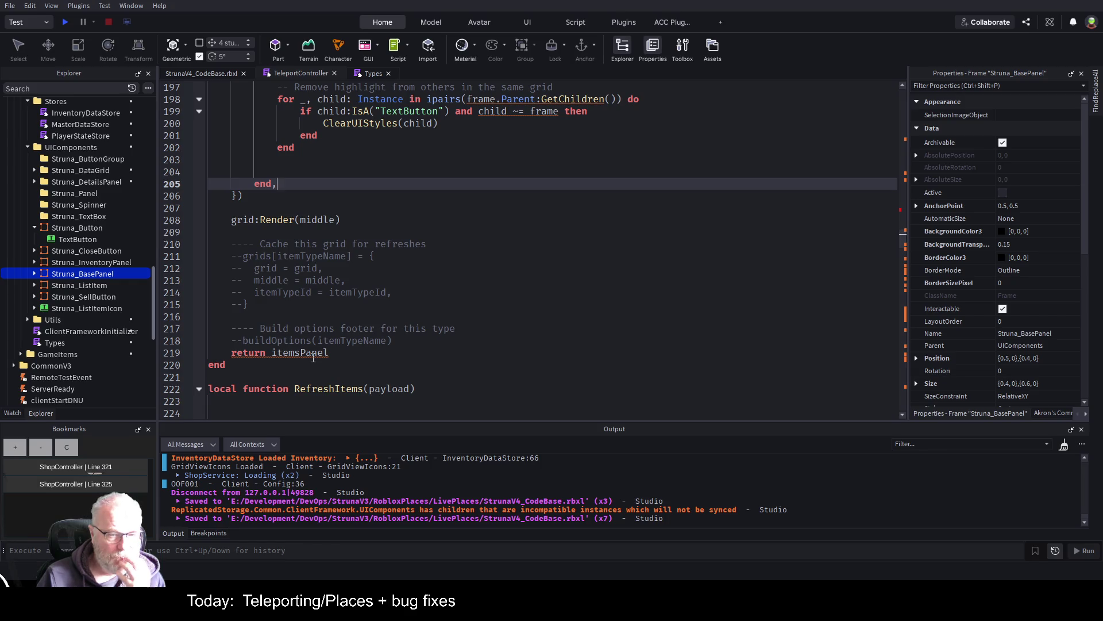
double_click(314, 354)
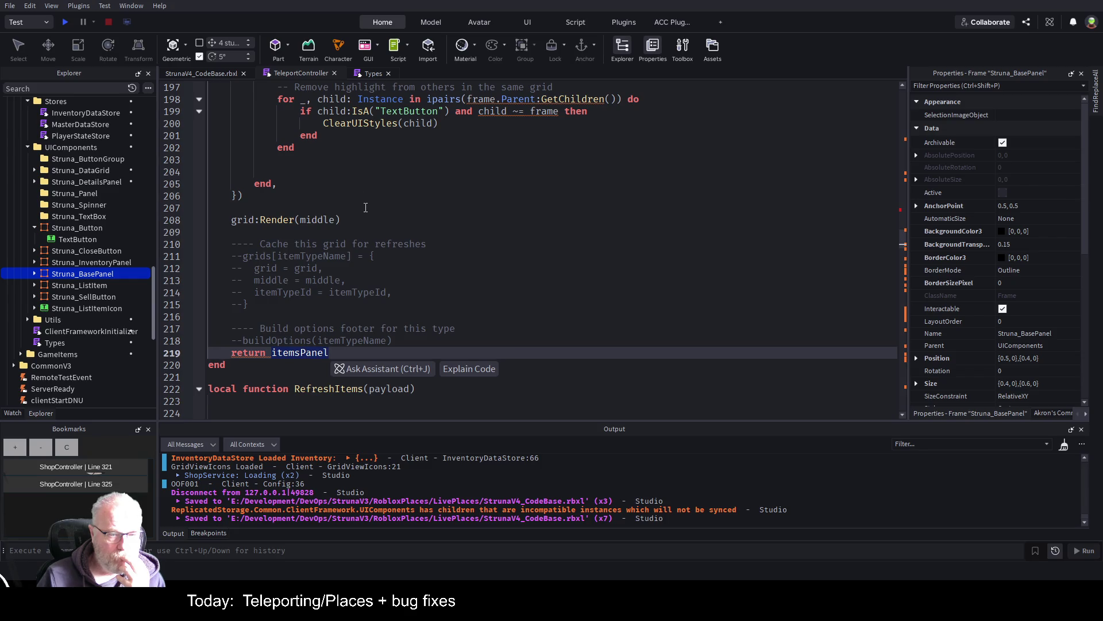
scroll(279, 292, "down", 2)
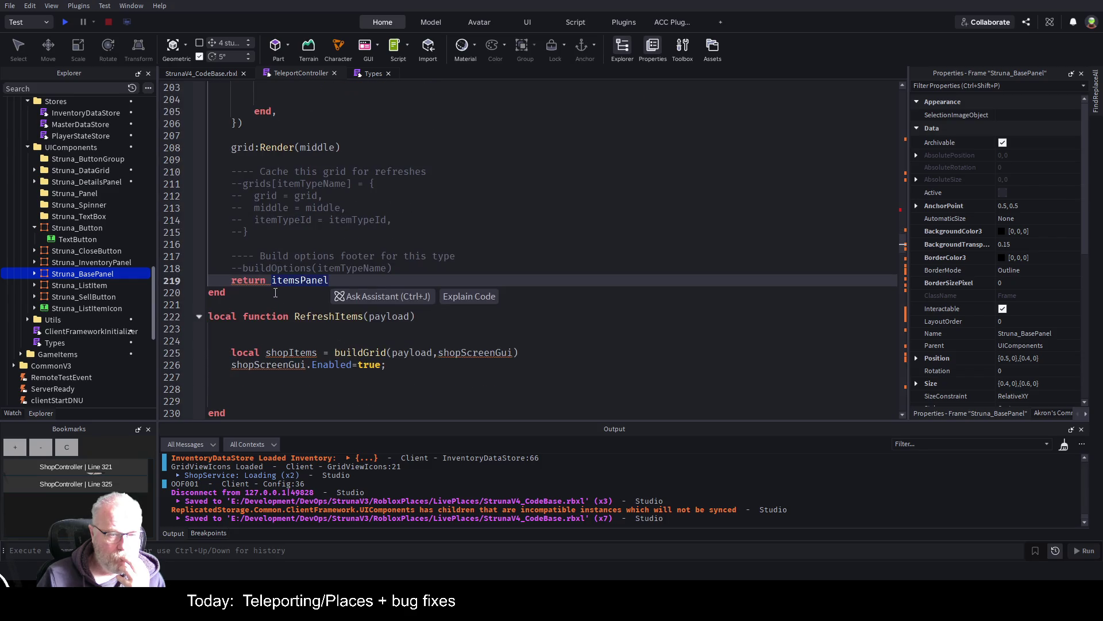
- Rename shopItems to teleportItems and shopScreenGui to teleportScreenGui on lines 225–226
scroll(281, 315, "down", 1)
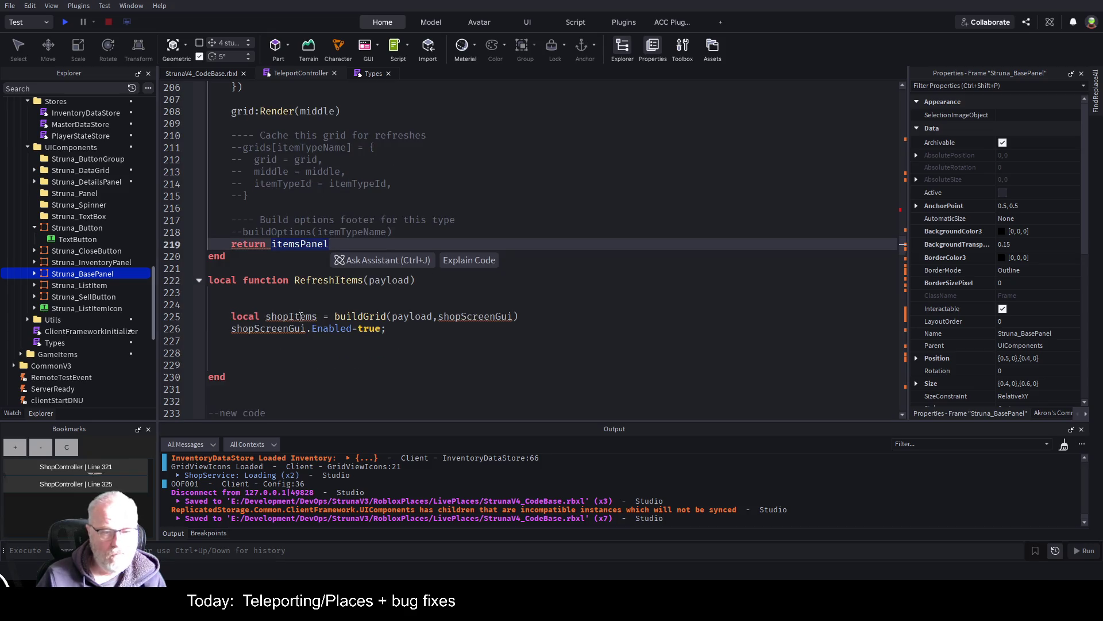
left_click(291, 316)
key("BackSpace")
key("BackSpace")
key("BackSpace")
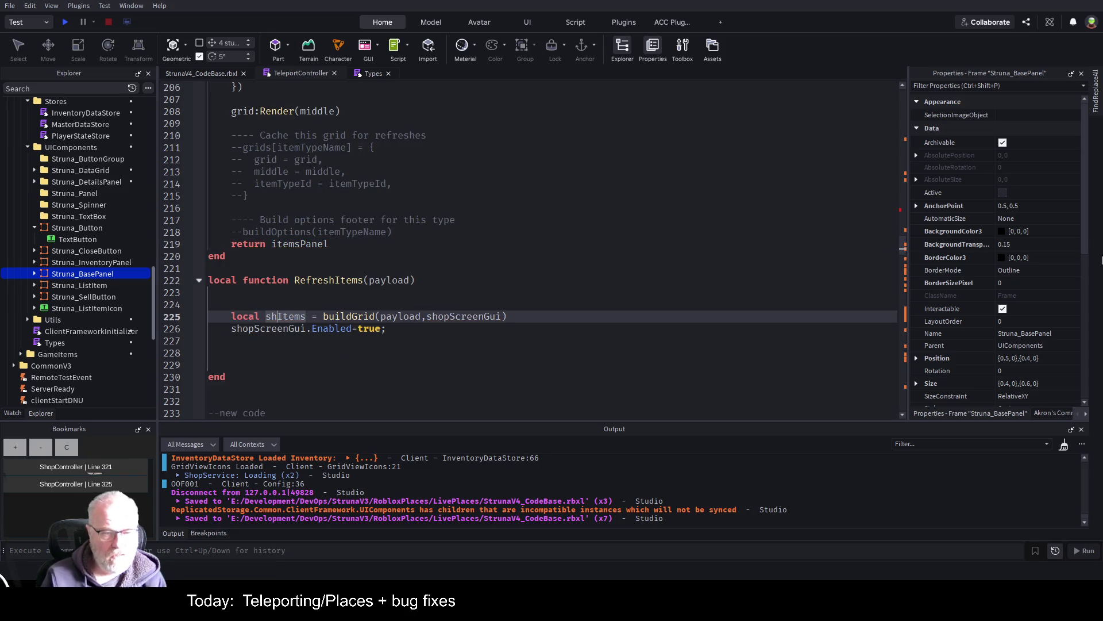
type("teleport")
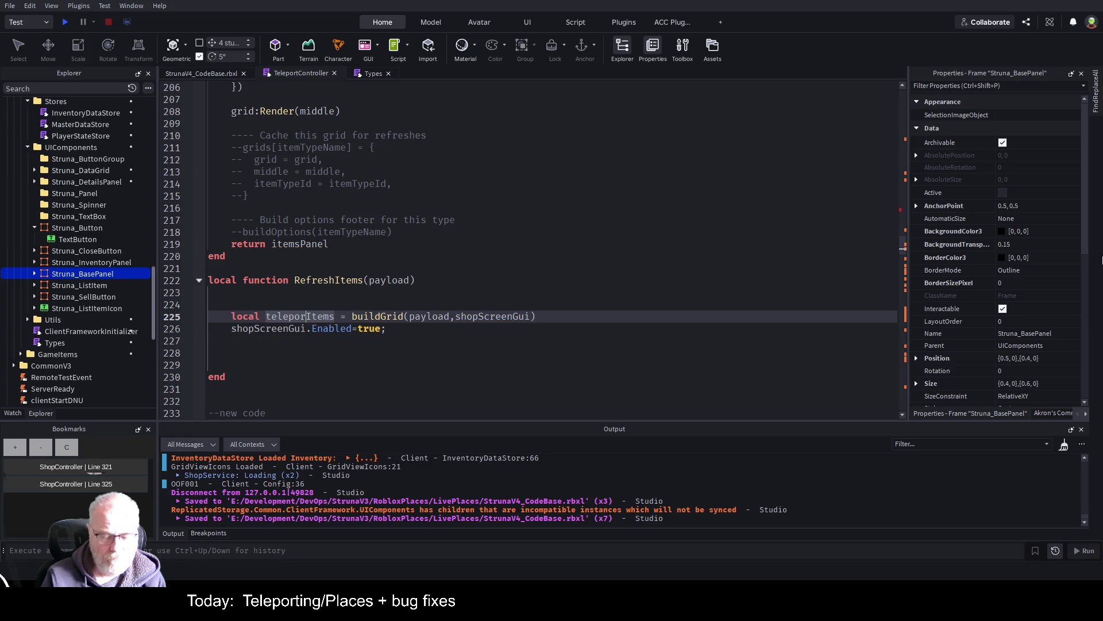
key("Down")
key("Home")
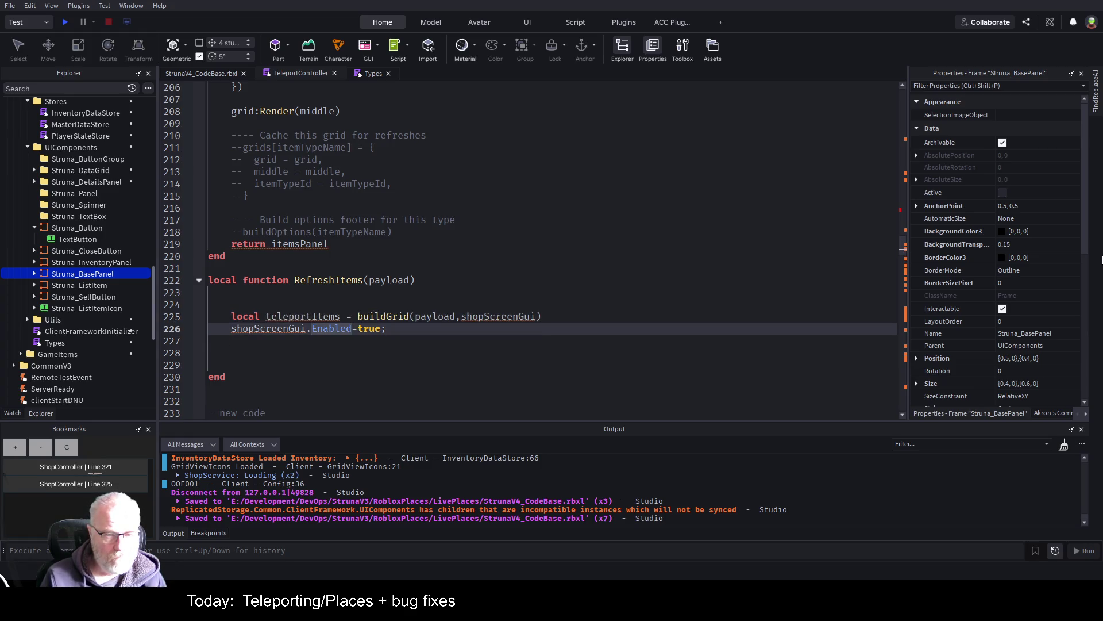
key("Delete")
key("Delete")
key("Delete")
type("telep")
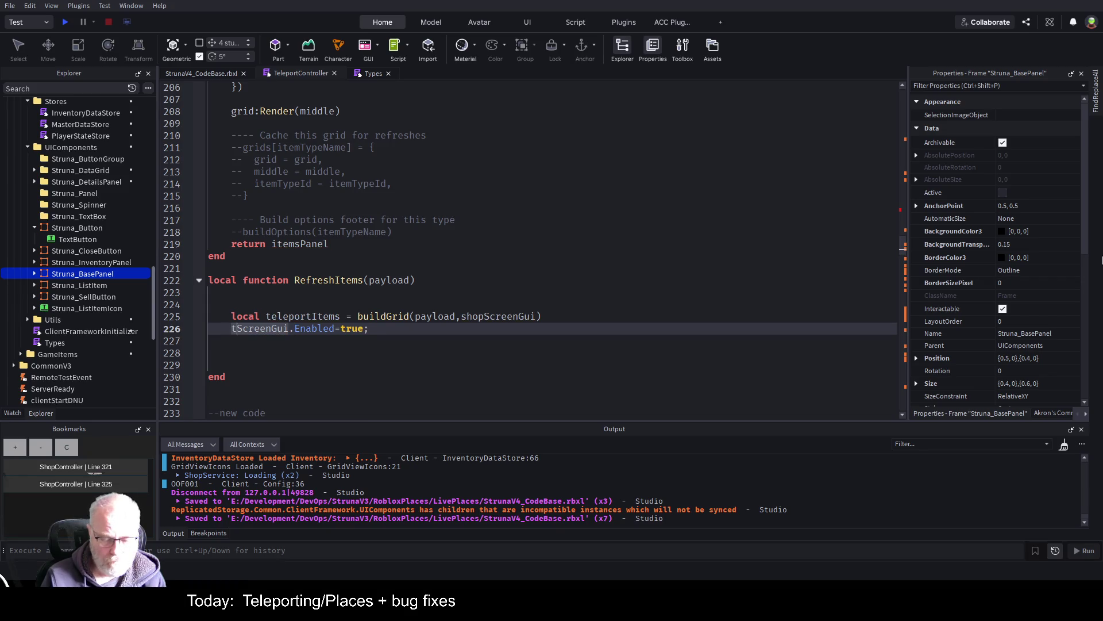
type("ort")
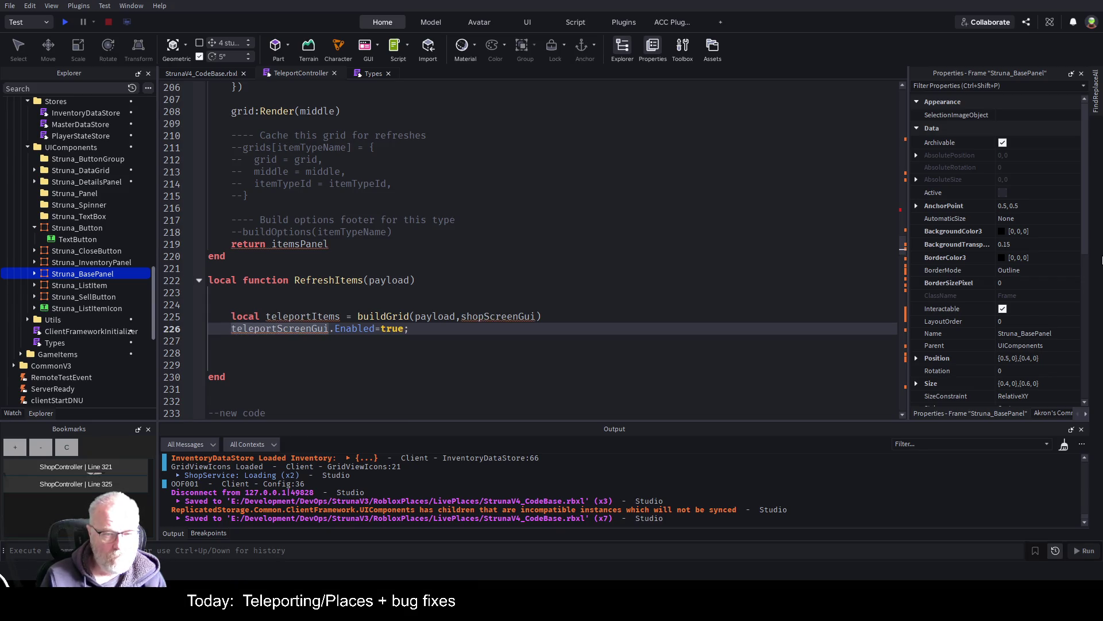
key("Up")
- Pass teleportScreenGui instead of shopScreenGui as the buildGrid argument
key("End")
key("Left")
key("ctrl+Left")
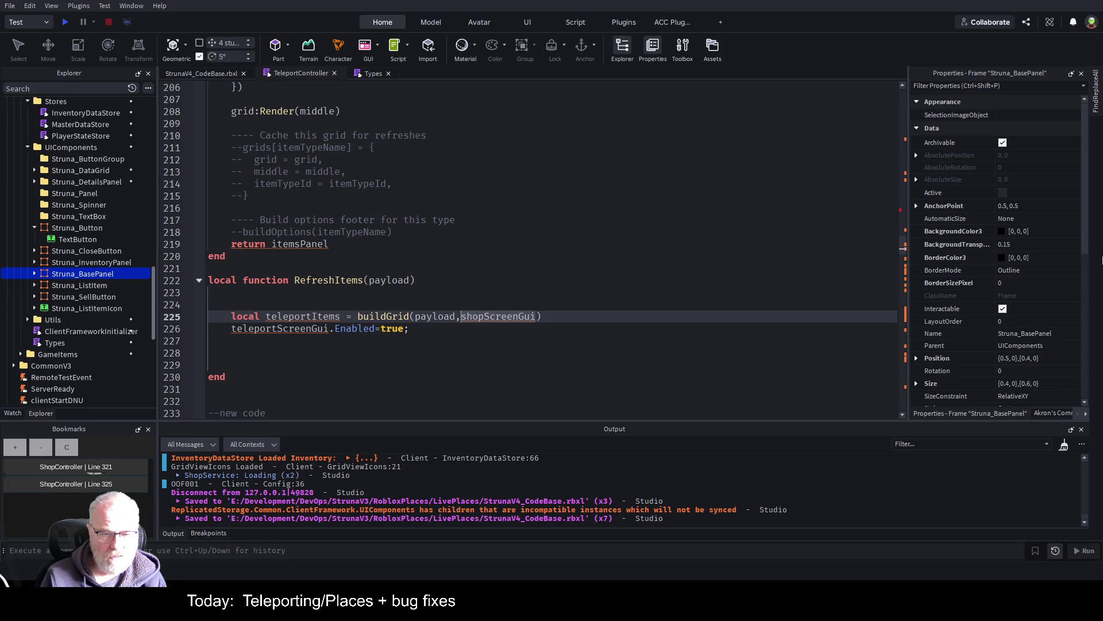
key("Delete")
key("Delete")
key("Delete")
type("teleport")
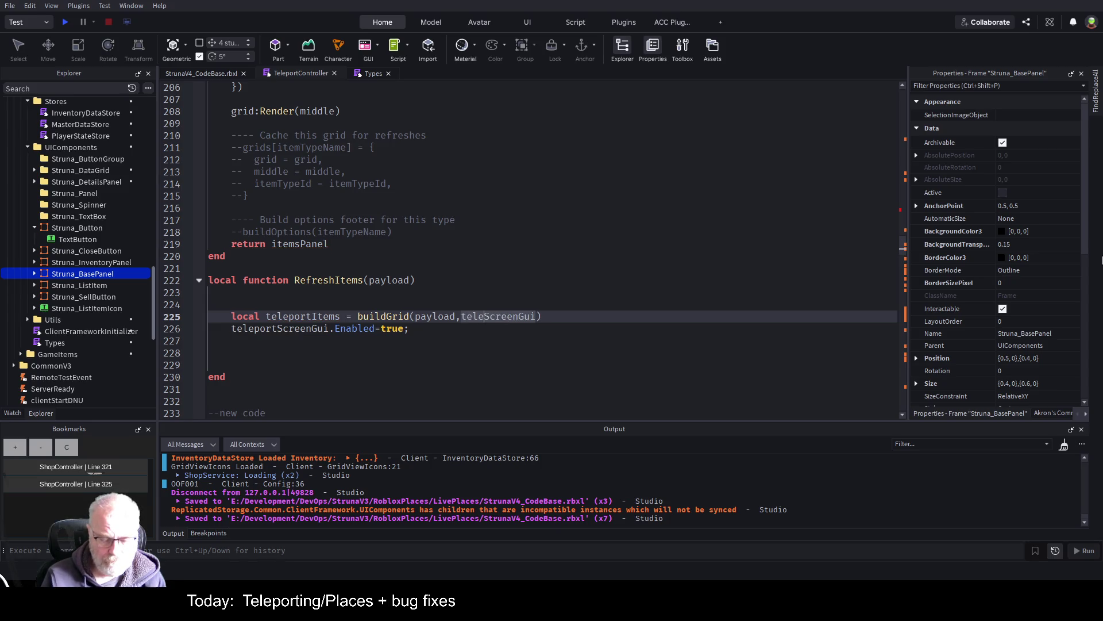
key("Down")
key("Down")
key("Down")
key("Down")
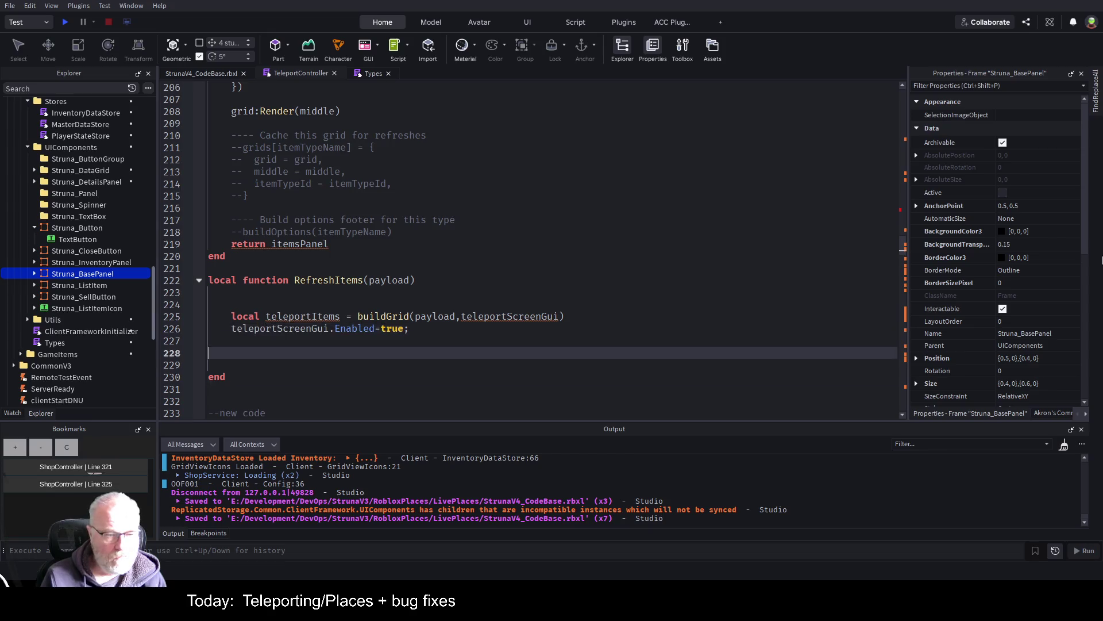
- Collapse the CreateViewButton, CreateCloseButton and CreateBuyButton functions
key("Up")
key("Up")
key("Up")
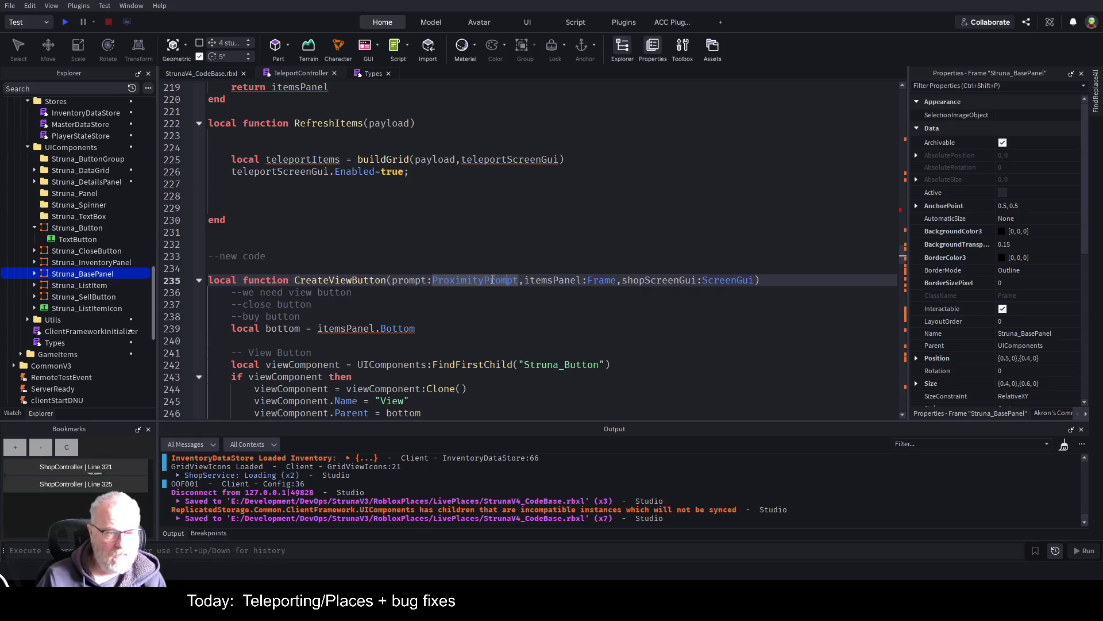
left_click(199, 280)
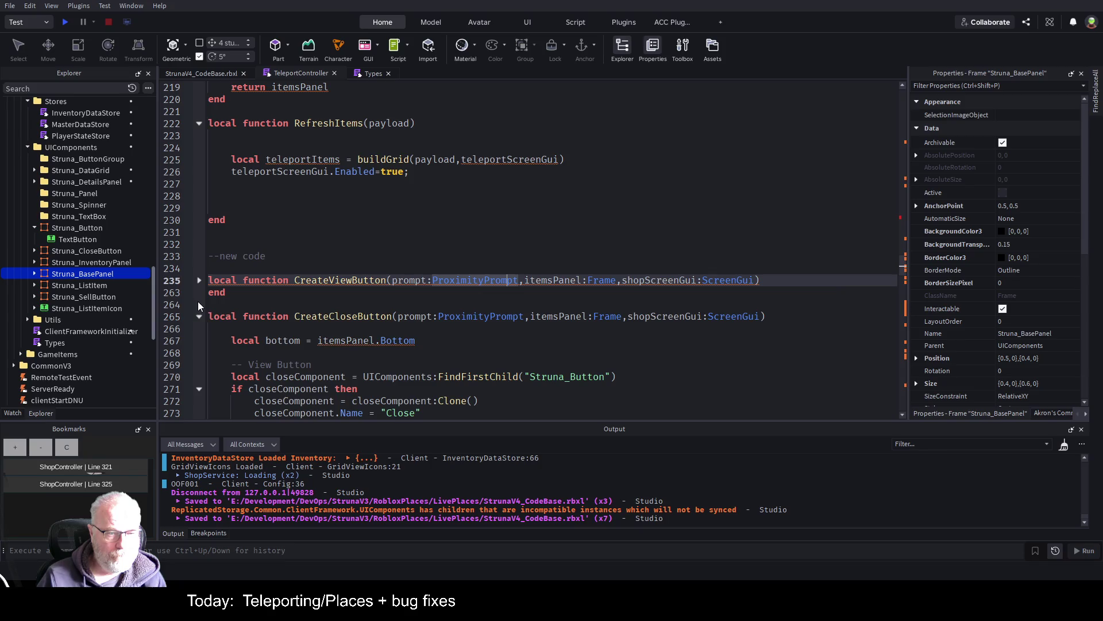
left_click(199, 316)
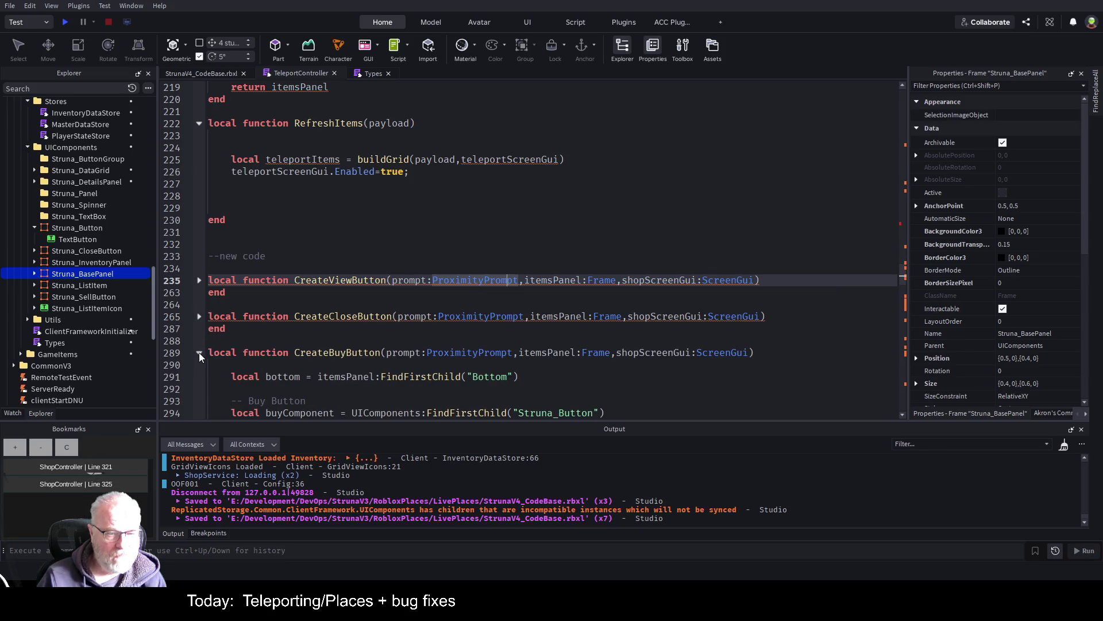
left_click(198, 353)
scroll(316, 264, "down", 3)
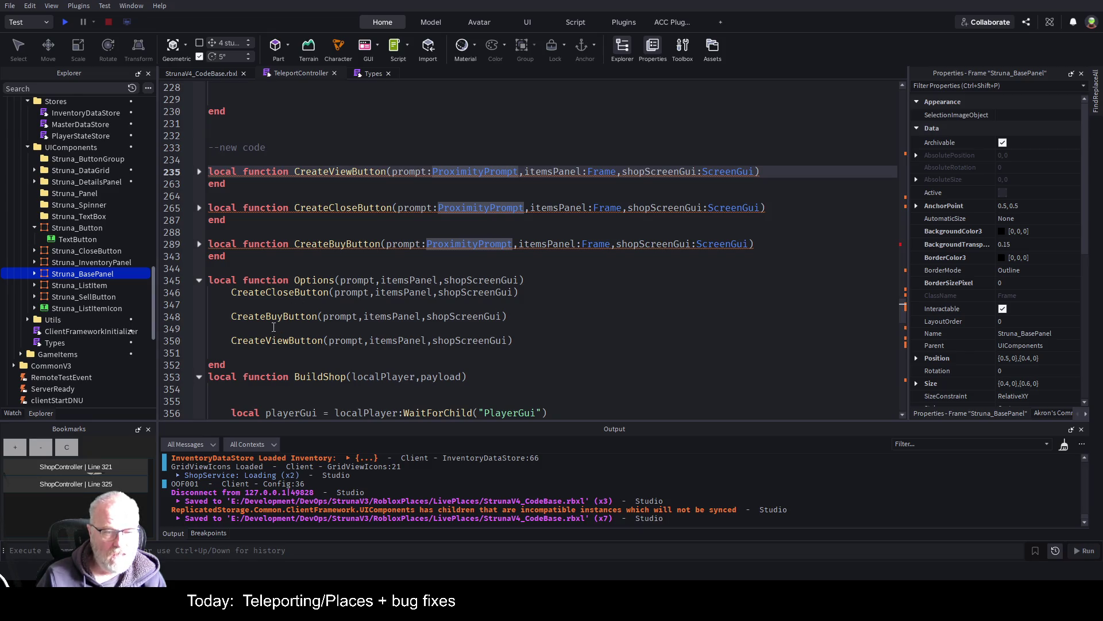
- Change the CreateBuyButton call in Options to CreateTeleportButton
left_click(249, 340)
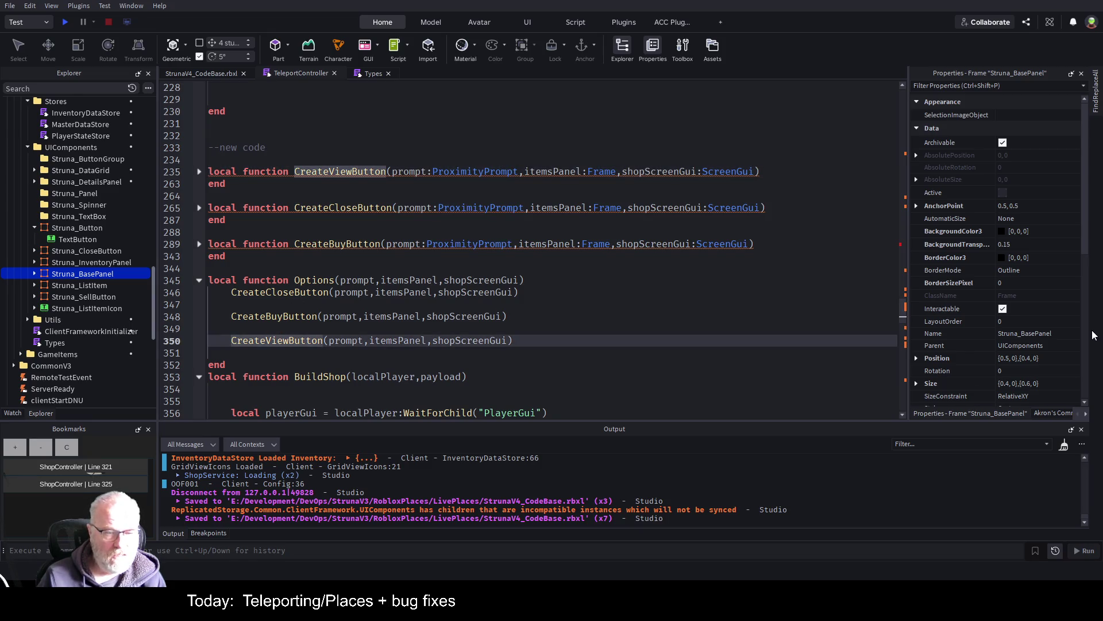
key("Up")
key("Up")
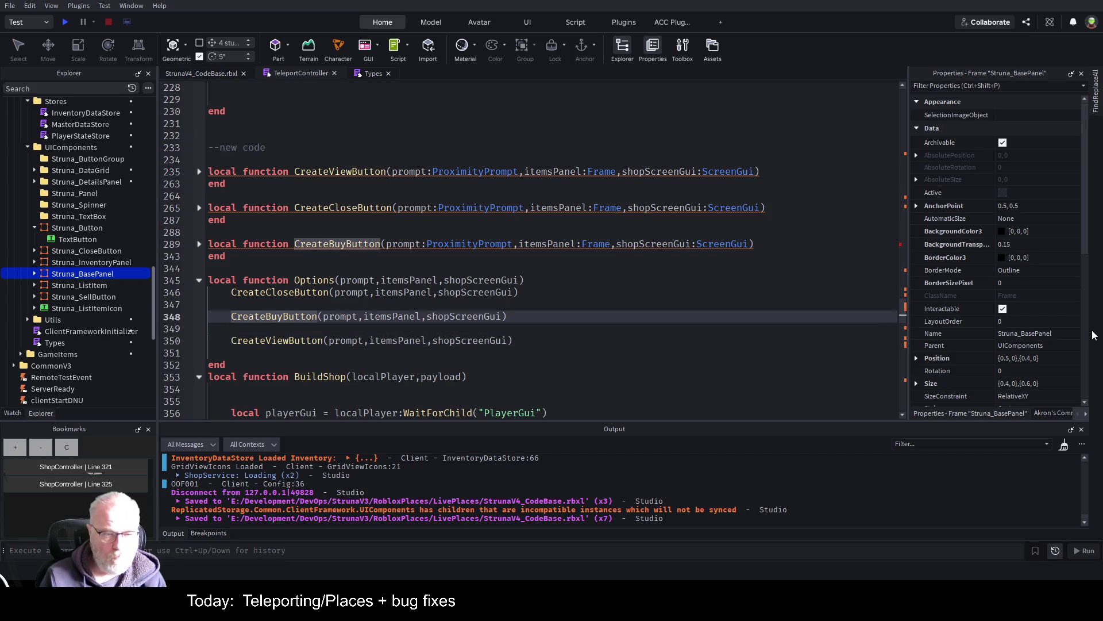
key("BackSpace")
key("BackSpace")
key("BackSpace")
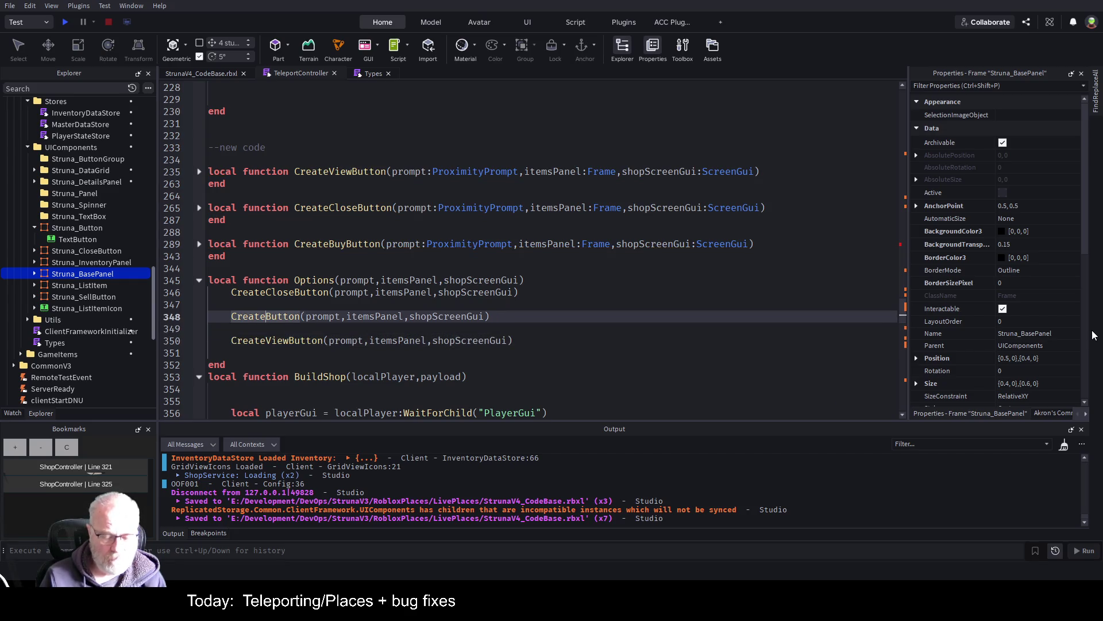
type("Tel")
type("port")
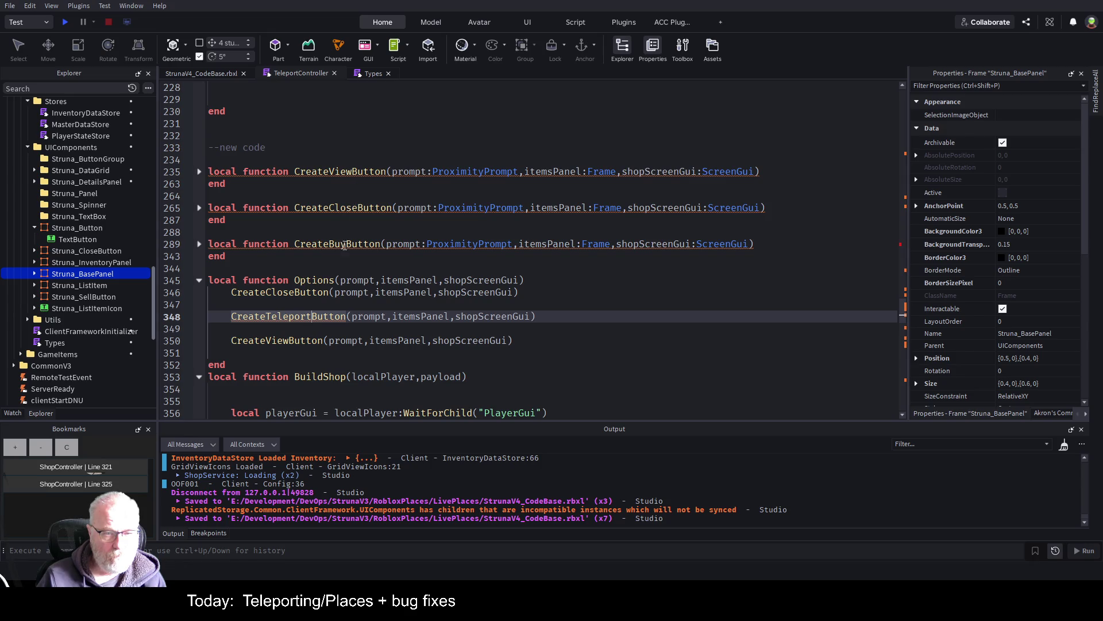
- Rename the CreateBuyButton function to CreateTelepoprtButton and save the place
left_click(346, 243)
key("BackSpace")
key("BackSpace")
key("BackSpace")
type("Telepoprt")
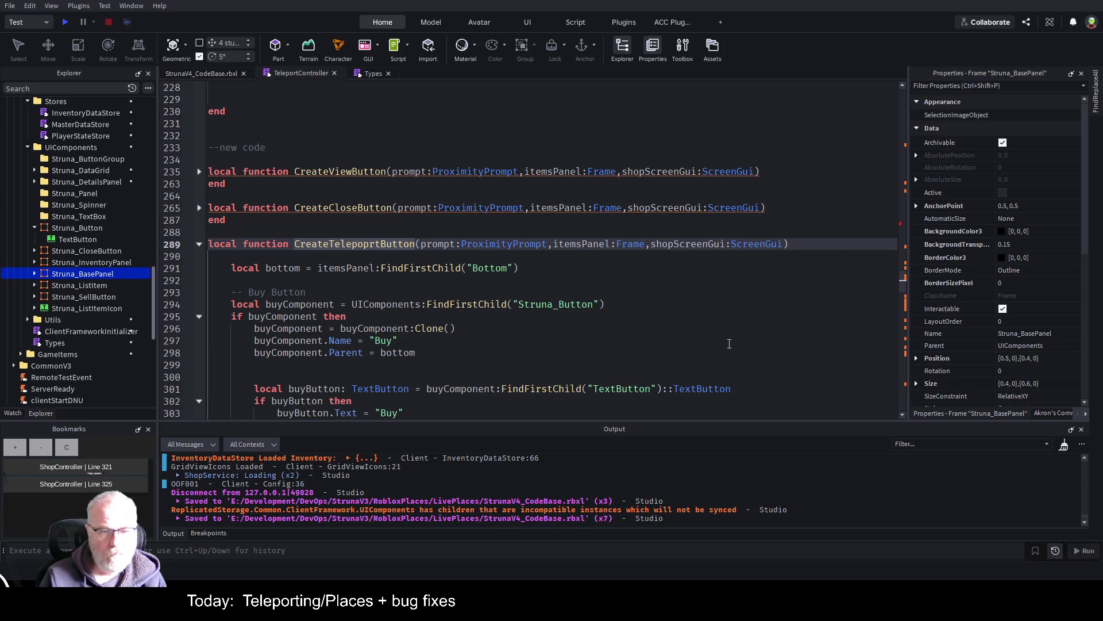
key("ctrl+s")
left_click(630, 171)
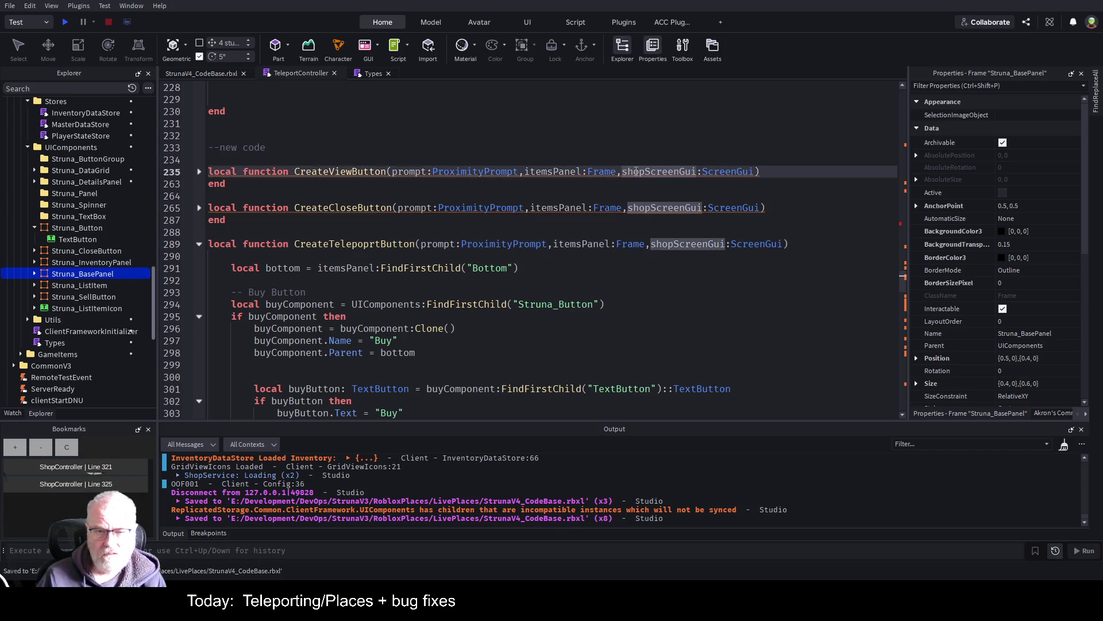
- Rename CreateViewButton's parameter and its Render-call use to screenGui, then save
key("Delete")
key("Delete")
key("Delete")
key("BackSpace")
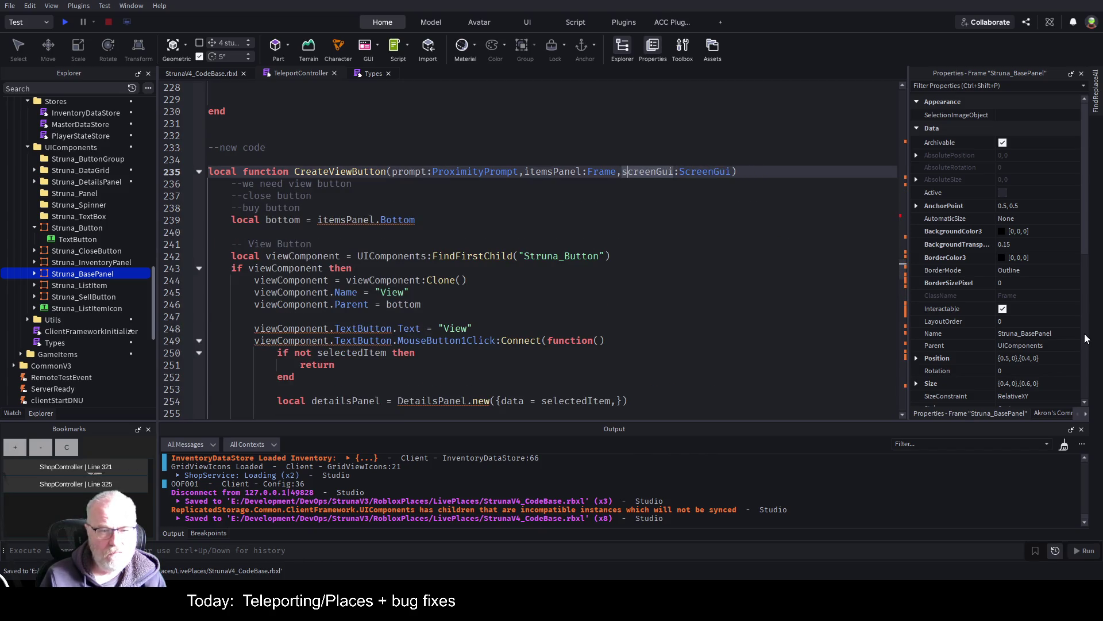
scroll(581, 173, "down", 1)
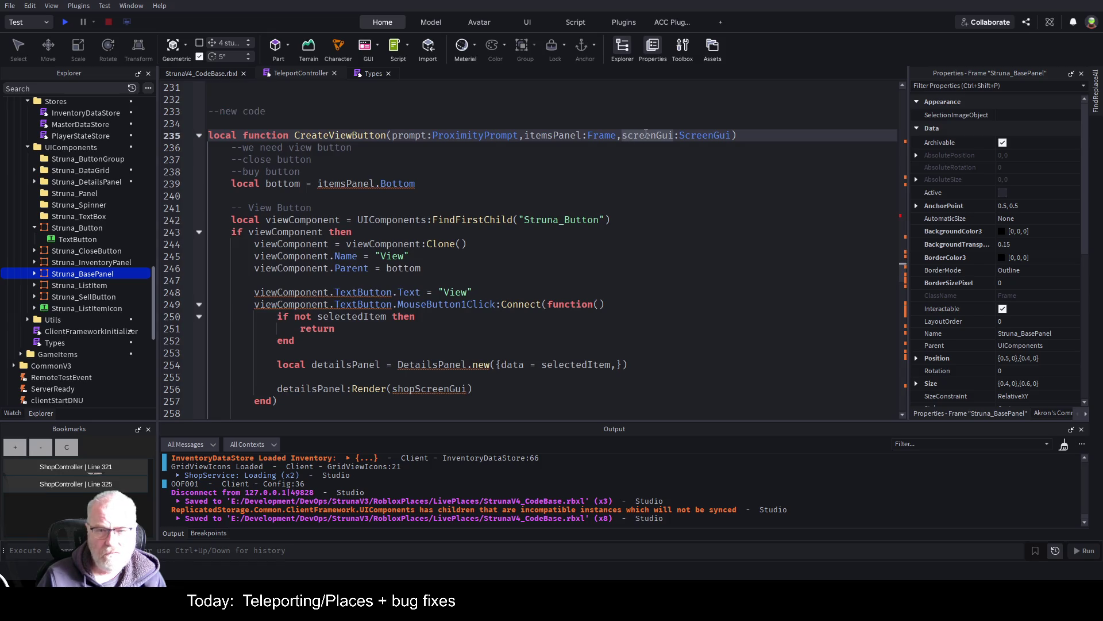
scroll(330, 238, "down", 4)
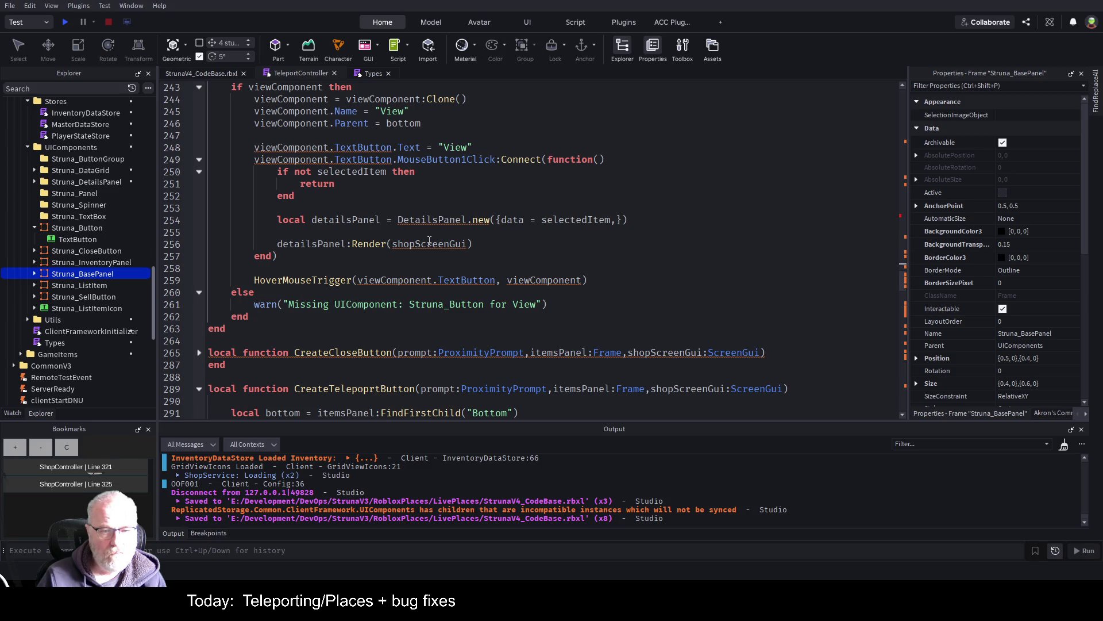
double_click(429, 242)
type("screenGui")
key("ctrl+s")
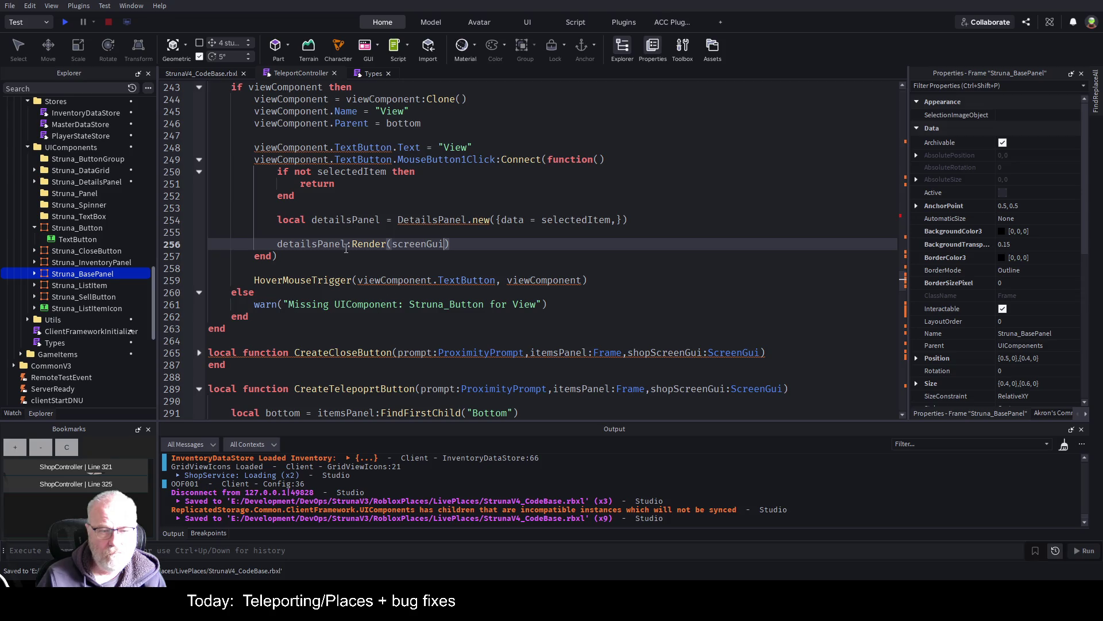
- Change CreateCloseButton's parameter and its close-handler use to screenGui, then save
scroll(465, 224, "up", 3)
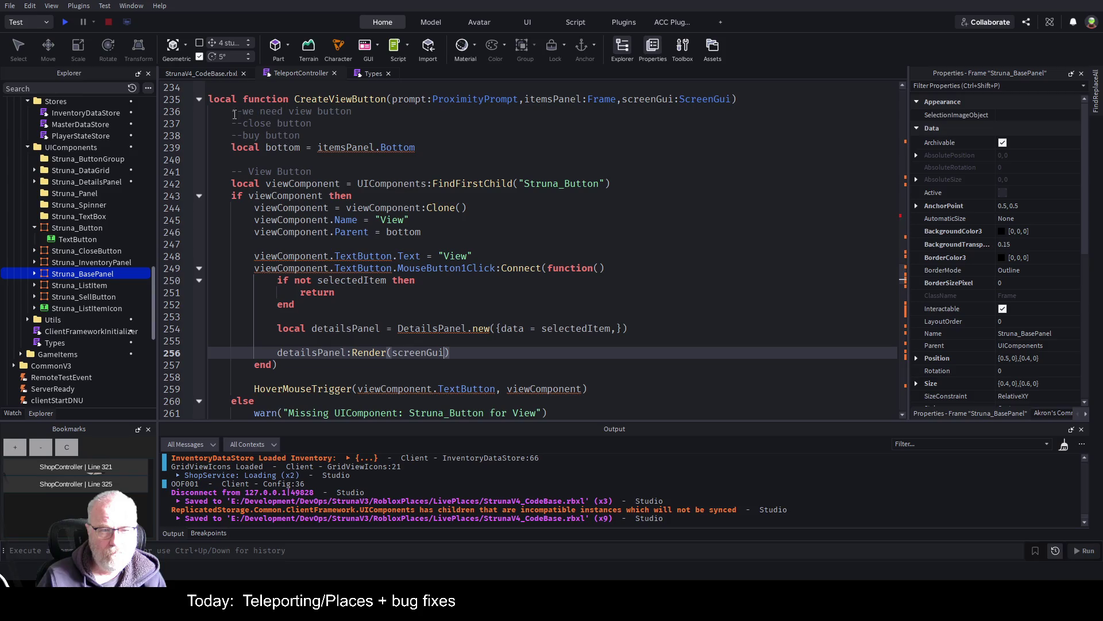
left_click(199, 101)
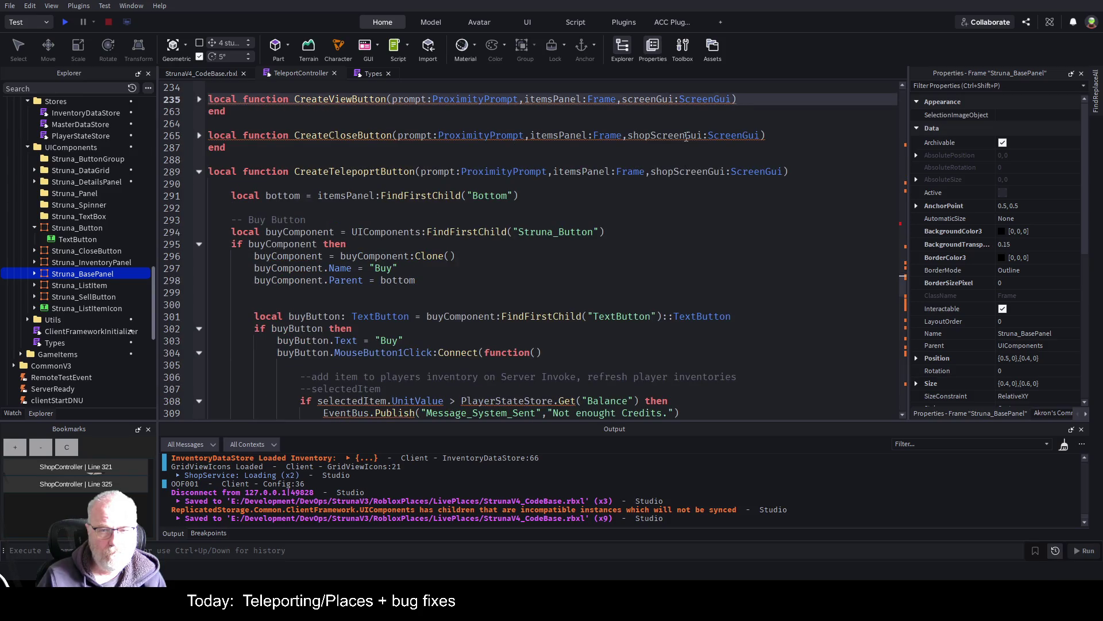
key("ctrl+z")
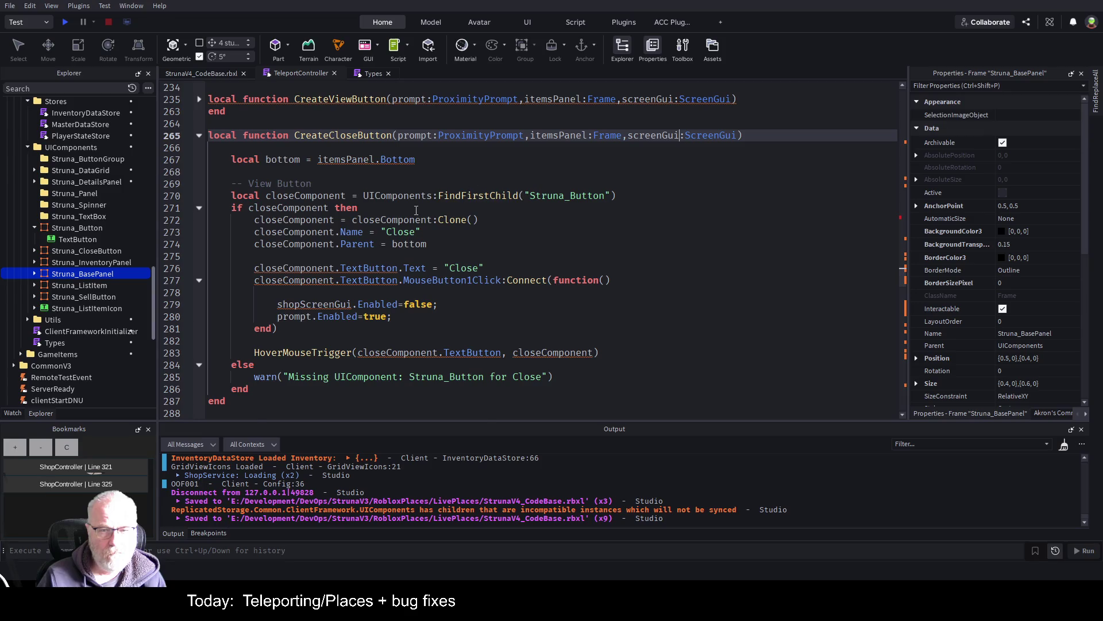
scroll(413, 211, "down", 2)
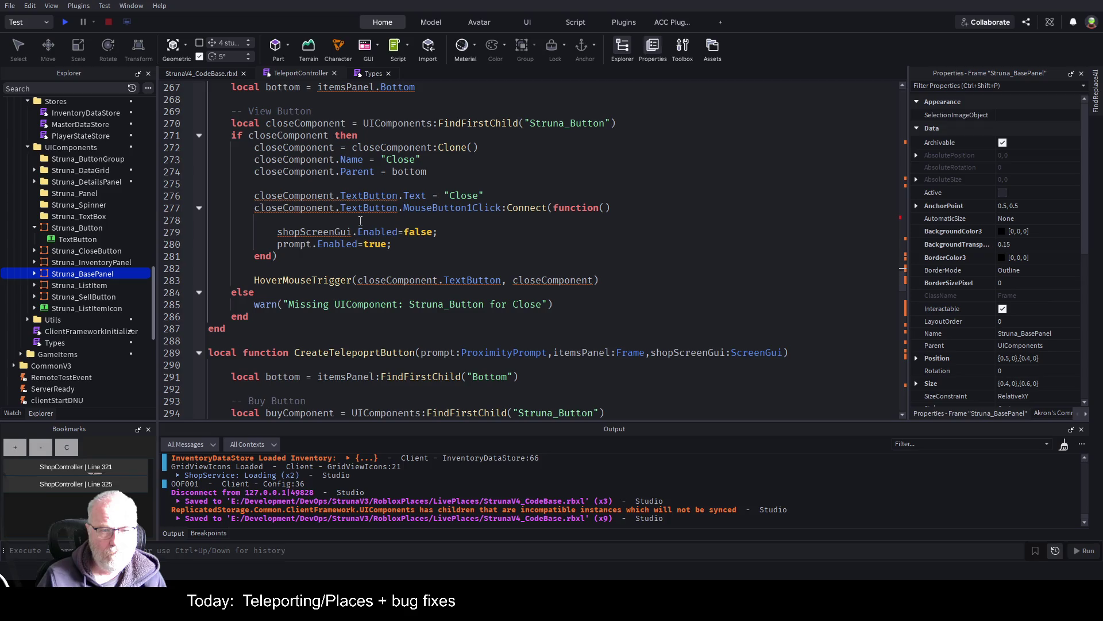
double_click(298, 231)
type("screenGui")
key("ctrl+s")
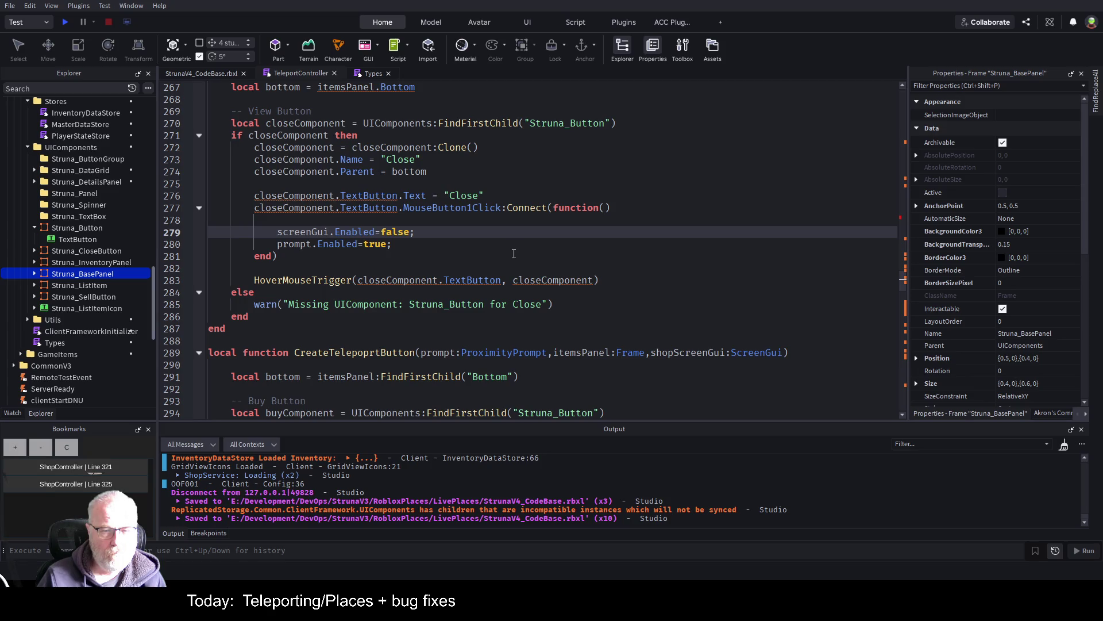
- Rename CreateTelepoprtButton's shopScreenGui parameter to screenGui
scroll(513, 254, "up", 2)
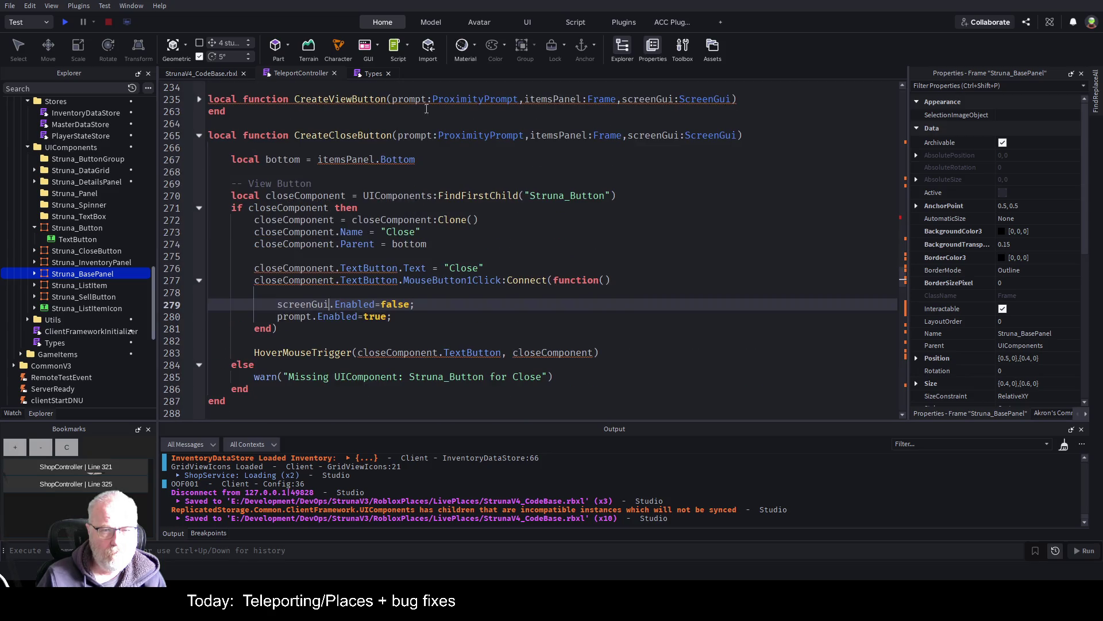
left_click(200, 137)
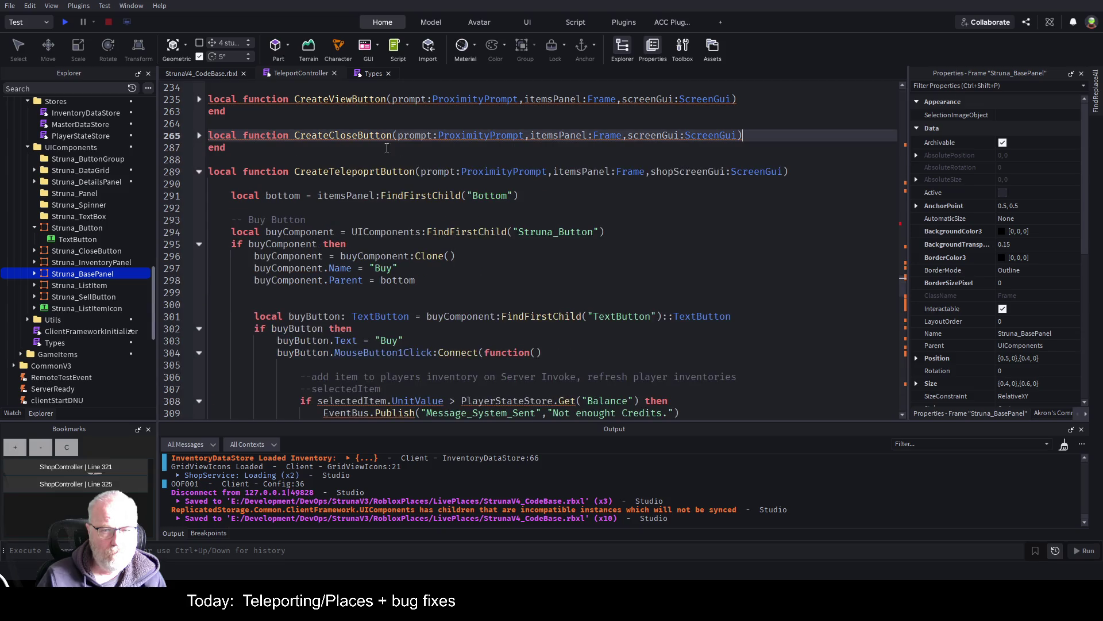
double_click(660, 171)
type("screenGui")
left_click(531, 268)
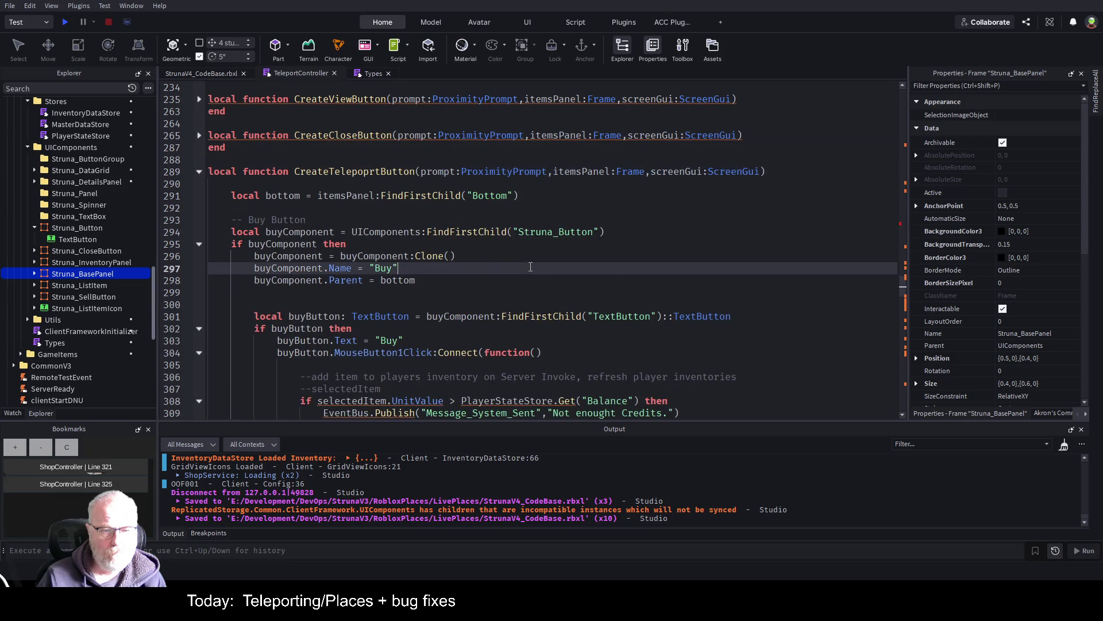
scroll(517, 266, "down", 2)
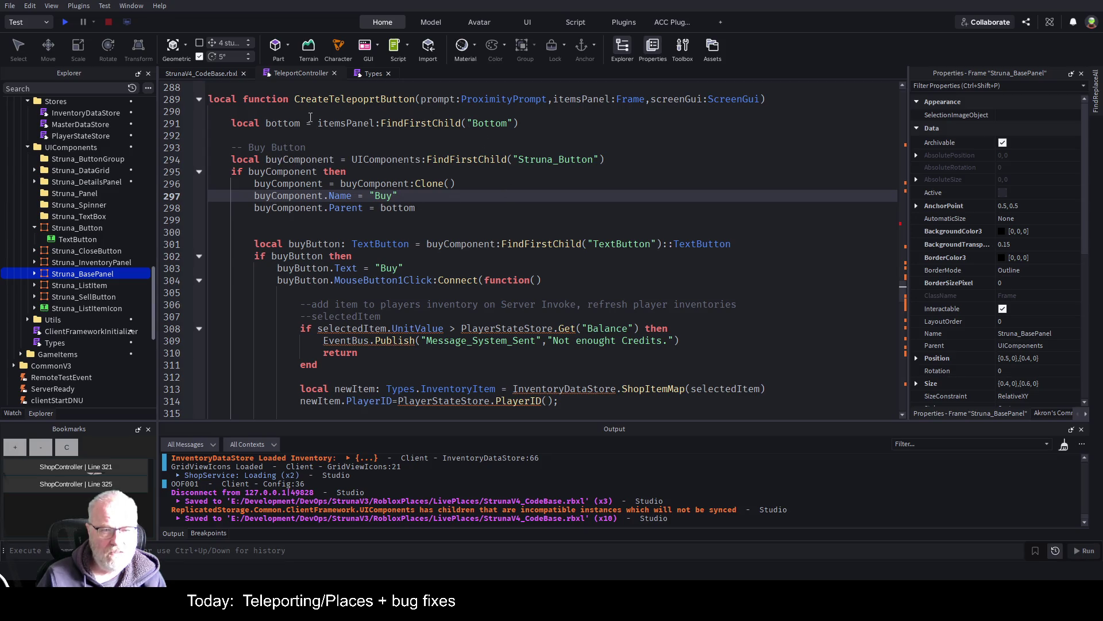
- Comment out the old buy-button code block in the teleport button function and save
left_click(200, 171)
left_click_drag(249, 205, 225, 158)
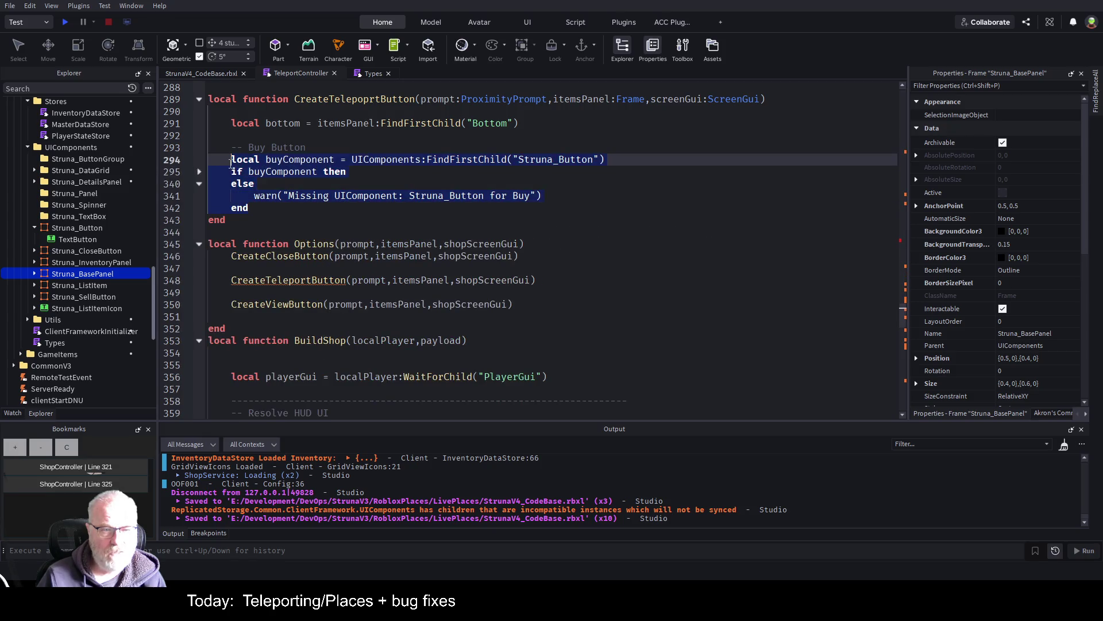
key("ctrl+slash")
key("ctrl+s")
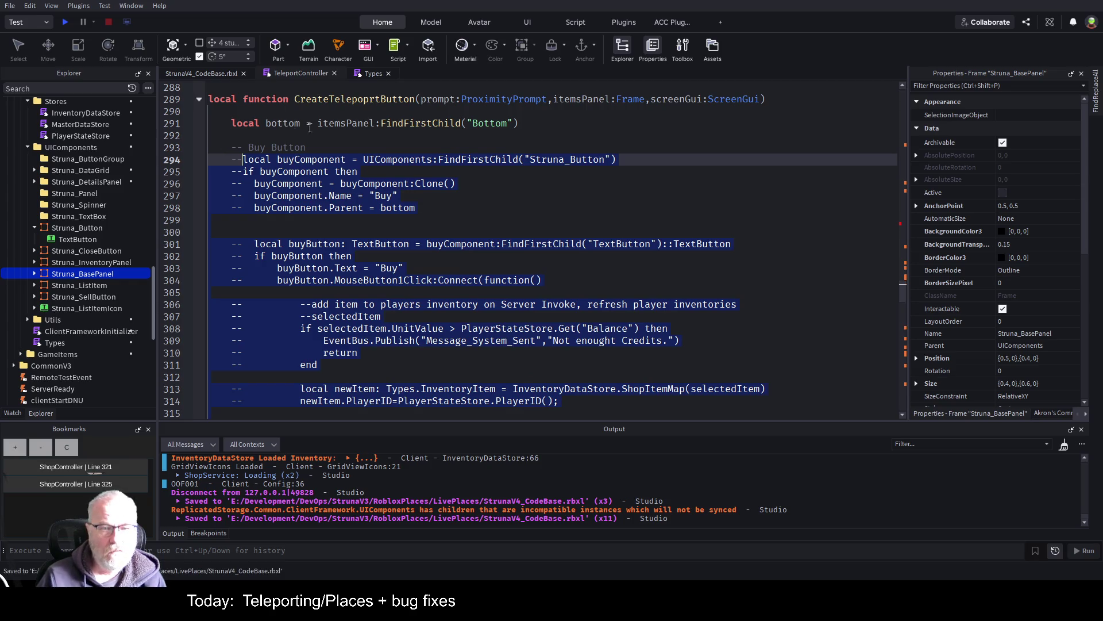
left_click(422, 217)
scroll(422, 219, "down", 5)
scroll(422, 219, "down", 10)
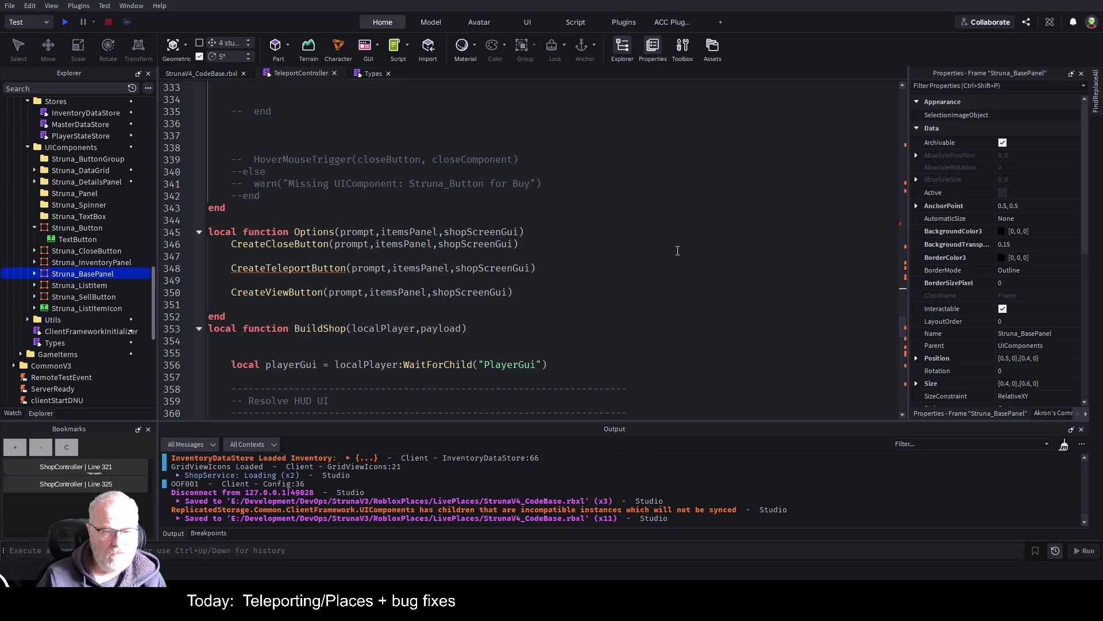
scroll(670, 256, "up", 15)
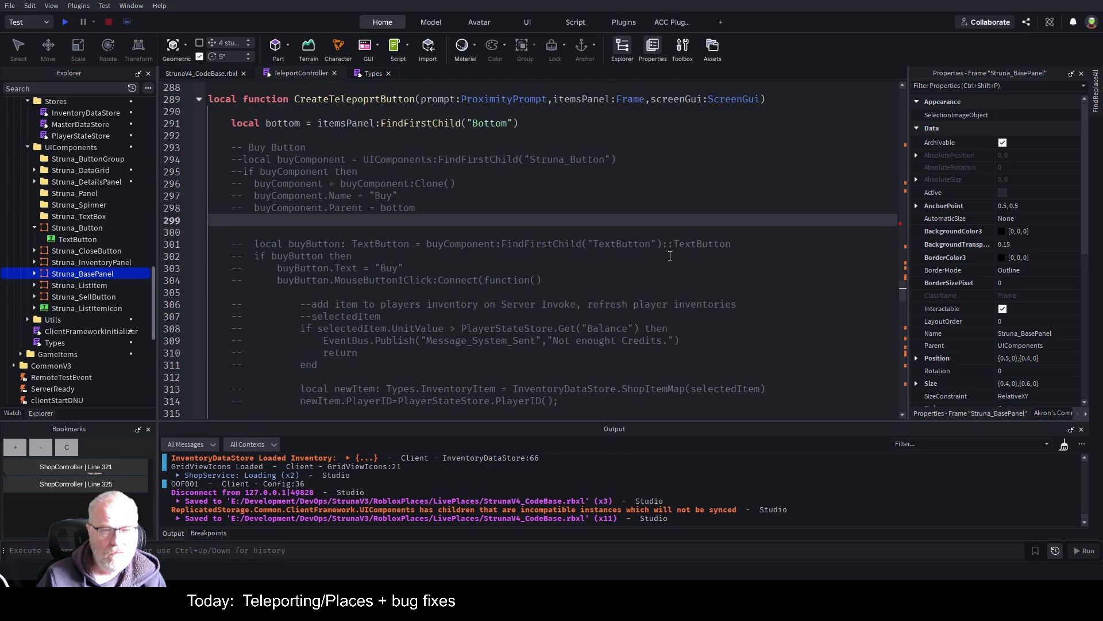
- Remove the stray letter so the function is named CreateTeleportButton, and save
left_click(351, 99)
key("Delete")
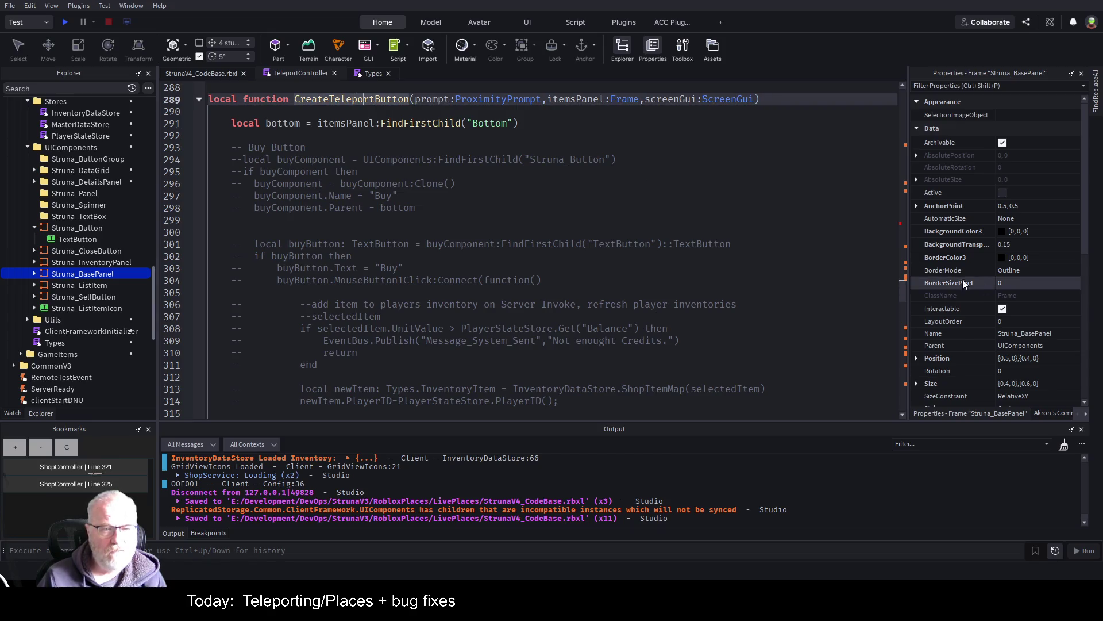
key("ctrl+s")
scroll(592, 294, "down", 16)
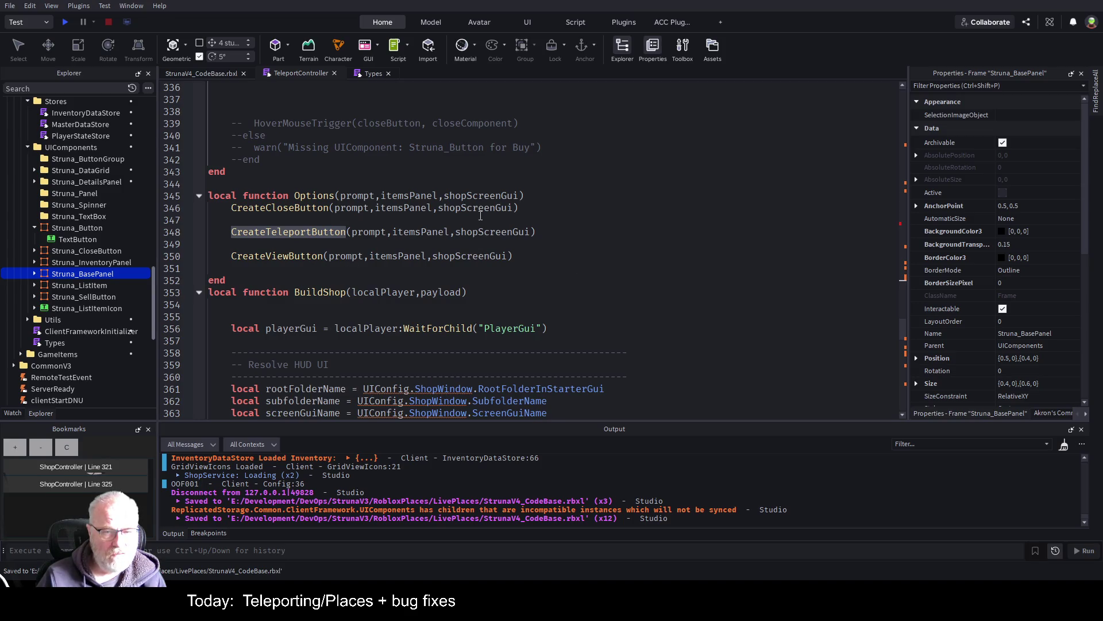
- Rename shopScreenGui to screenGui in Options' parameter and its close, teleport and view button calls, then save
double_click(481, 195)
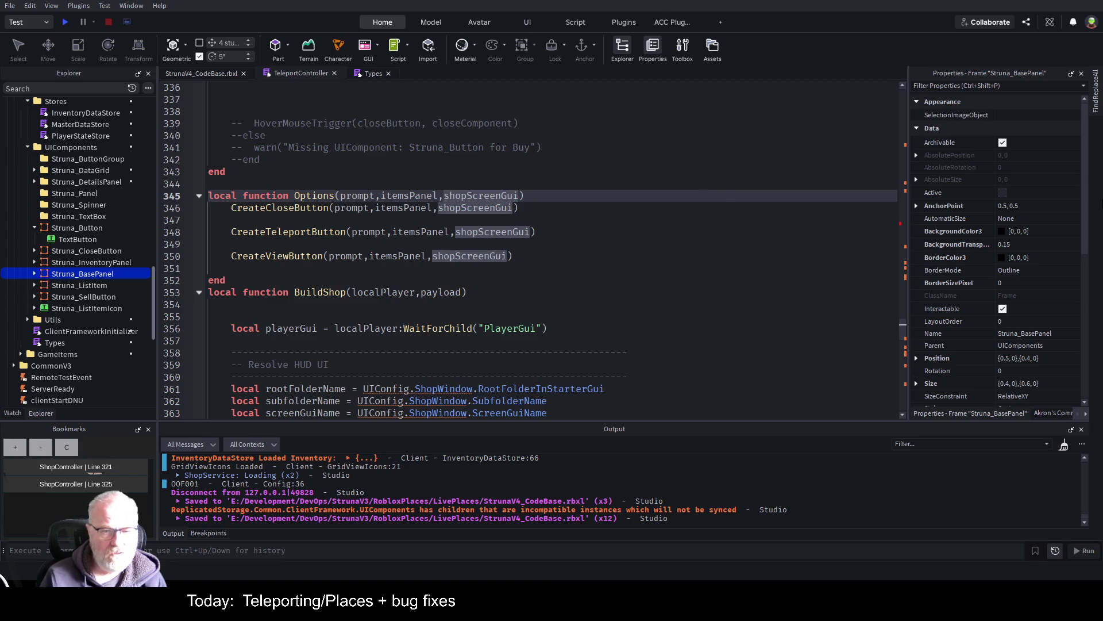
left_click(472, 195)
key("BackSpace")
key("BackSpace")
key("BackSpace")
type("s")
left_click(467, 207)
key("BackSpace")
key("BackSpace")
key("BackSpace")
type("s")
left_click(456, 231)
key("Delete")
key("Delete")
key("Delete")
type("s")
left_click(462, 256)
key("BackSpace")
key("BackSpace")
key("BackSpace")
type("s")
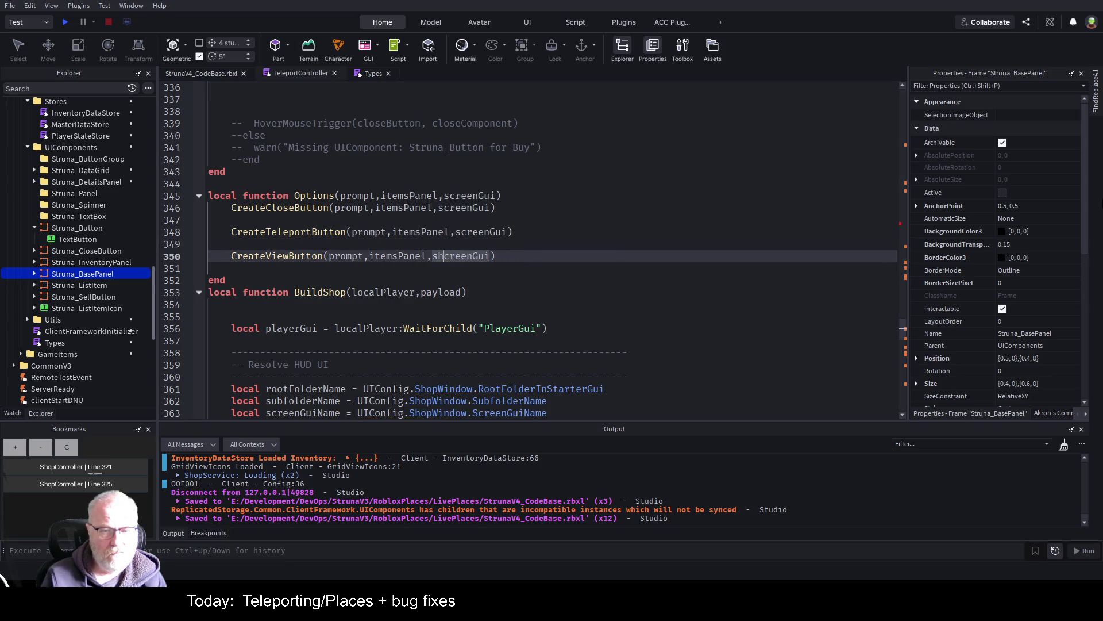
key("Up")
key("ctrl+s")
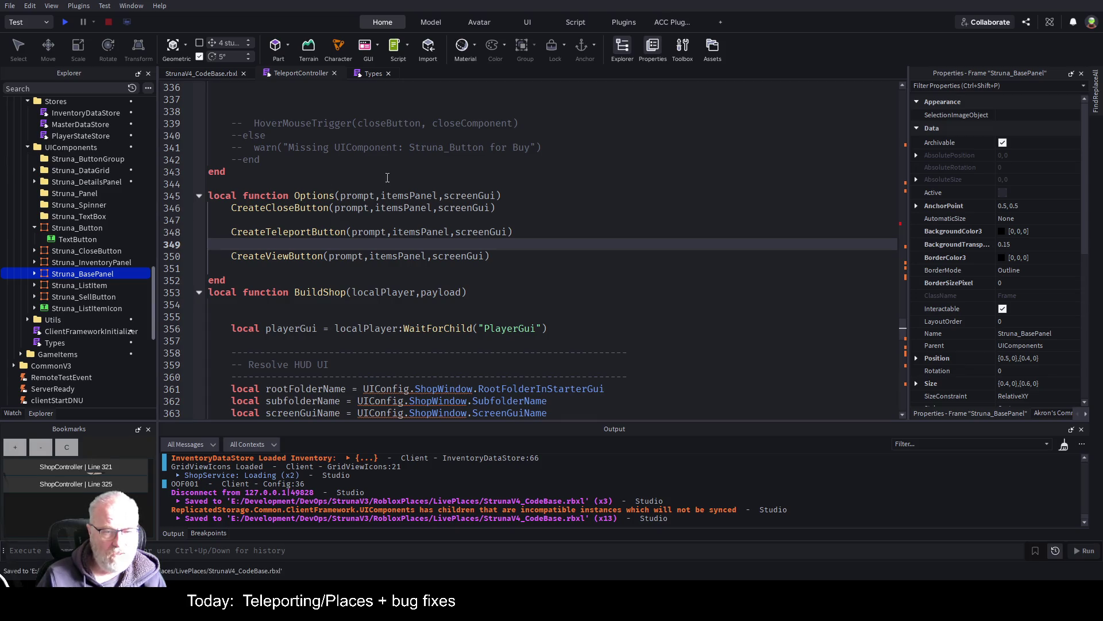
- Comment out the GetShopItems server call and APIDuration lines
scroll(385, 178, "down", 2)
scroll(460, 167, "down", 4)
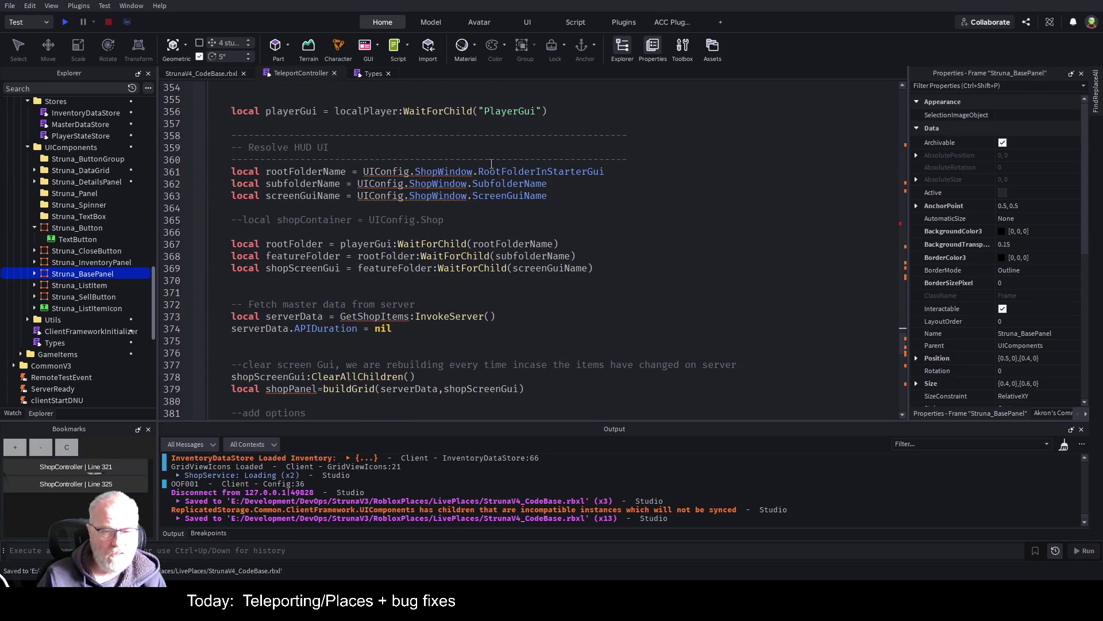
left_click(371, 317)
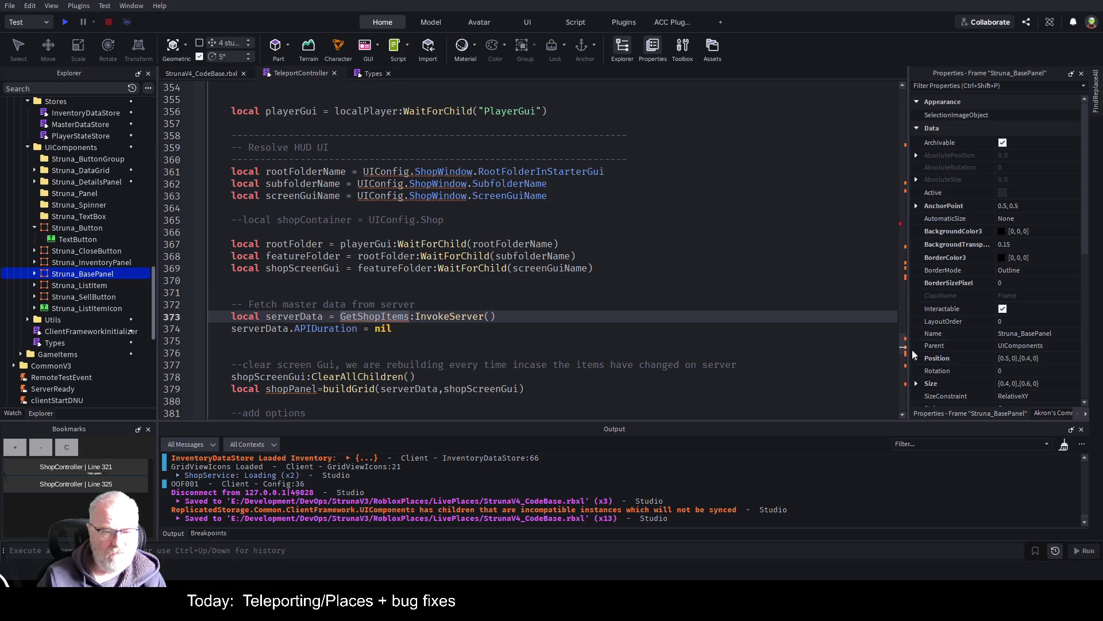
key("Home")
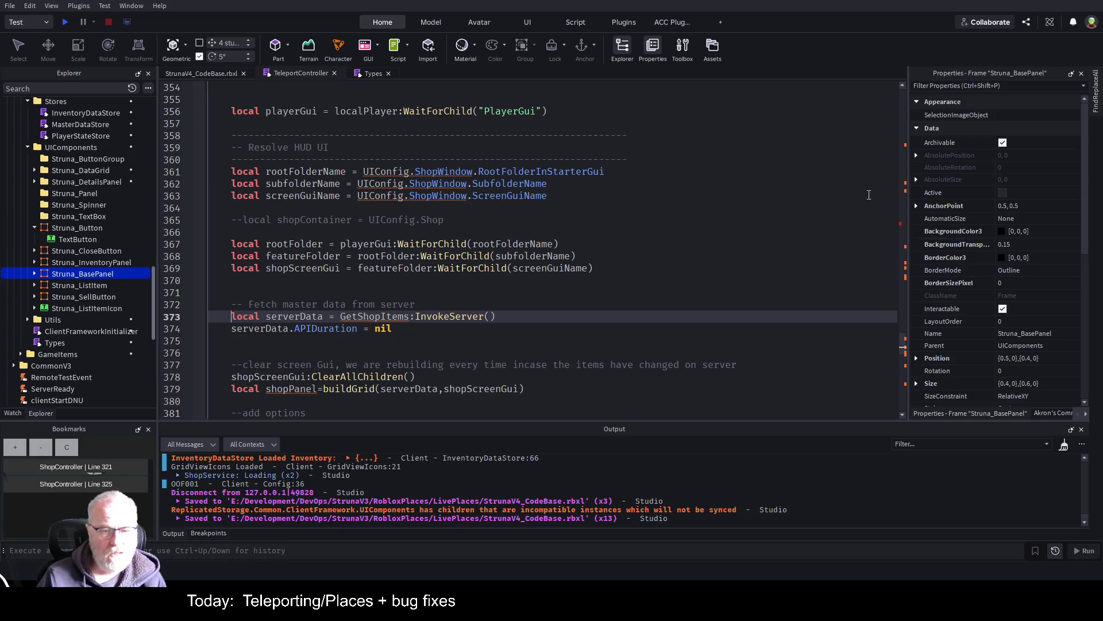
scroll(547, 181, "up", 5)
scroll(547, 181, "down", 8)
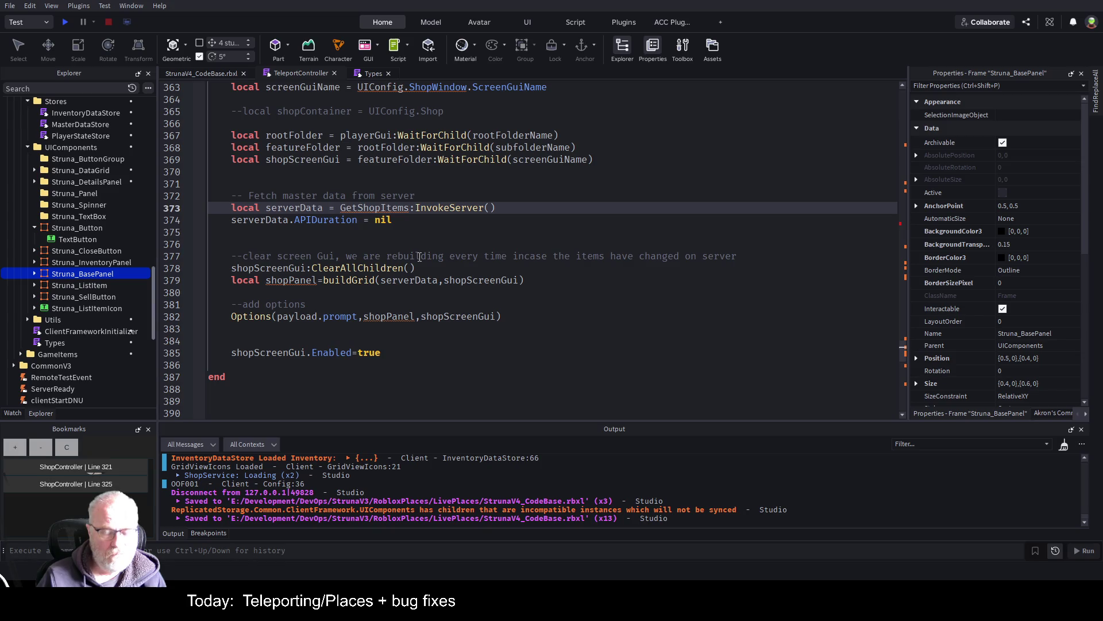
type("--")
key("Down")
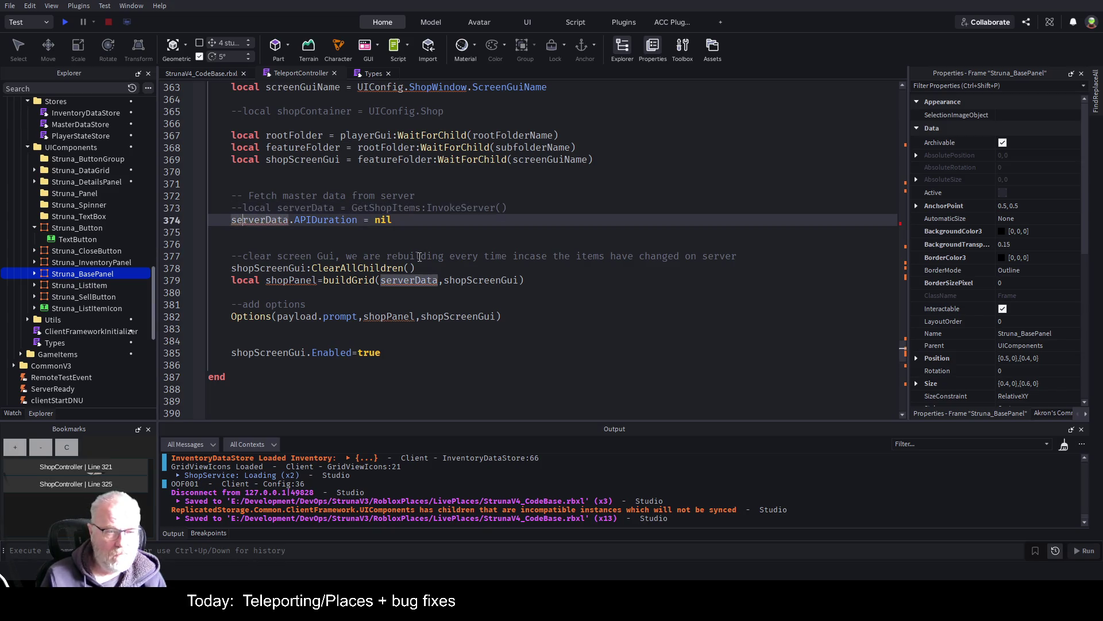
key("Home")
type("--")
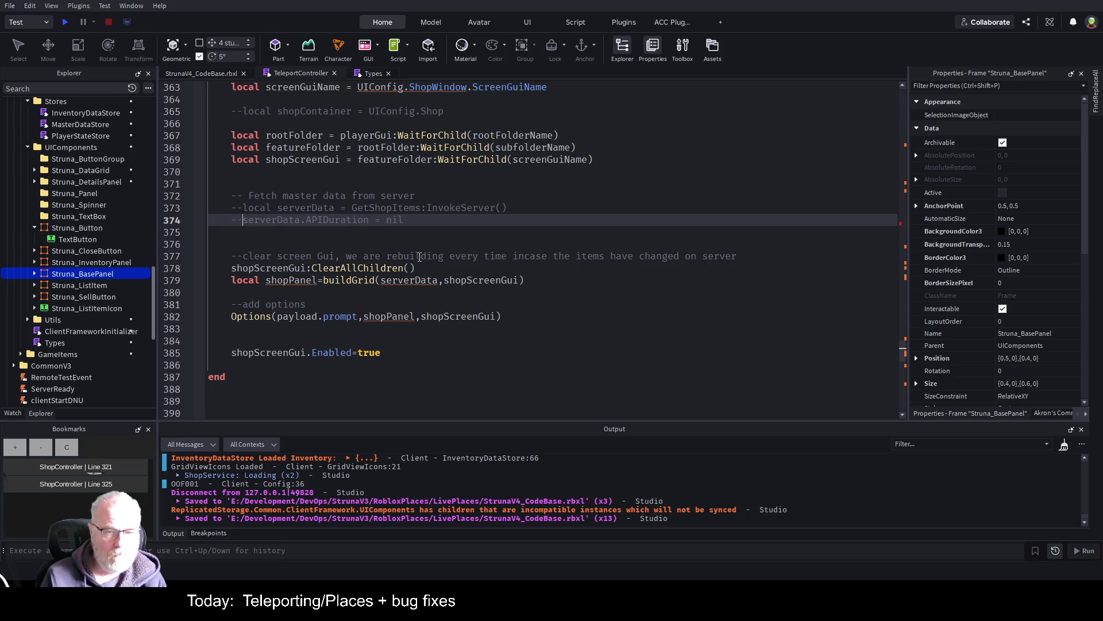
- Rename shopScreenGui to screenGui on the ClearAllChildren line and in its declaration
key("Down")
key("Down")
key("Down")
key("Down")
key("Down")
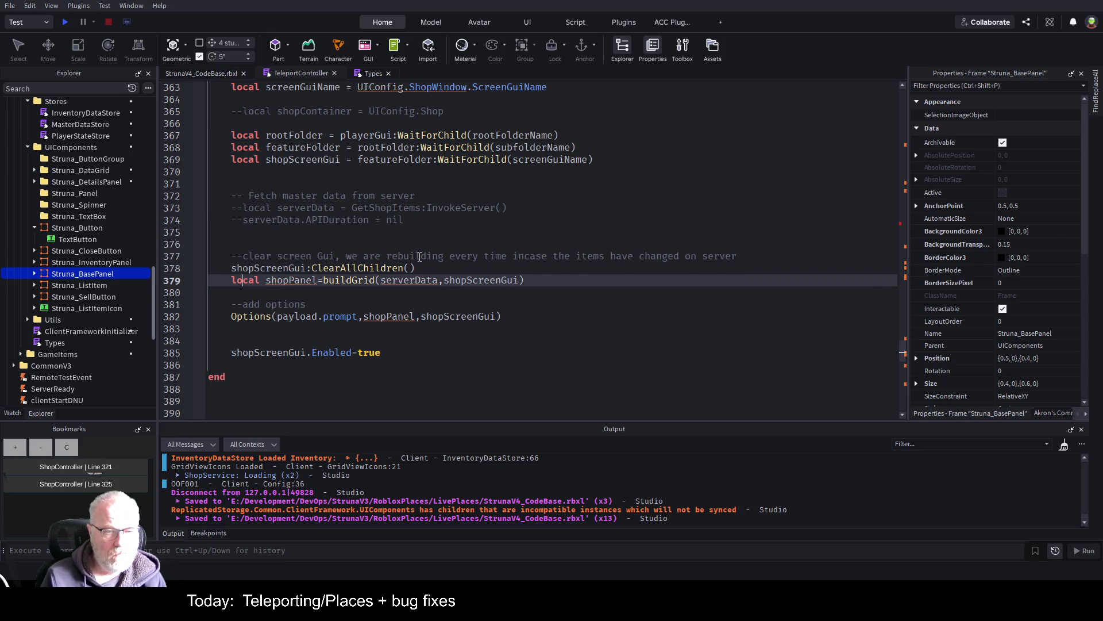
key("Up")
key("BackSpace")
key("BackSpace")
key("BackSpace")
type("s")
key("Down")
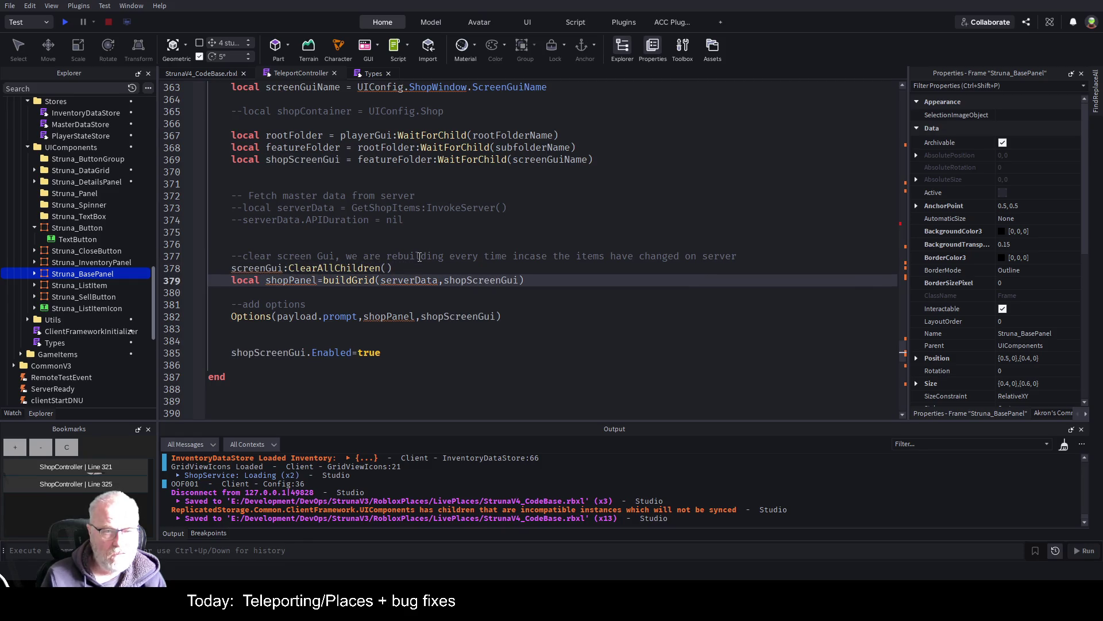
key("Up")
key("Up")
key("Up")
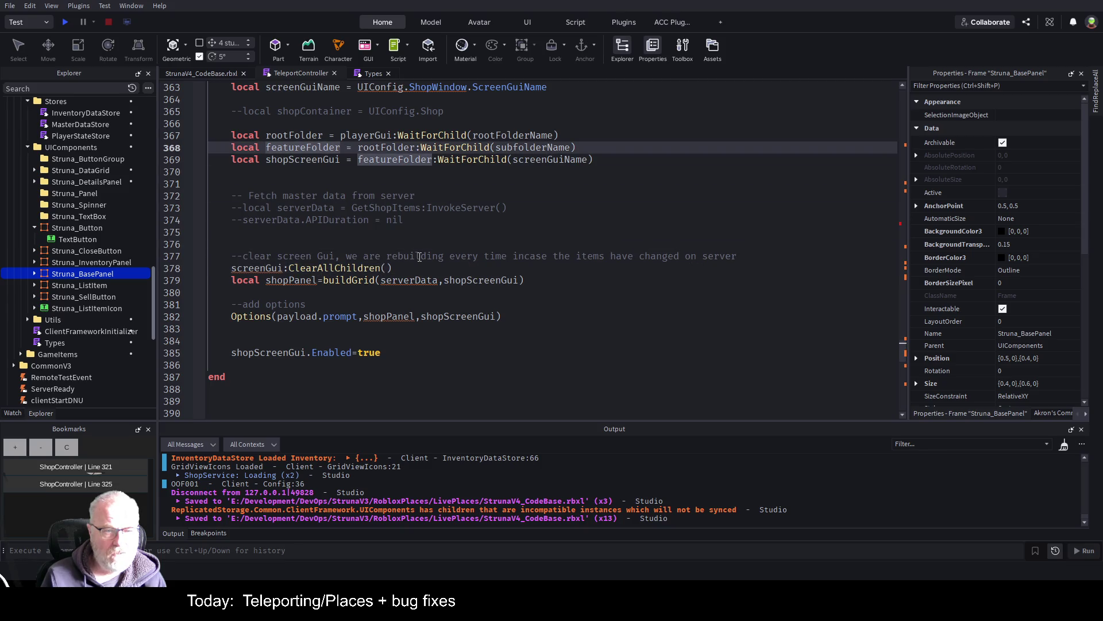
key("Down")
key("BackSpace")
key("BackSpace")
key("BackSpace")
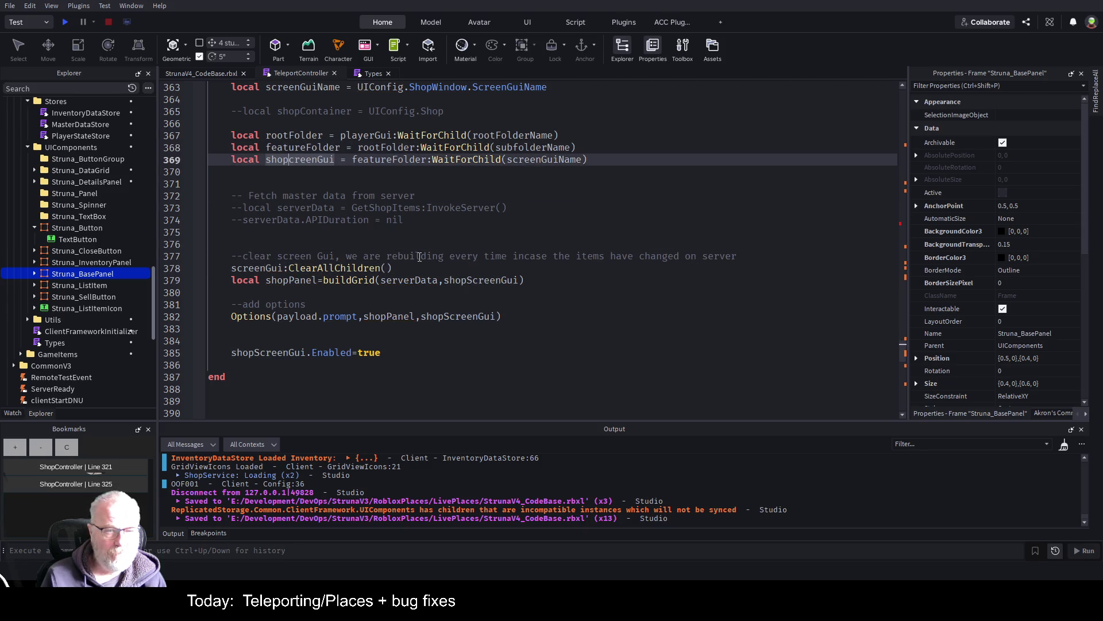
type("sc")
key("Down")
key("Down")
key("Down")
key("Down")
key("Down")
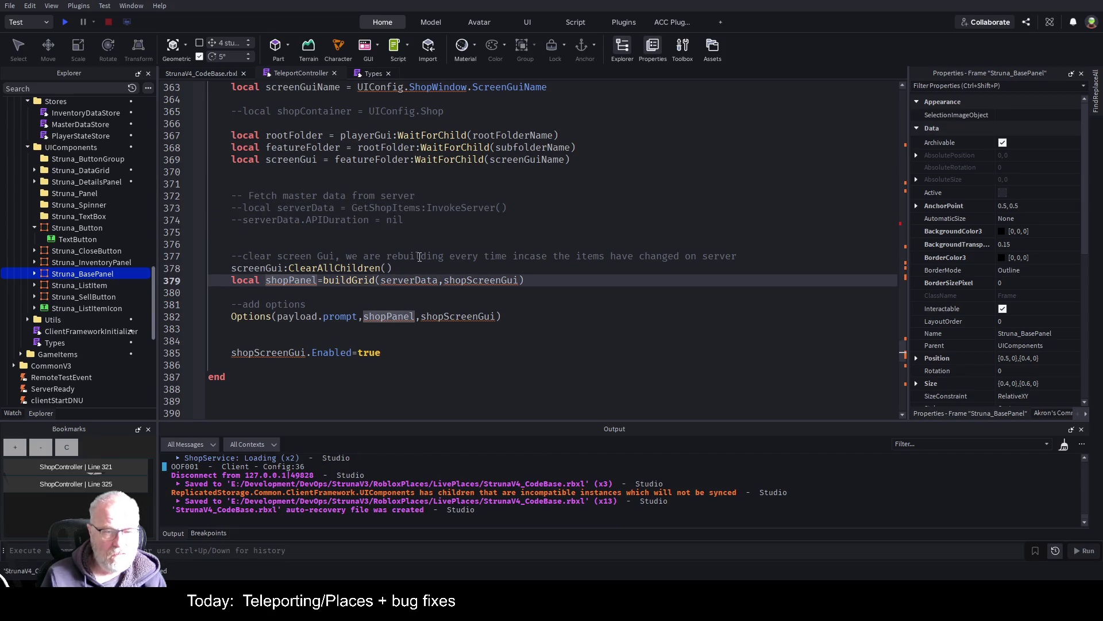
- Make line 379 store buildGrid(payload, screenGui) as teleportPanel, with comment '--mioght need to refacopr payload data'
key("Delete")
key("Delete")
key("Delete")
type("teleport")
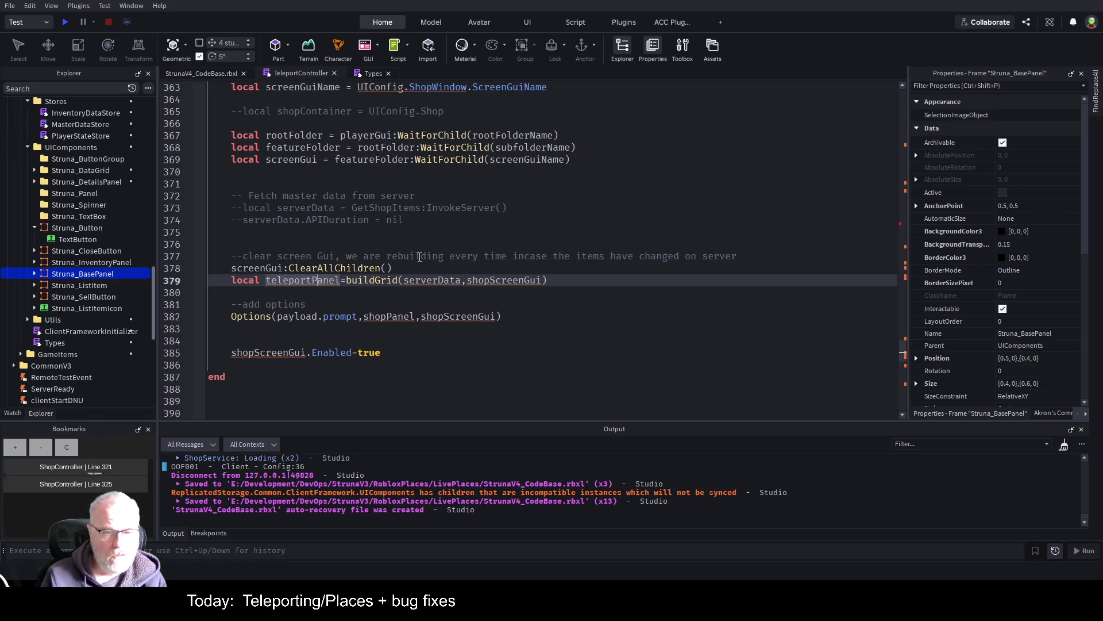
key("Right")
key("Right")
key("Right")
key("Right")
key("Right")
key("Right")
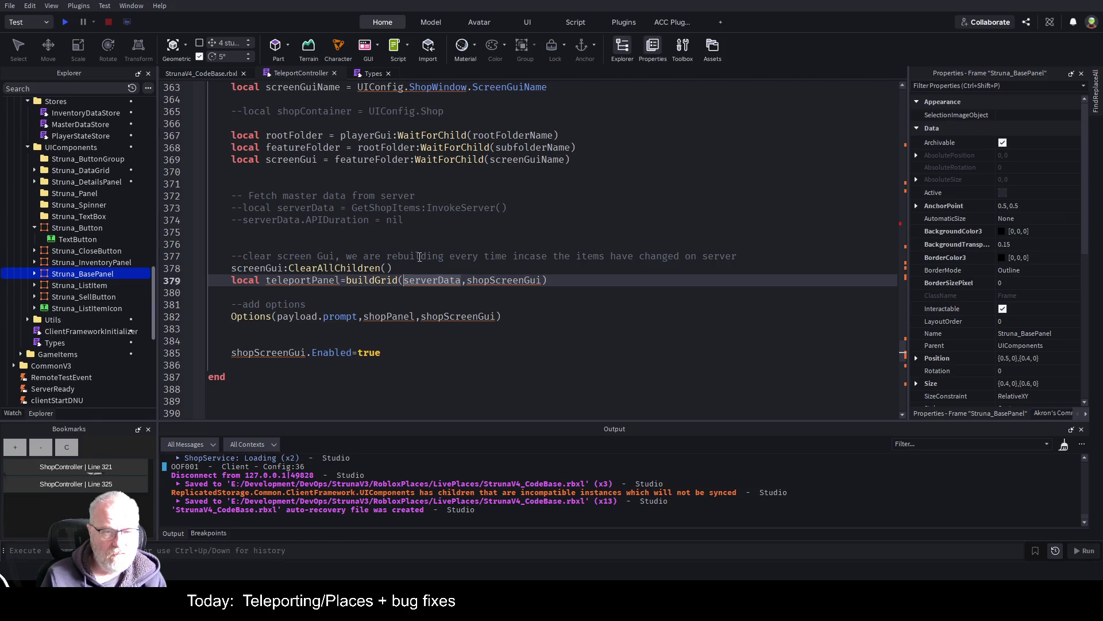
key("Delete")
key("Delete")
key("Delete")
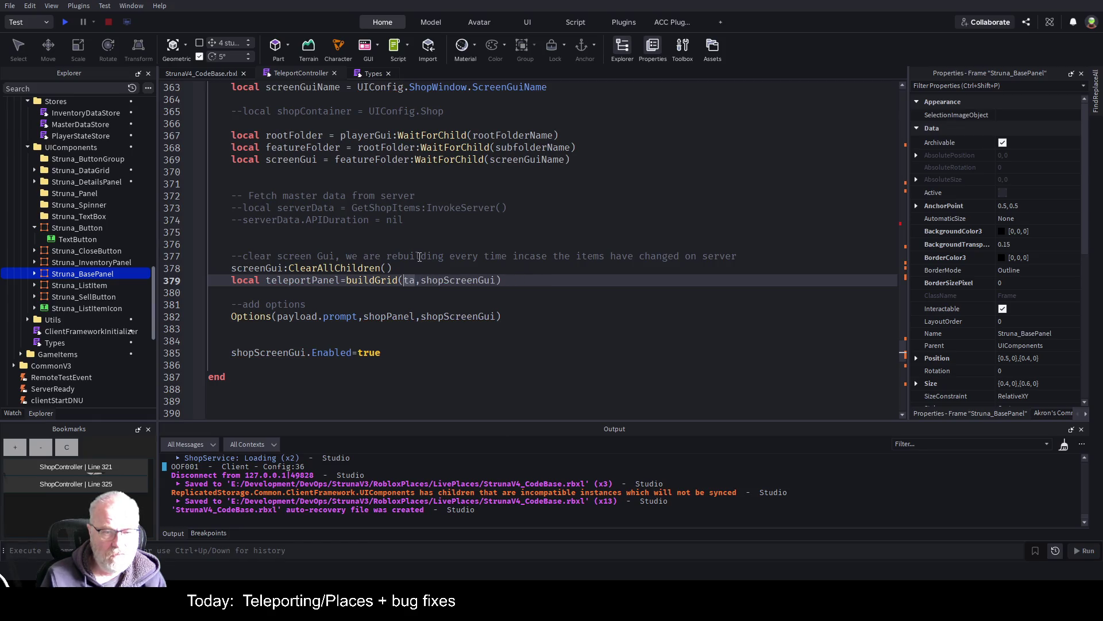
type("payload")
key("End")
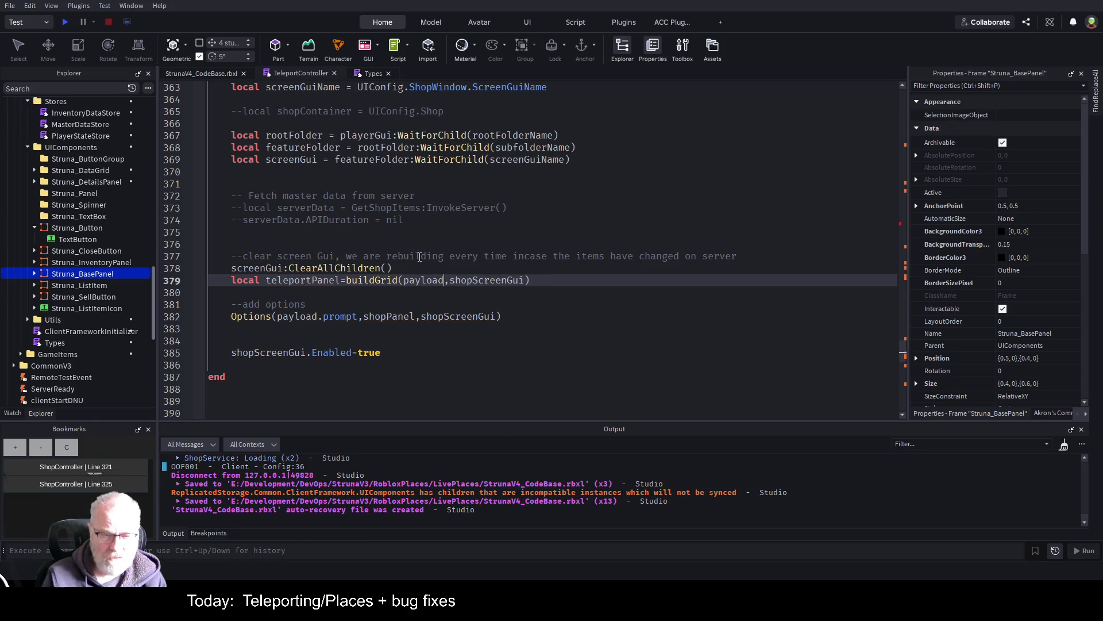
type("--mio")
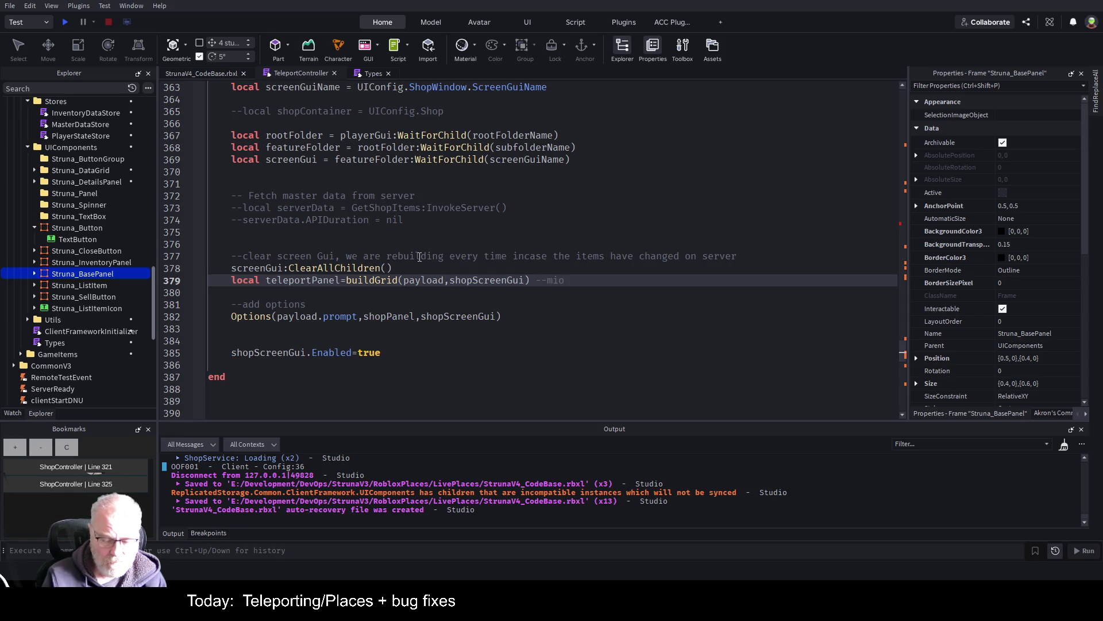
type("ght need to r")
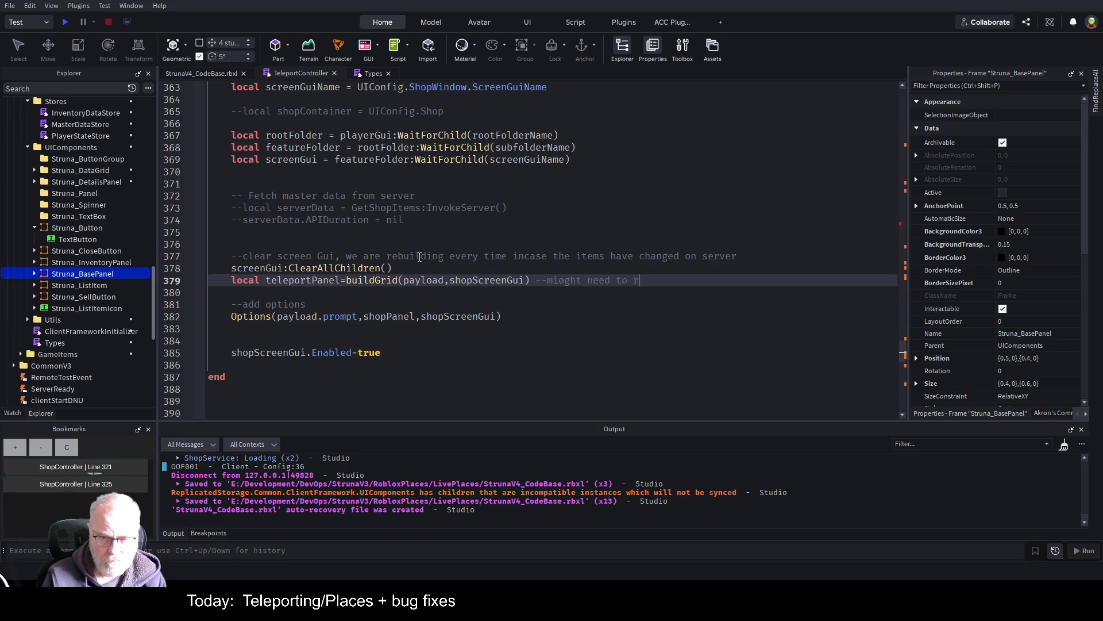
type("efac")
type("opr")
type(" payload data")
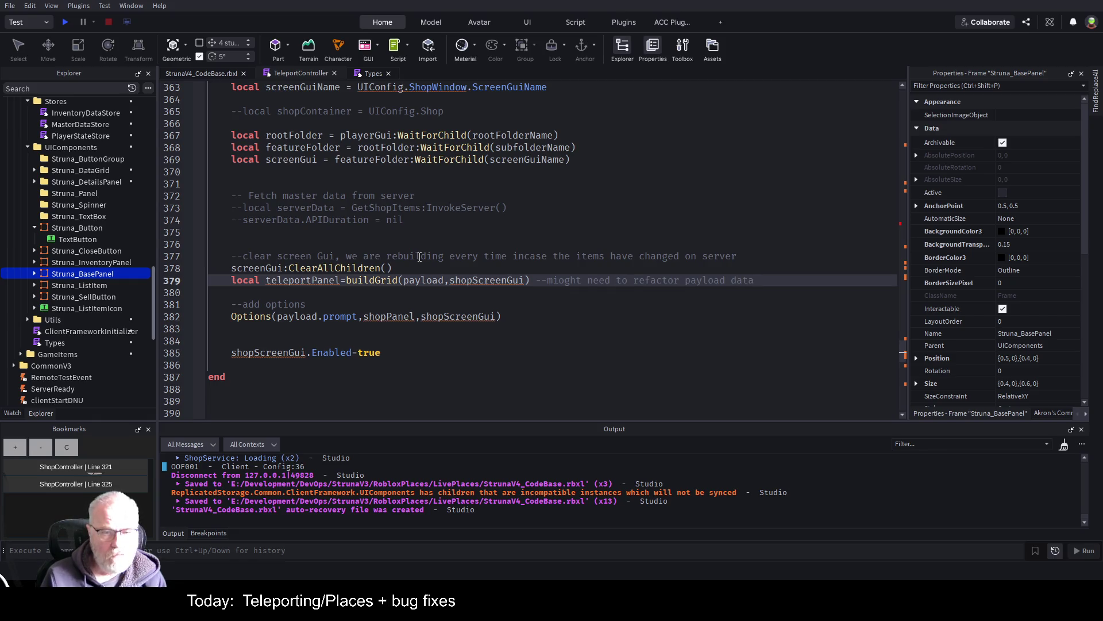
key("ctrl+Left")
key("ctrl+Left")
key("ctrl+Delete")
type("screenGui")
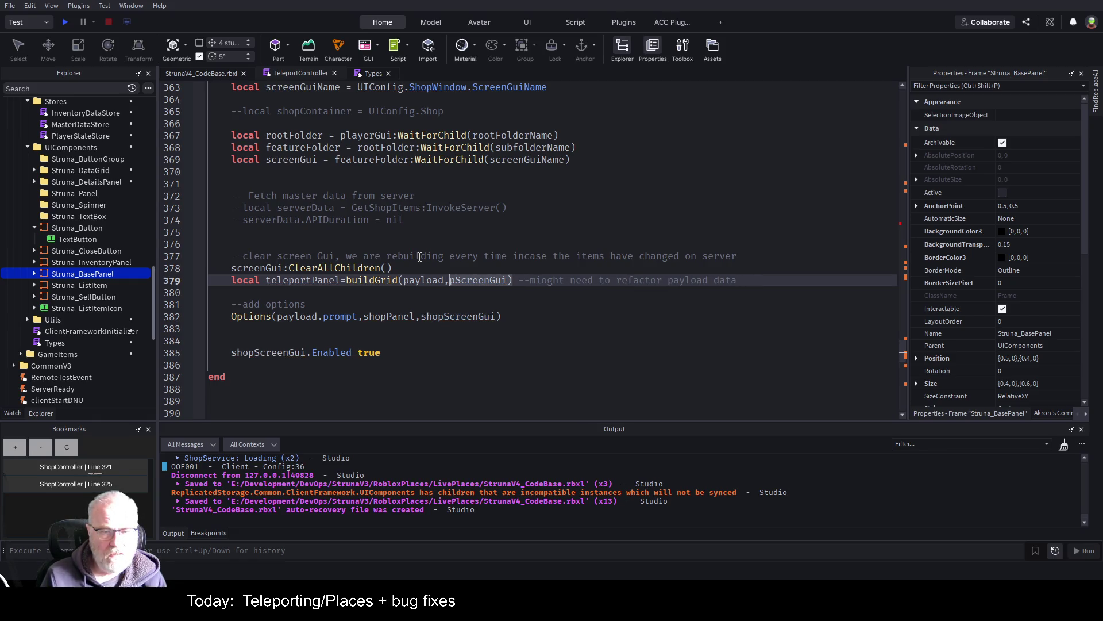
- Pass screenGui and teleportPanel to the Options call on line 382
key("Down")
key("Down")
key("Down")
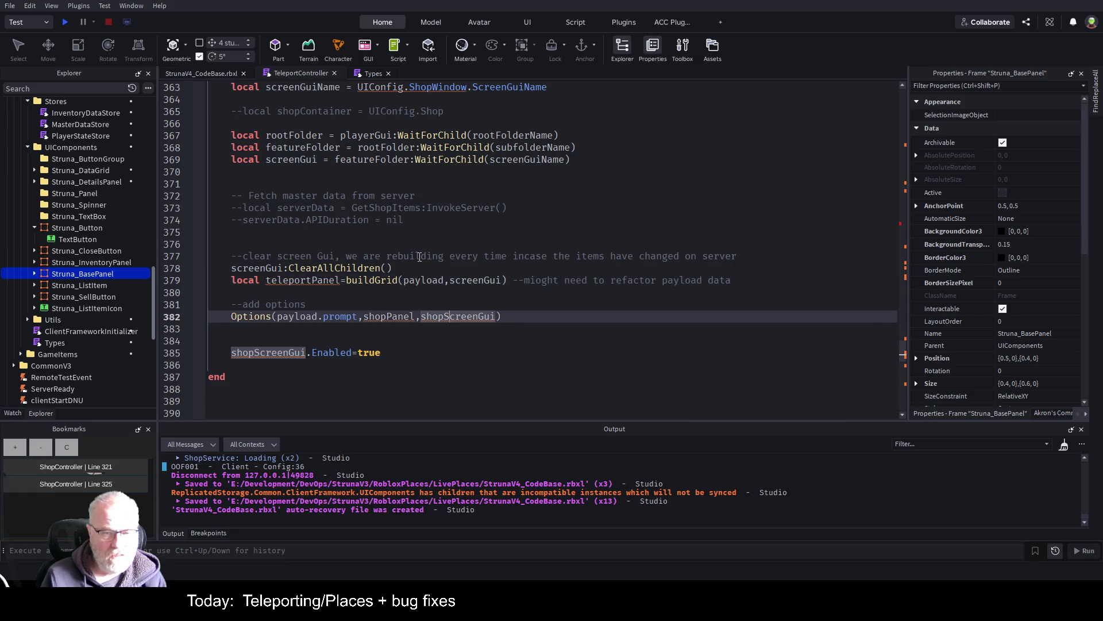
key("ctrl+Left")
key("ctrl+Delete")
type("screenGui")
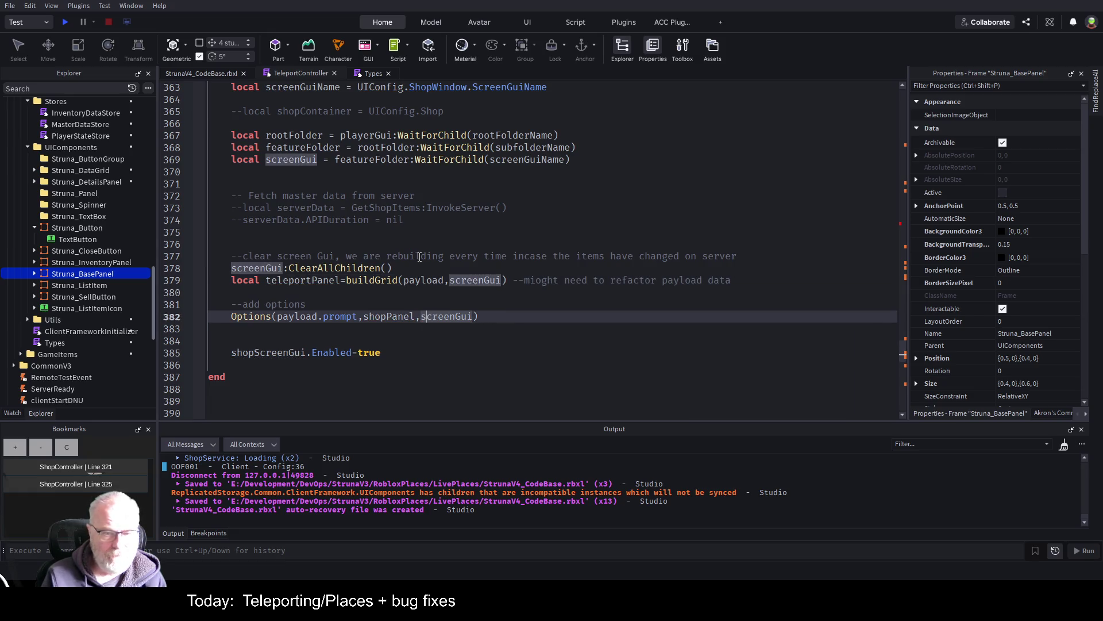
key("Left")
key("Left")
key("Left")
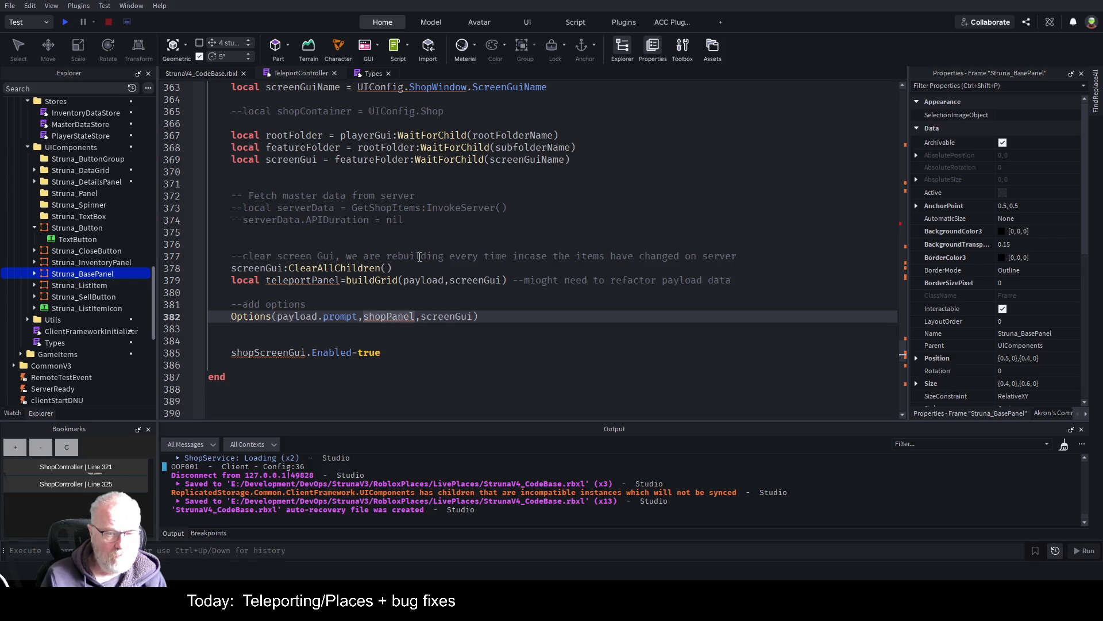
key("Delete")
key("Delete")
key("Delete")
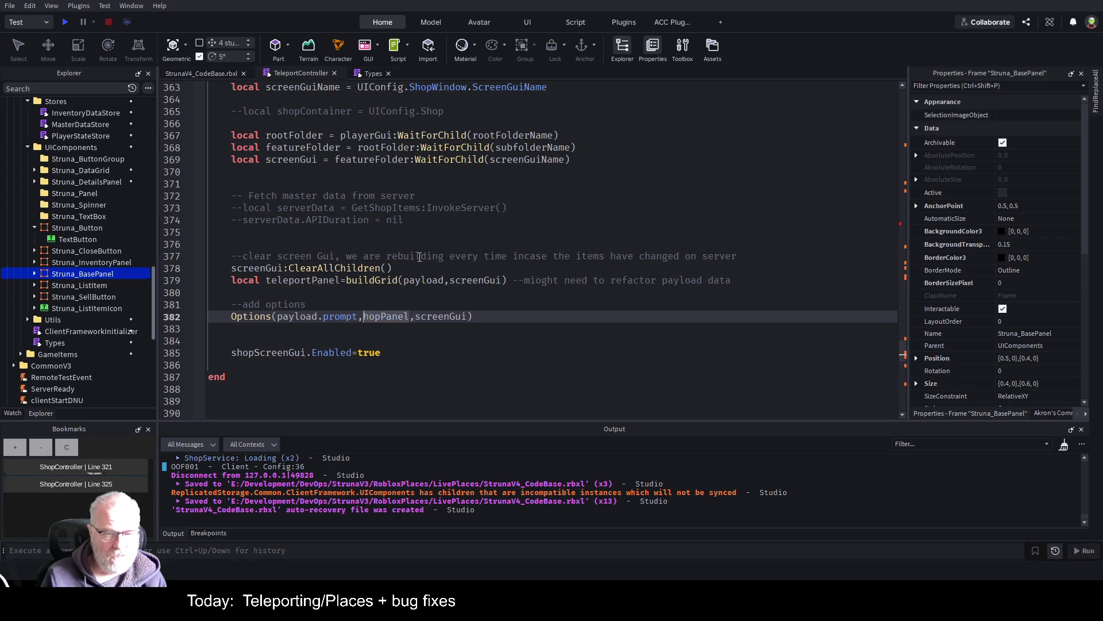
type("teleport")
key("ctrl+Right")
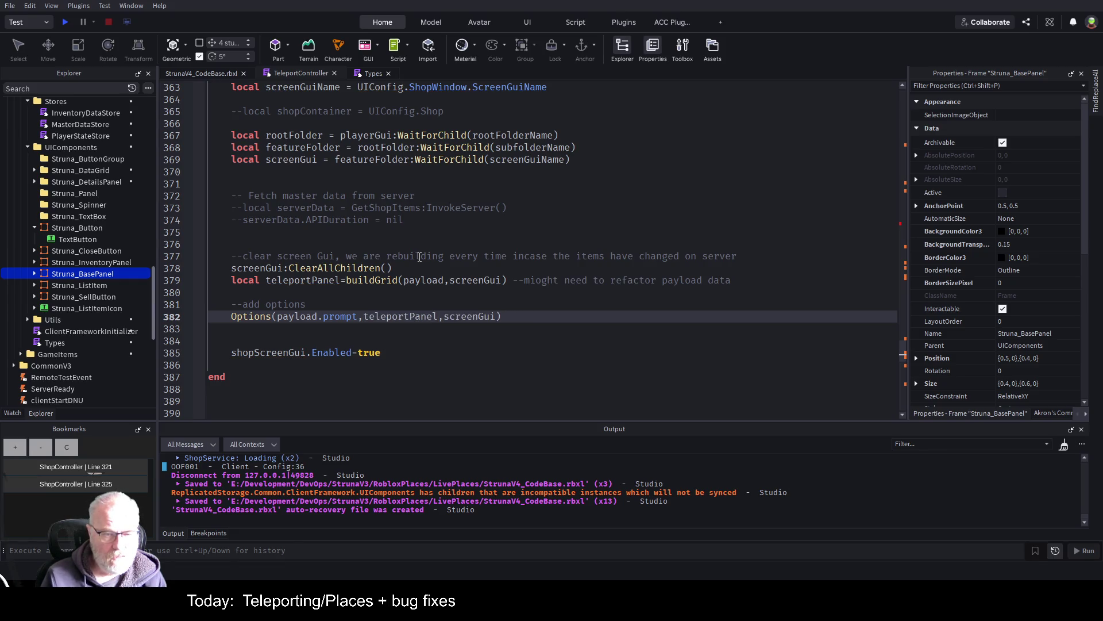
- Change the Enabled line on 385 to use screenGui and save the script
key("Down")
key("Down")
key("Down")
key("ctrl+s")
key("Home")
key("Delete")
key("Delete")
key("Delete")
key("Delete")
key("Delete")
type("s")
key("ctrl+s")
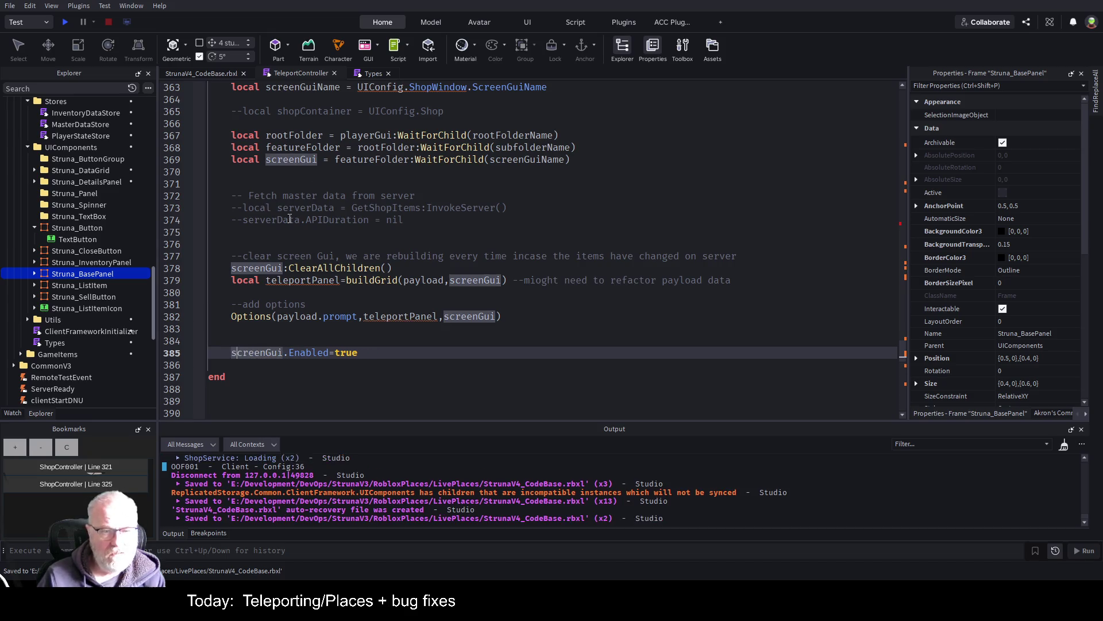
left_click(339, 230)
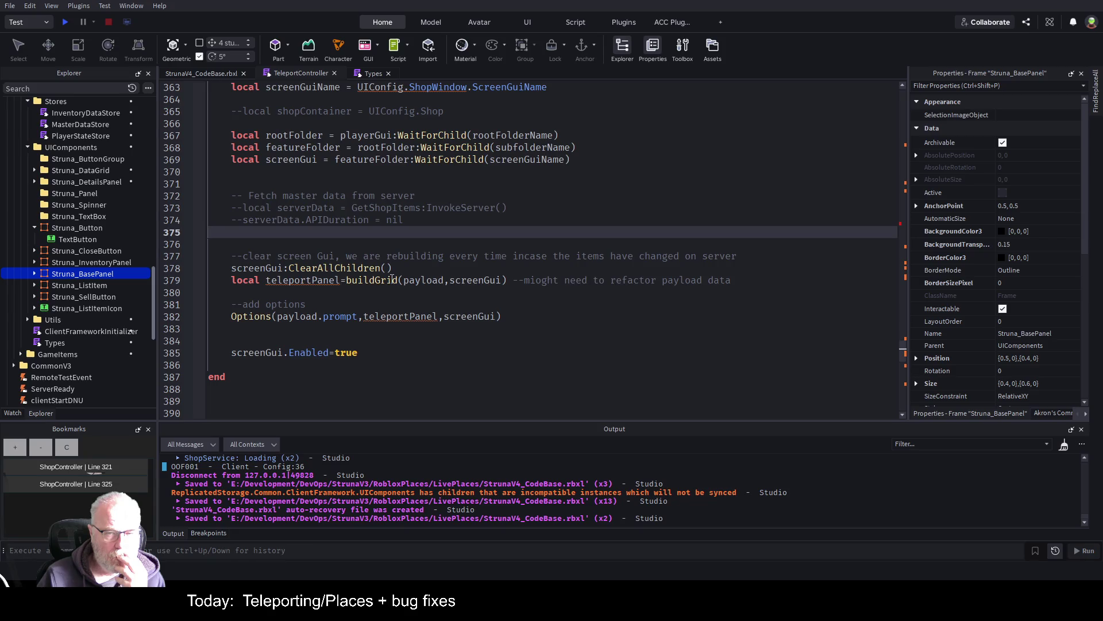
- Start a playtest of the game from the Play button
left_click(316, 293)
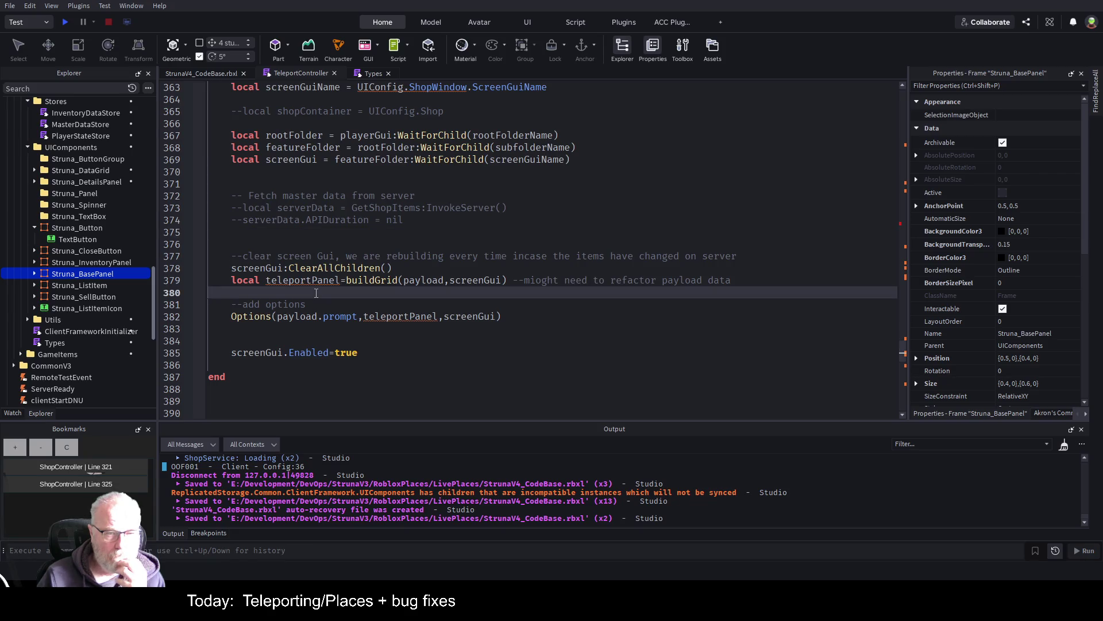
left_click(64, 22)
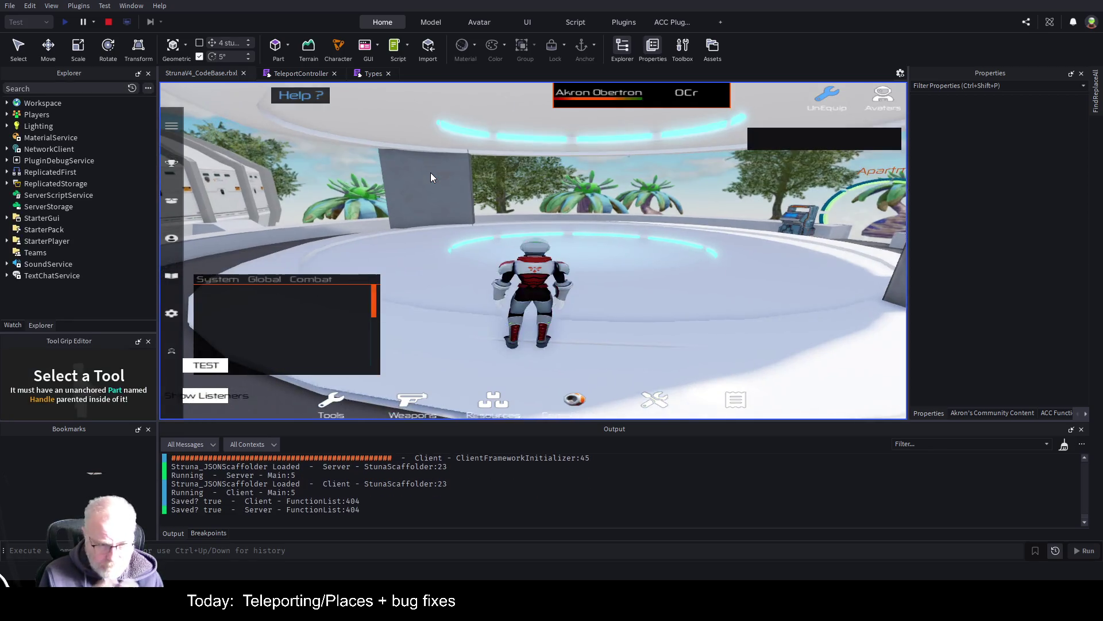
- Walk to the teleport pad, clear the Output log, and trigger the Teleport prompt with E
key("d")
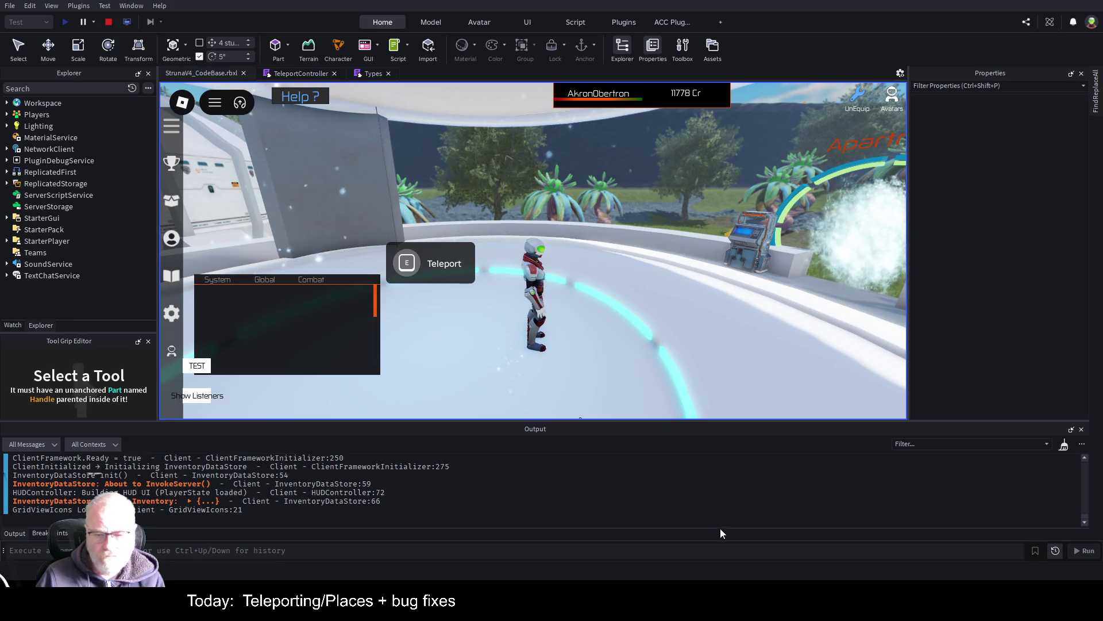
right_click(732, 515)
left_click(719, 471)
key("e")
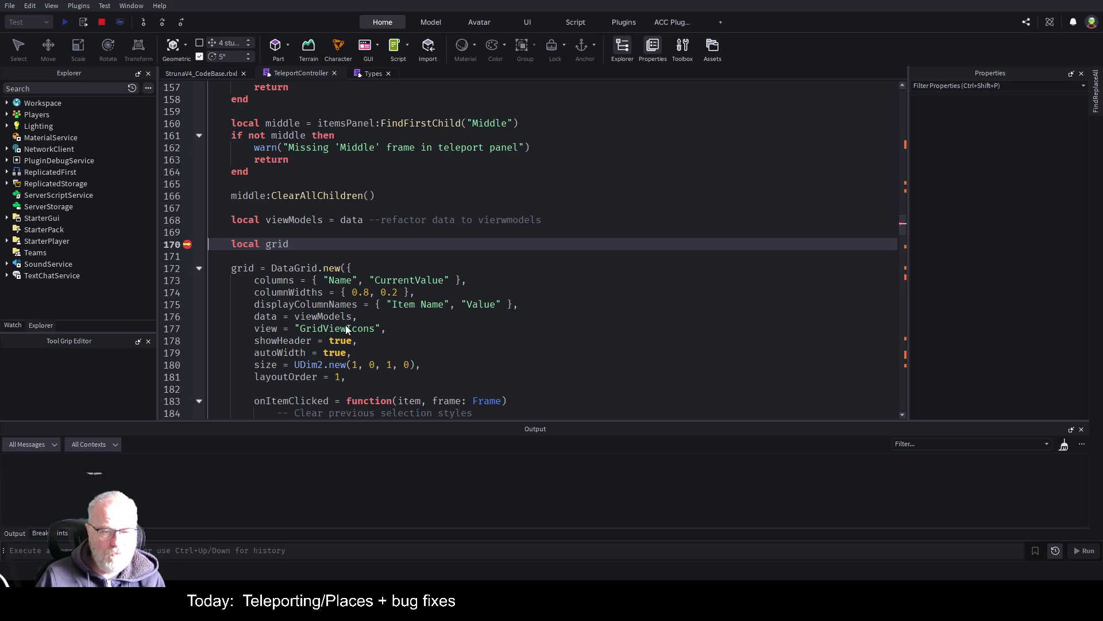
left_click(14, 325)
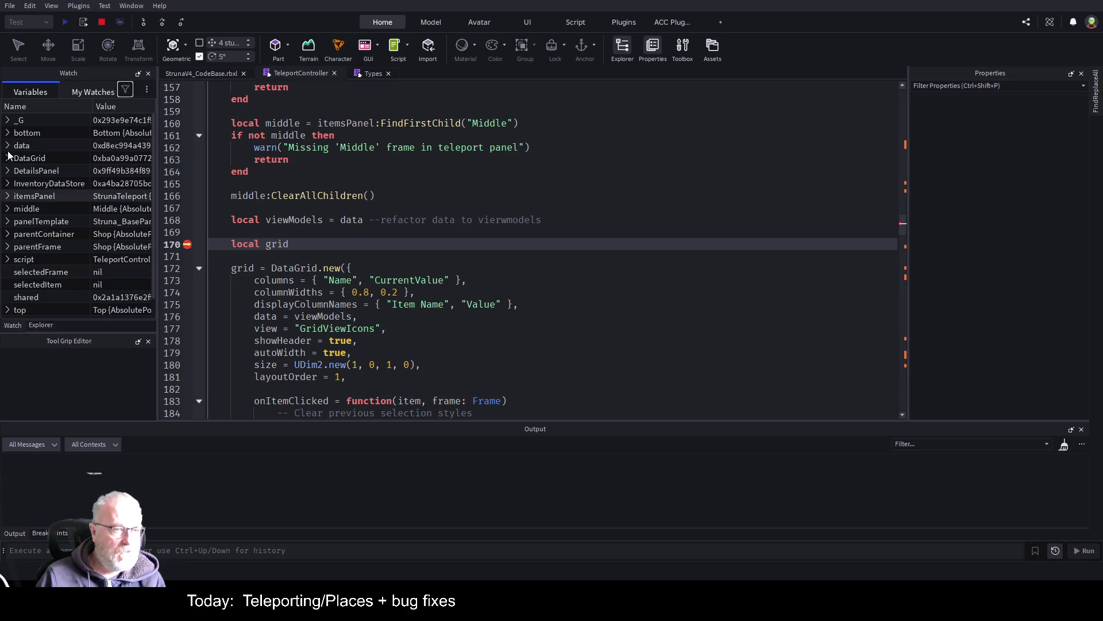
scroll(19, 278, "down", 1)
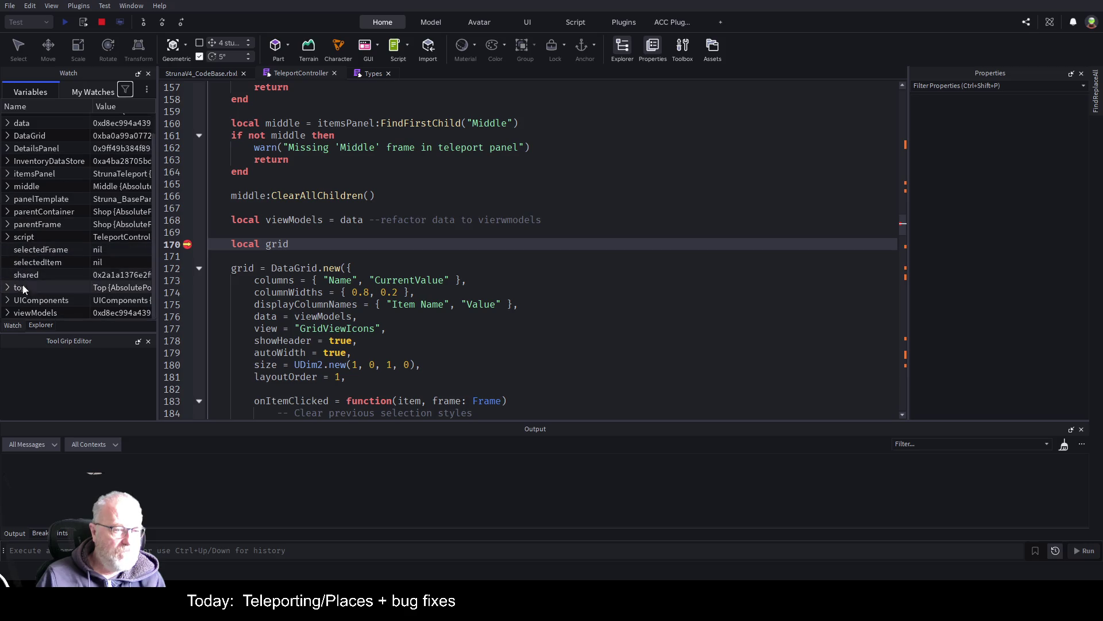
left_click(7, 313)
scroll(41, 247, "down", 1)
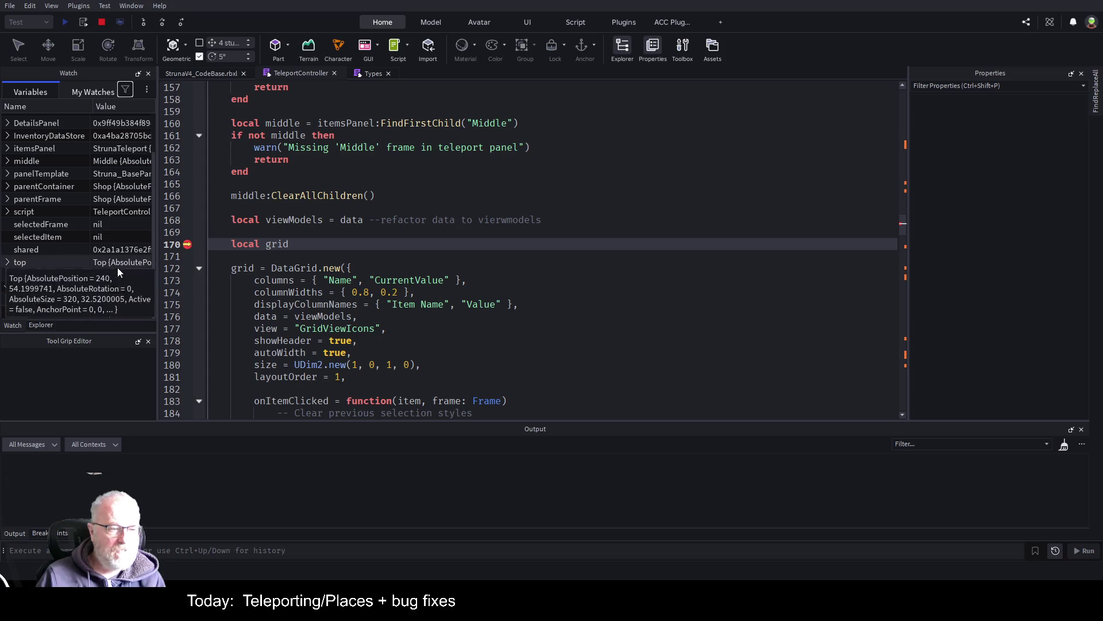
left_click_drag(157, 278, 252, 278)
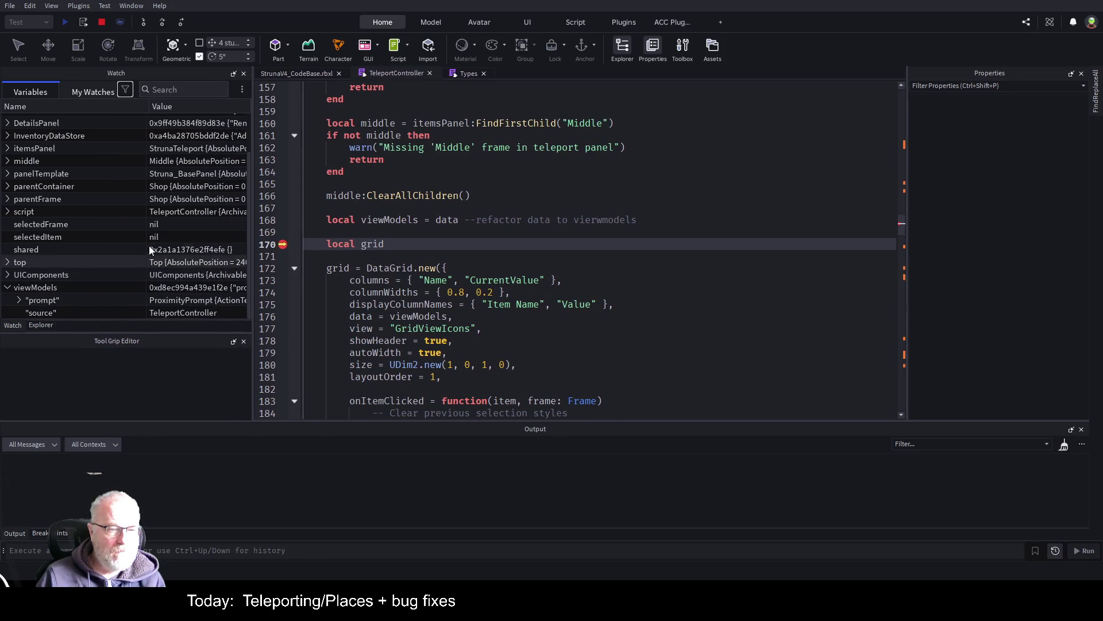
left_click(19, 300)
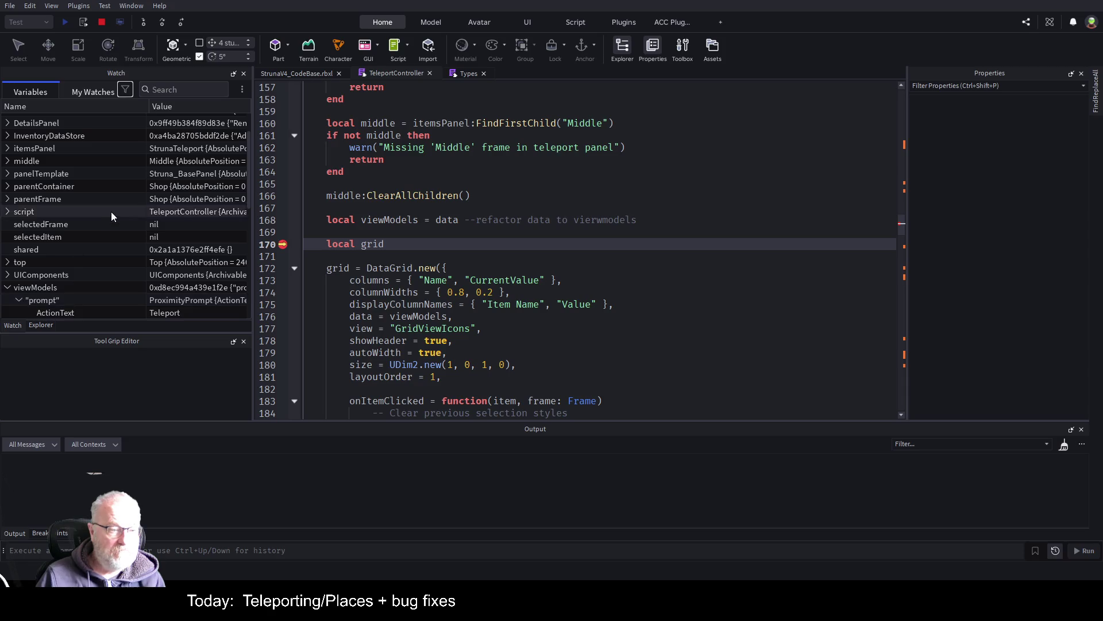
scroll(108, 222, "down", 6)
scroll(108, 223, "up", 6)
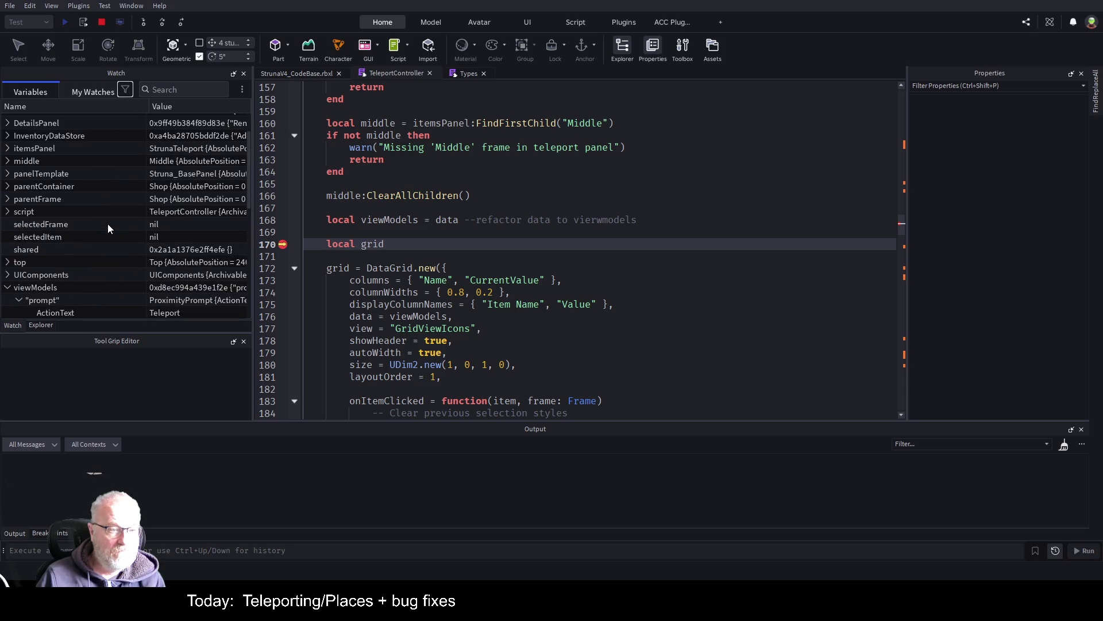
left_click(20, 300)
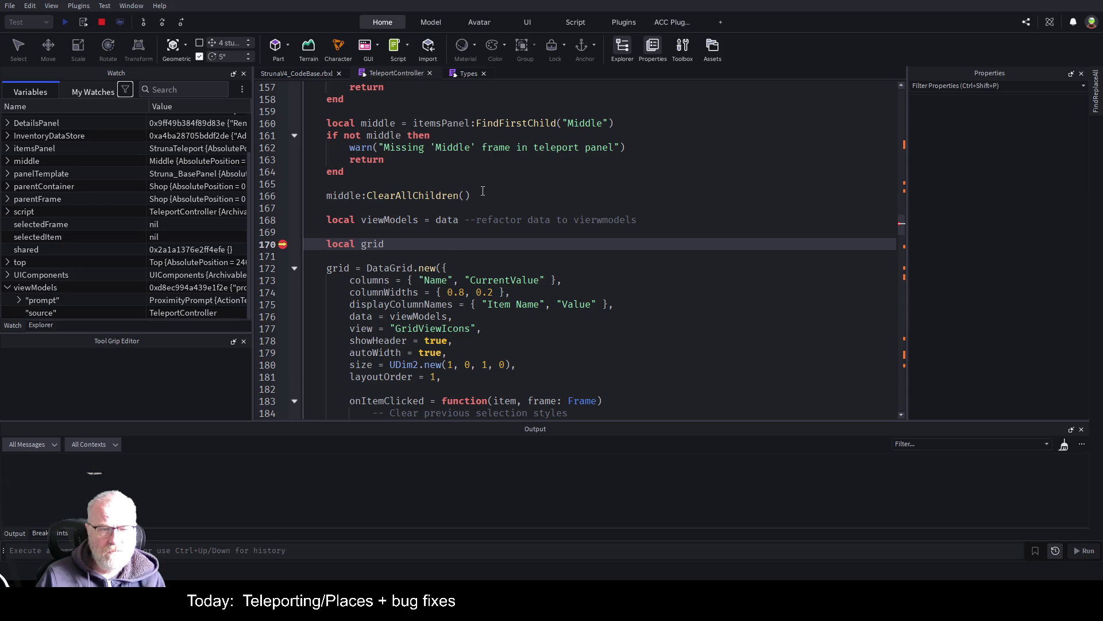
scroll(482, 191, "up", 7)
scroll(403, 244, "up", 8)
left_click(294, 244)
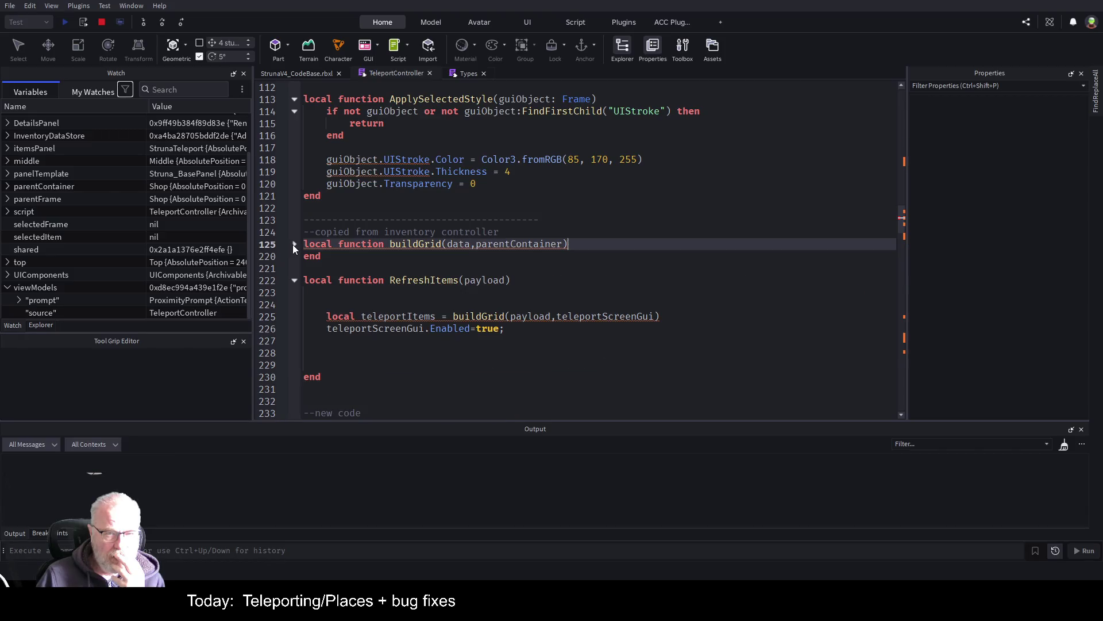
scroll(536, 296, "down", 2)
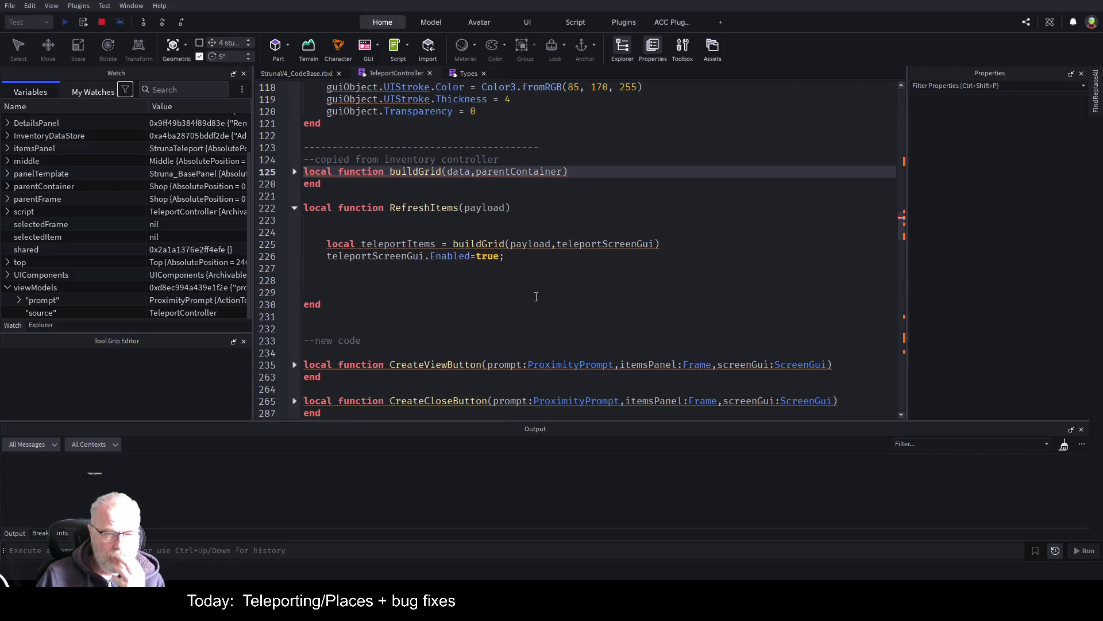
scroll(536, 296, "down", 19)
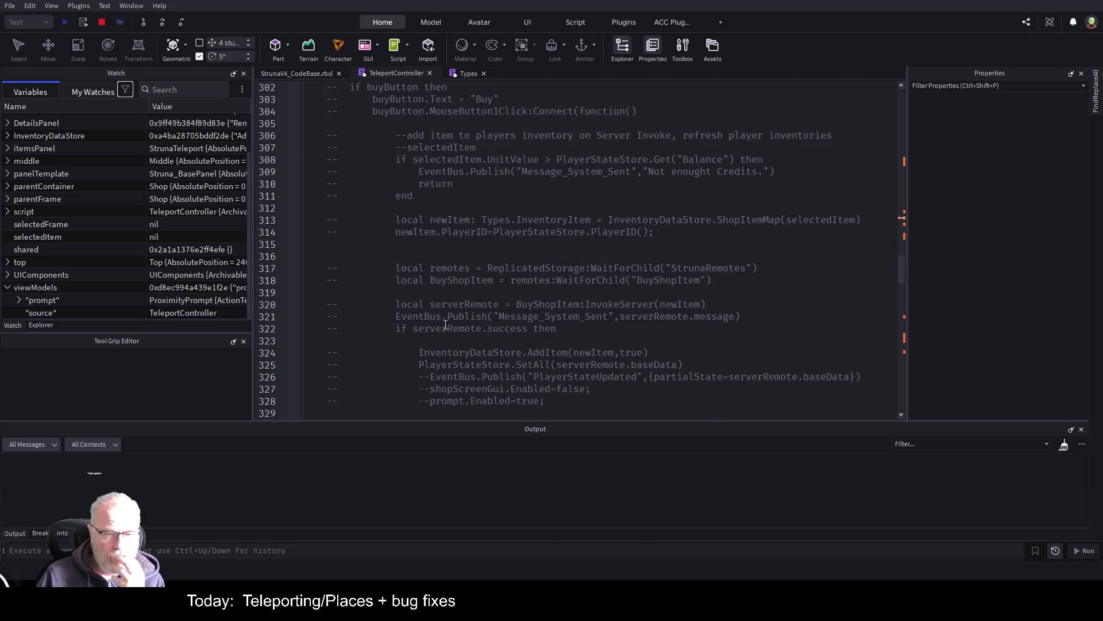
scroll(451, 323, "down", 9)
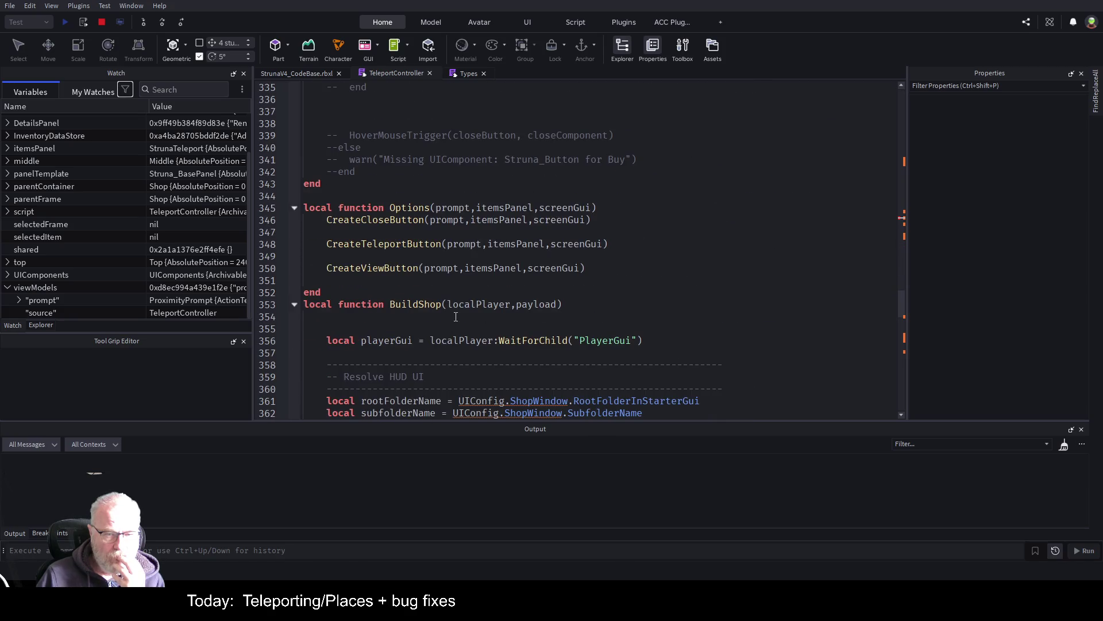
scroll(455, 317, "down", 8)
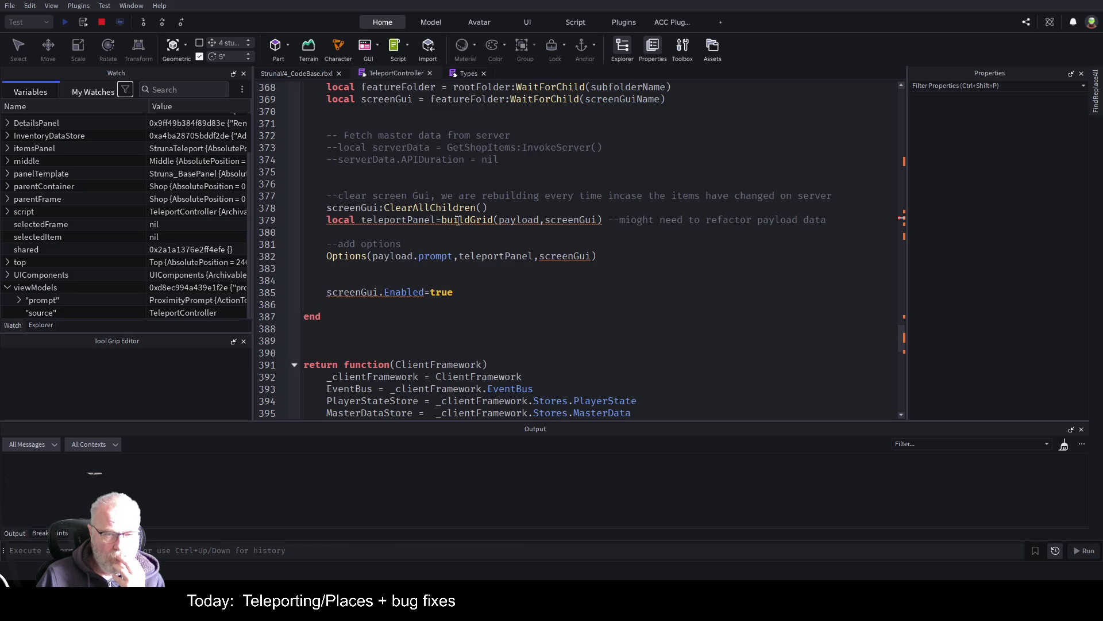
left_click(499, 211)
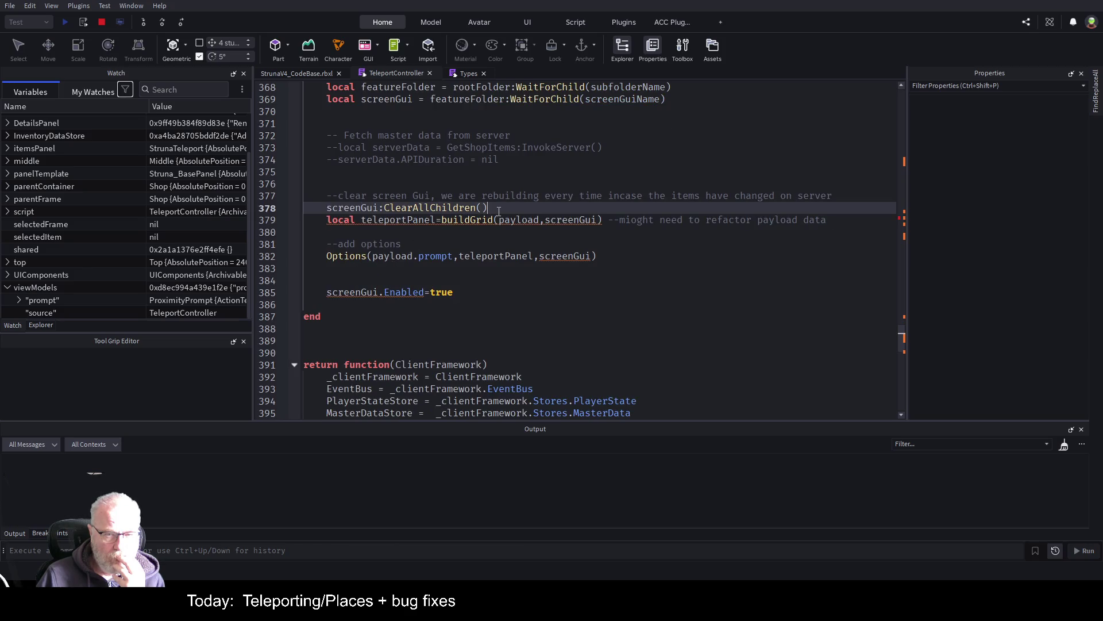
scroll(492, 229, "up", 8)
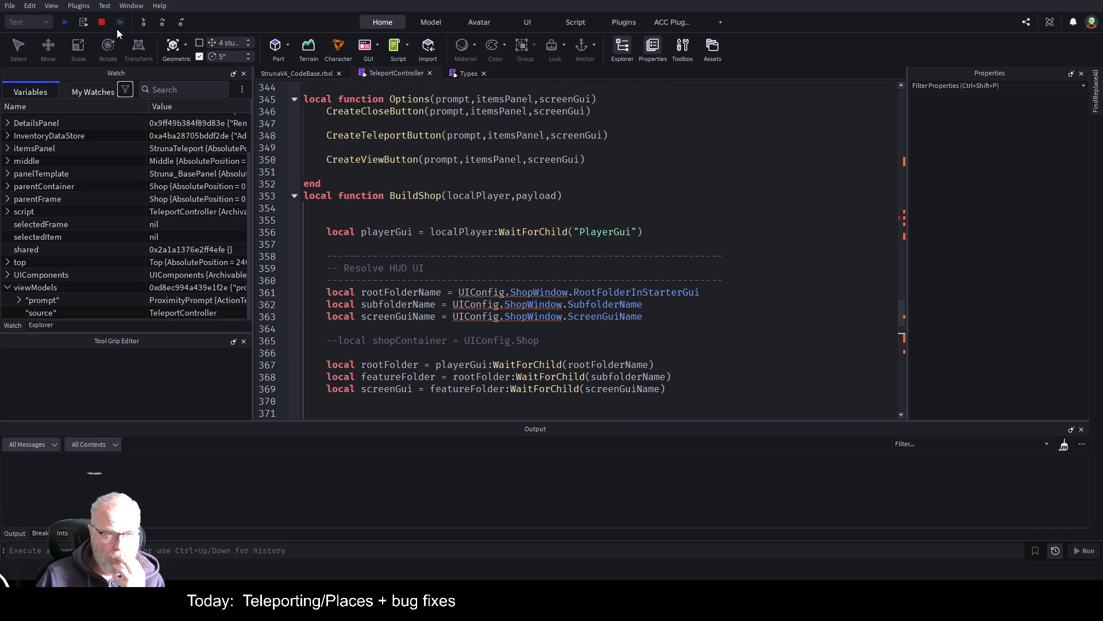
left_click(101, 22)
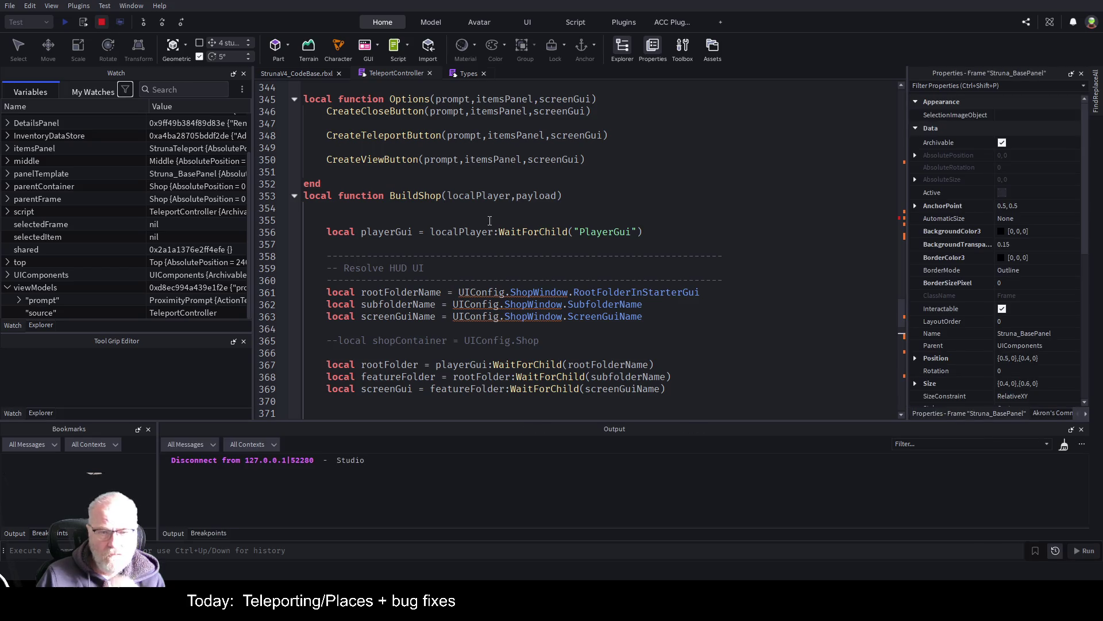
- Check where payload is used in BuildShop and start a new line at its top
scroll(459, 252, "down", 6)
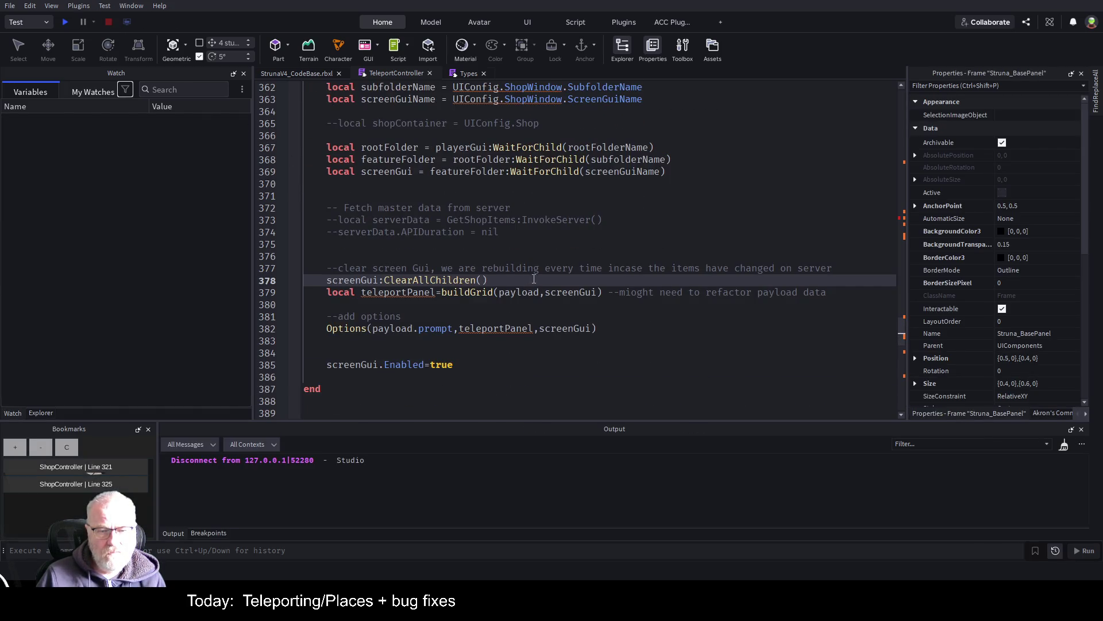
left_click(539, 292)
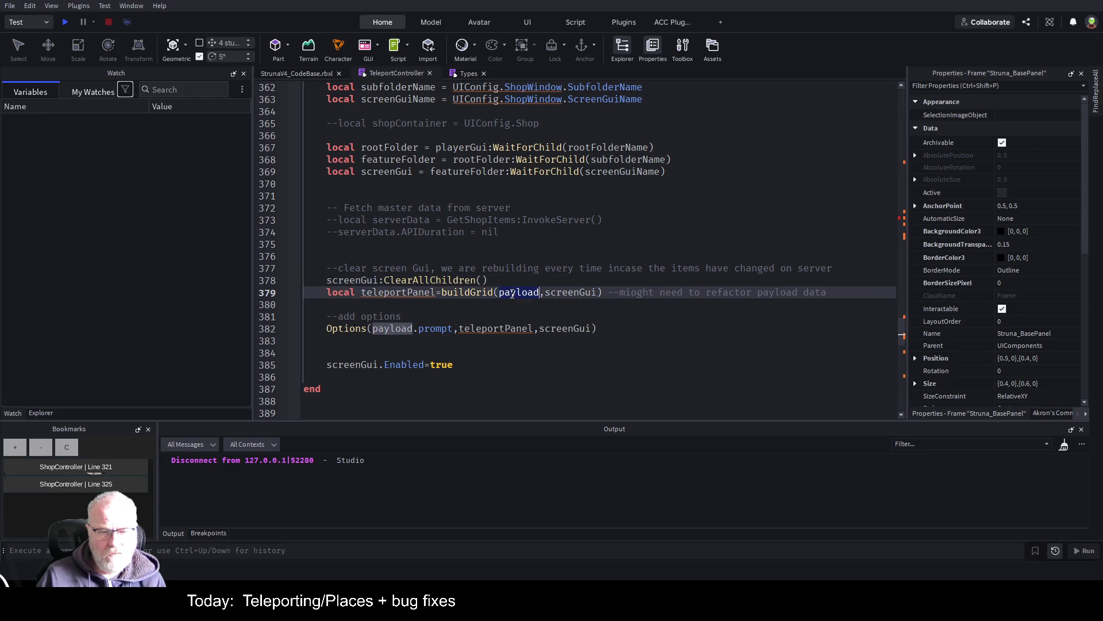
scroll(539, 248, "up", 6)
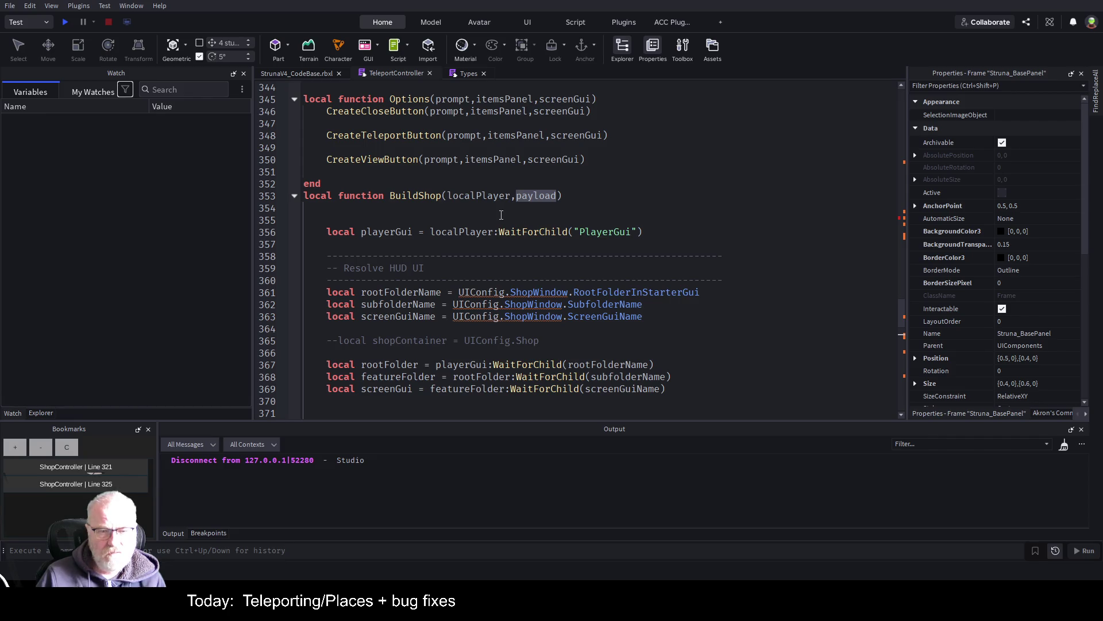
left_click(622, 217)
- Add local places = MasterDataStore.GetCategory("Places") at the top of BuildShop
type("locla")
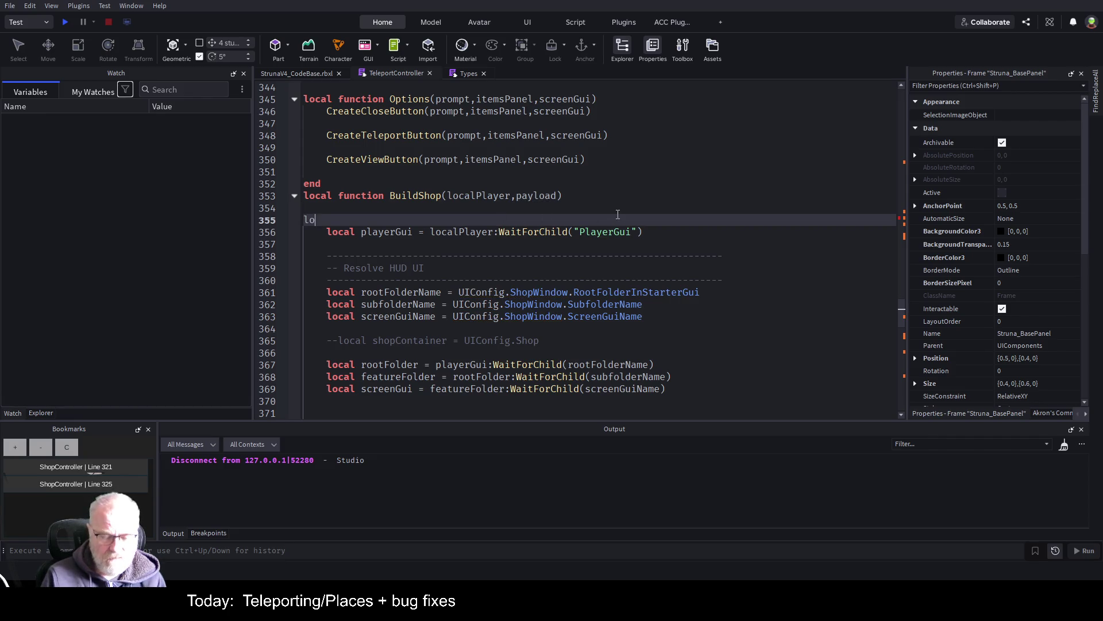
key("BackSpace")
type("al pla")
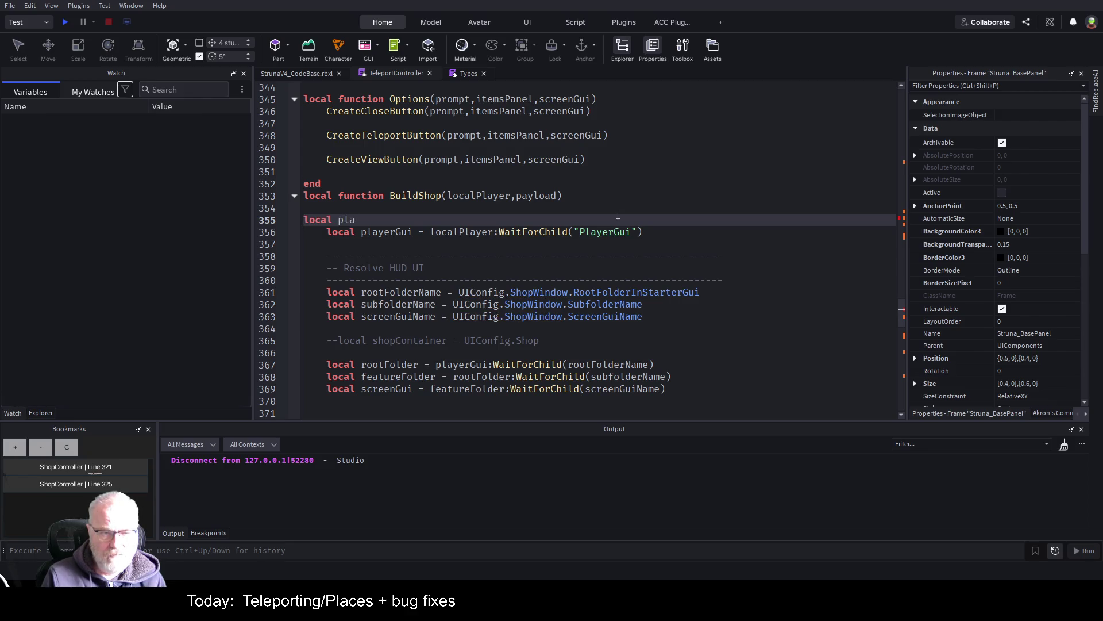
type("ces = M")
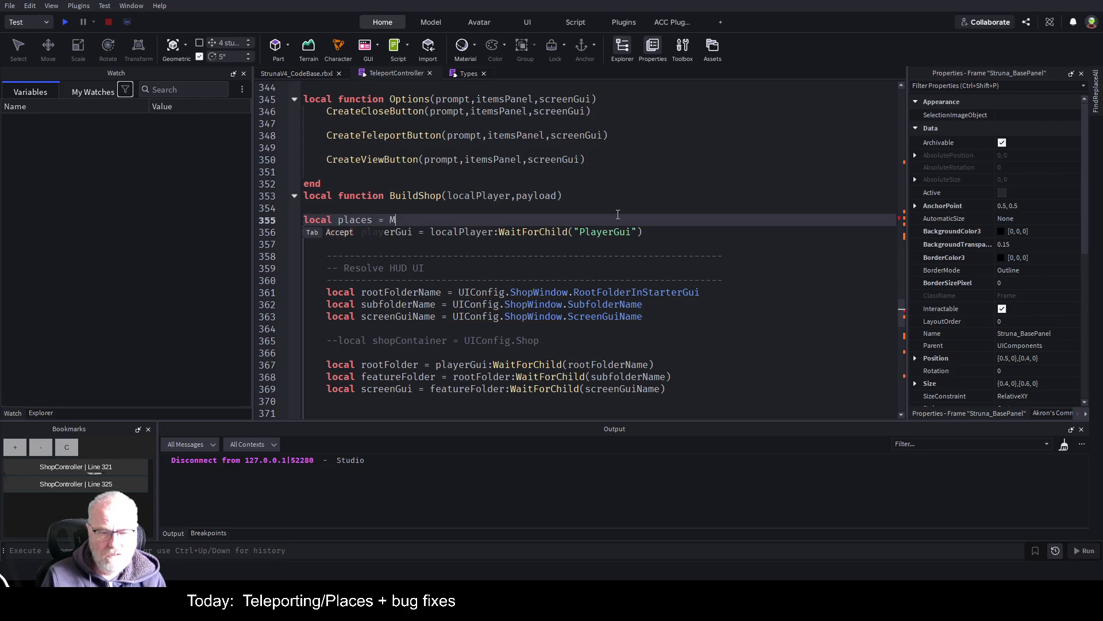
type("asterDataStore.GetCategory")
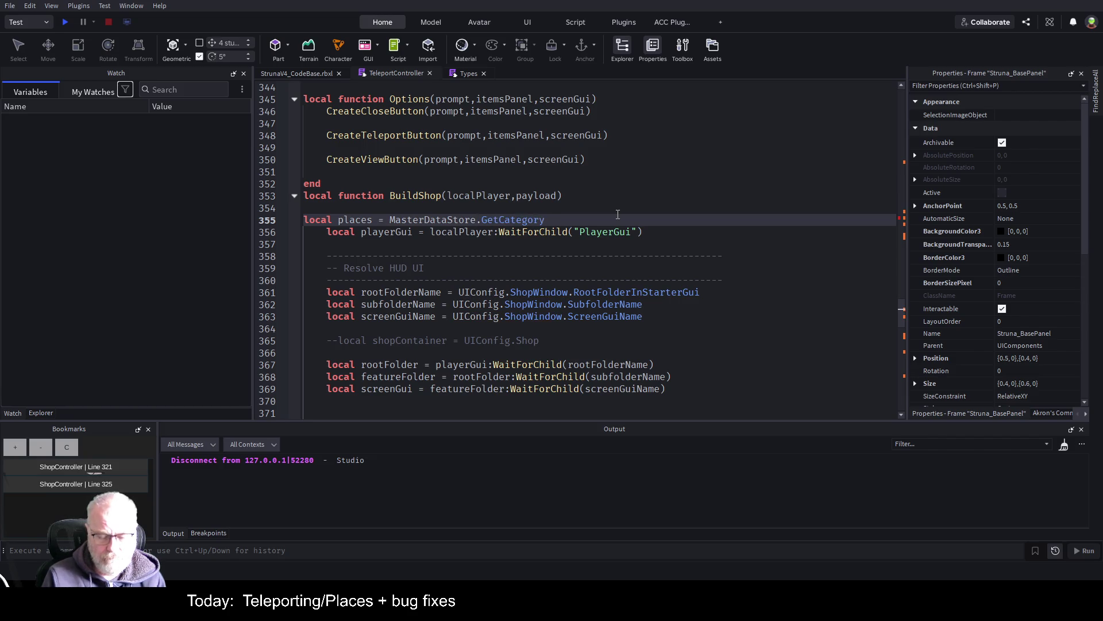
type("(\"Places\")")
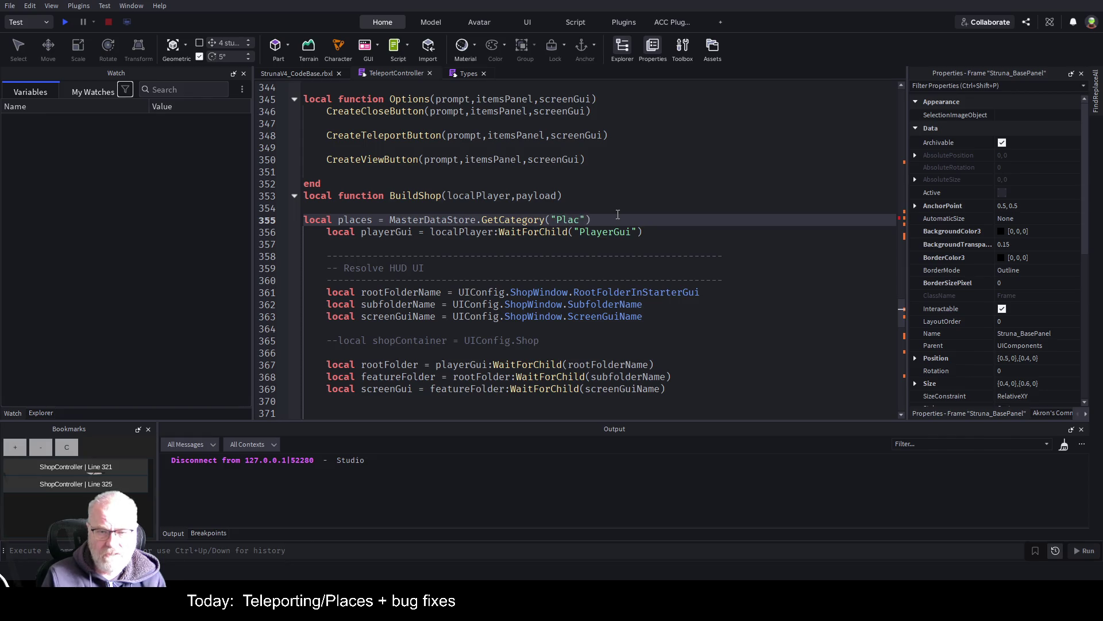
key("Return")
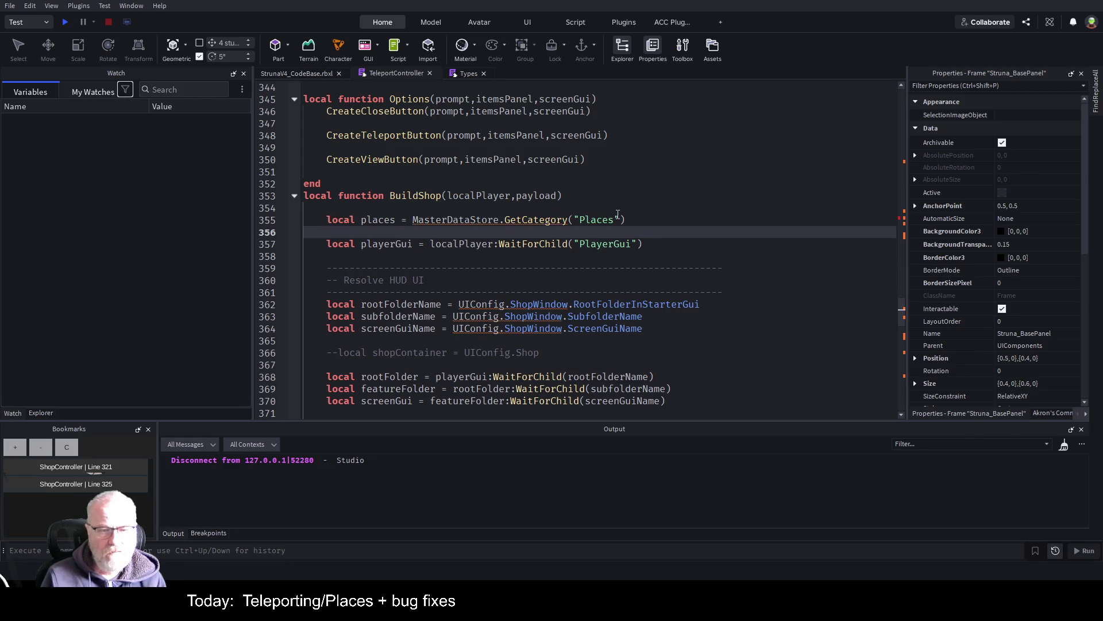
double_click(363, 220)
- Replace payload with places in the buildGrid call
scroll(399, 231, "down", 6)
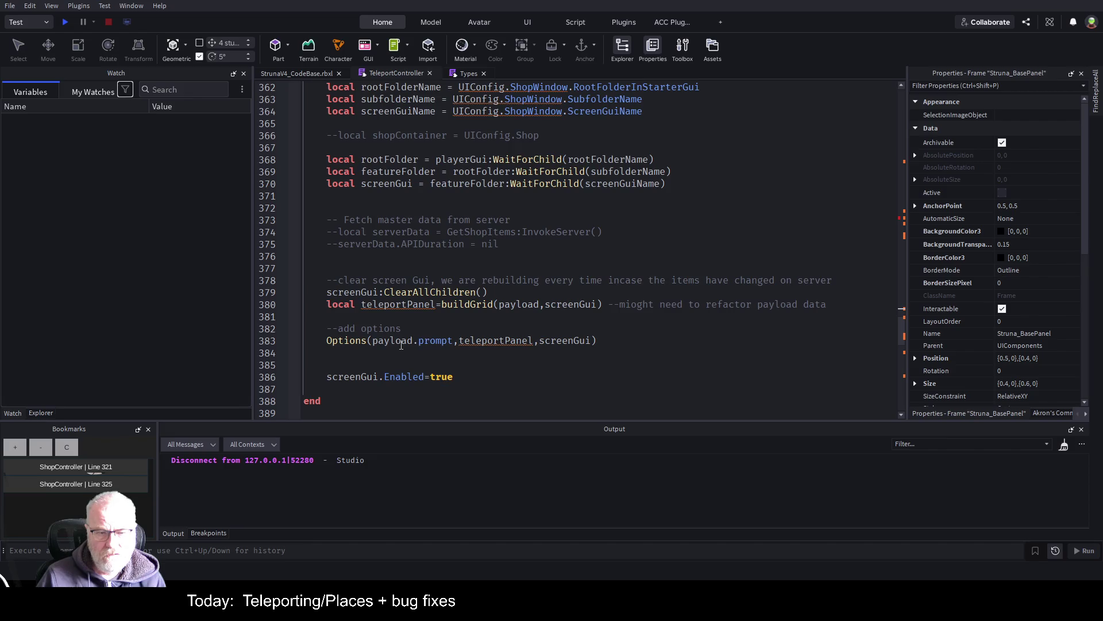
left_click(726, 361)
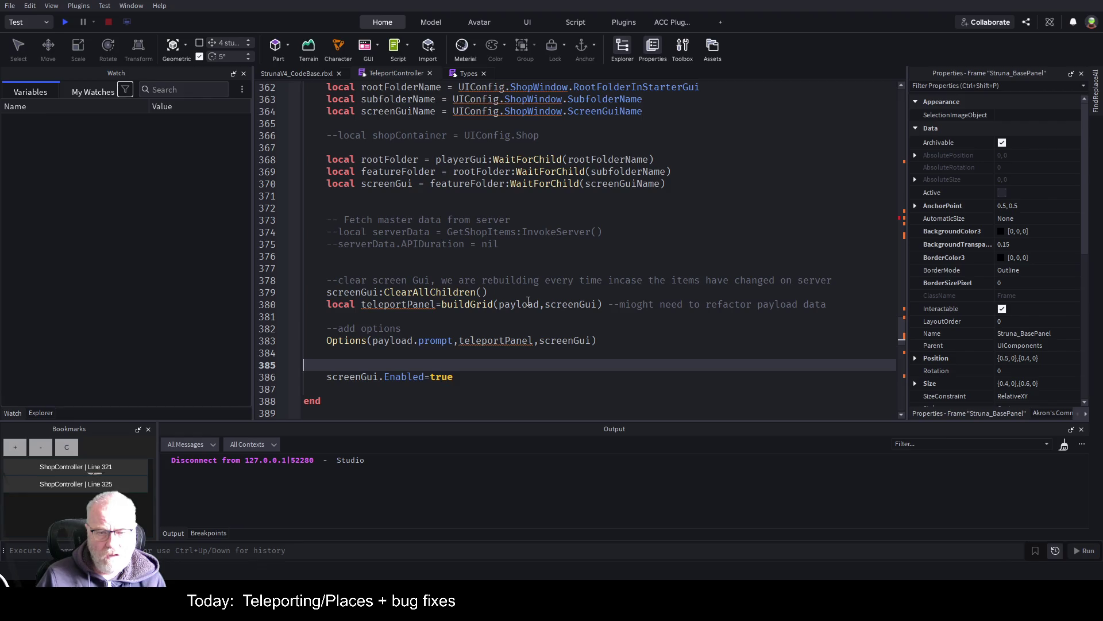
double_click(510, 302)
type("places")
left_click(418, 313)
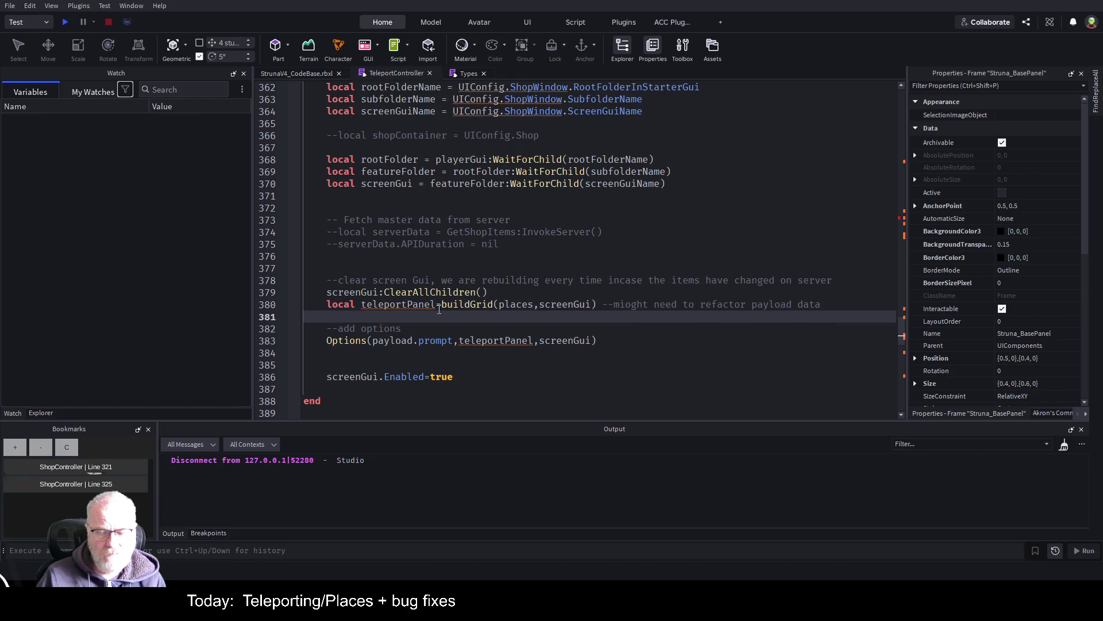
left_click(478, 308)
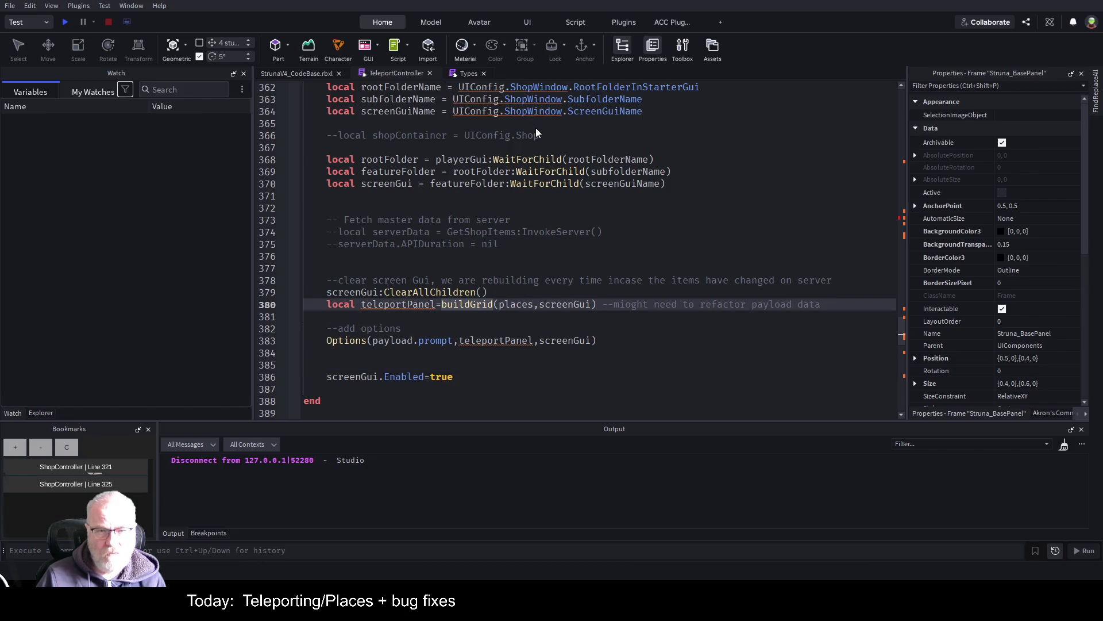
key("F12")
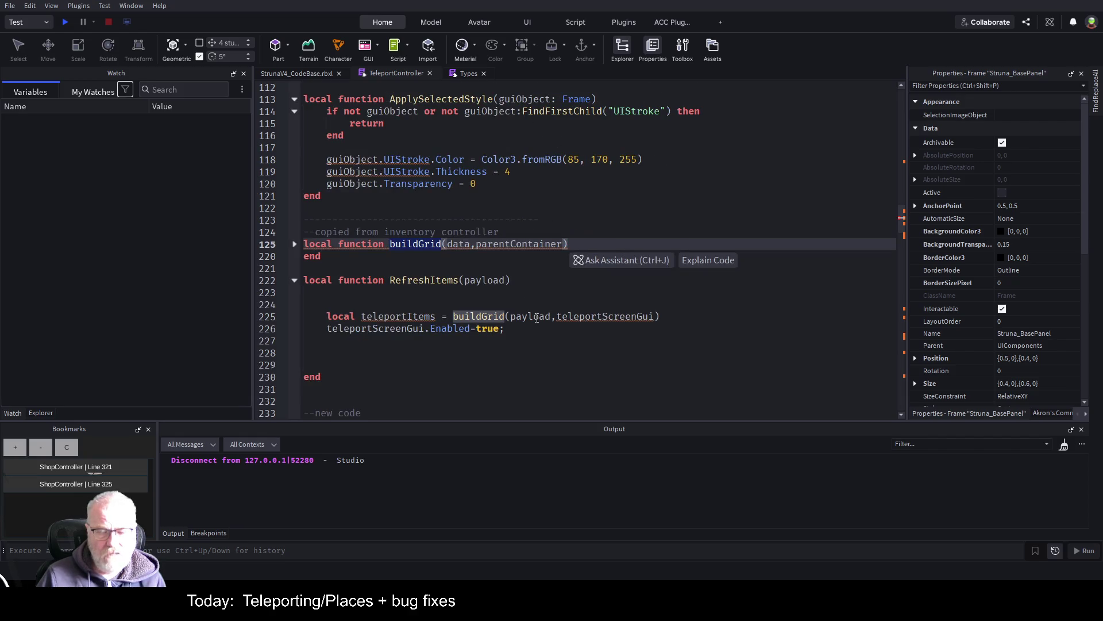
- Unfold buildGrid to review how data becomes viewModels, then launch a new playtest
left_click(293, 243)
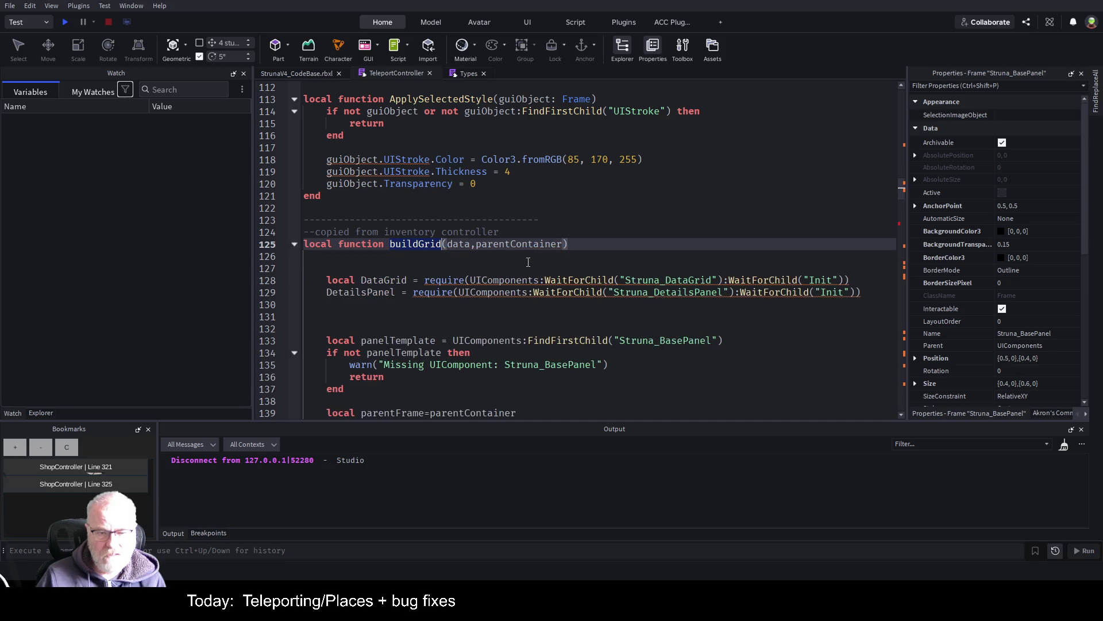
scroll(524, 277, "down", 5)
scroll(523, 276, "up", 2)
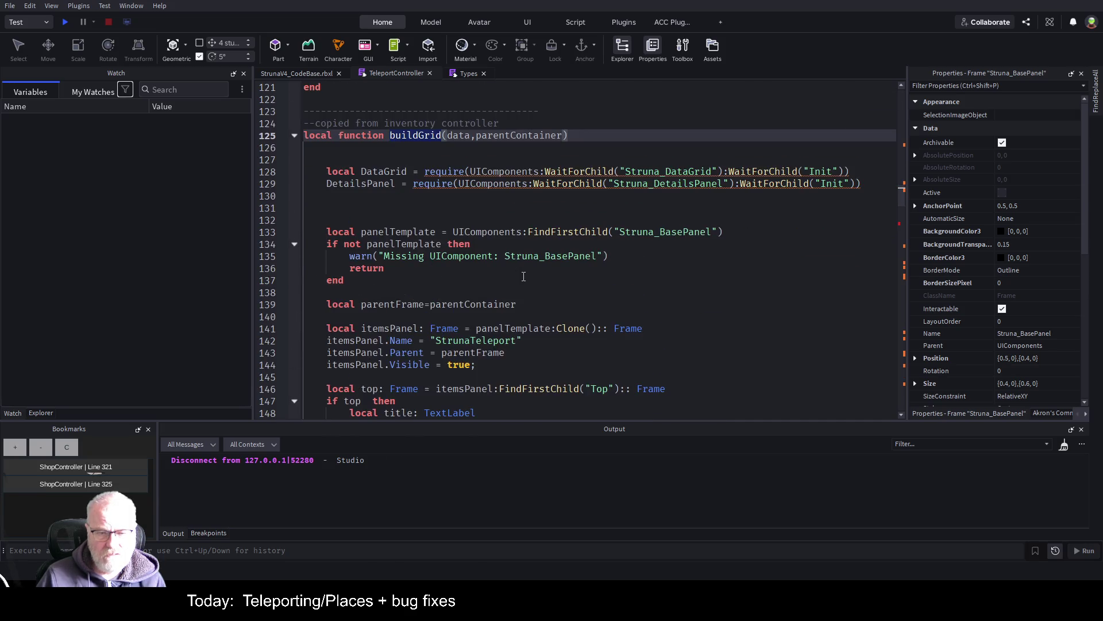
left_click(507, 243)
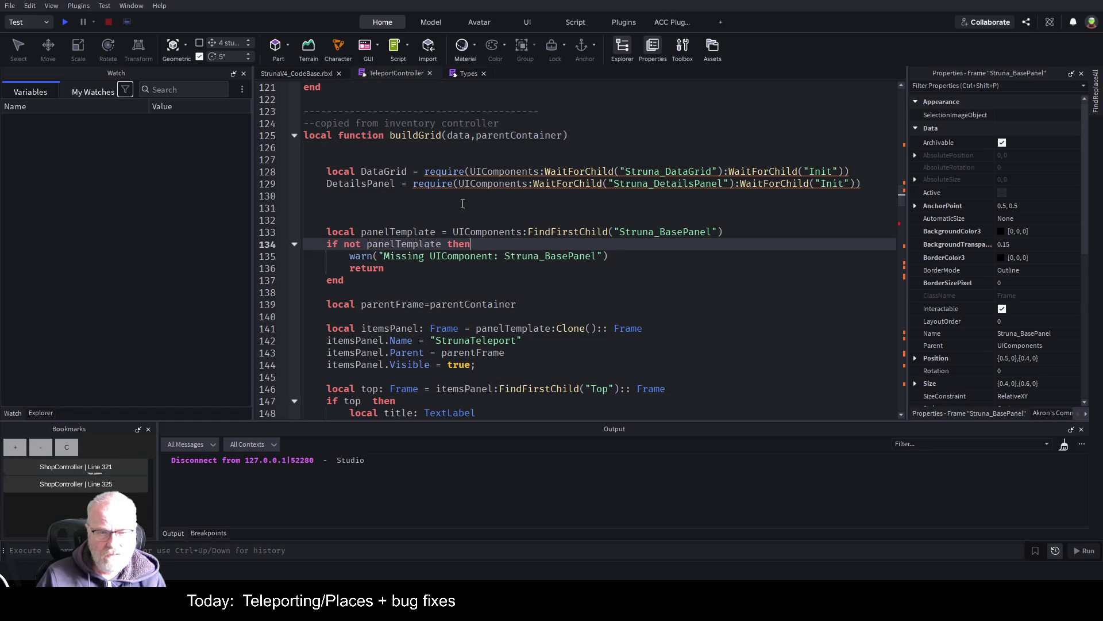
scroll(443, 268, "down", 12)
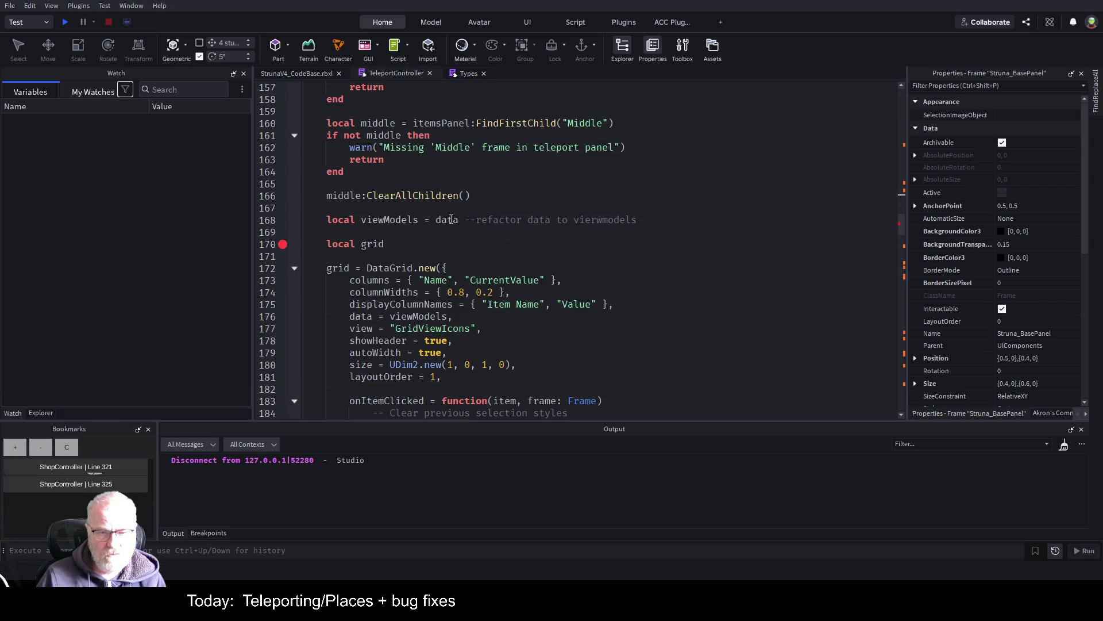
double_click(447, 220)
double_click(411, 317)
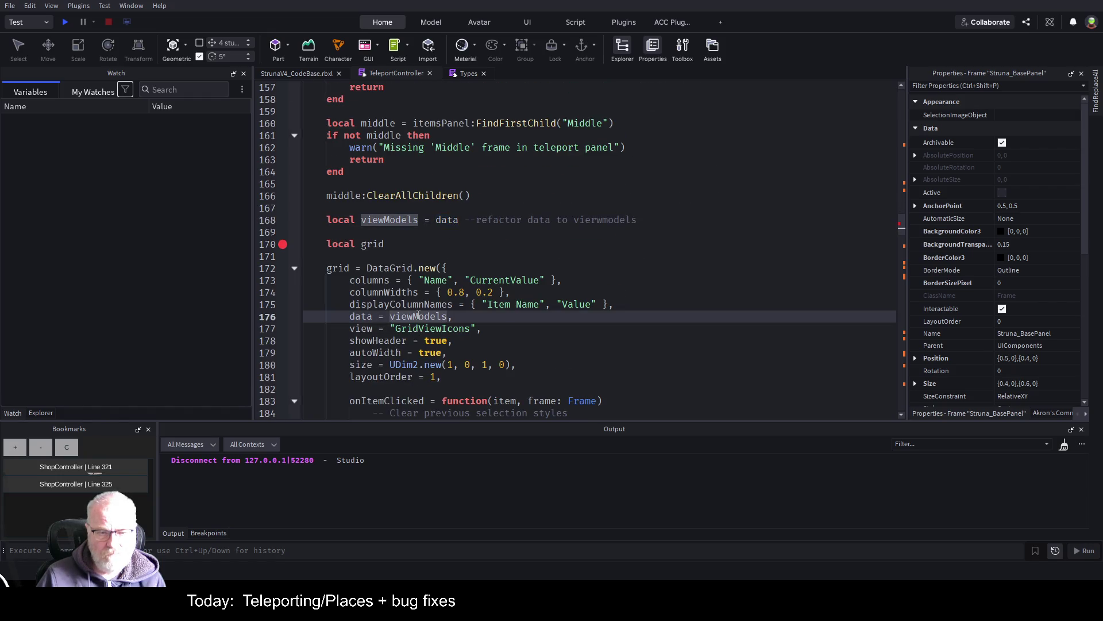
left_click(504, 219)
left_click(65, 23)
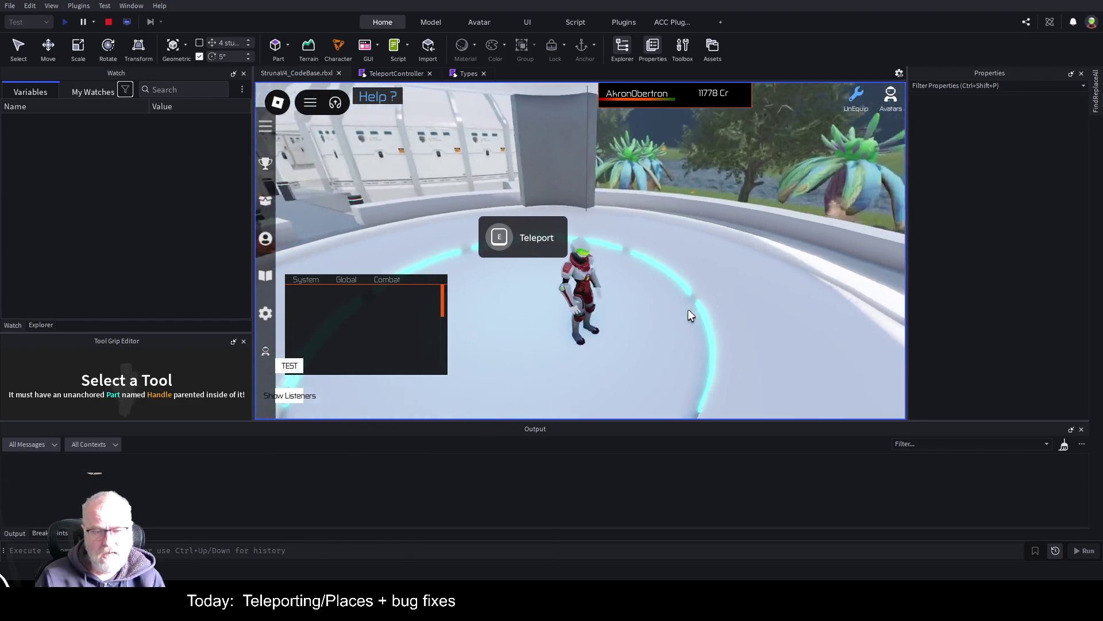
- Trigger the Teleport prompt with E to reach the line 170 breakpoint
key("e")
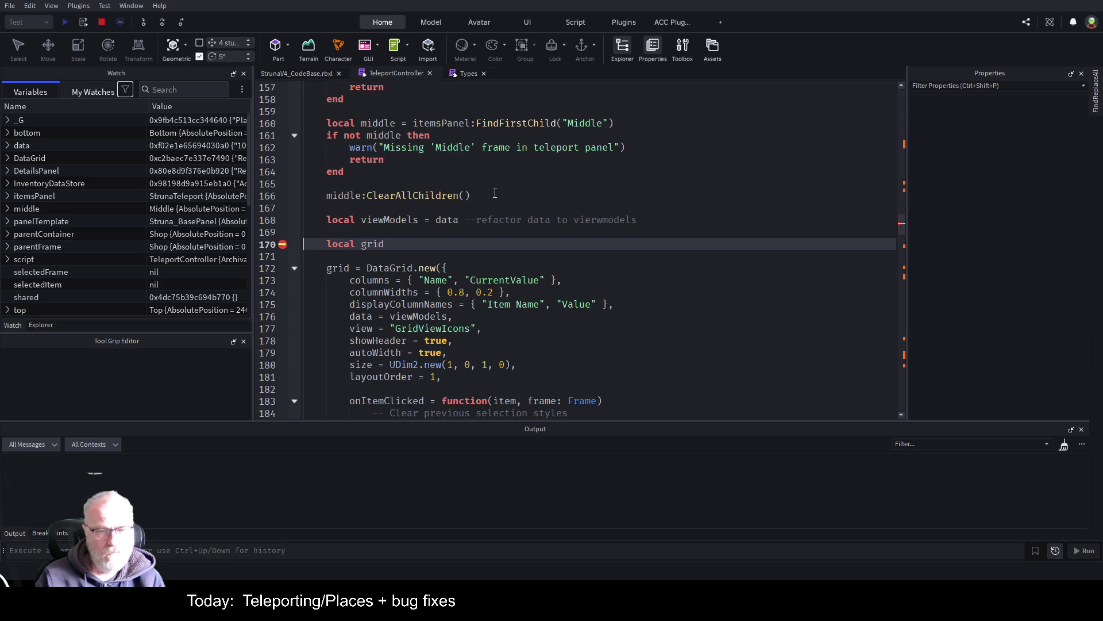
- Expand the first viewModels entry, Central Province v4, in Watch to inspect its fields
scroll(81, 235, "down", 8)
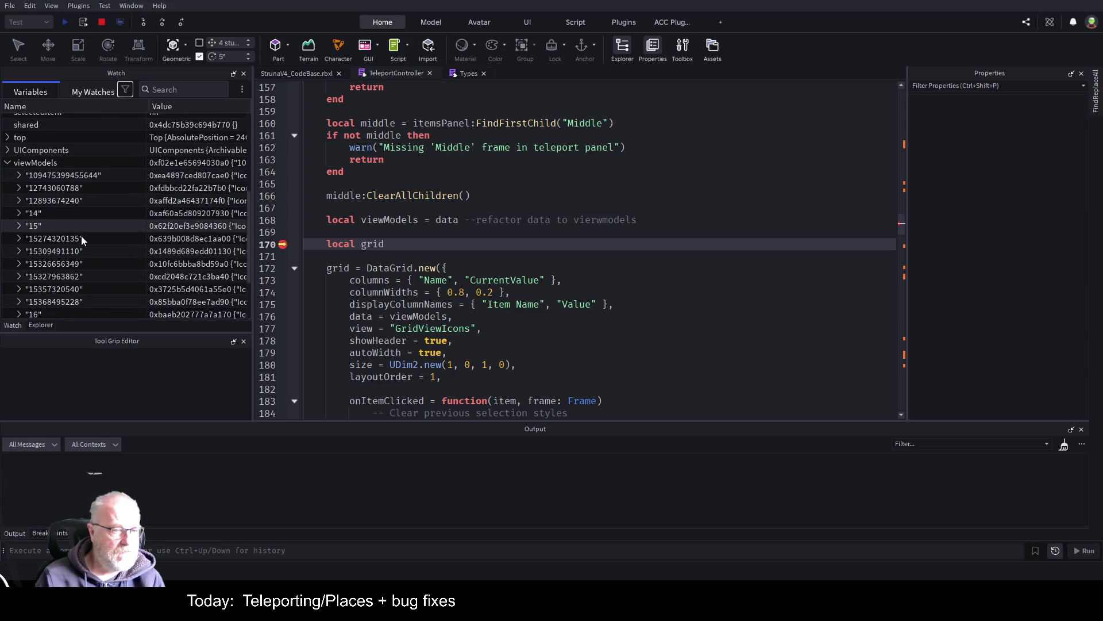
scroll(71, 173, "up", 3)
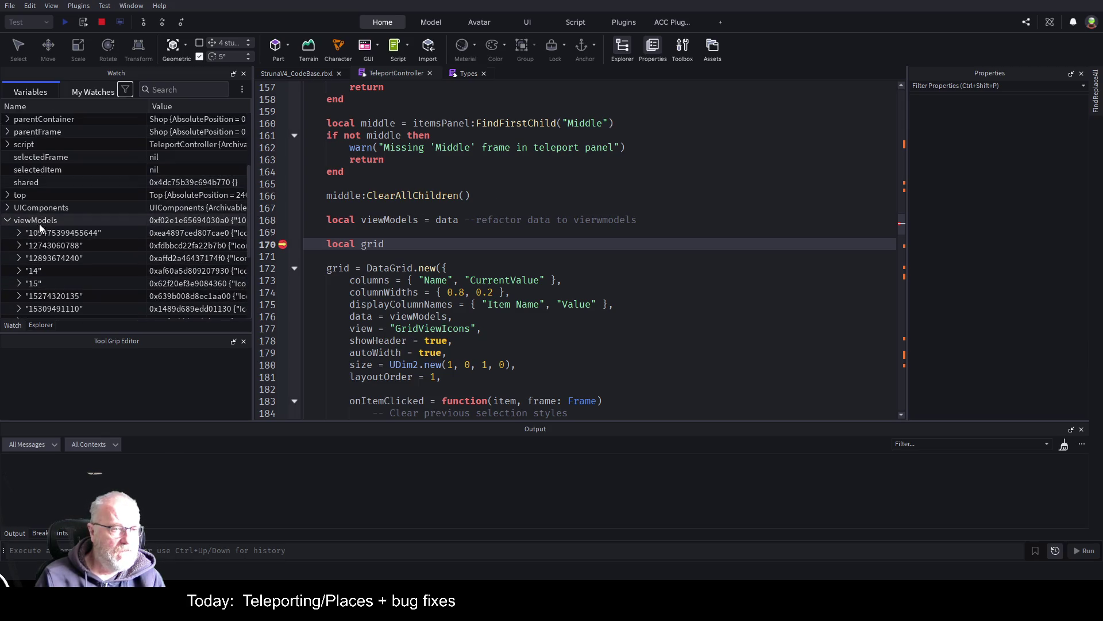
scroll(25, 183, "down", 3)
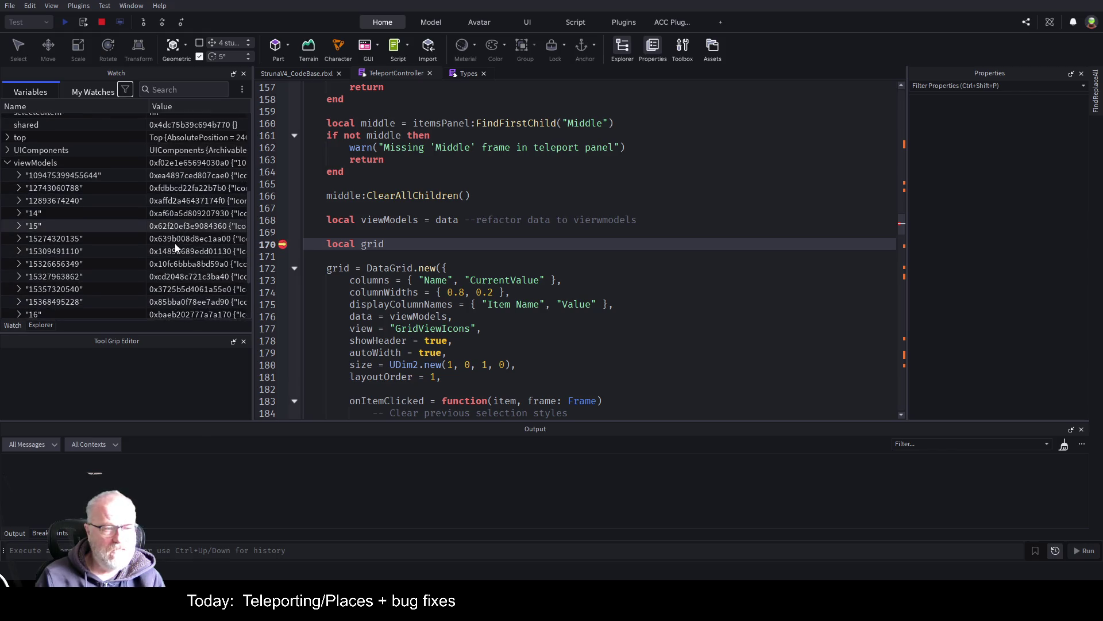
scroll(31, 212, "up", 3)
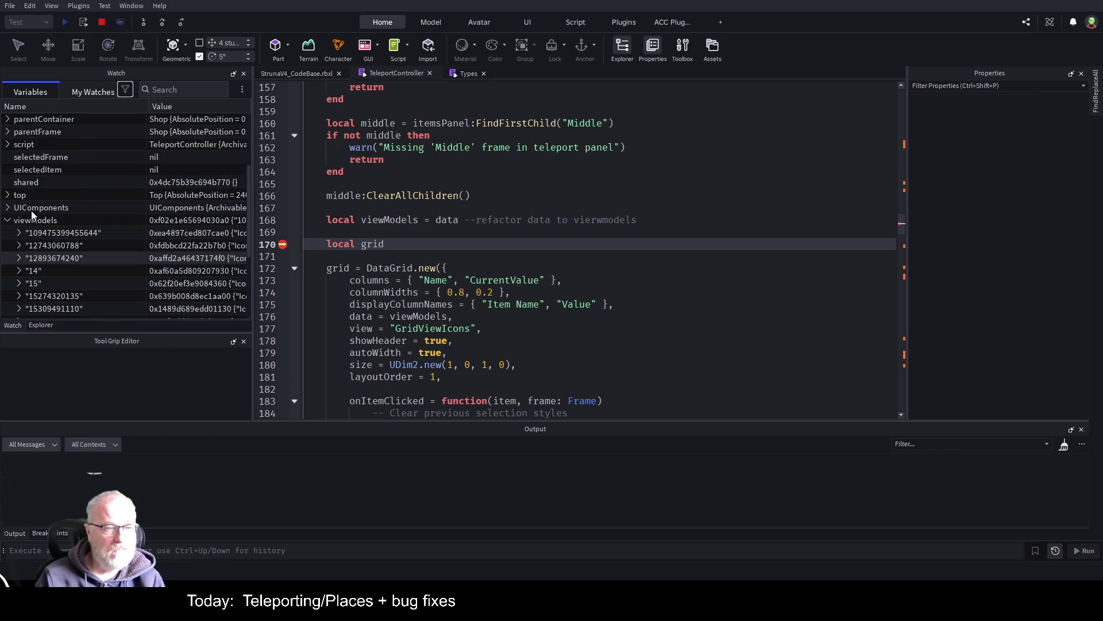
left_click(19, 233)
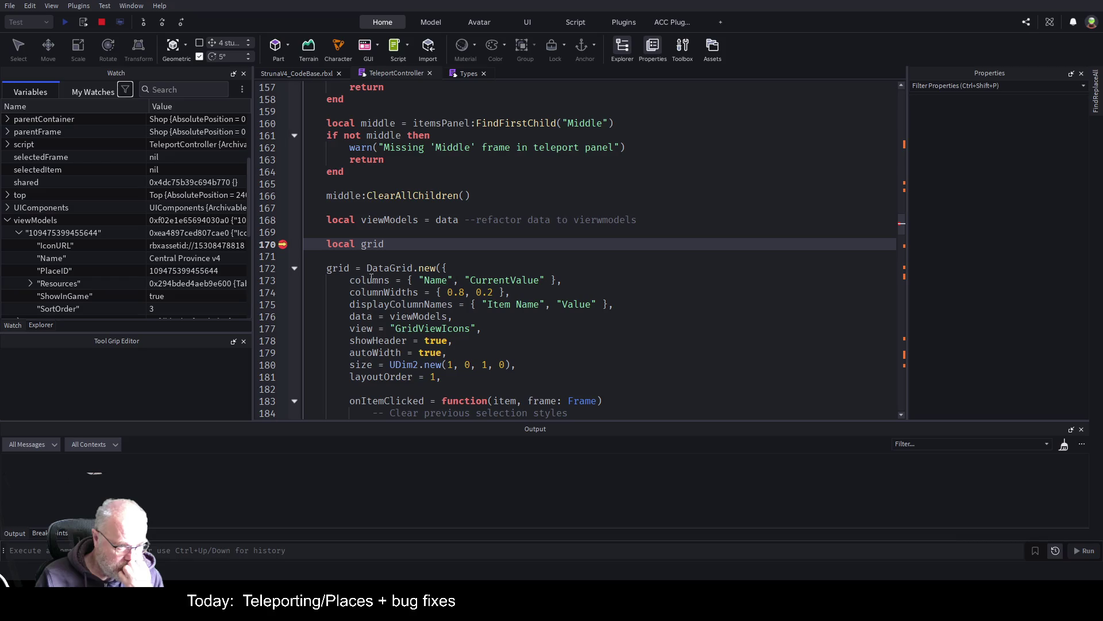
- Replace the CurrentValue column with IconURL in the DataGrid.new columns, keeping Name
double_click(512, 280)
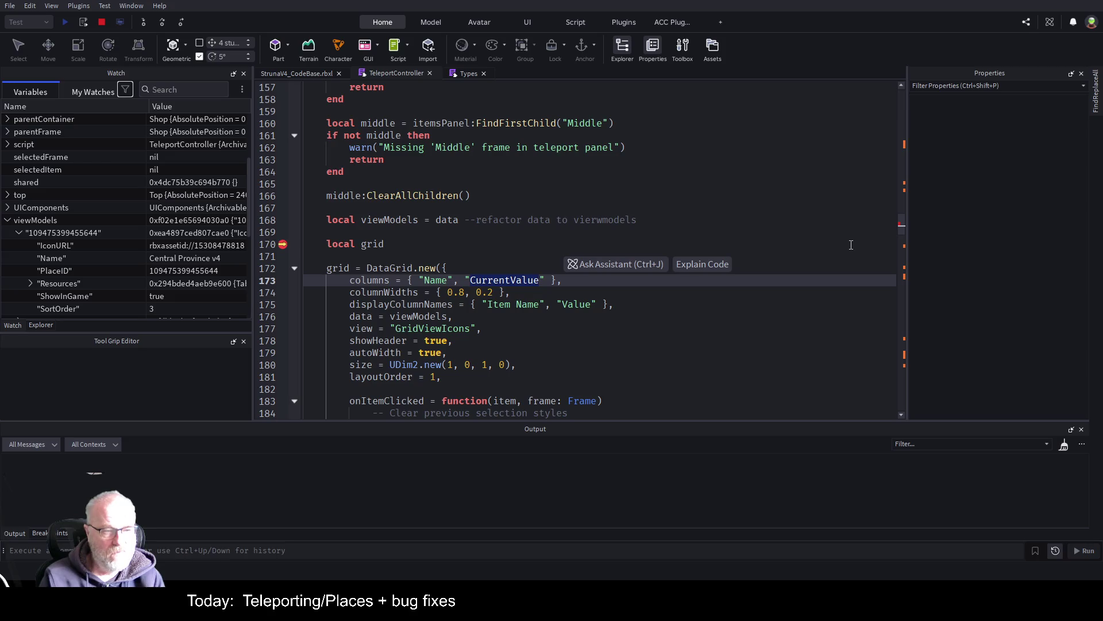
type("Icon")
type("URL")
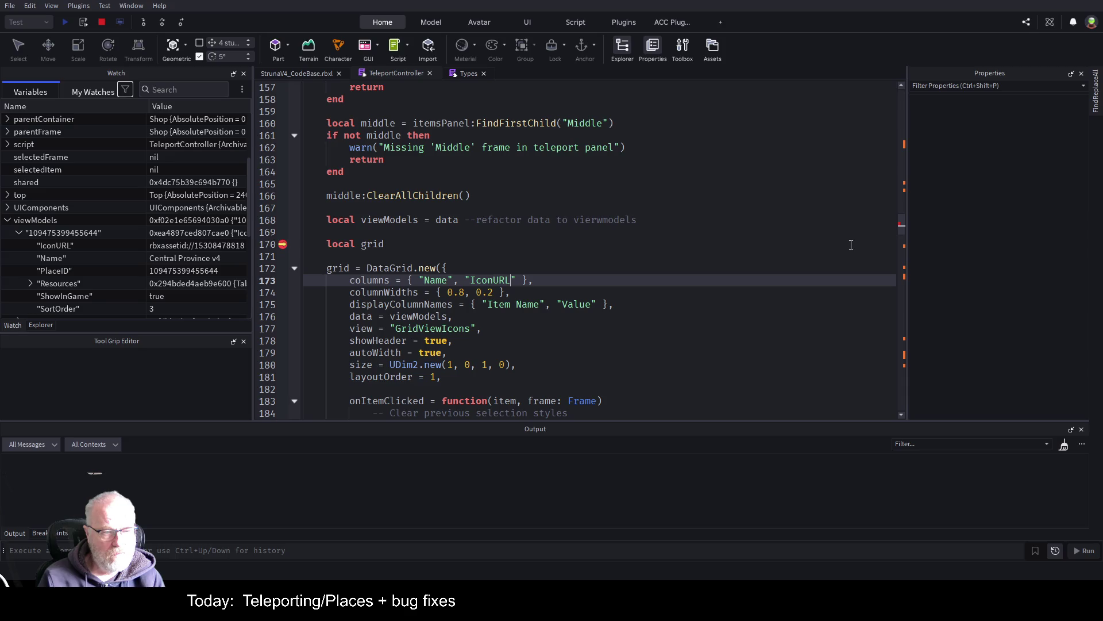
left_click(851, 245)
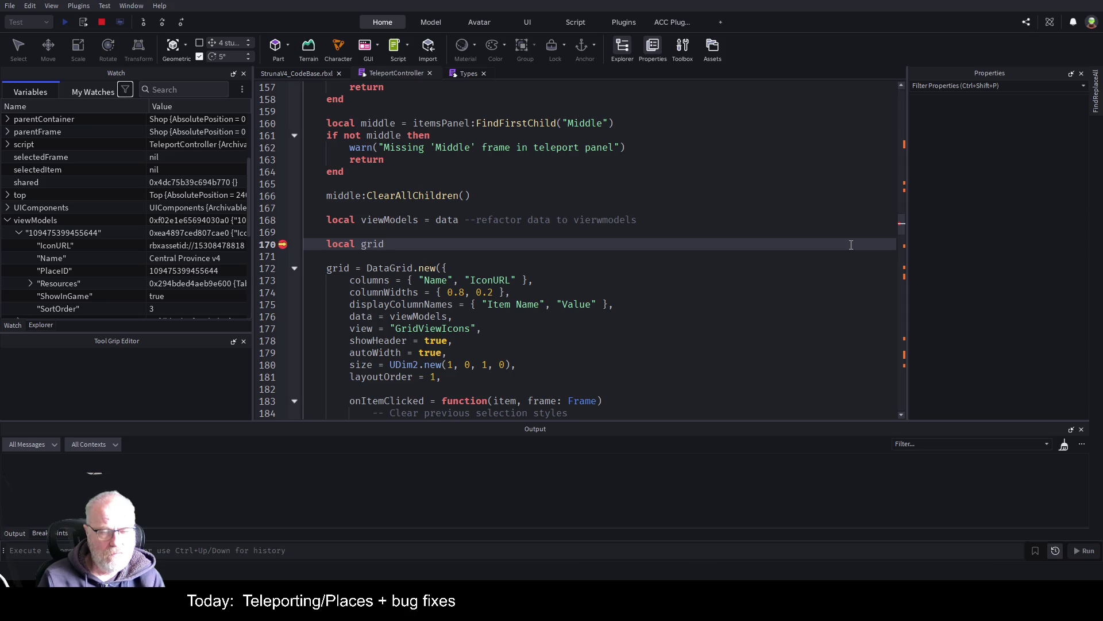
key("Up")
key("Up")
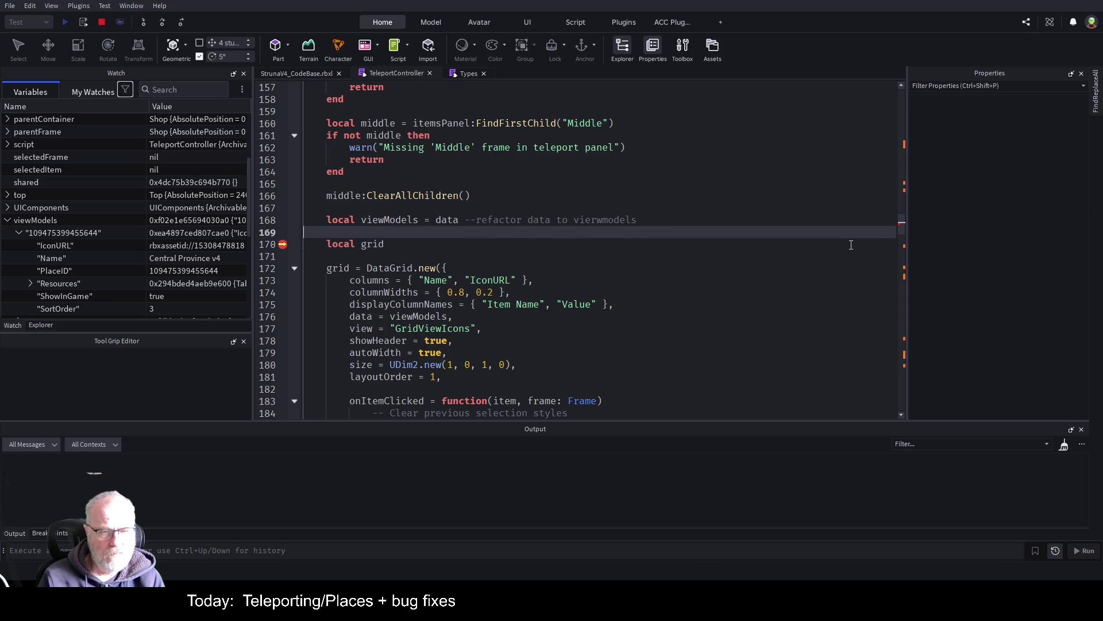
- Add a 'for placeId,place in pairs(data) do' loop above the local grid line
key("Down")
key("Return")
key("Return")
key("Return")
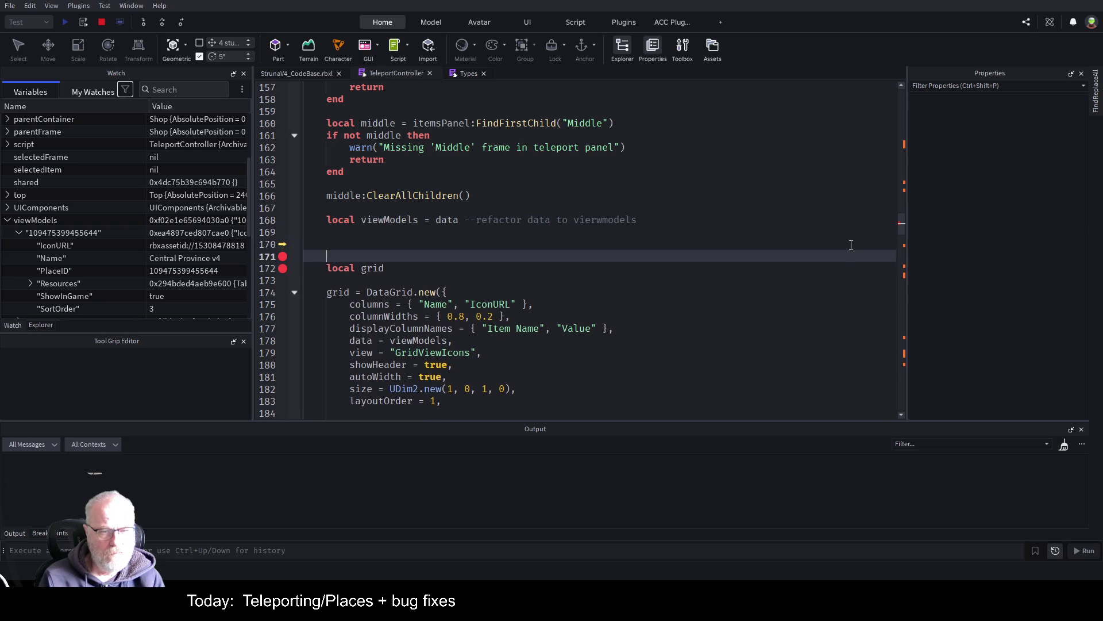
key("Up")
key("Up")
type("for")
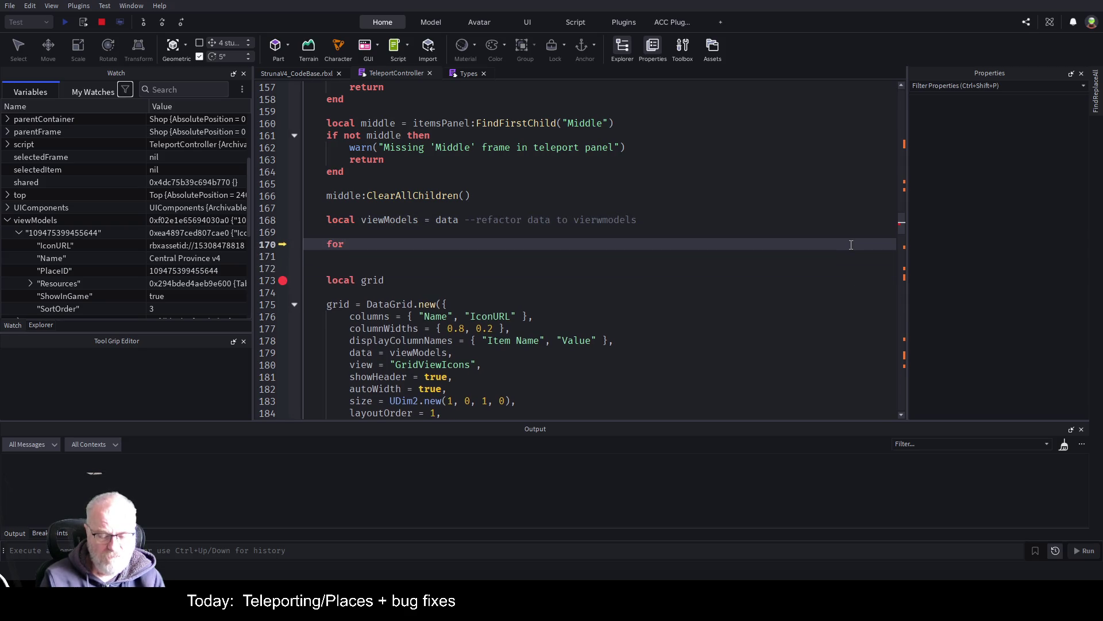
type(" _,")
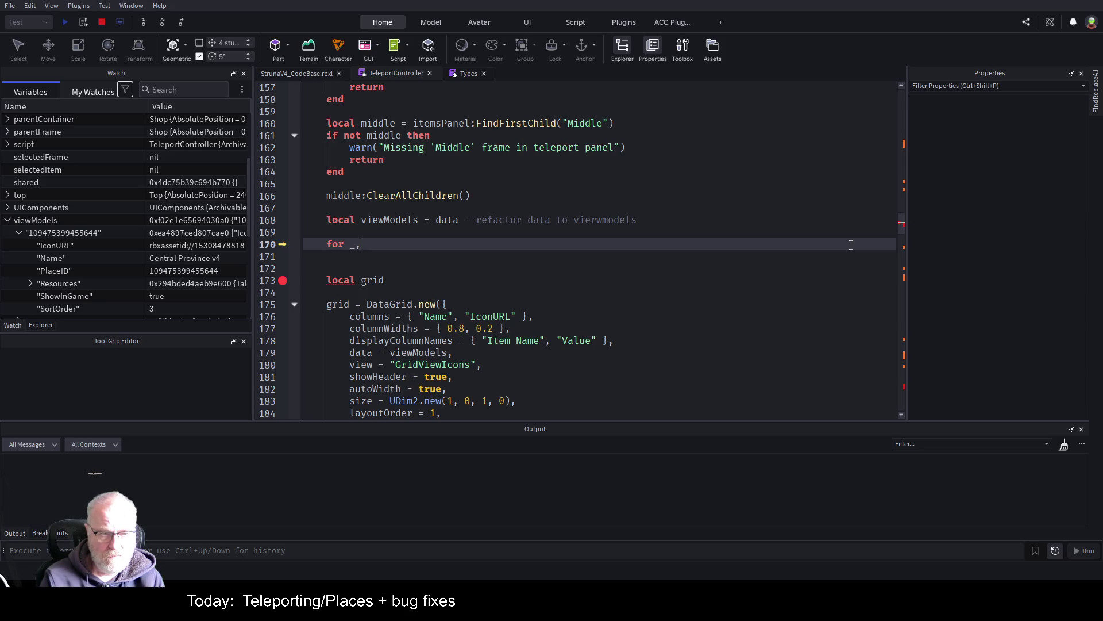
key("BackSpace")
key("BackSpace")
type("placeId,")
type("place in ")
type("pairs(")
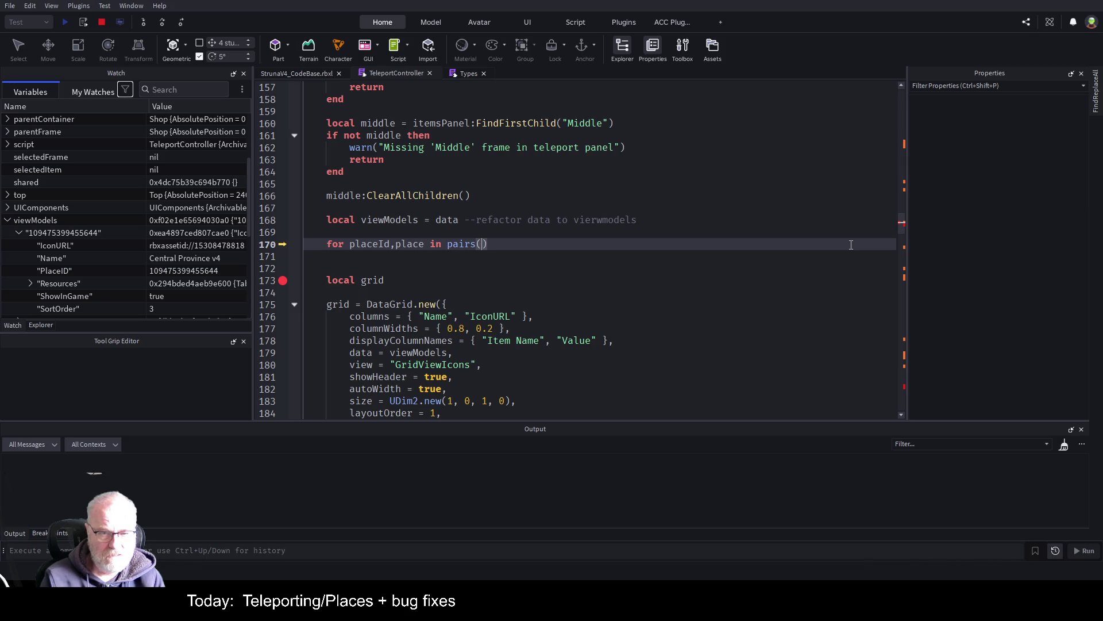
type("DateTime")
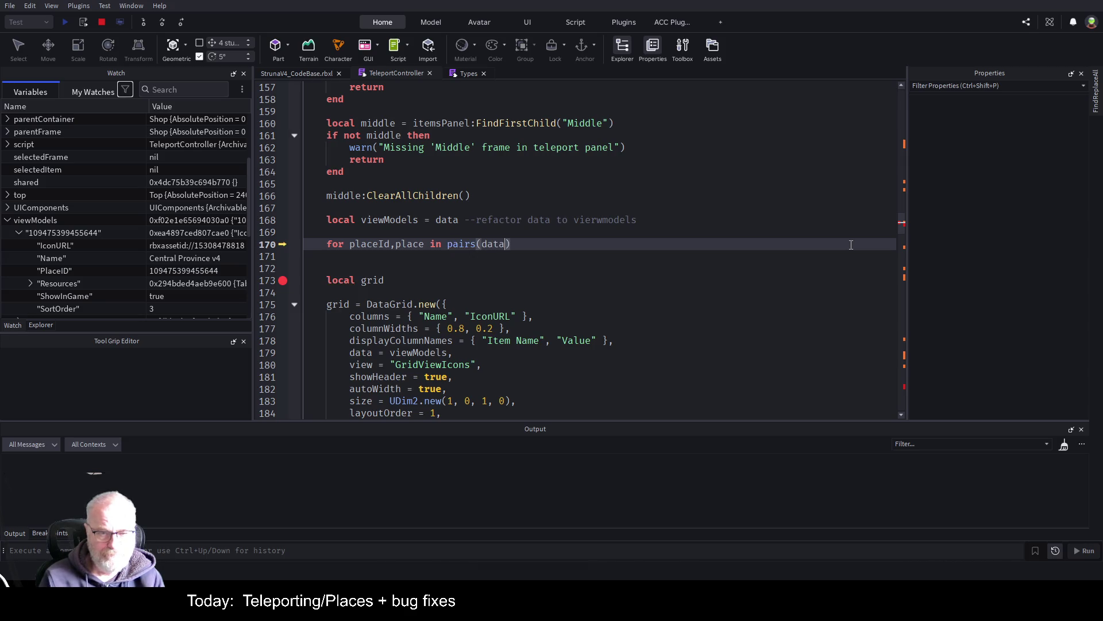
key("BackSpace")
key("BackSpace")
key("BackSpace")
type("data")
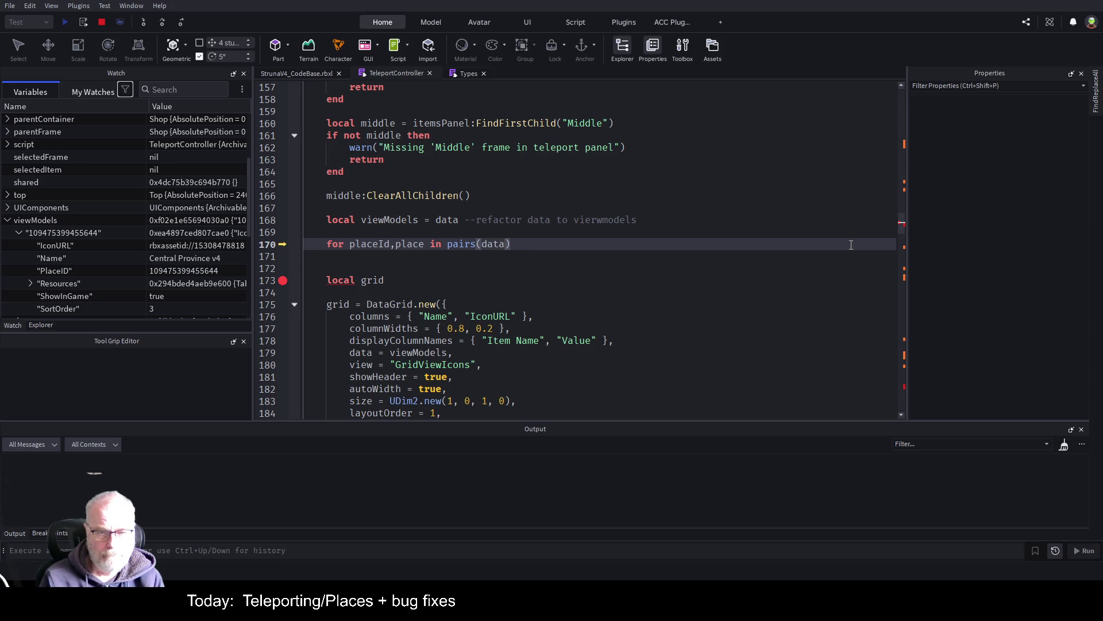
type(") do")
key("Return")
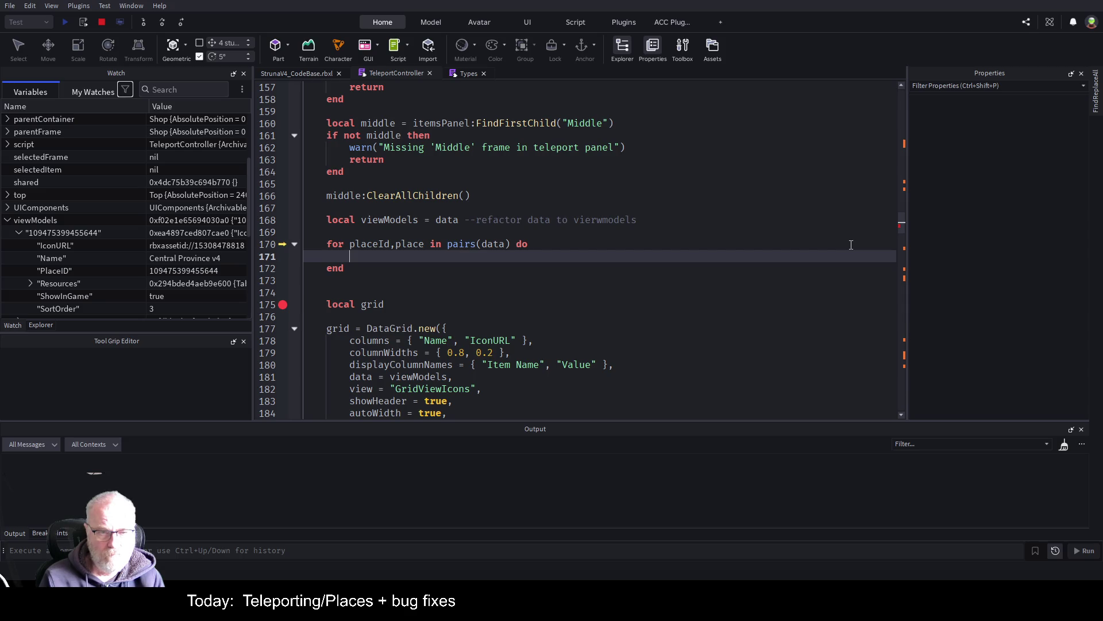
- Begin the loop body with a table.insert(viewModels,{}) call
type("insert")
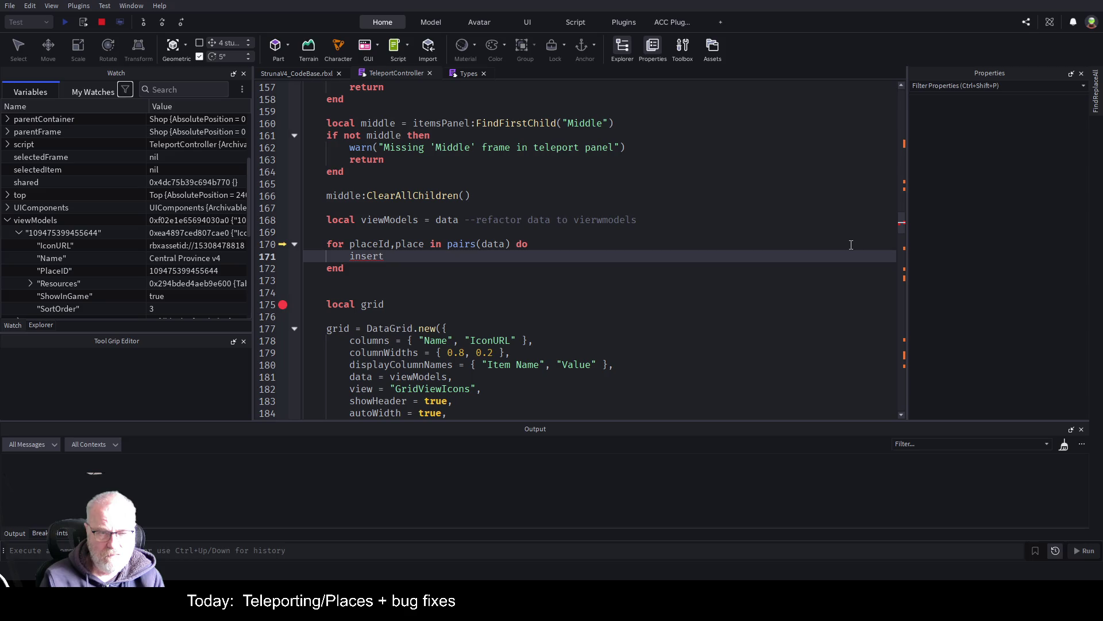
key("BackSpace")
key("BackSpace")
key("BackSpace")
type("table.in")
key("Tab")
type("(")
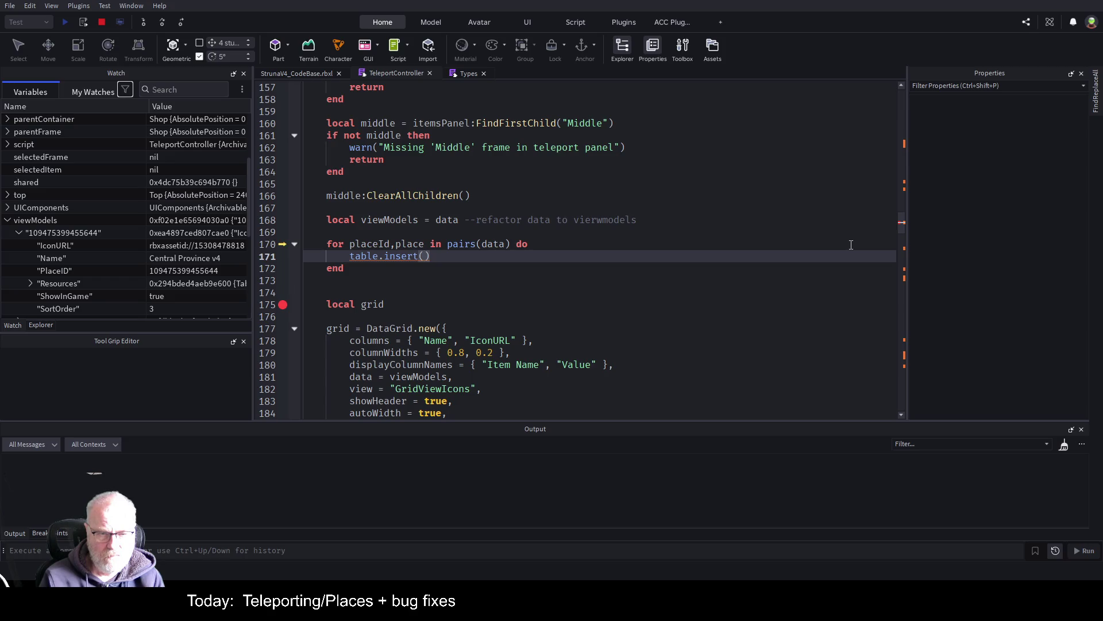
type("viewModels,")
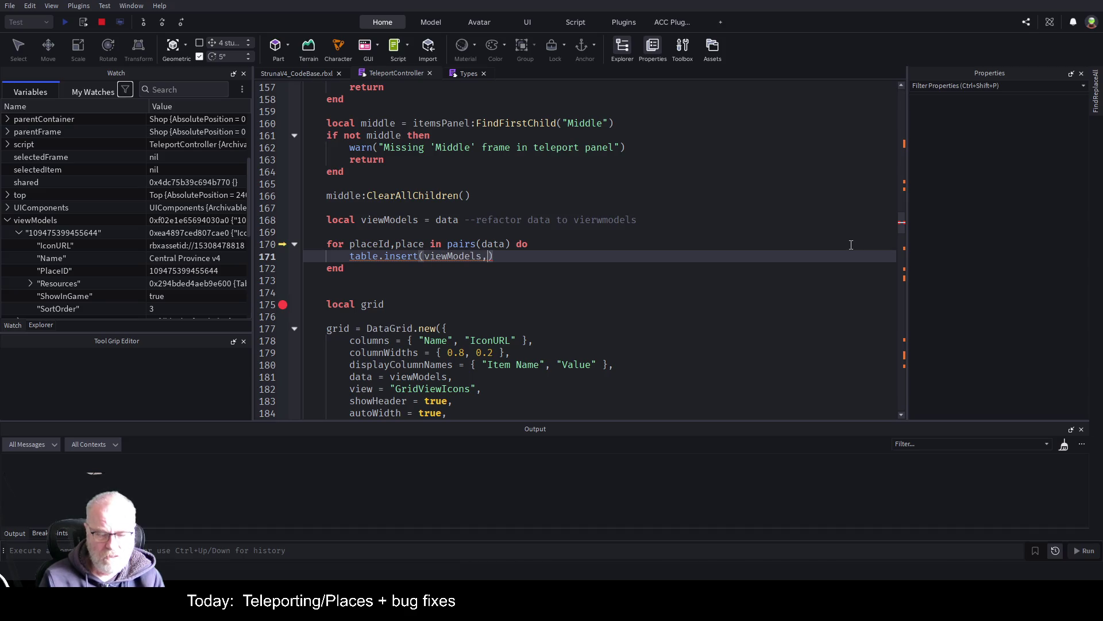
type("{}")
- Spread the table literal over lines and start its fields with Id=placeId and Name=
key("Return")
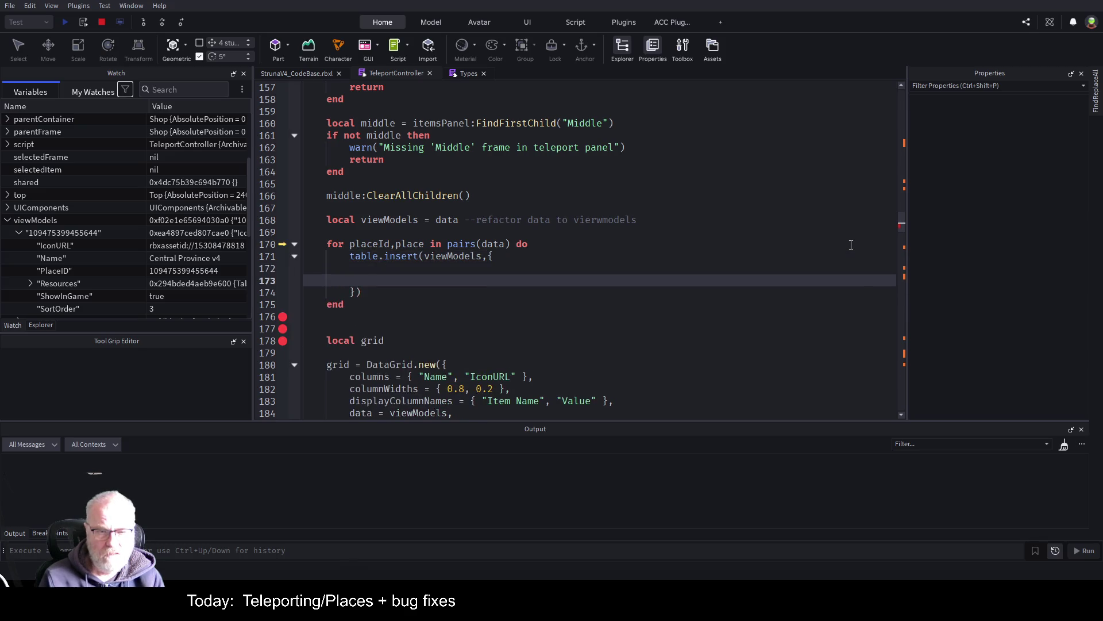
key("Return")
key("Down")
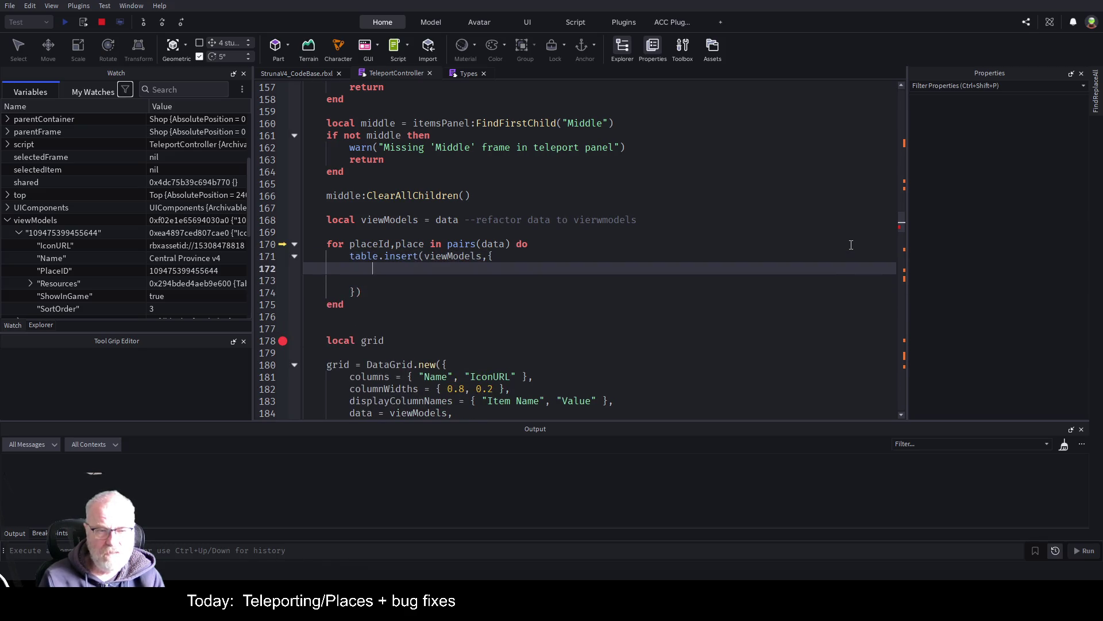
type("id")
key("BackSpace")
key("BackSpace")
type("id")
key("BackSpace")
key("BackSpace")
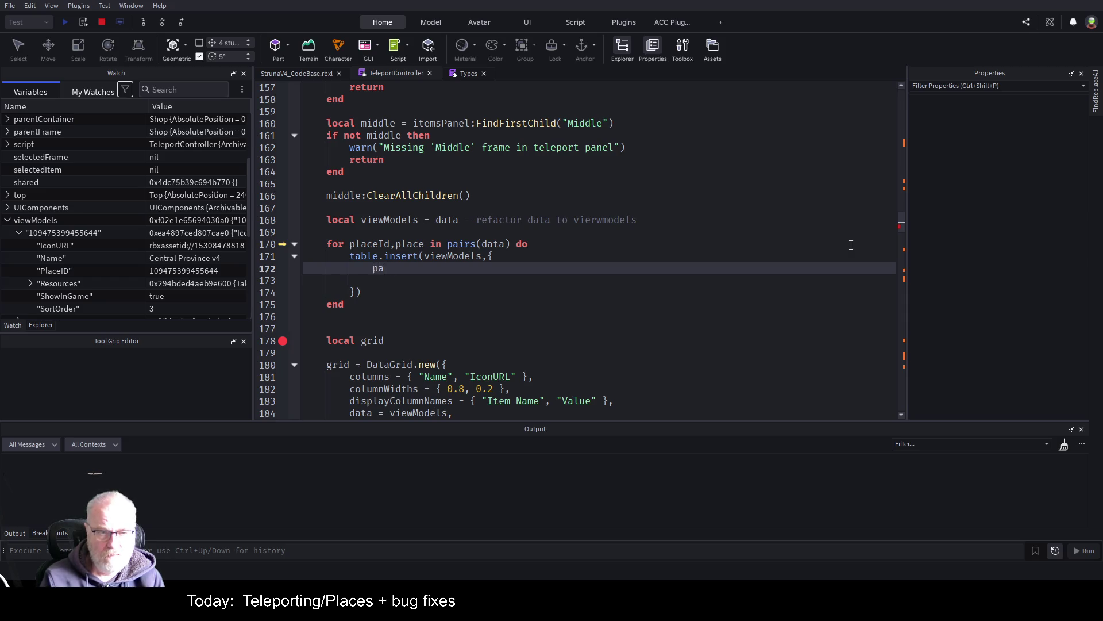
type("placeid")
key("BackSpace")
key("BackSpace")
type("Id")
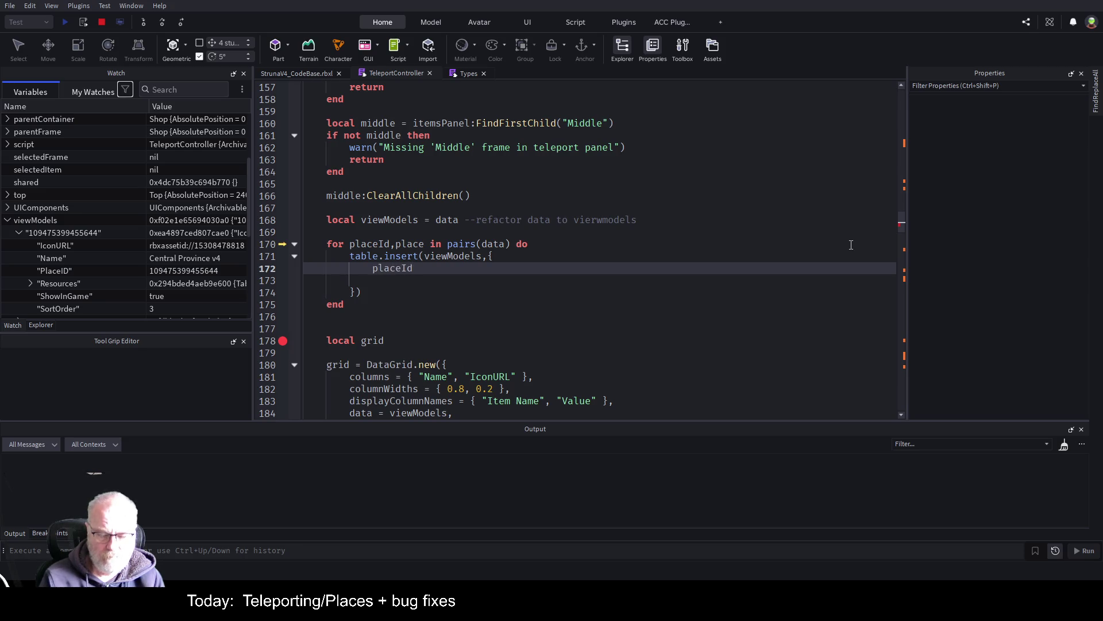
type("=placeId,")
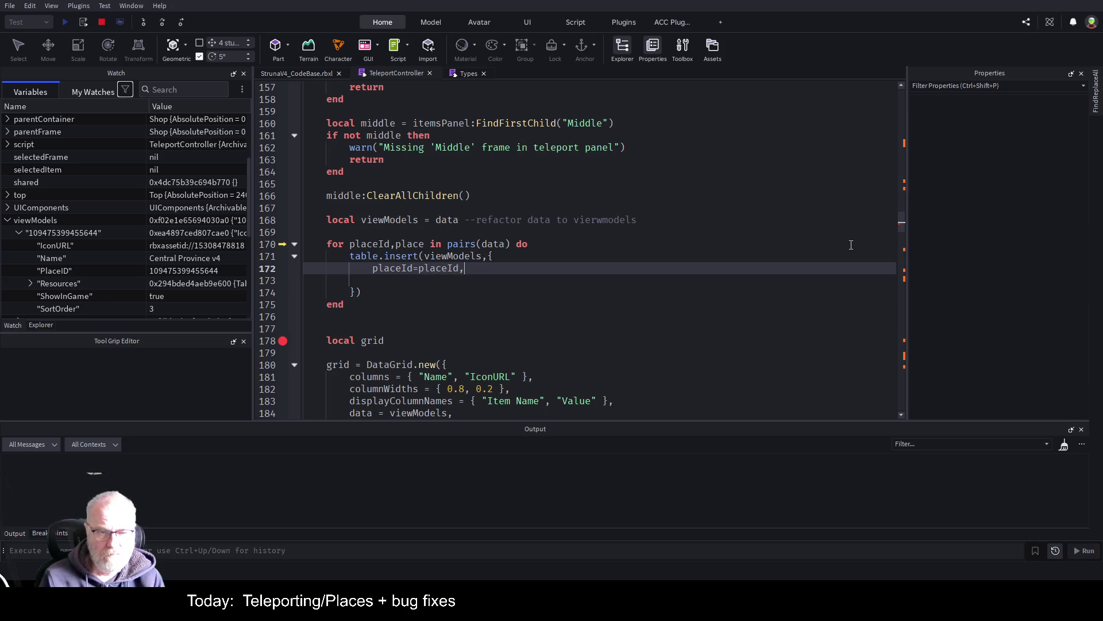
type("Name=-")
- Capitalise the key to PlaceId and complete Name=place.Name and Icon=place.IconURL
key("Left")
key("Left")
key("Left")
key("BackSpace")
type("P")
key("End")
type("p")
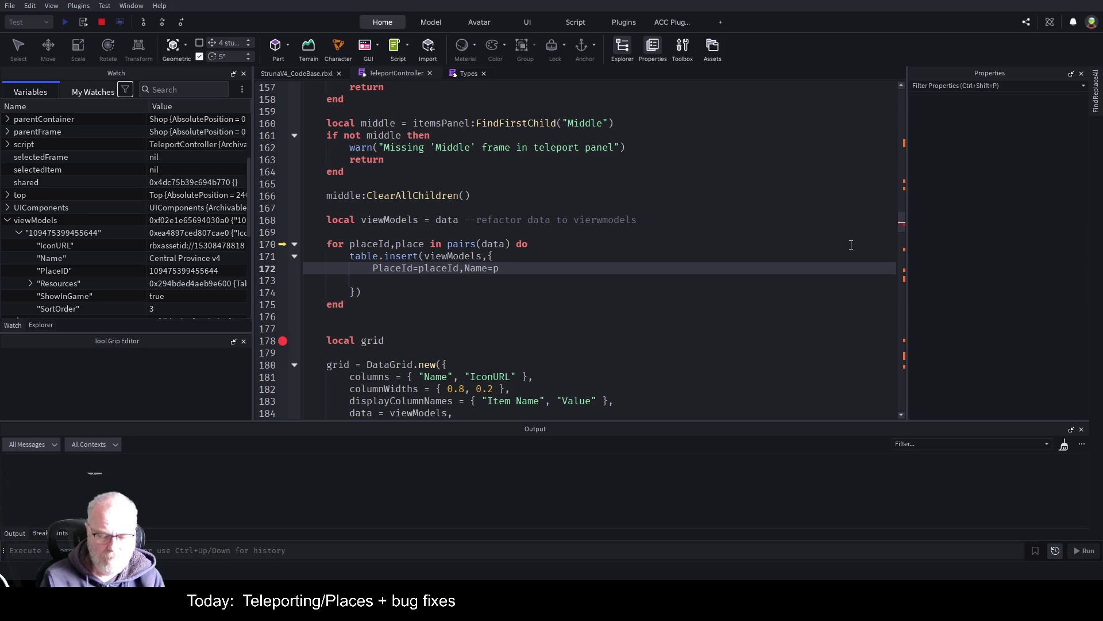
type("lace.Name,")
type("Icon=")
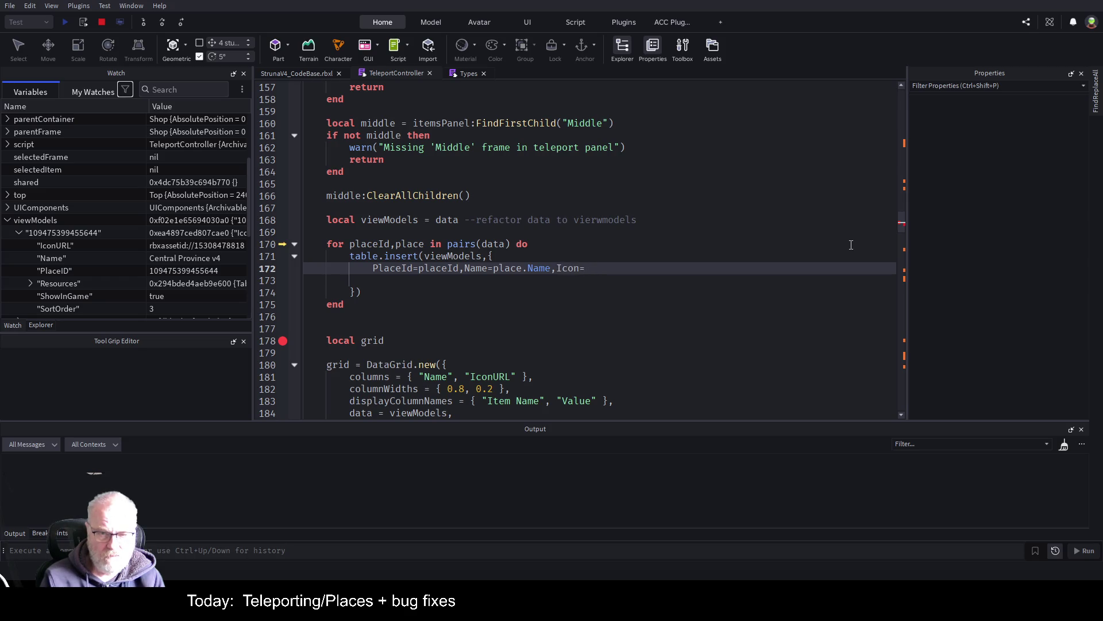
key("BackSpace")
type("URL")
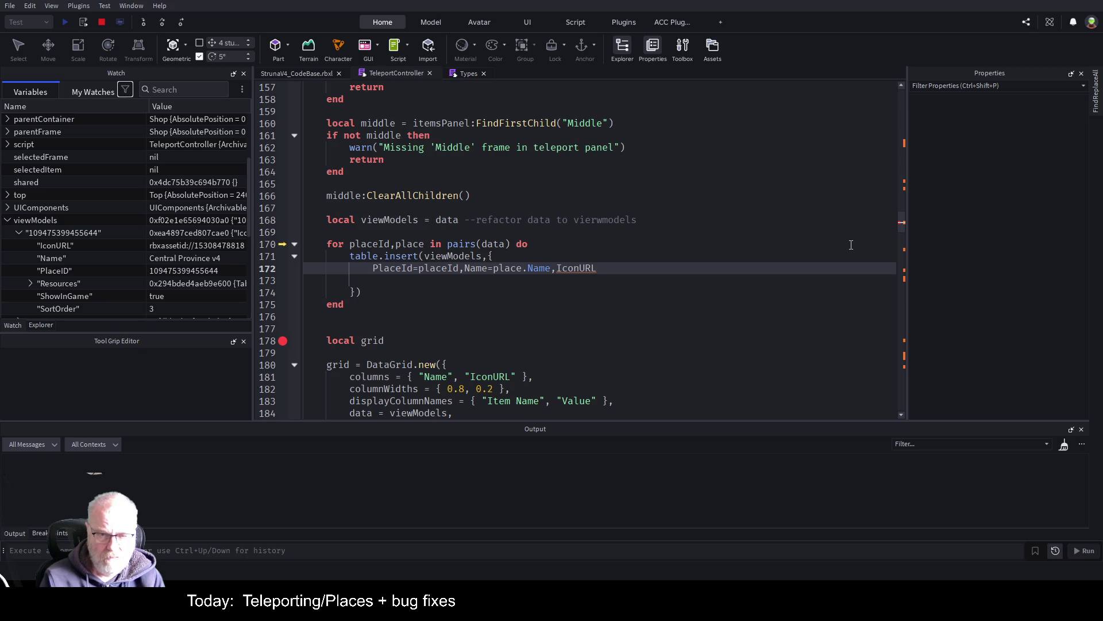
key("BackSpace")
key("BackSpace")
key("BackSpace")
type("=")
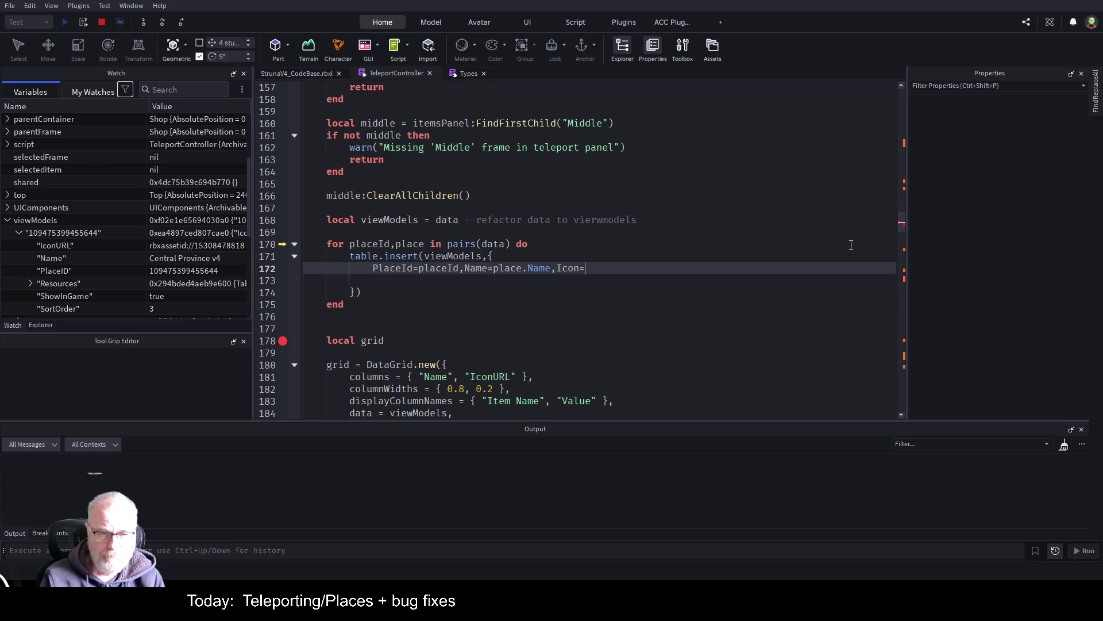
type("place.")
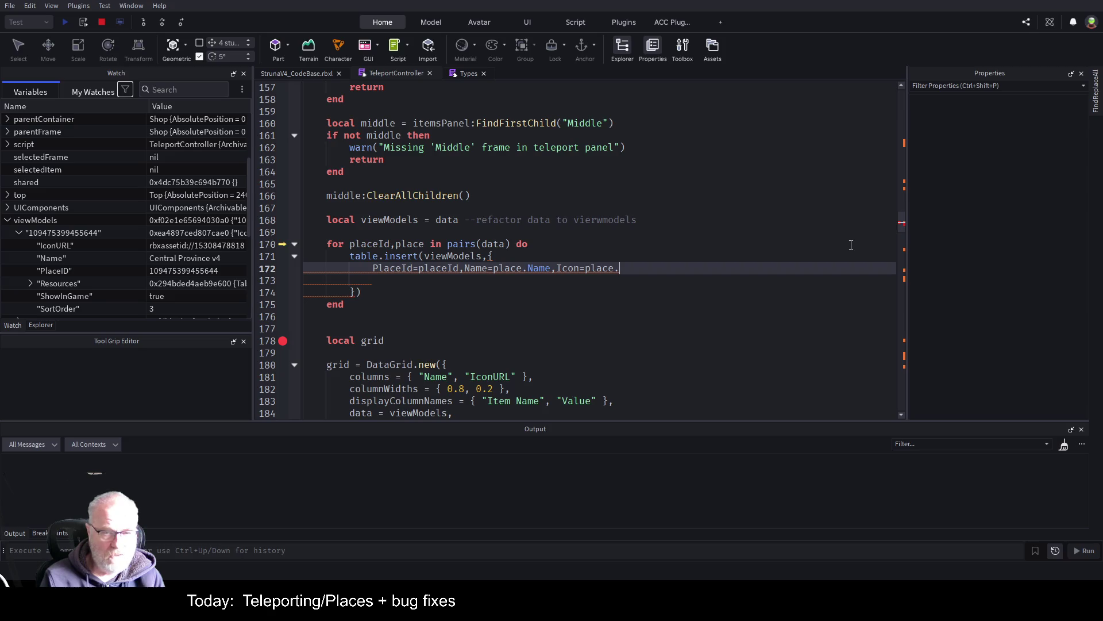
type("IconURL")
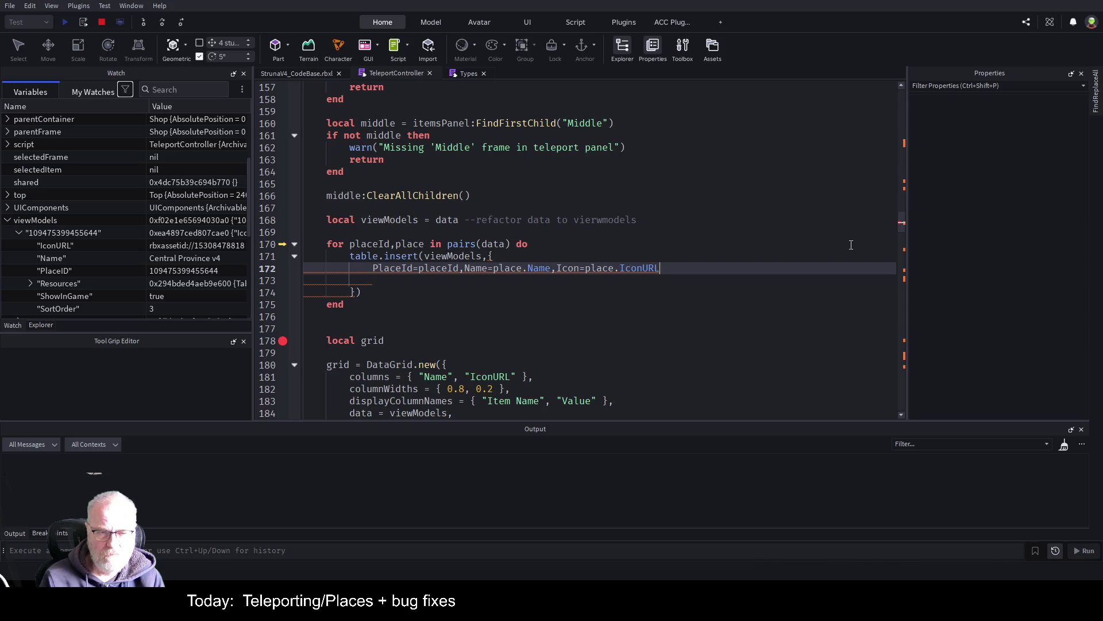
- Join the braces and fields into a single-line table.insert call
key("Home")
key("Home")
key("BackSpace")
key("Delete")
key("Delete")
key("Delete")
key("End")
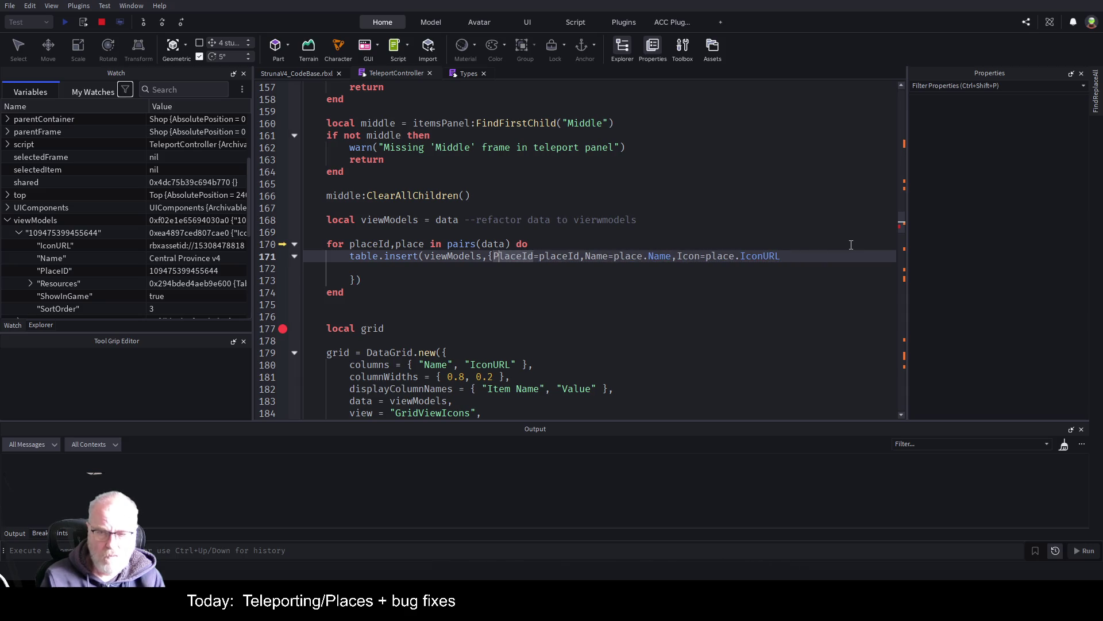
key("Delete")
key("shift+Down")
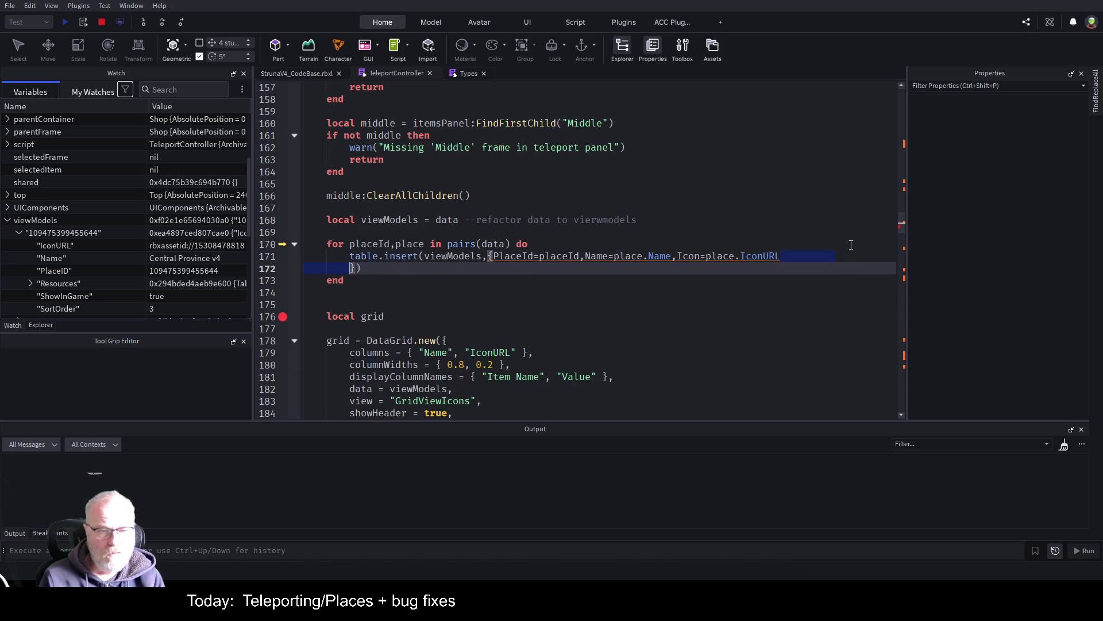
key("Delete")
key("Up")
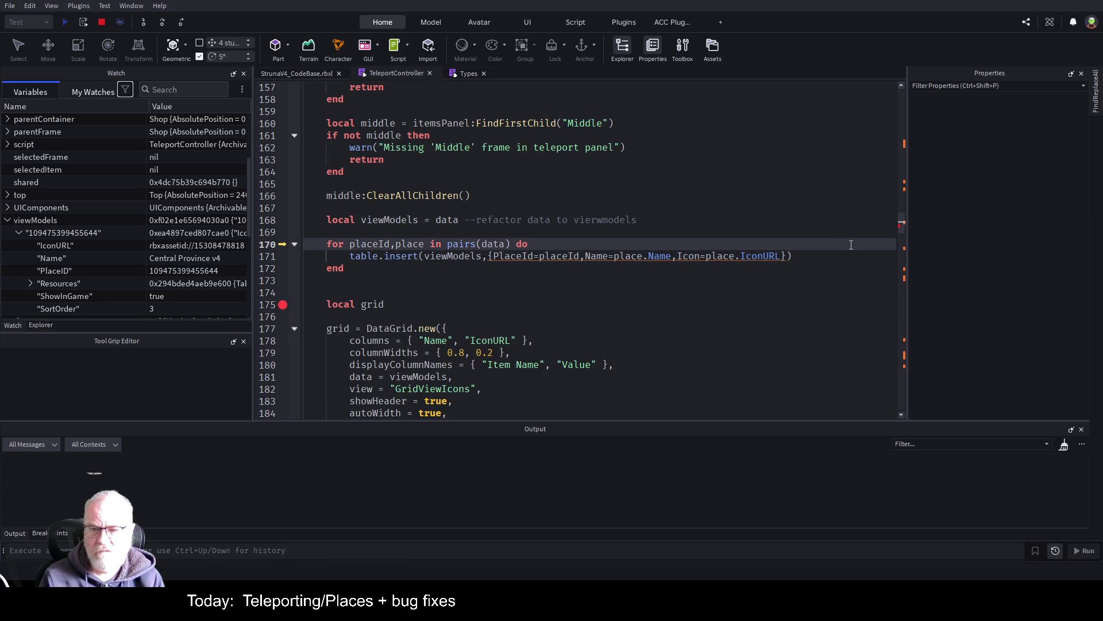
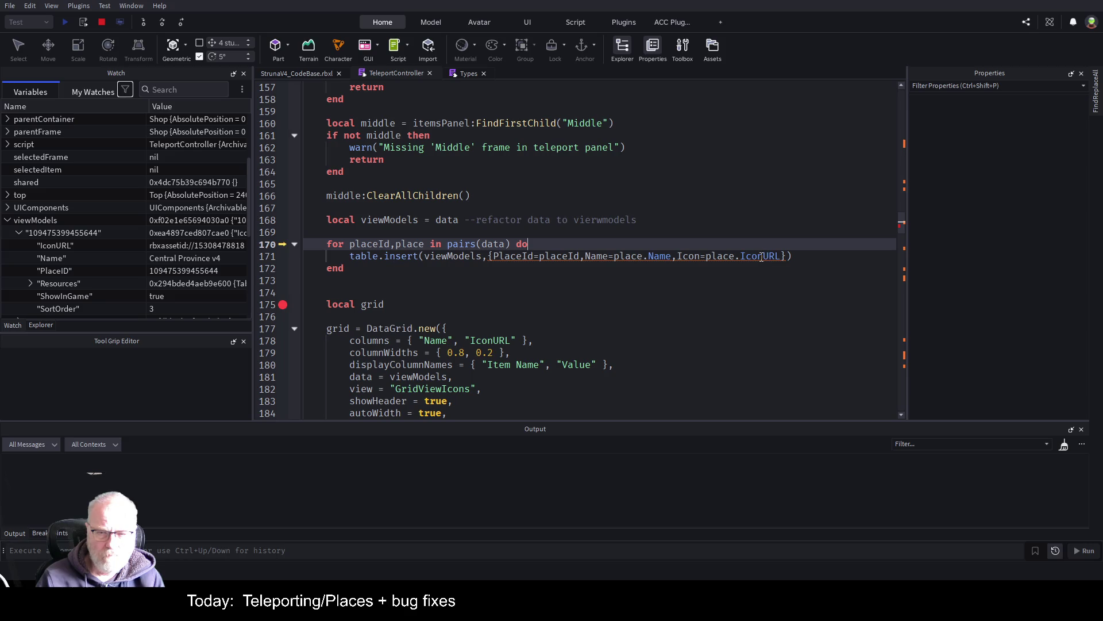
- Rename the Icon key to IconURL on line 171 and stop the play test
left_click(699, 257)
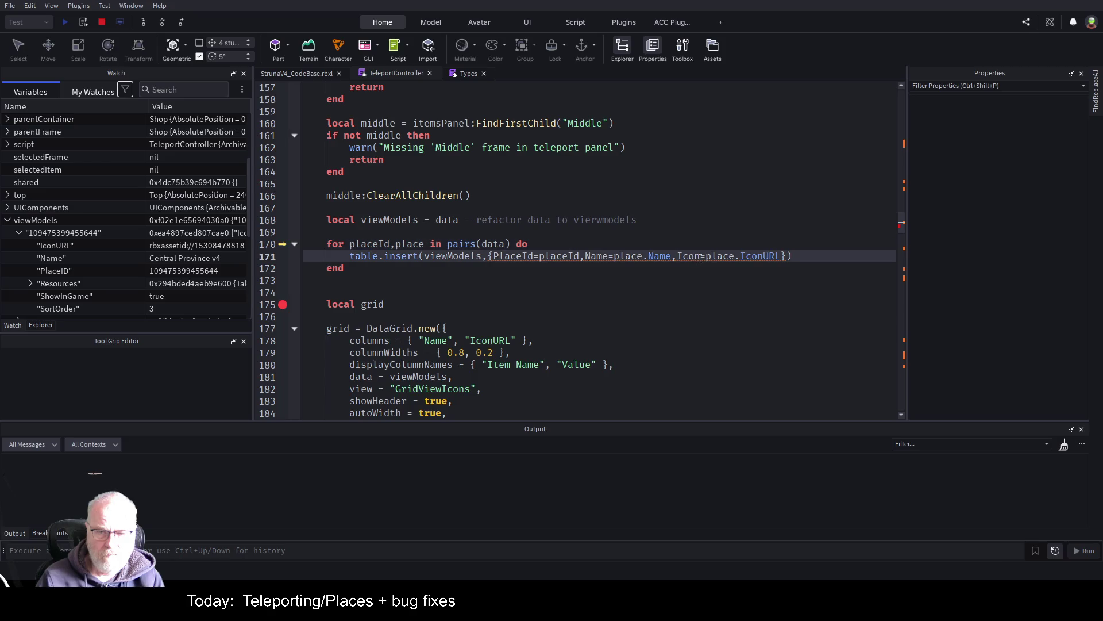
type("URL")
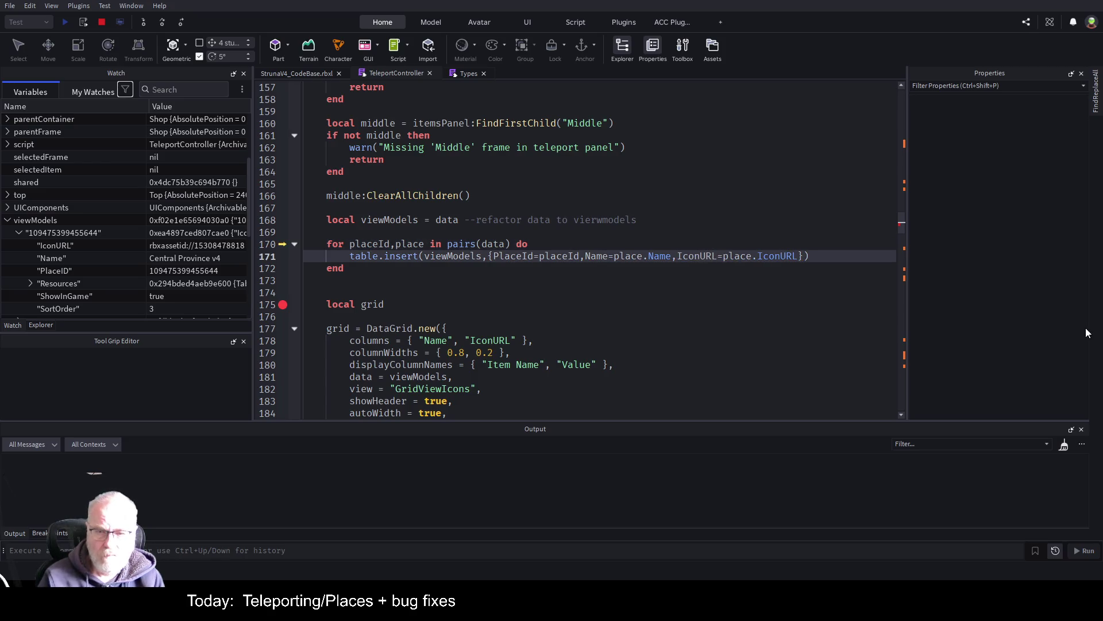
key("Down")
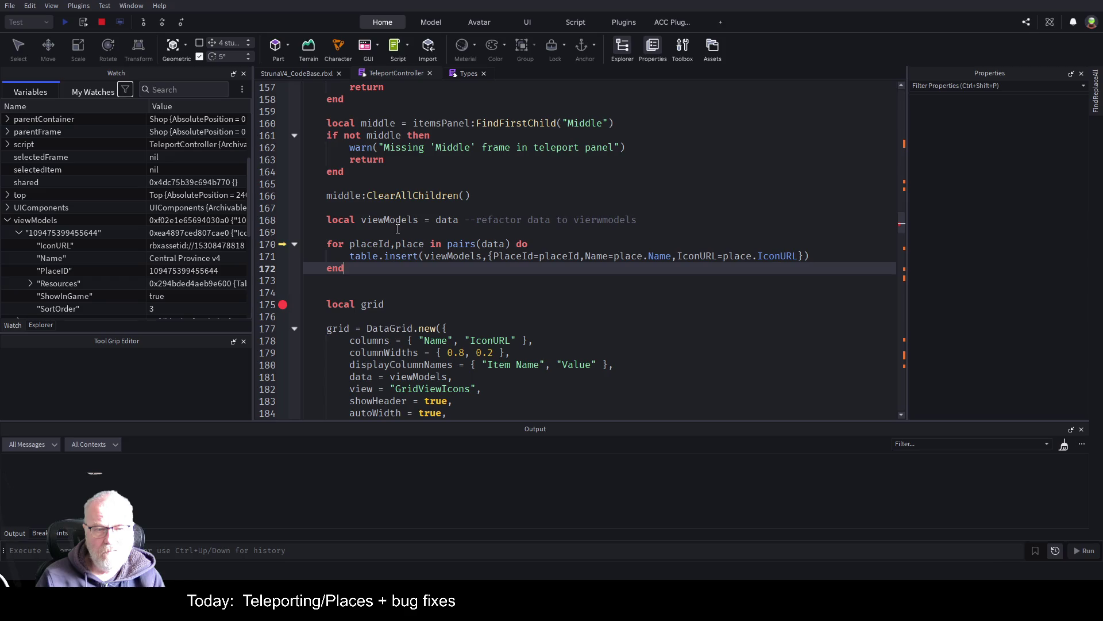
left_click(101, 22)
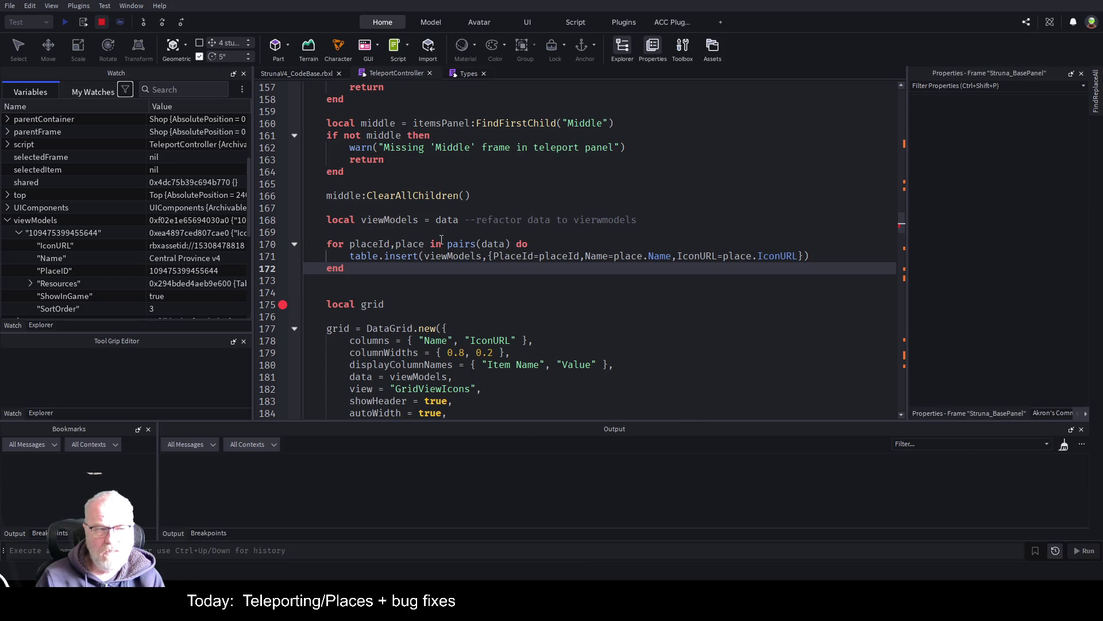
- Change line 168 to viewModels = {} and begin an 'if place.show' line inside the loop
left_click(368, 220)
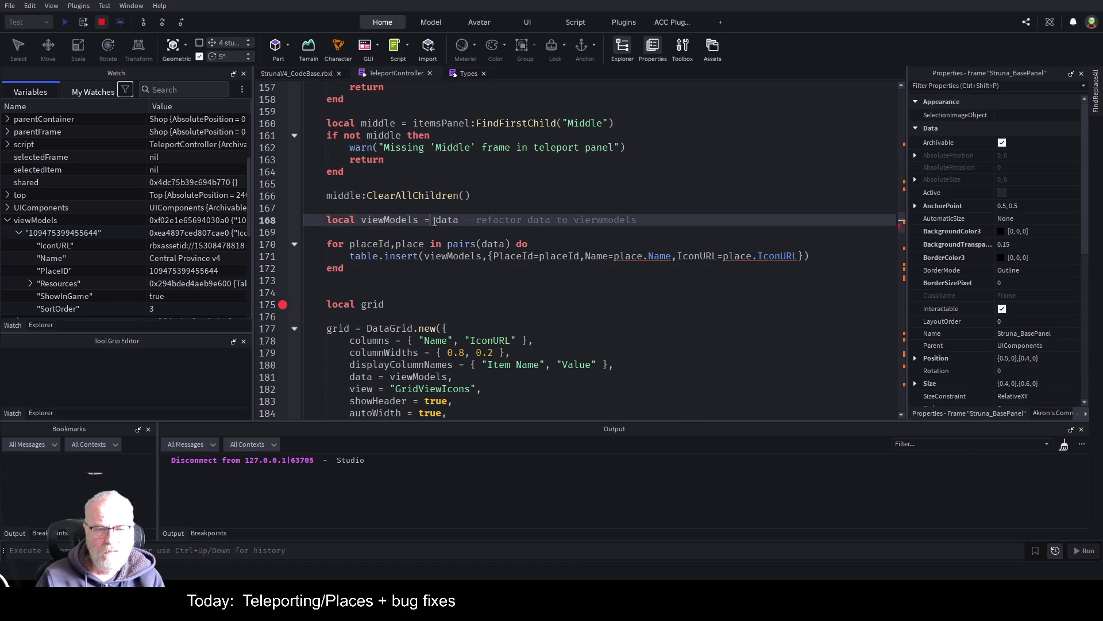
type("= {} ")
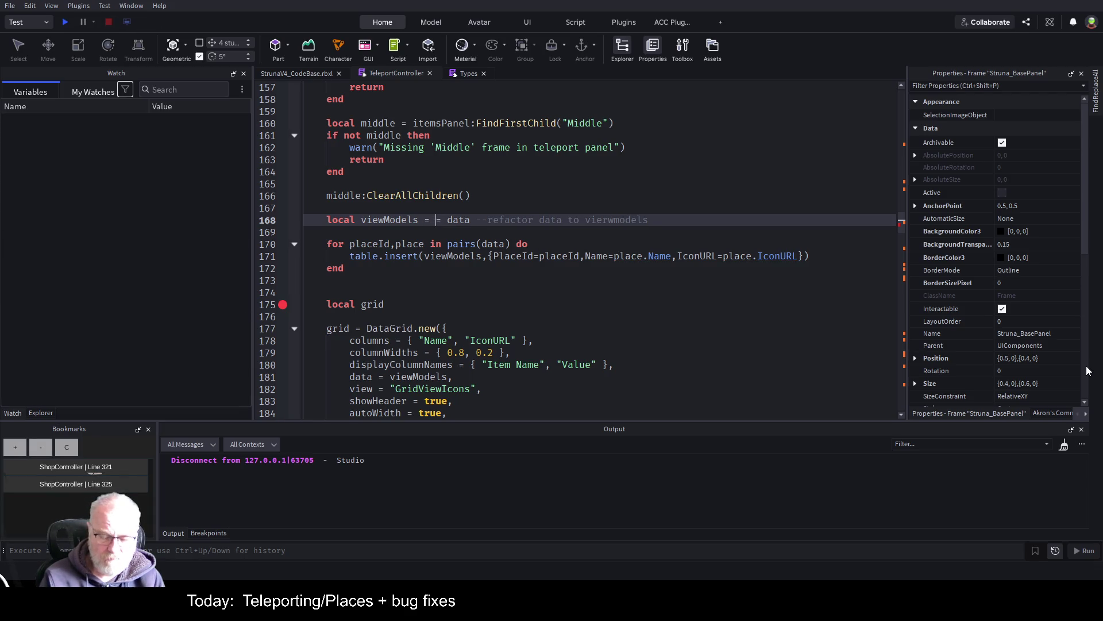
type("---=")
left_click(458, 269)
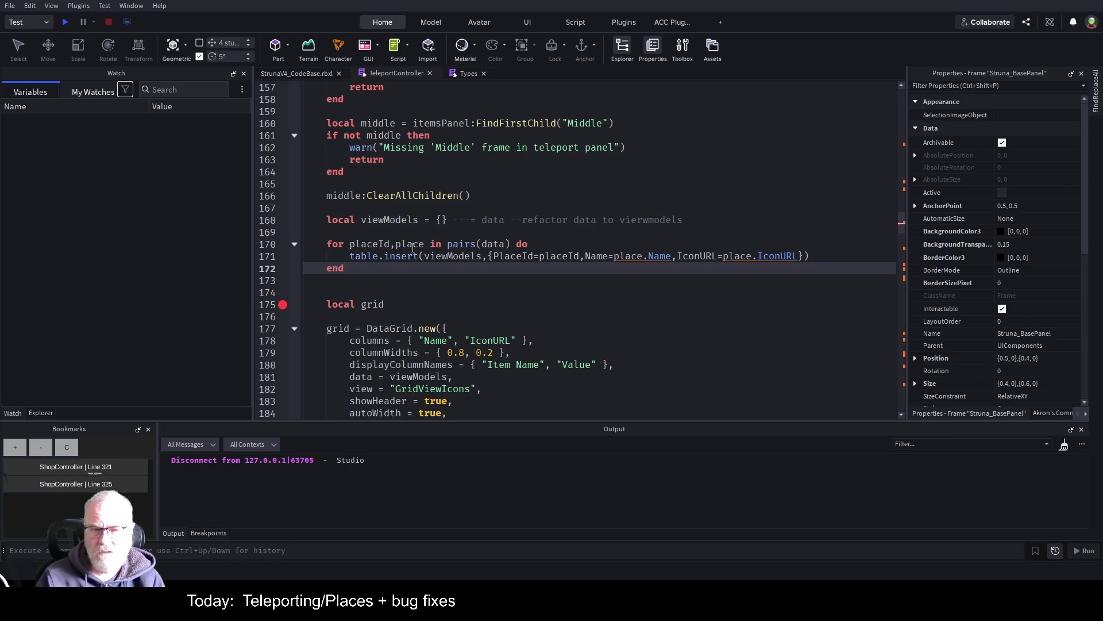
left_click(470, 281)
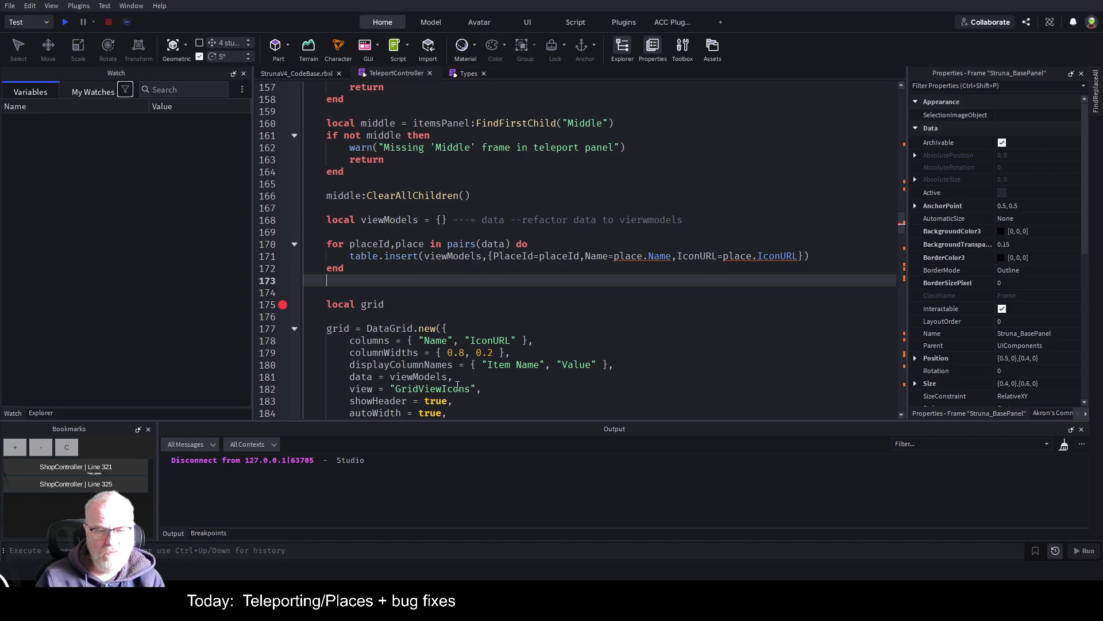
left_click(541, 246)
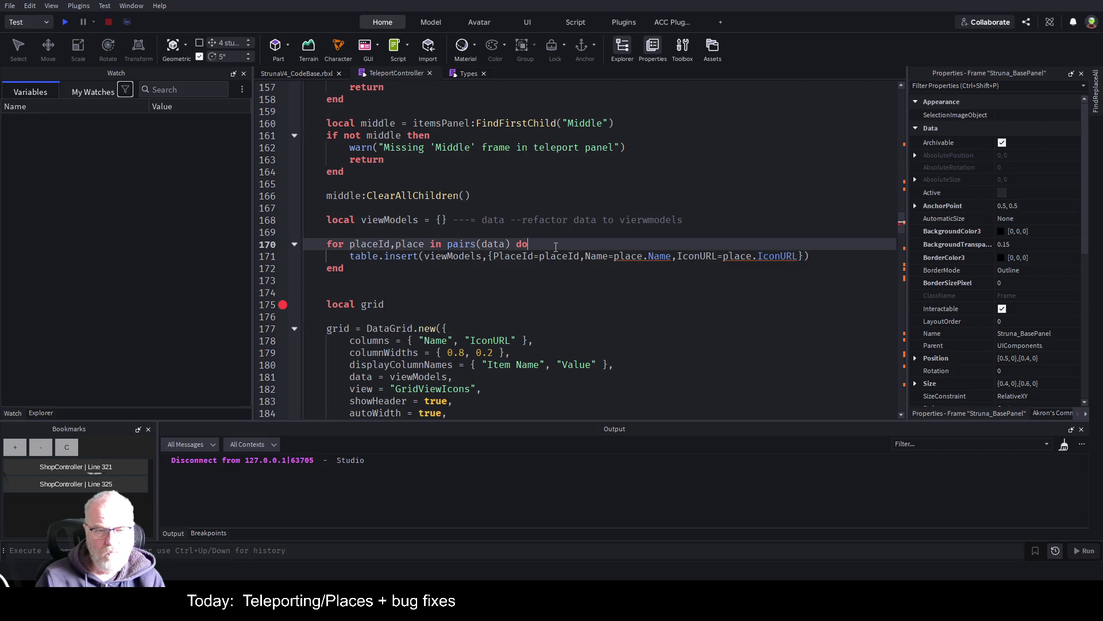
key("Return")
type("if")
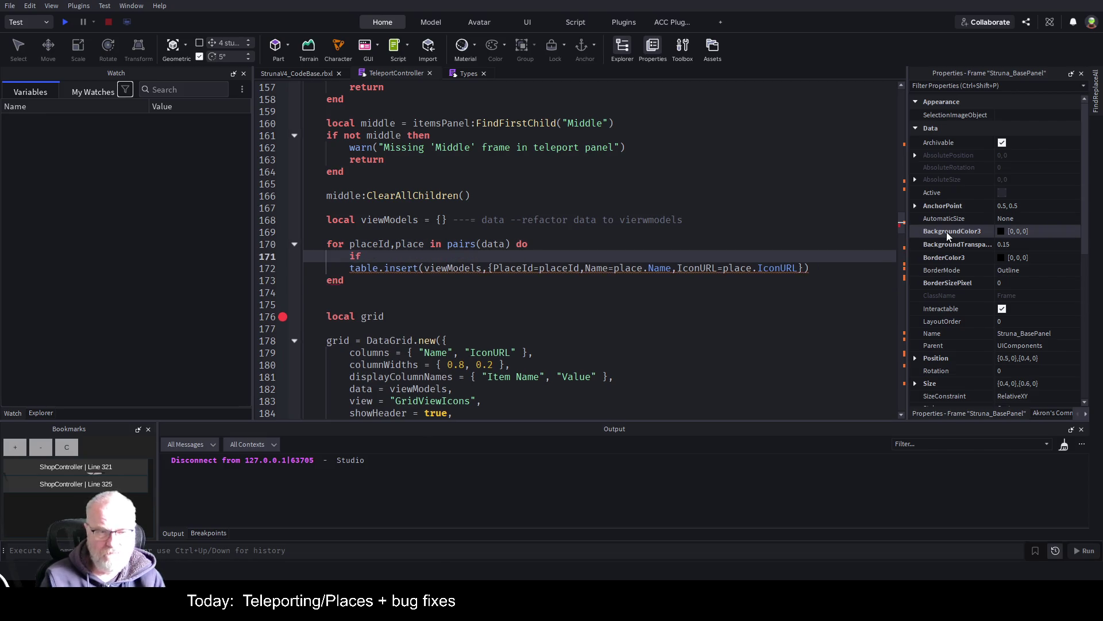
type(" place")
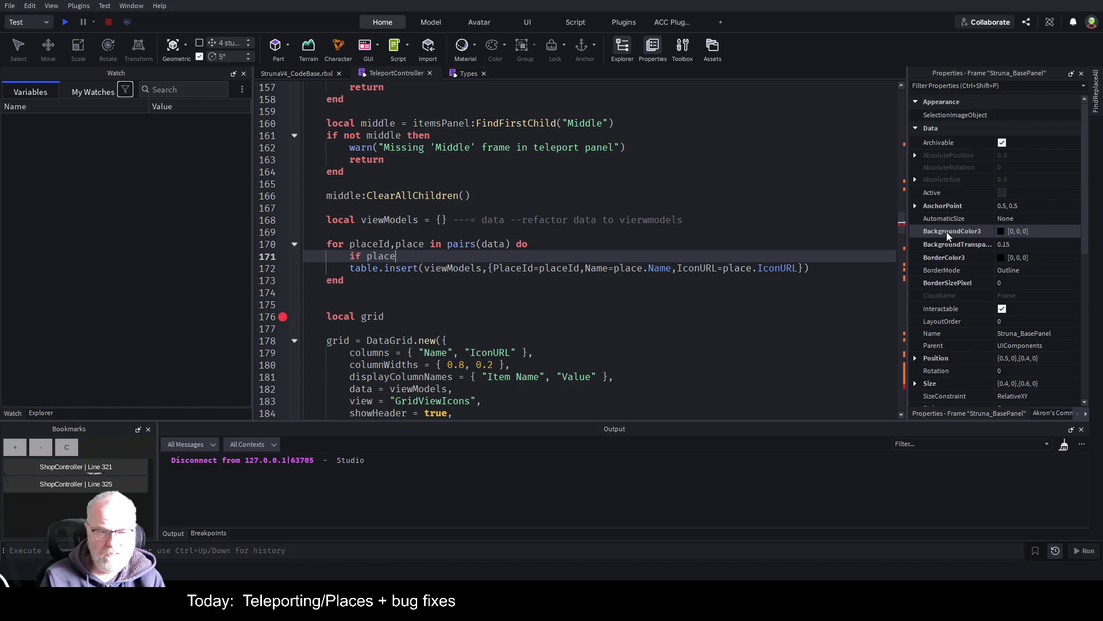
type(".show")
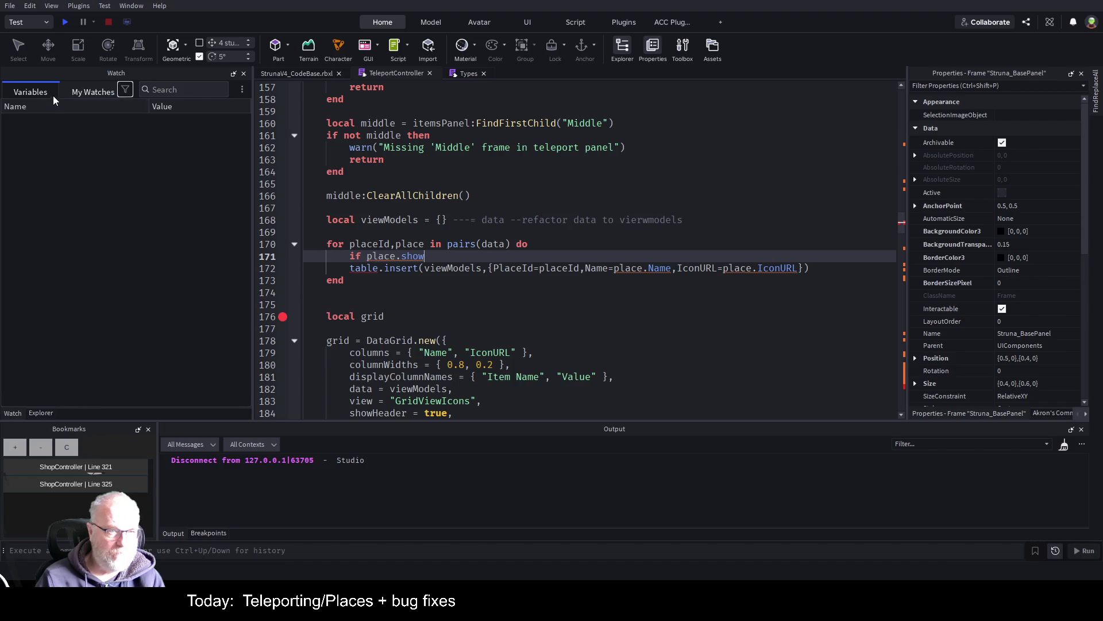
left_click(79, 91)
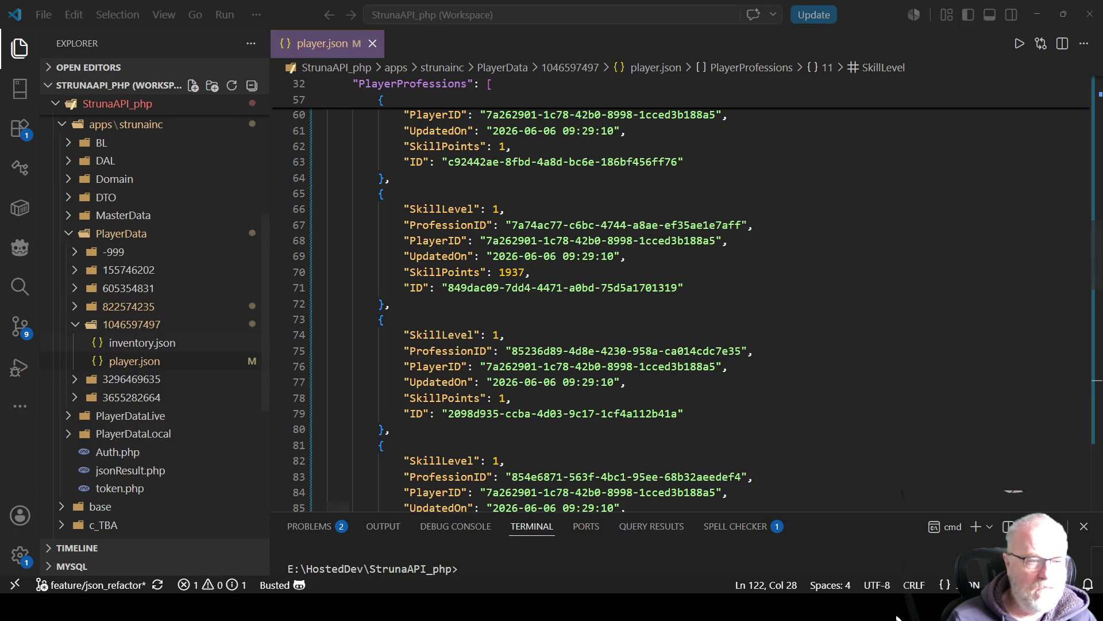
- Open MasterData's place.json and select the ShowInGame field name in the Faros entry
scroll(155, 322, "up", 1)
scroll(156, 321, "up", 3)
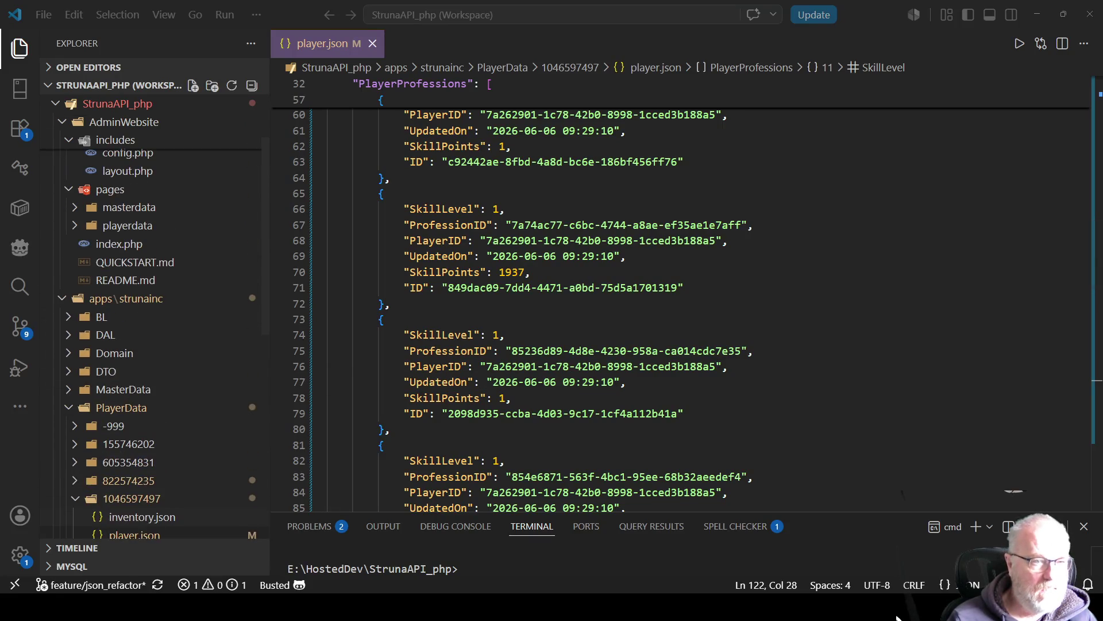
left_click(123, 390)
scroll(136, 402, "down", 3)
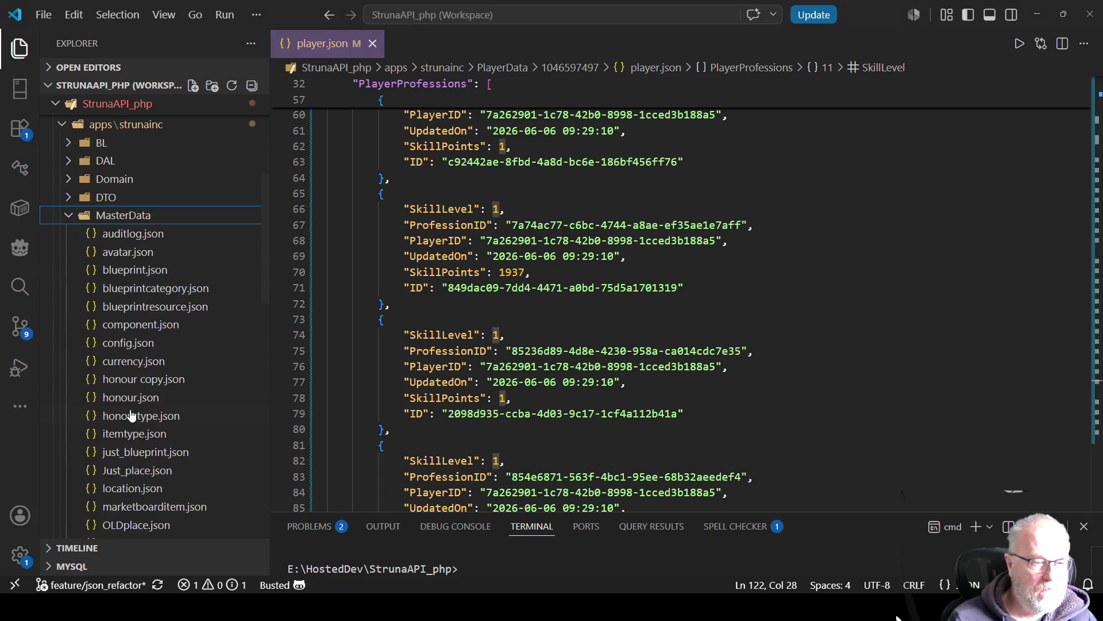
scroll(143, 448, "down", 3)
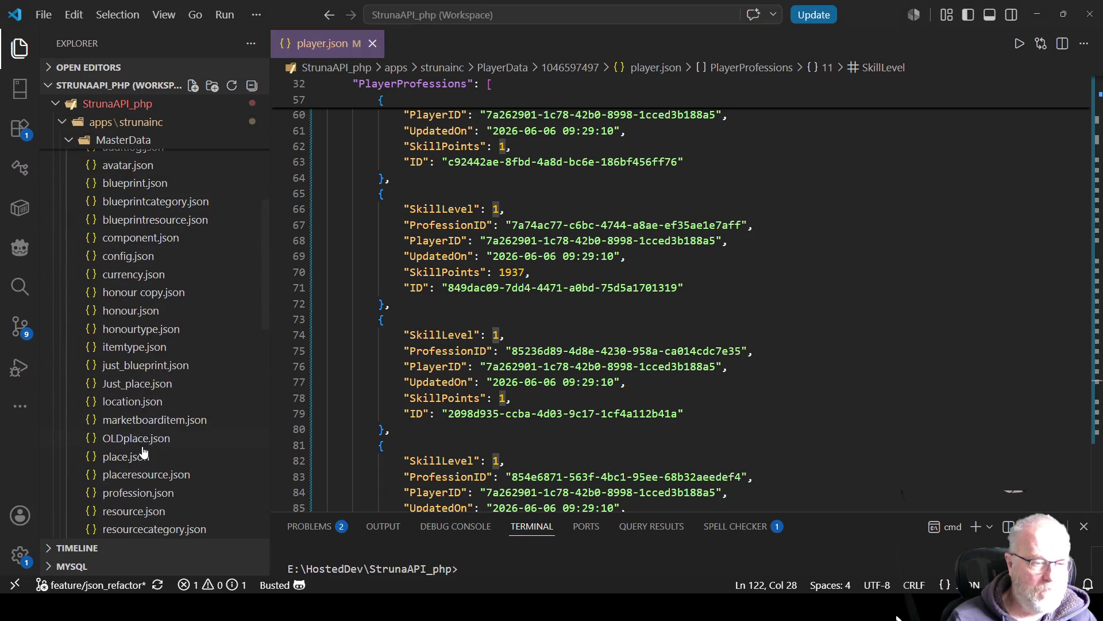
left_click(139, 457)
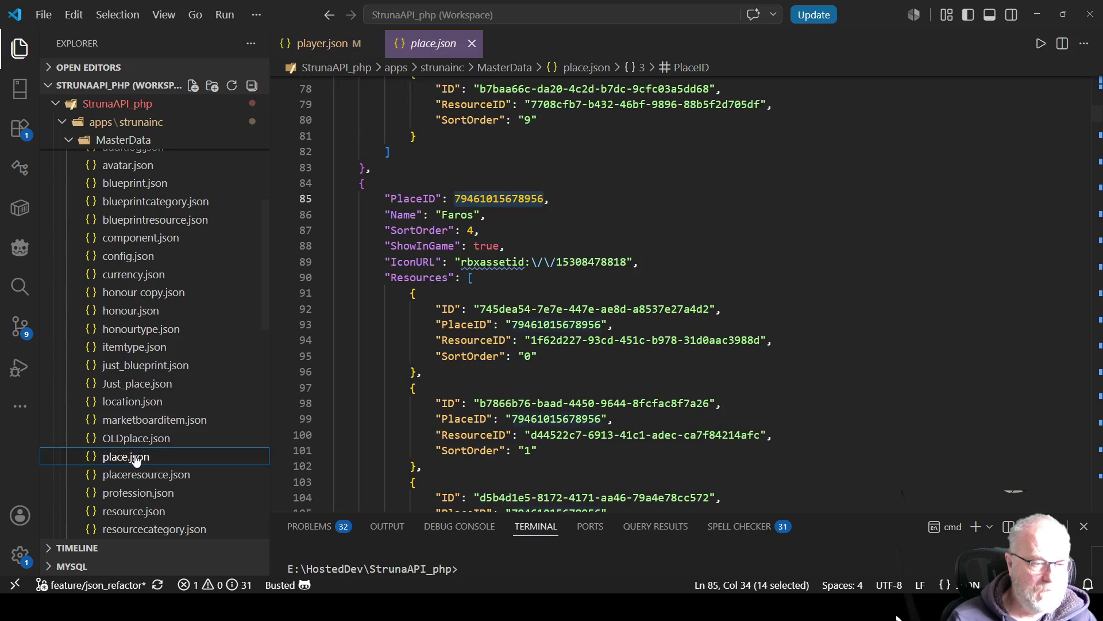
left_click(573, 294)
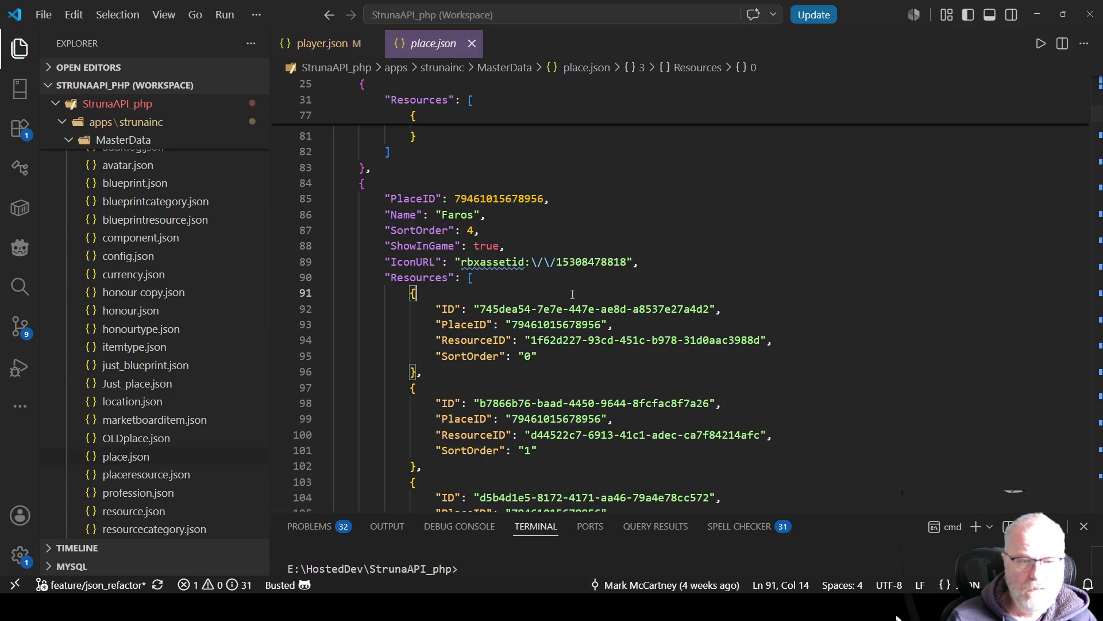
double_click(432, 245)
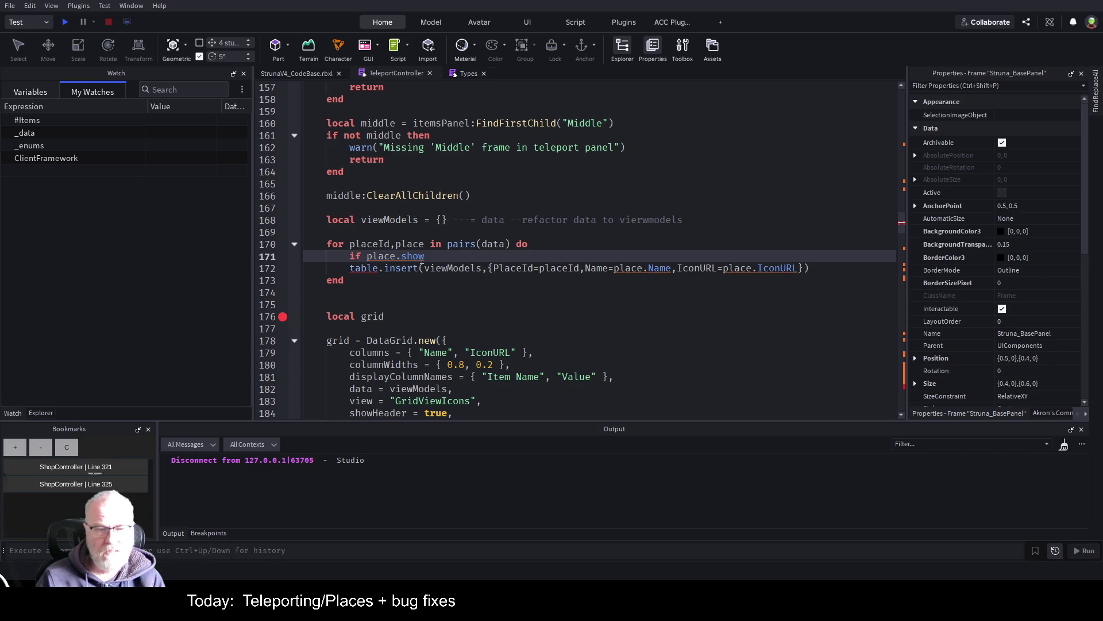
- Complete the condition as 'if place.ShowInGame then' and open its body
key("ctrl+shift+Left")
type("ShowInGame")
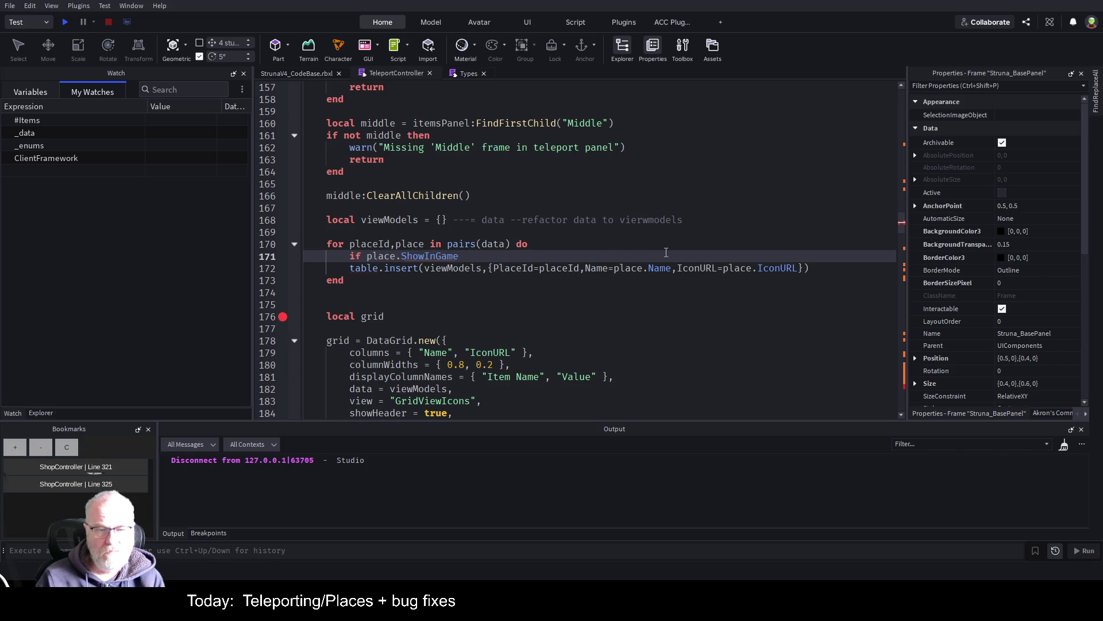
type(" then")
key("Return")
key("Down")
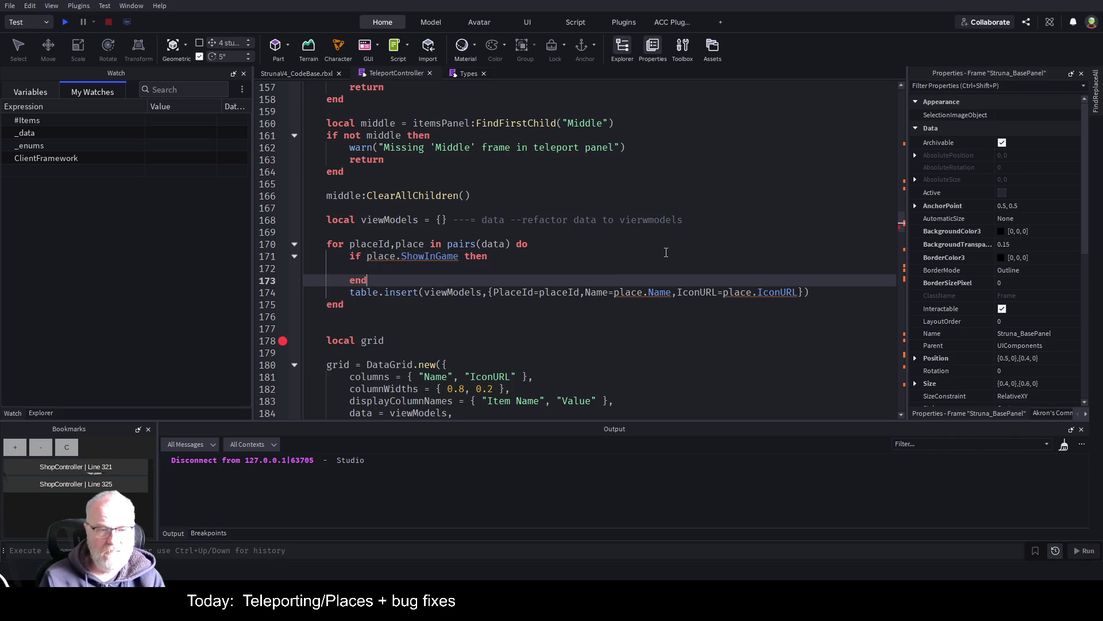
- Move the table.insert statement inside the if block and start a play test
key("Down")
key("Home")
key("shift+End")
key("ctrl+x")
key("Up")
key("Up")
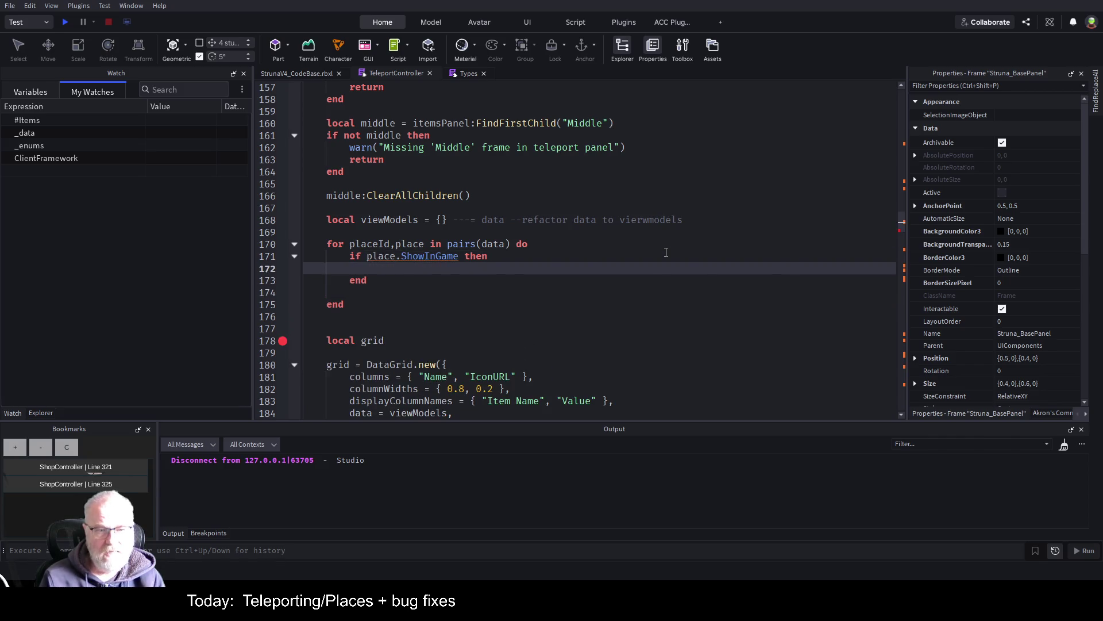
key("ctrl+v")
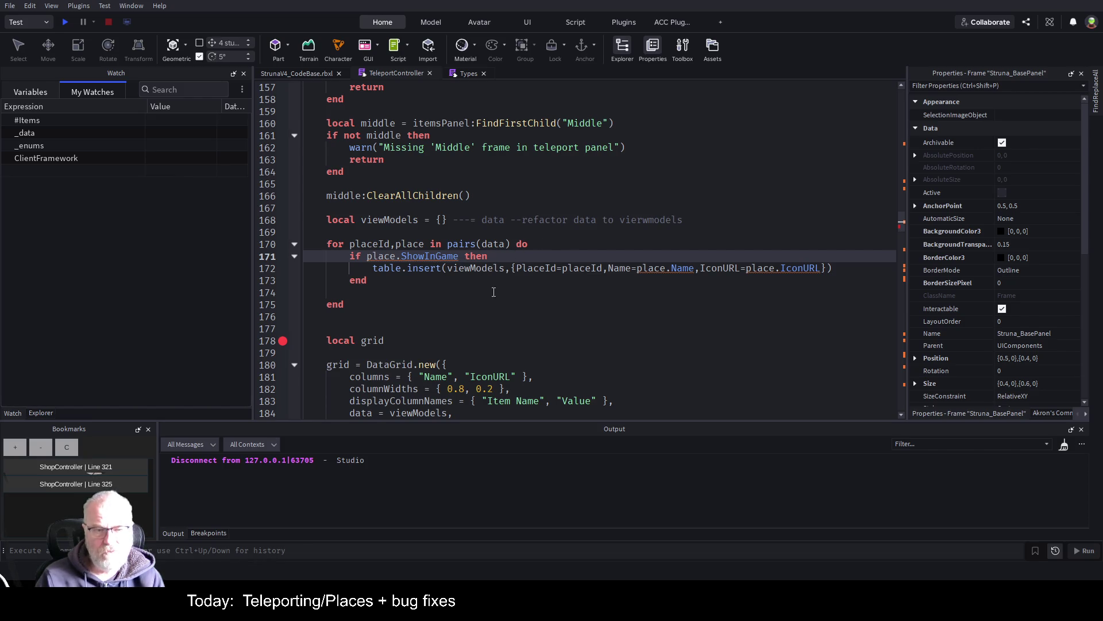
left_click(450, 301)
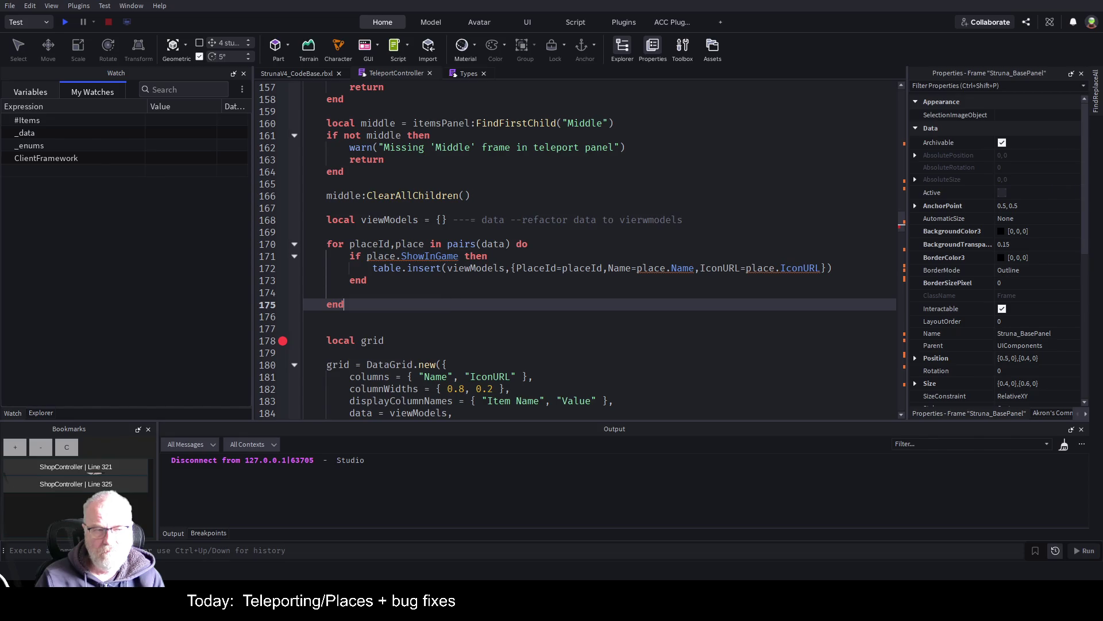
left_click(64, 22)
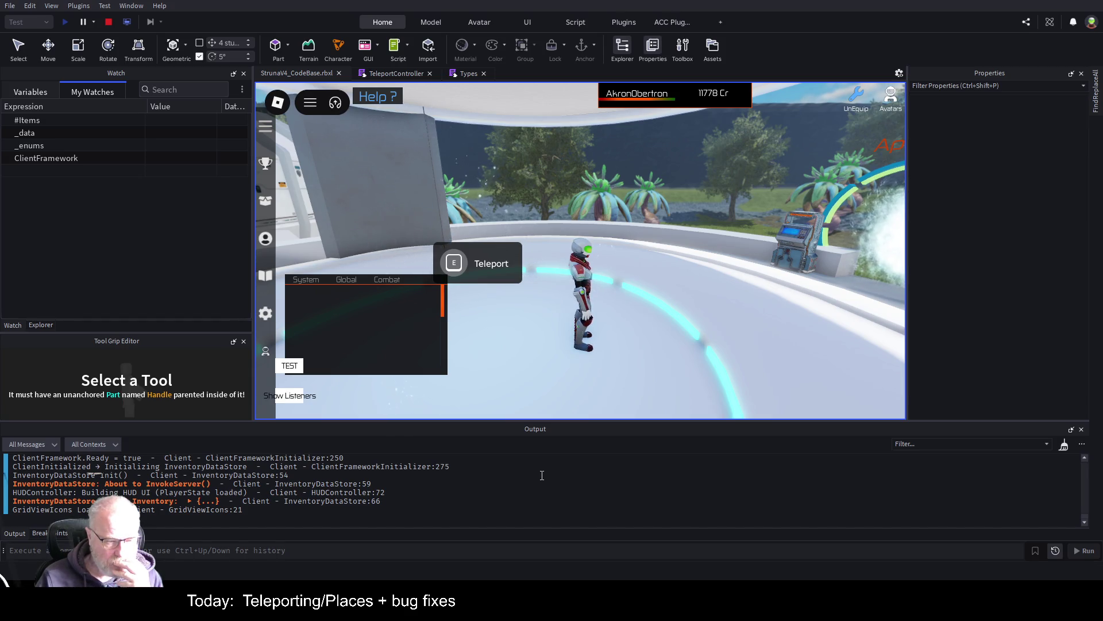
- Clear the Output log and activate the in-game Teleport prompt
right_click(586, 509)
left_click(610, 468)
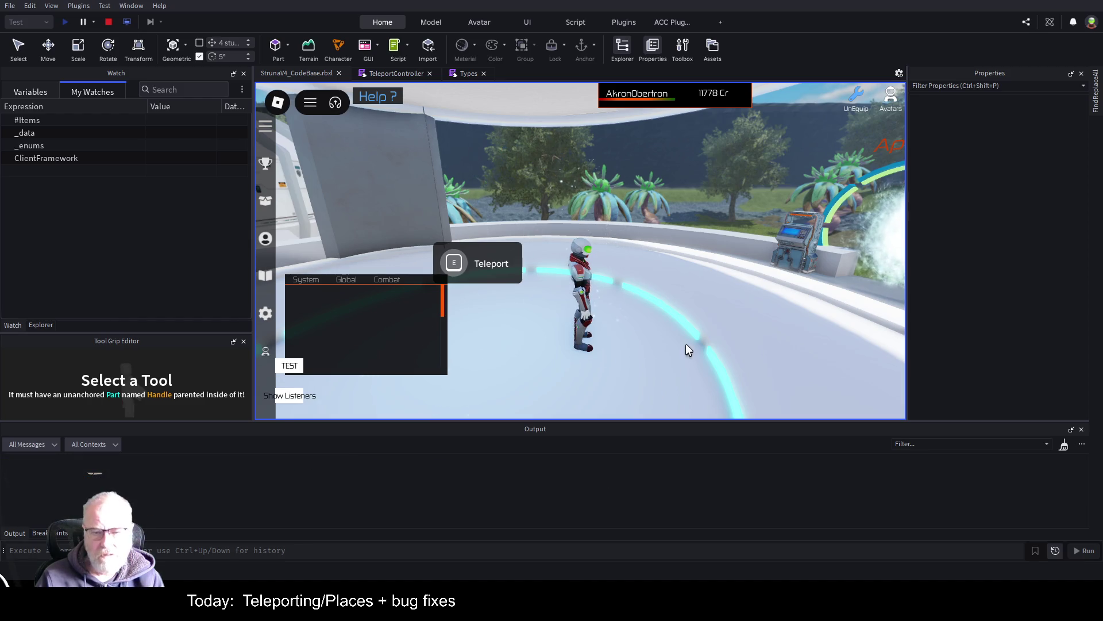
key("e")
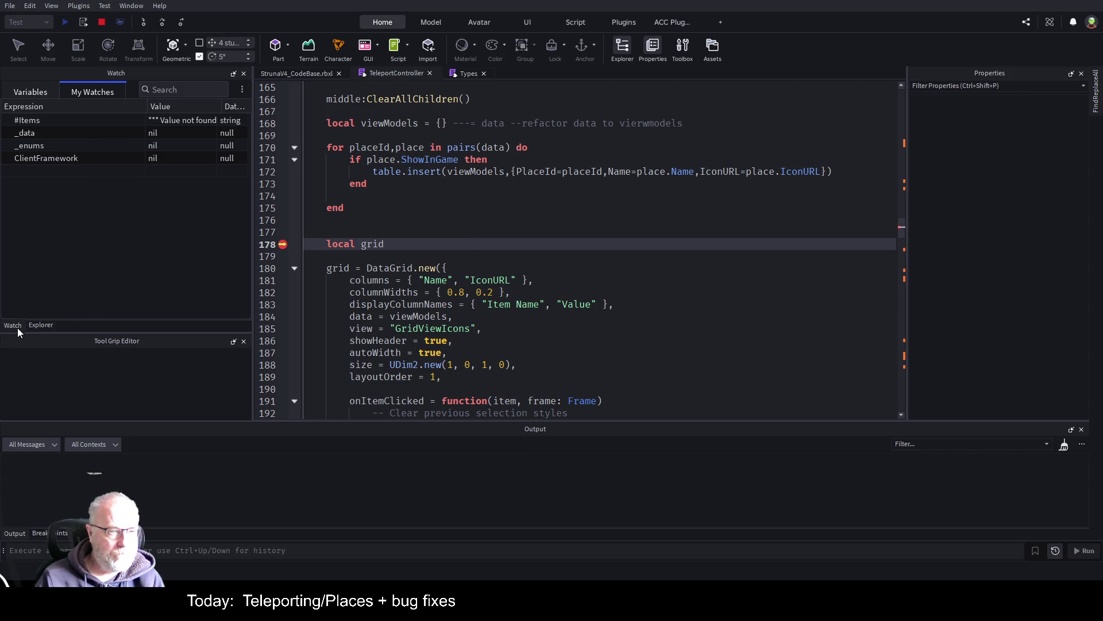
- Check the PlaceId of viewModels entries 1 and 10 in the locals, then resume past the breakpoint
left_click(32, 92)
double_click(54, 195)
scroll(54, 234, "down", 1)
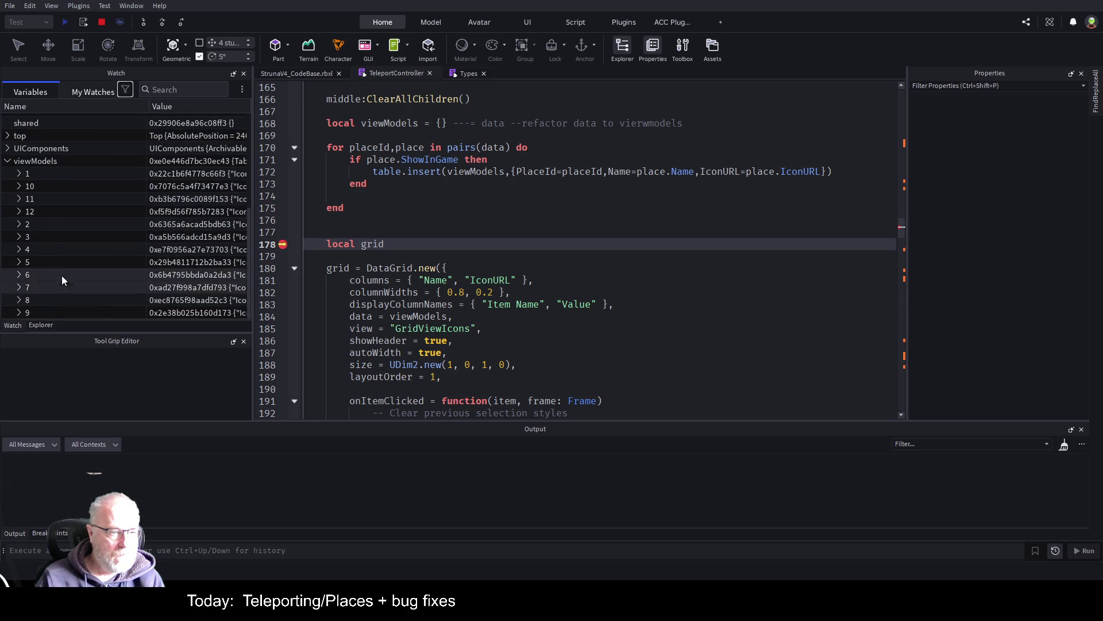
scroll(121, 244, "up", 2)
scroll(121, 259, "down", 2)
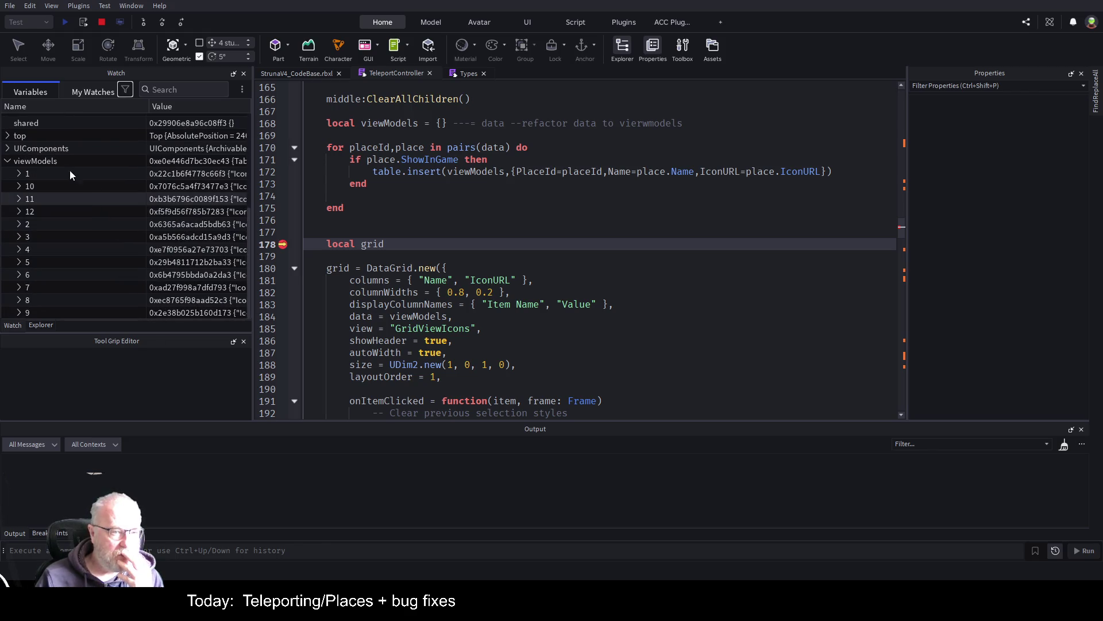
left_click(18, 174)
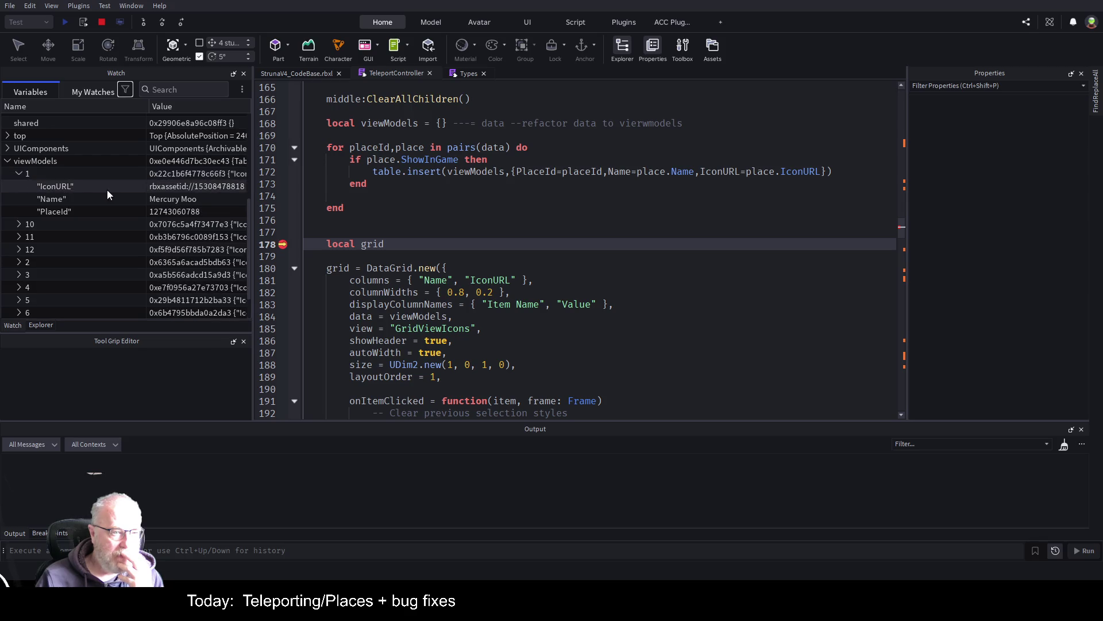
left_click(19, 224)
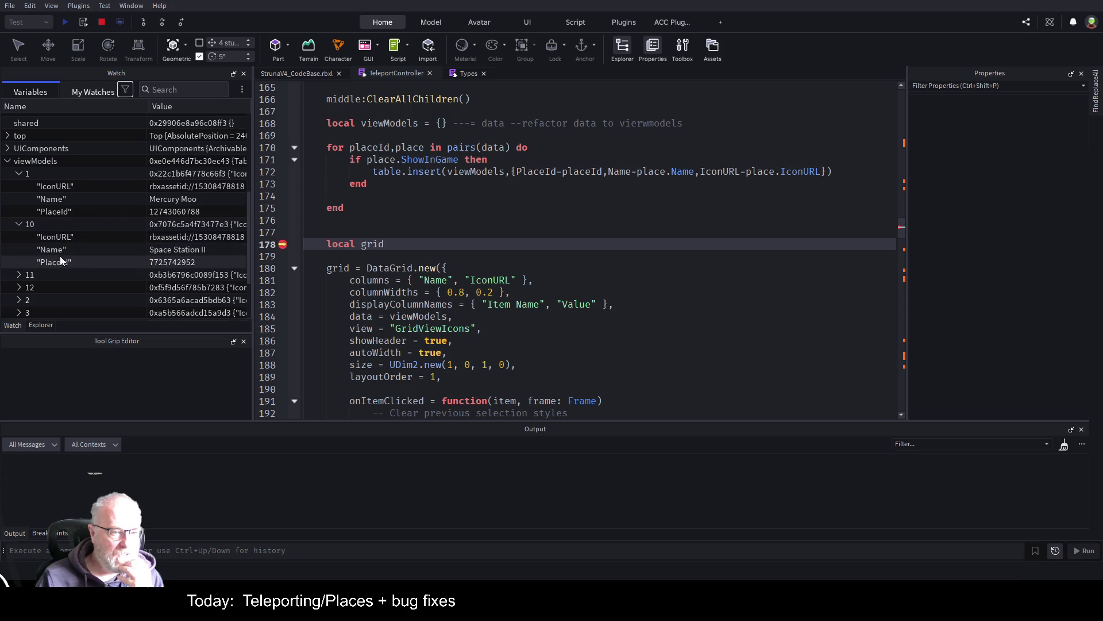
left_click(441, 207)
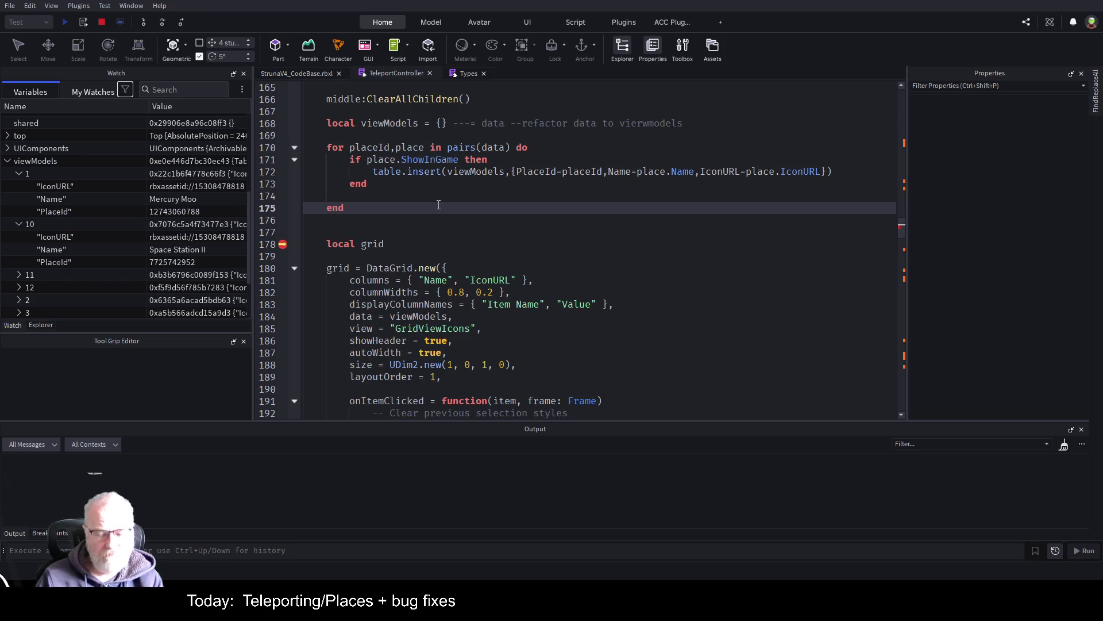
key("F5")
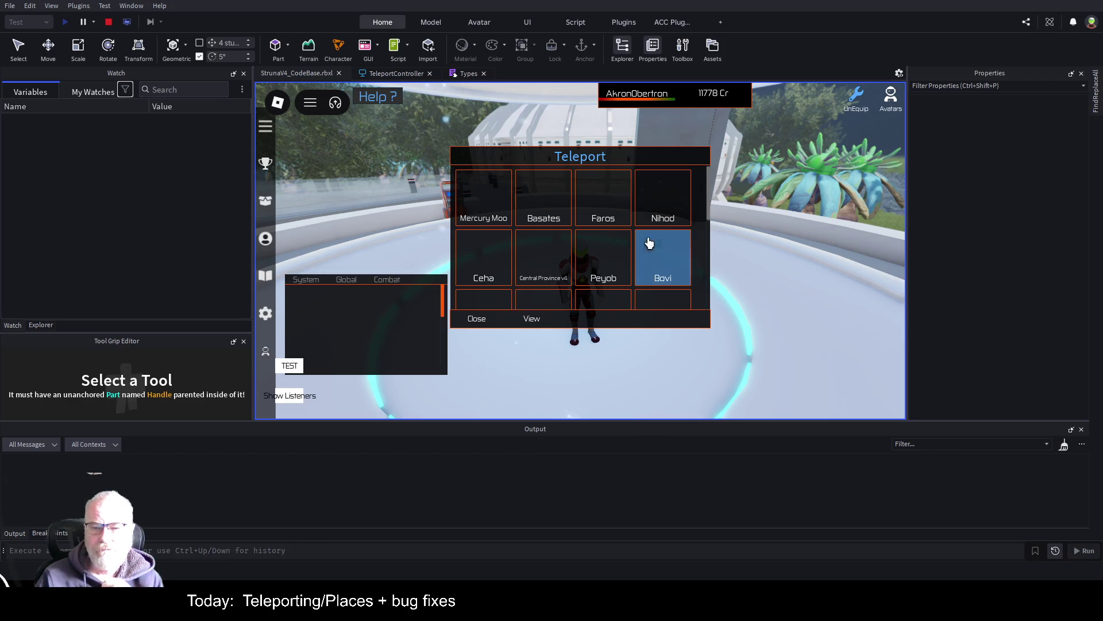
- Scroll the Teleport grid and select the Faros tile, producing the 'string expected, got nil' error
scroll(597, 258, "down", 2)
scroll(582, 270, "up", 1)
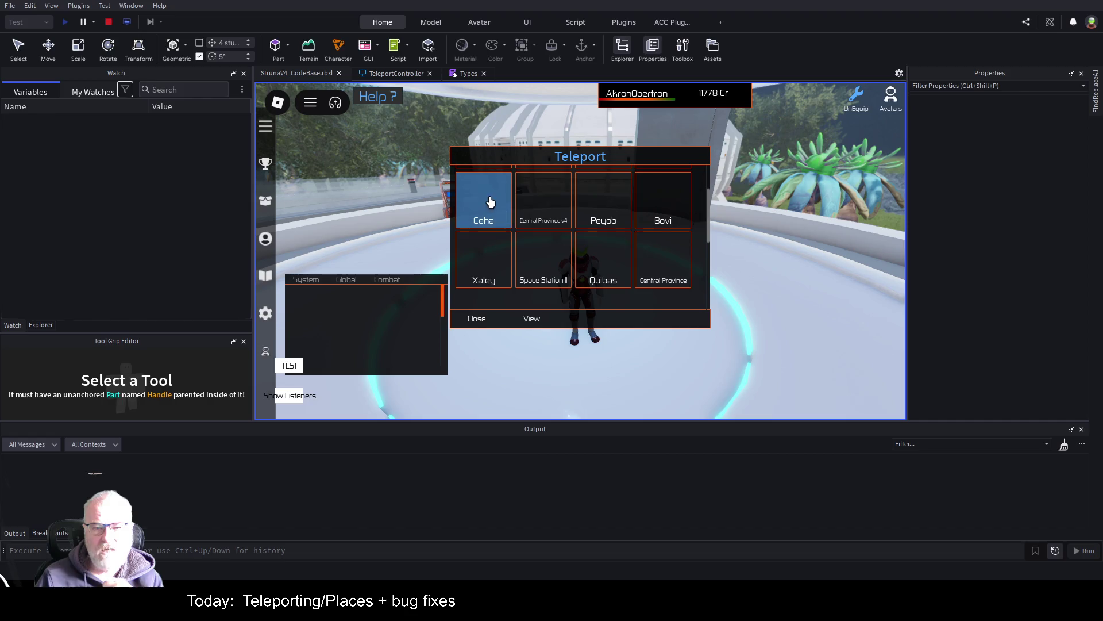
scroll(629, 257, "down", 1)
scroll(629, 247, "up", 2)
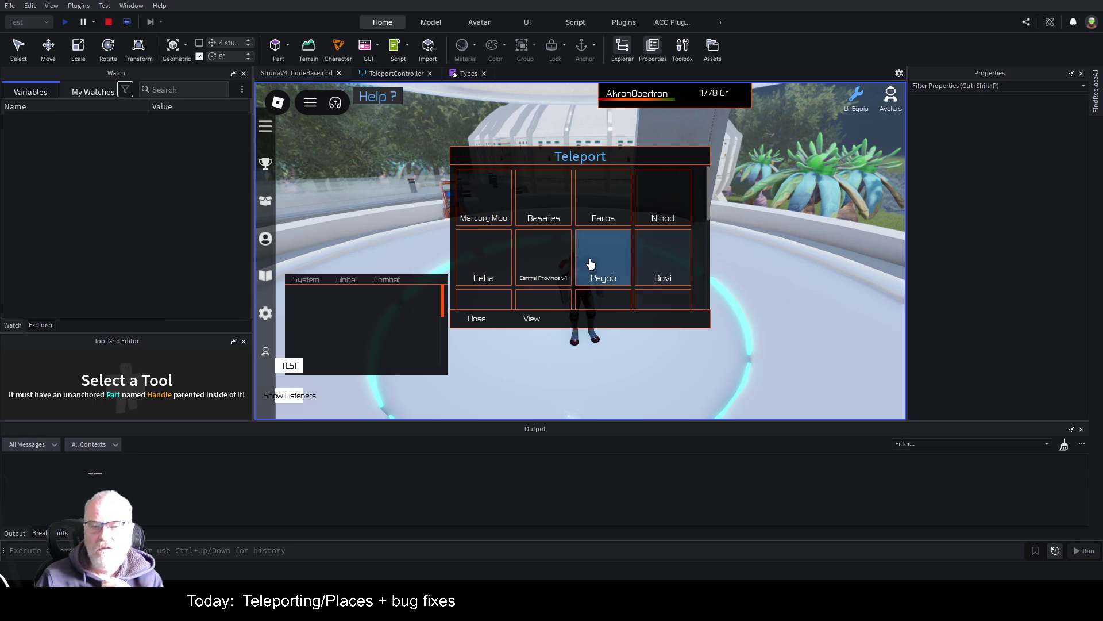
scroll(622, 277, "down", 2)
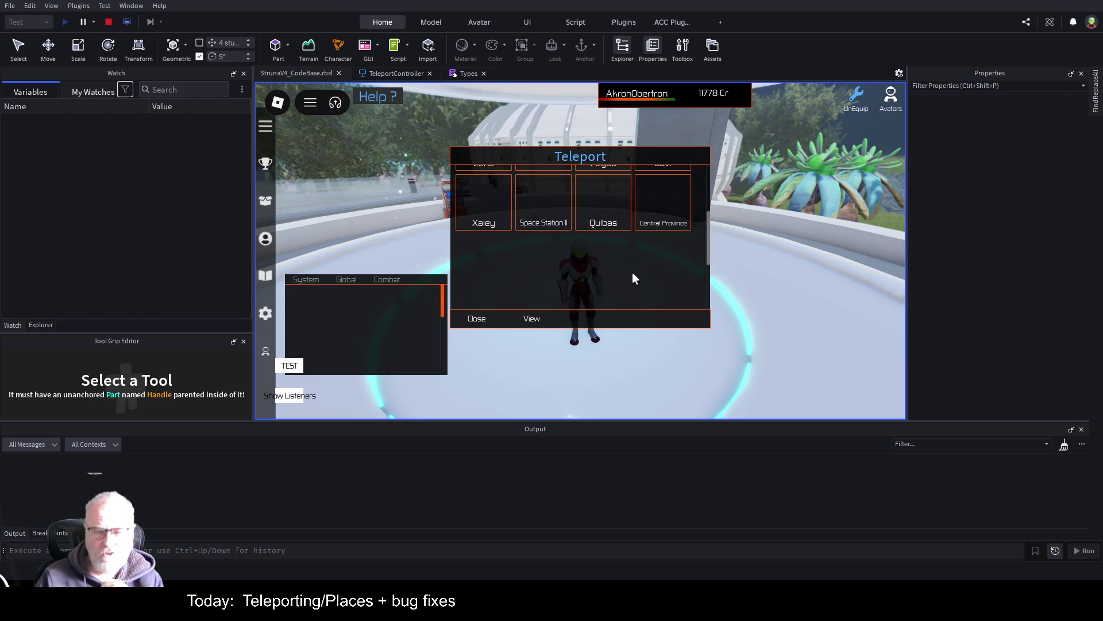
scroll(636, 281, "up", 2)
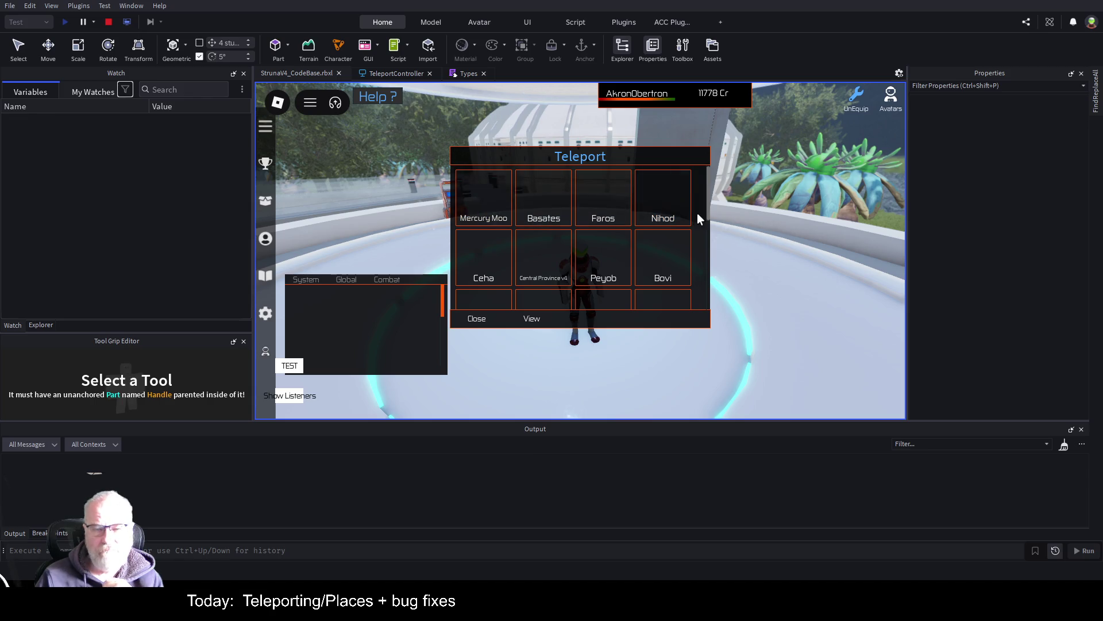
left_click(596, 197)
left_click(532, 318)
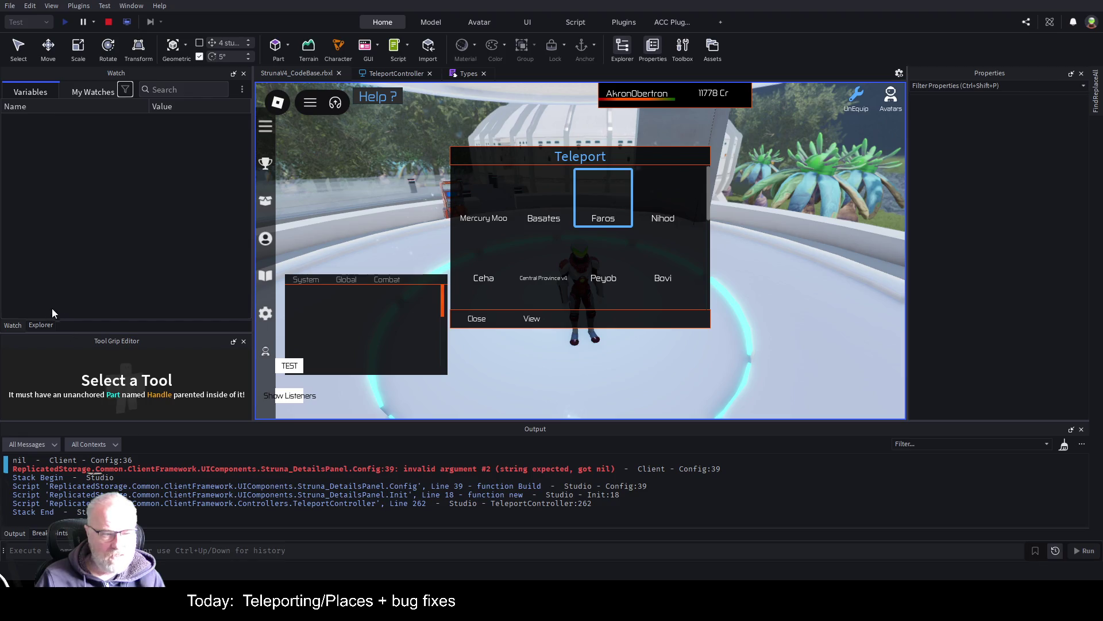
- In Explorer expand Players > player > PlayerGui > Common > HUDUI and inspect the Teleport ScreenGui
left_click(38, 326)
left_click(7, 114)
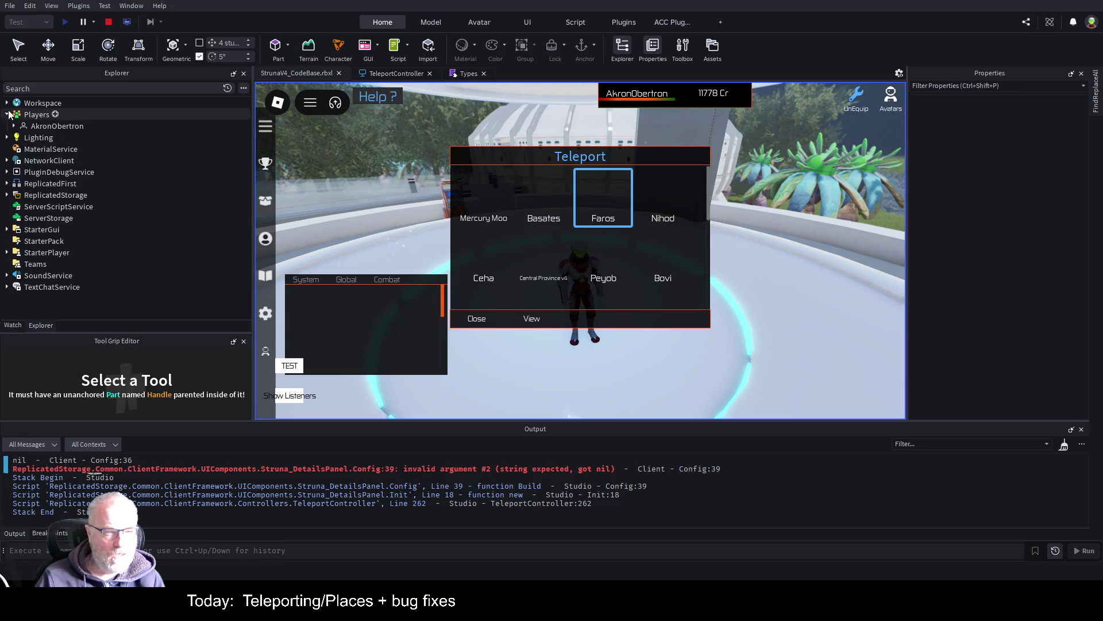
left_click(13, 126)
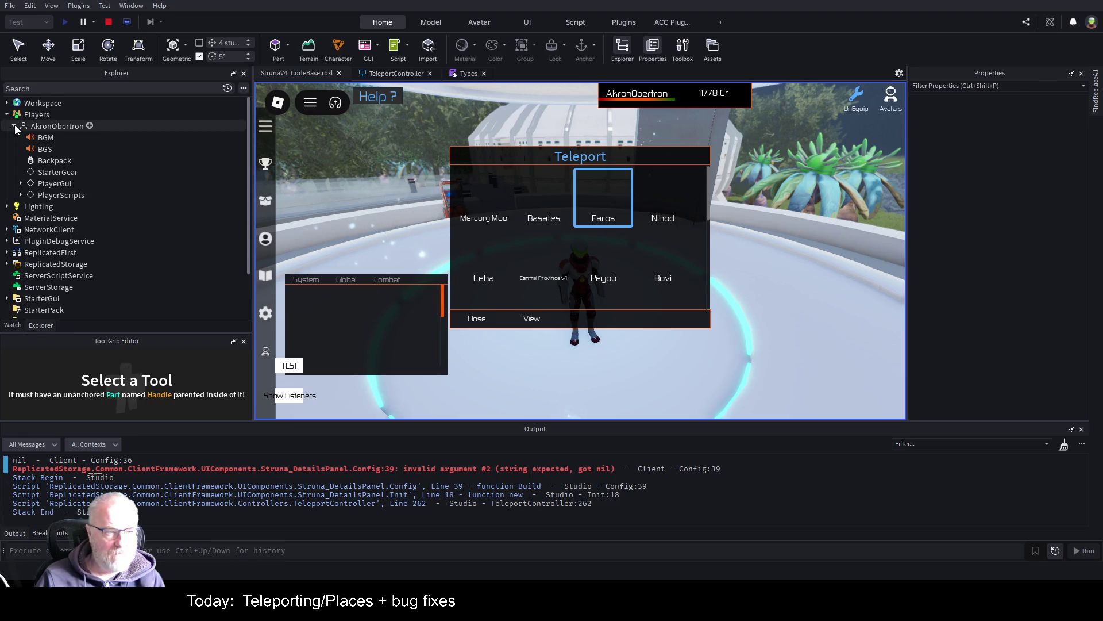
left_click(21, 184)
left_click(28, 195)
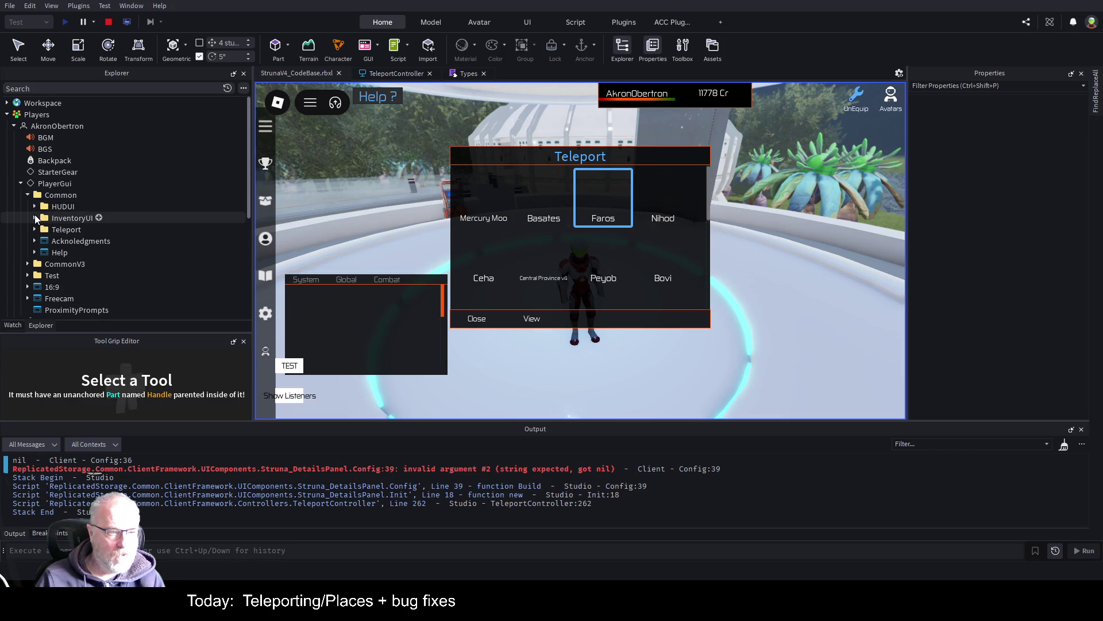
left_click(34, 206)
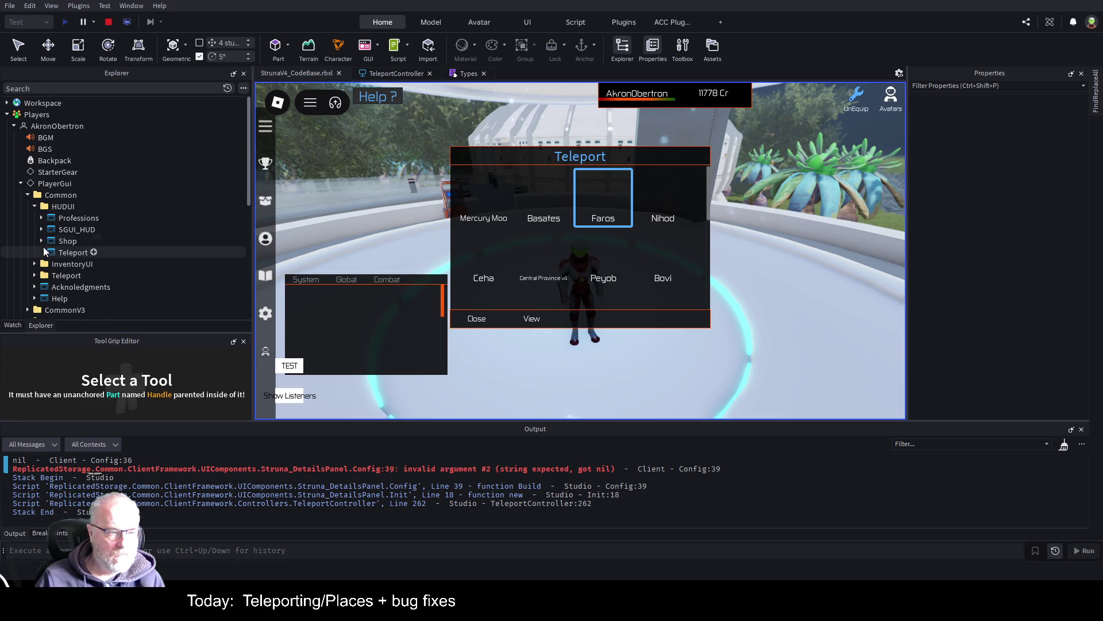
left_click(61, 253)
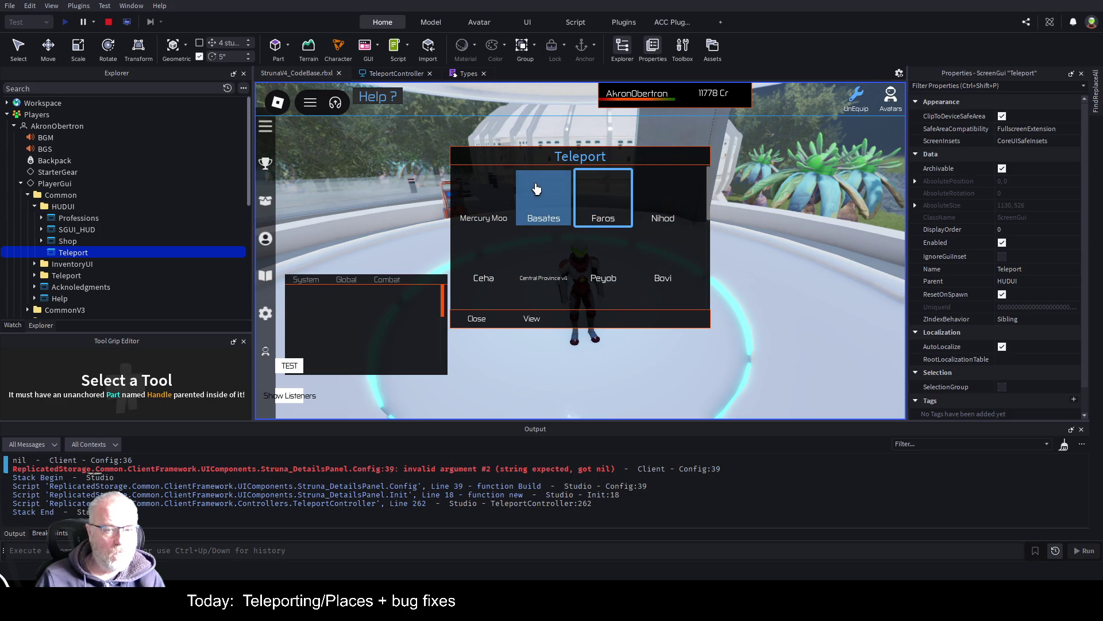
- Expand Shop > StrunaTeleport > Middle > GridViewIcons to list the Item tiles
left_click(42, 241)
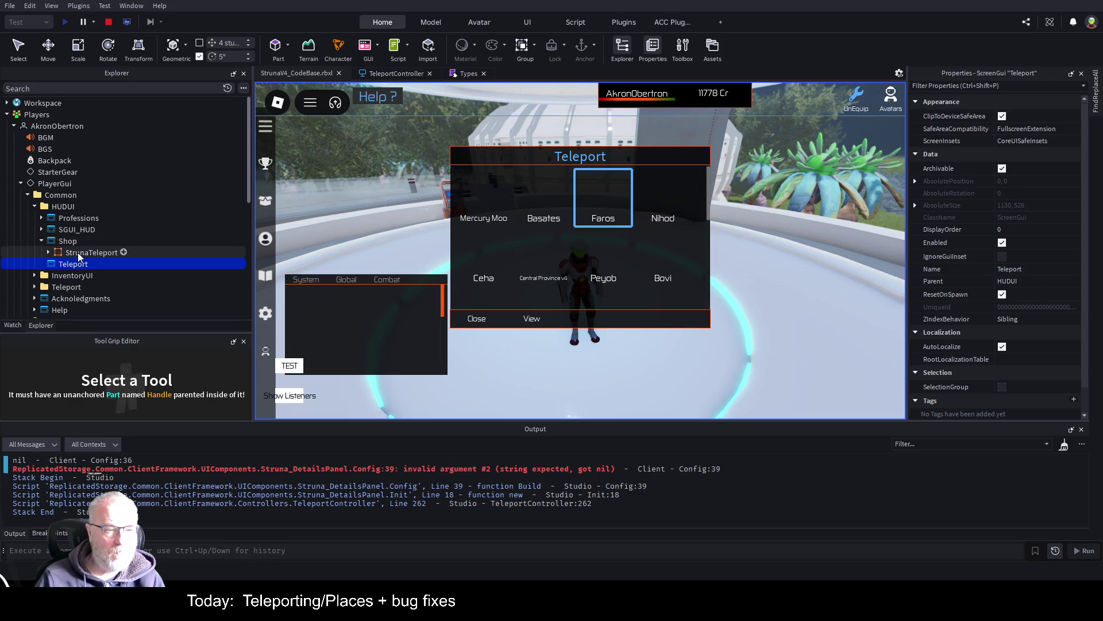
left_click(77, 253)
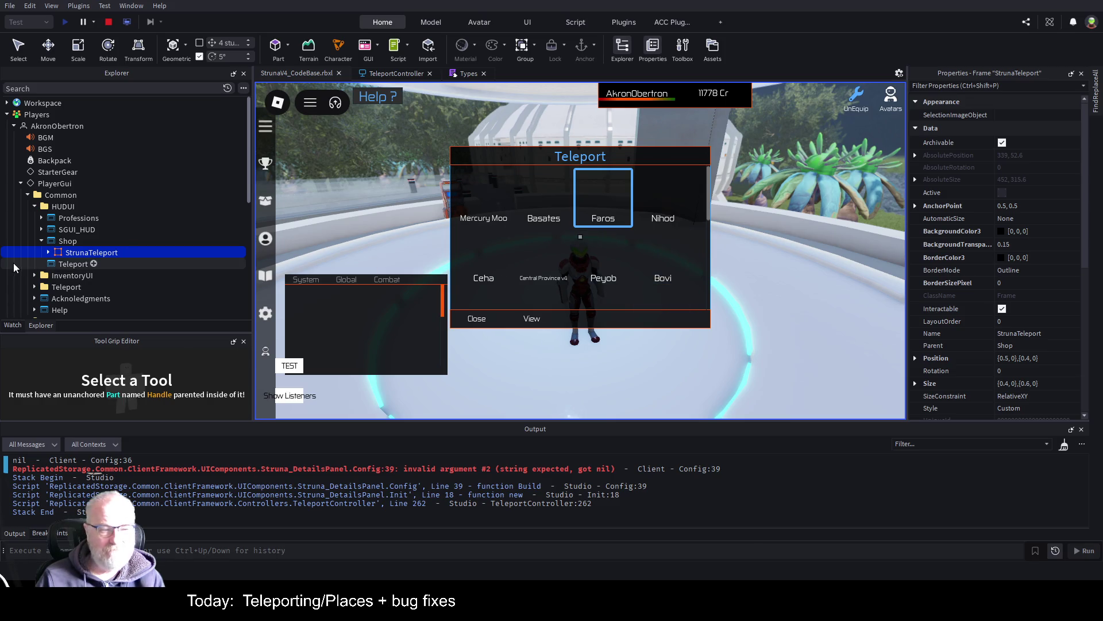
left_click(48, 252)
left_click(55, 298)
scroll(63, 271, "down", 2)
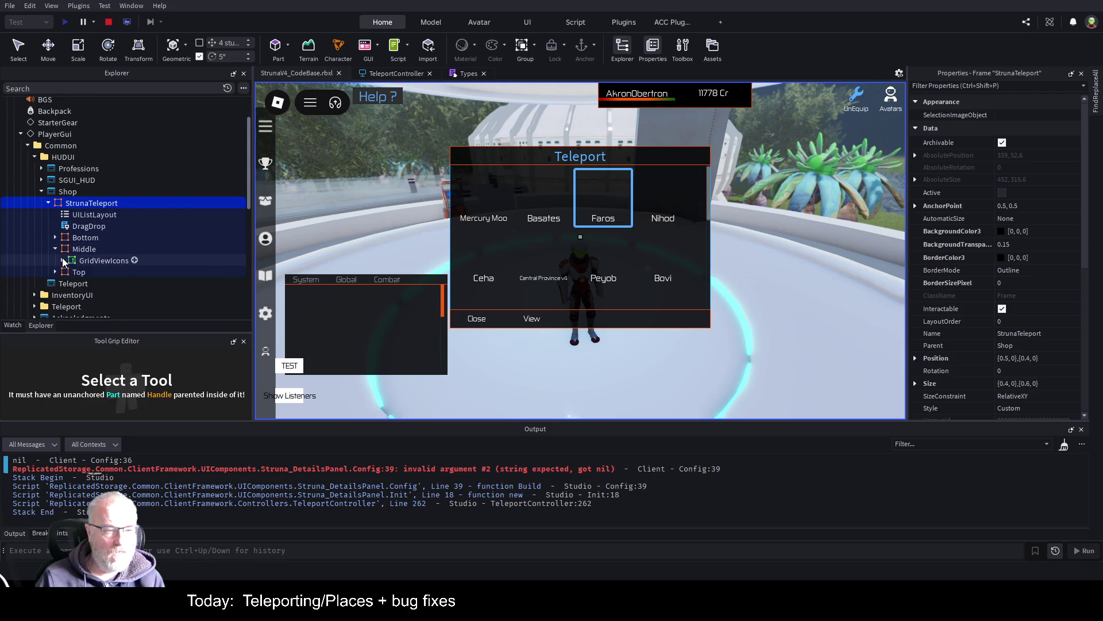
left_click(63, 261)
scroll(81, 230, "down", 2)
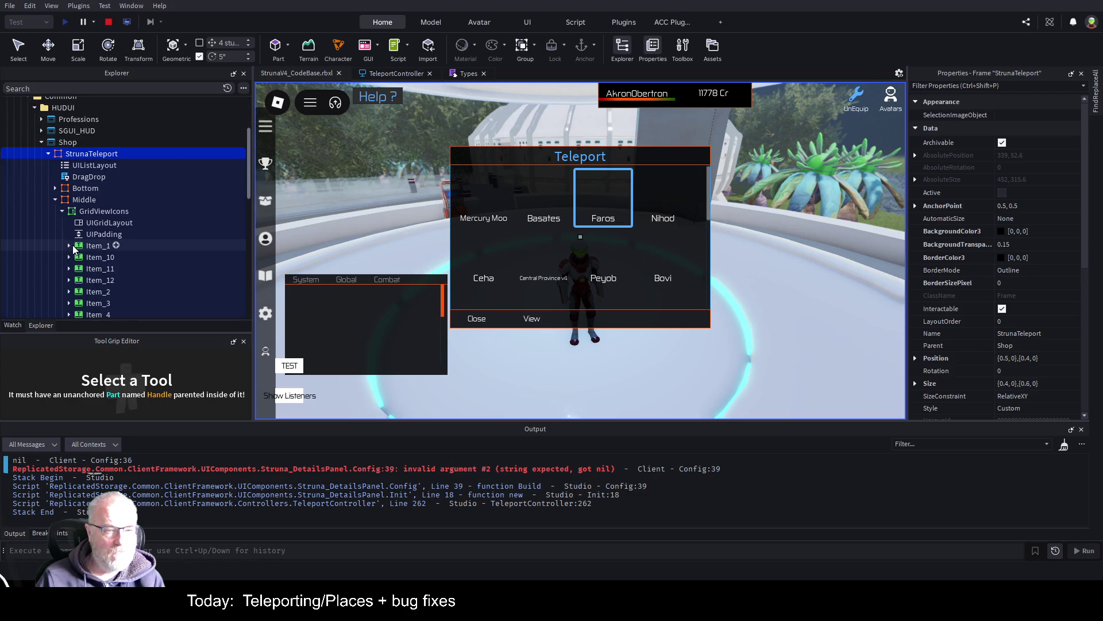
- Expand the Item_1 tile and select its Icon image to view its properties
left_click(88, 246)
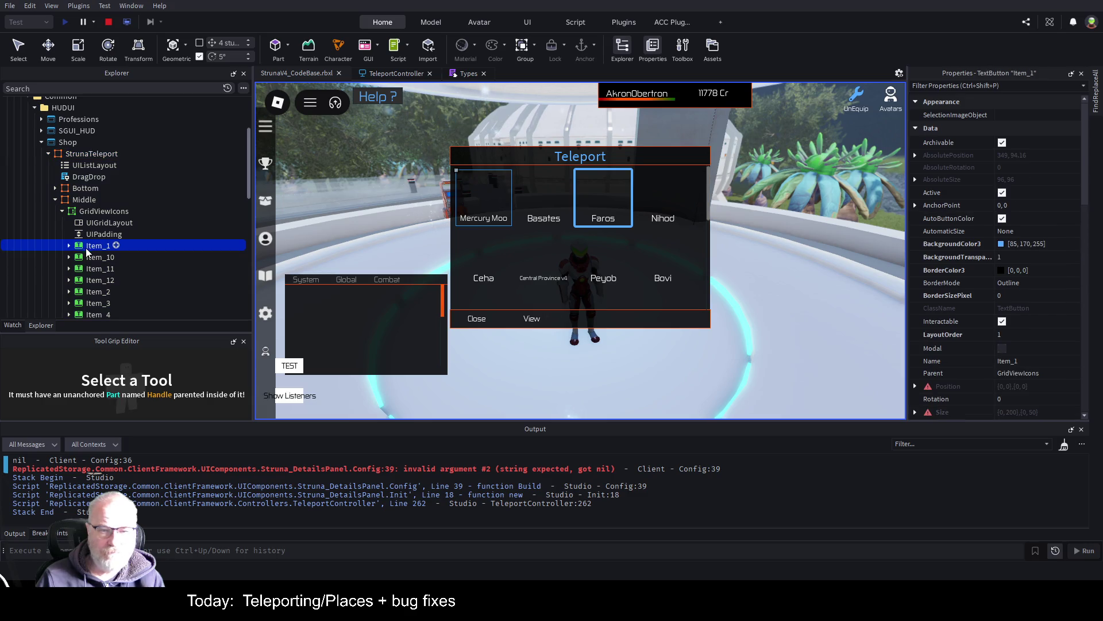
left_click(69, 245)
scroll(108, 209, "down", 1)
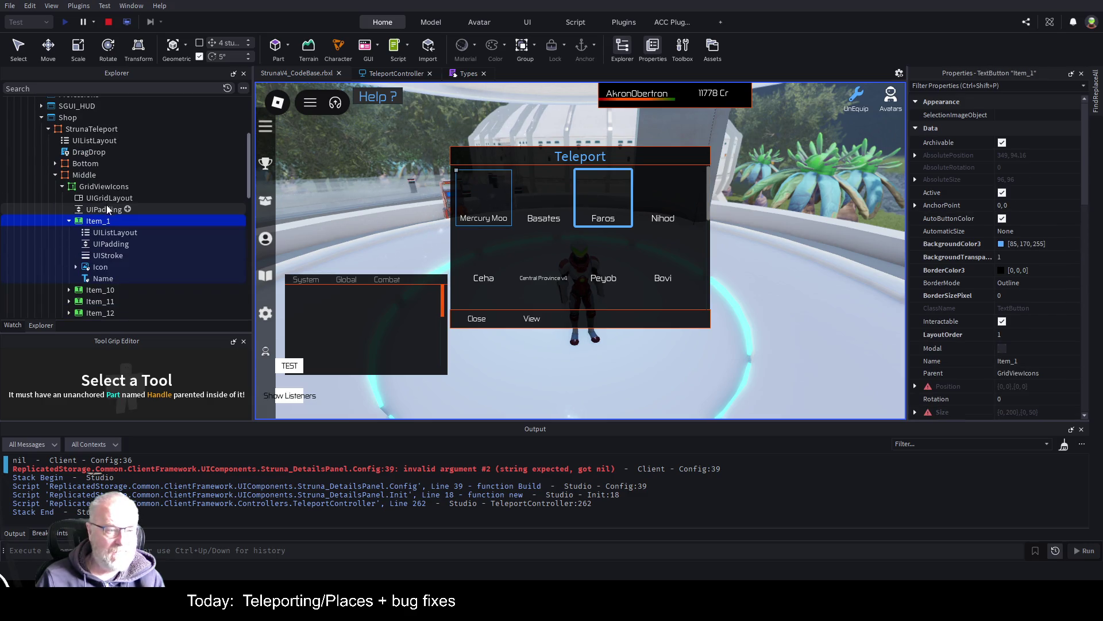
left_click(100, 267)
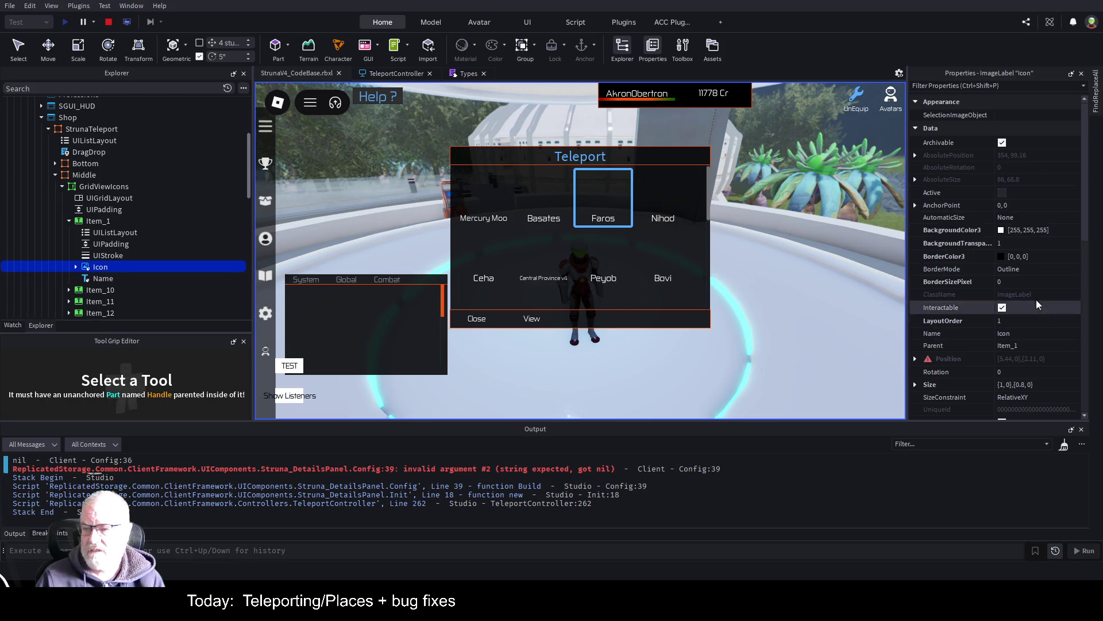
scroll(1019, 278, "down", 3)
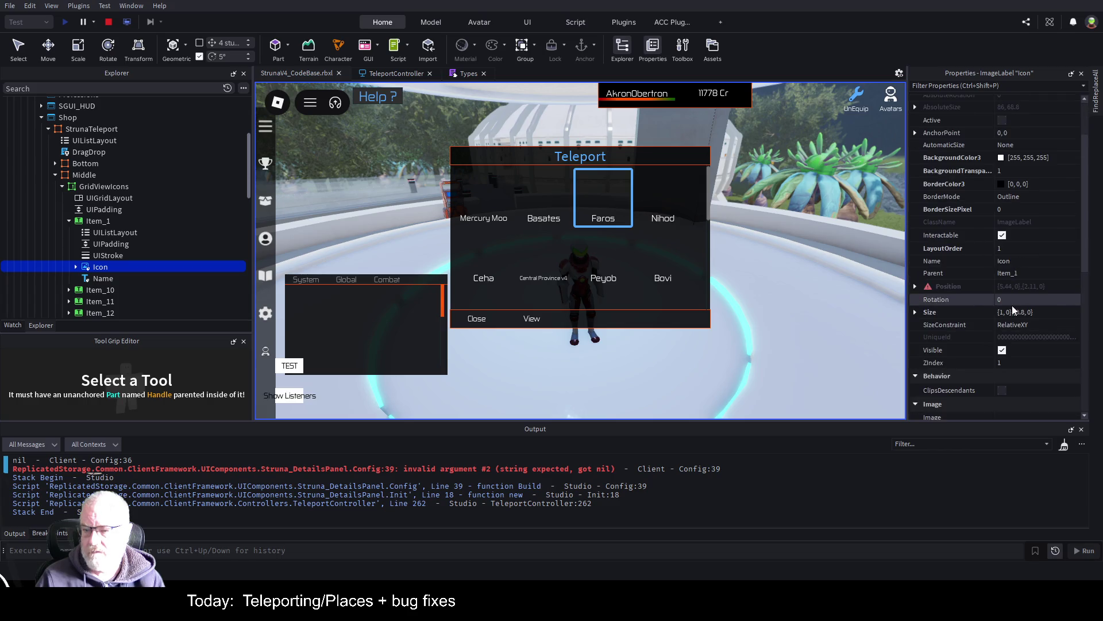
scroll(1012, 306, "down", 4)
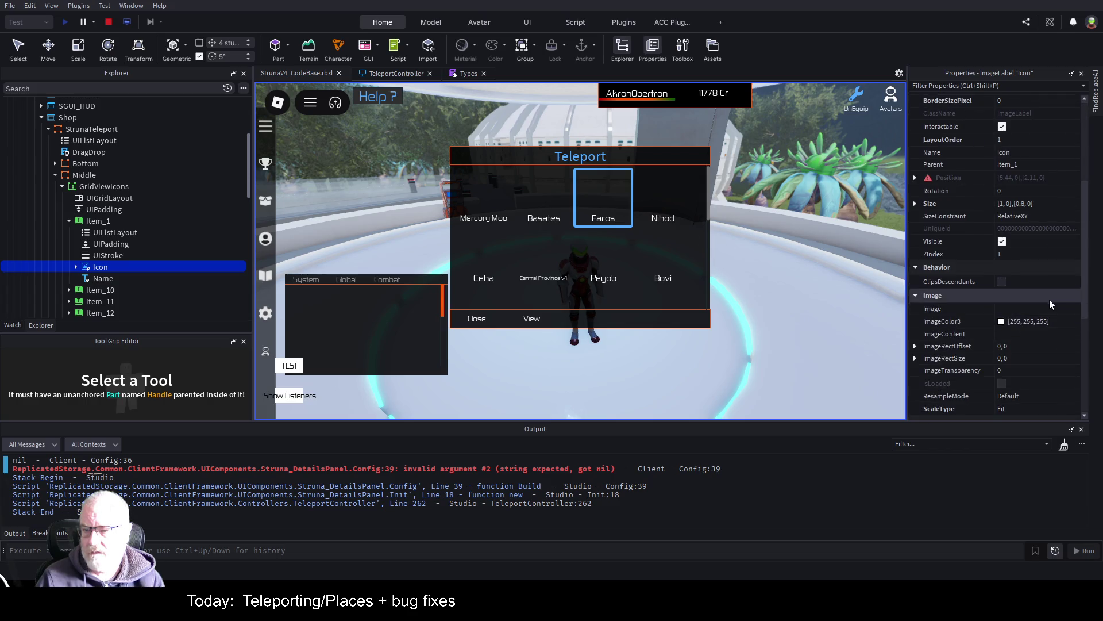
left_click(1039, 312)
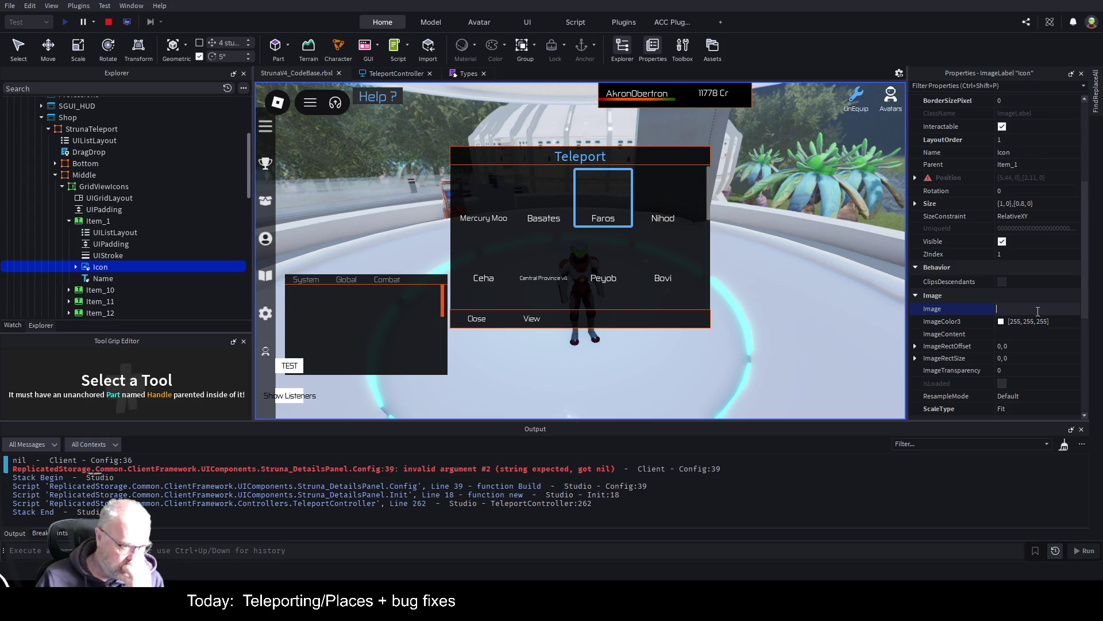
left_click(76, 267)
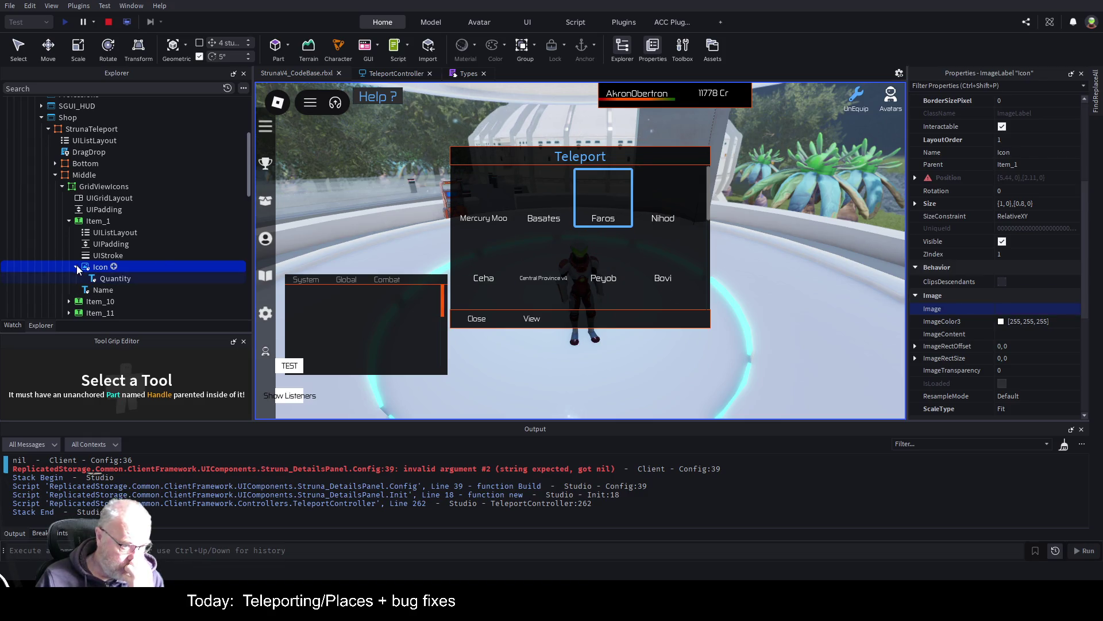
left_click(76, 267)
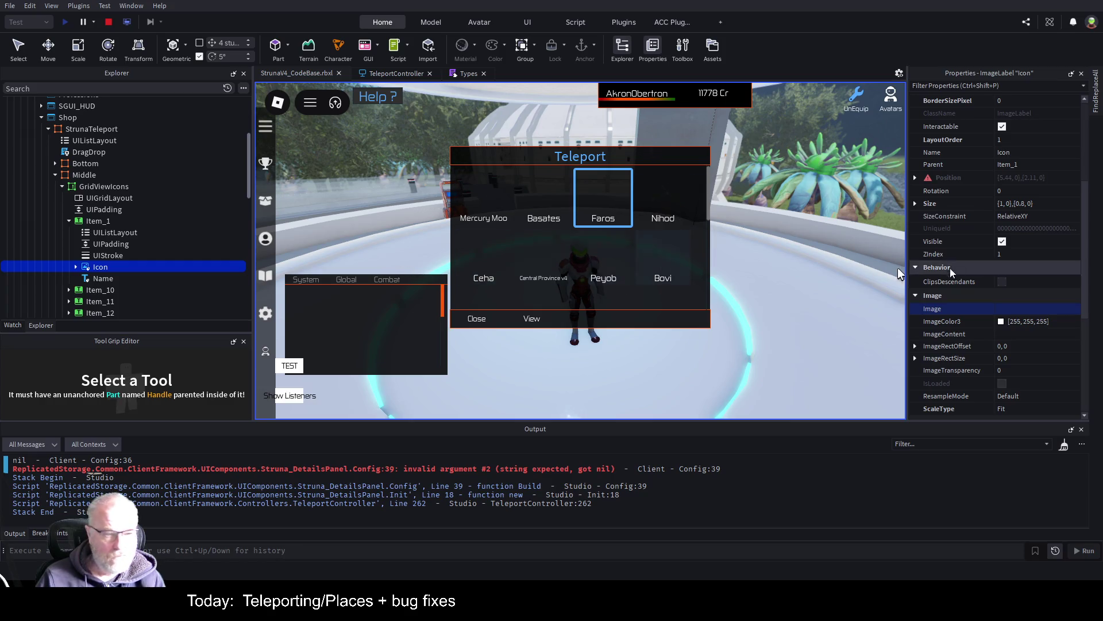
left_click(1017, 309)
key("ctrl+v")
key("Return")
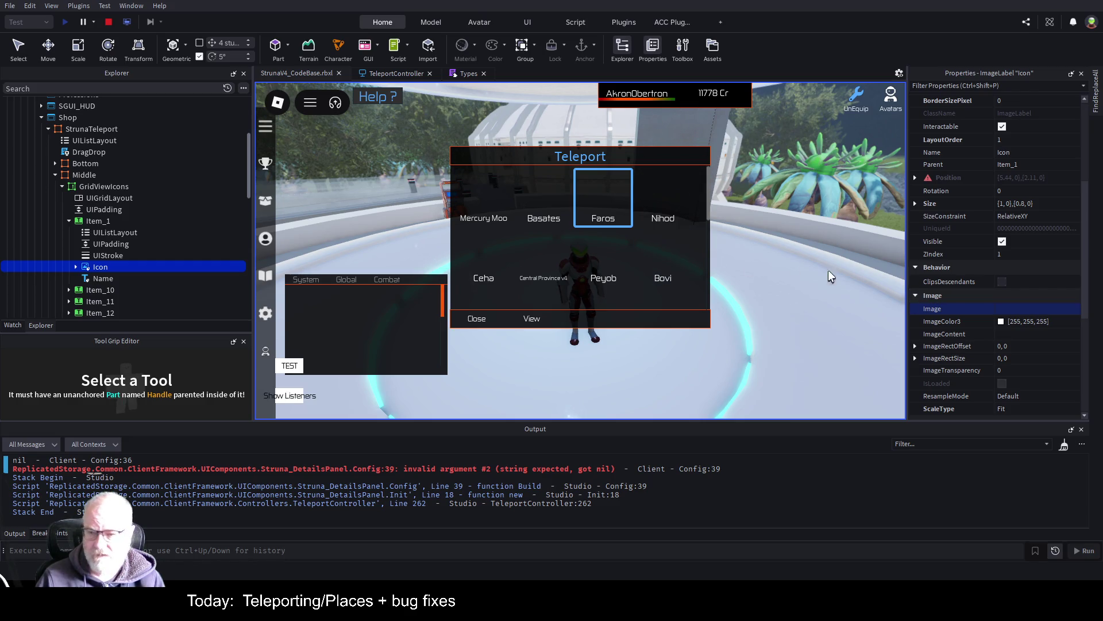
key("Return")
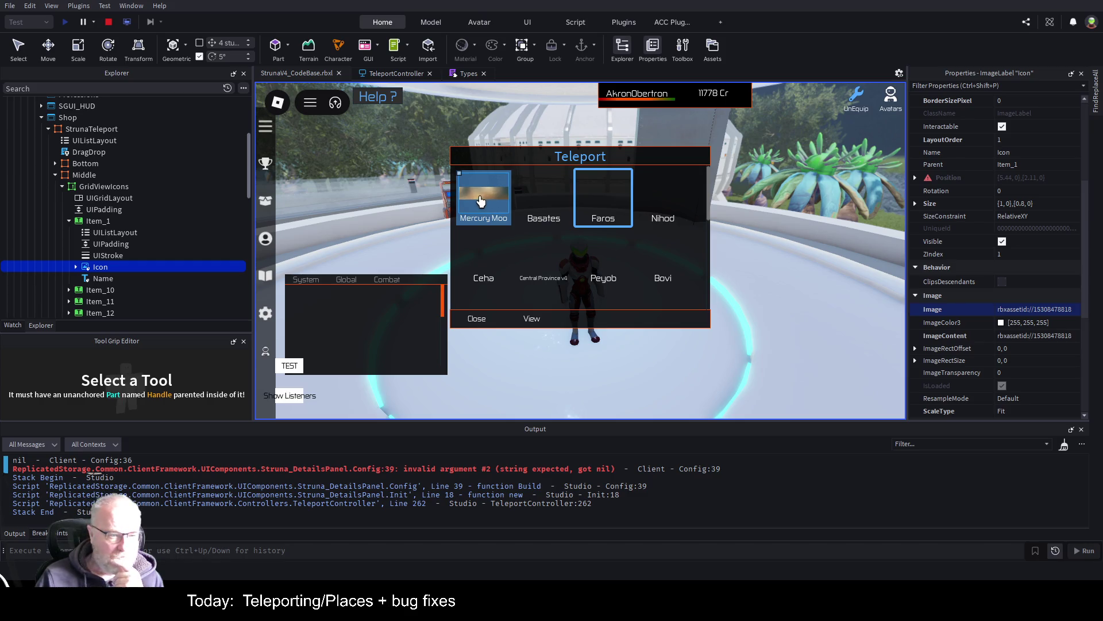
left_click(69, 221)
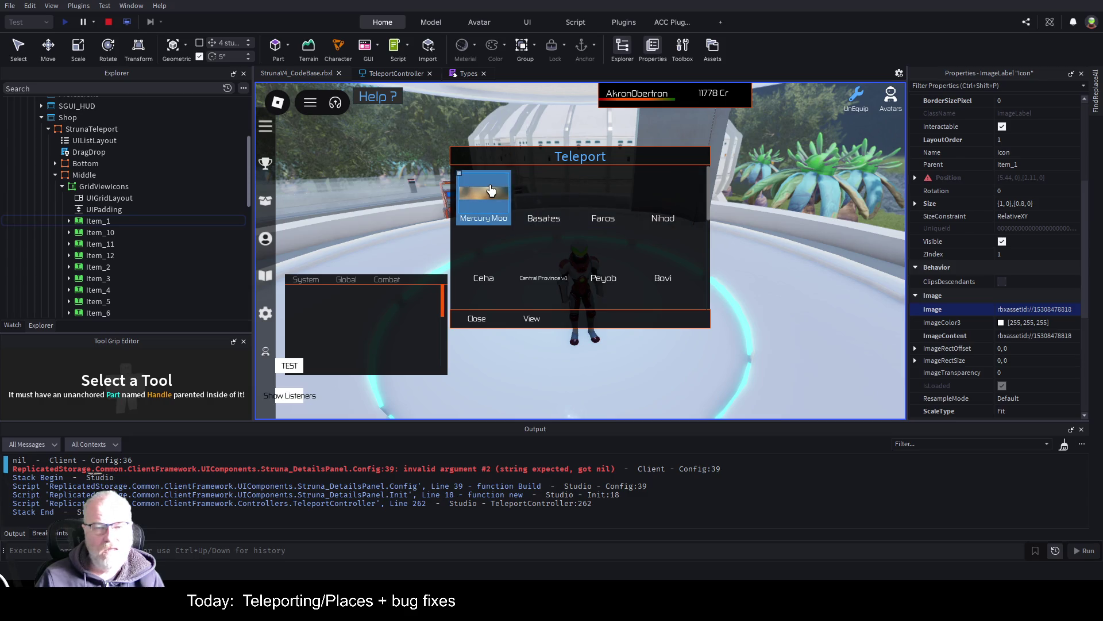
- Delete Item_10 through the last place item, leaving only the Mercury Moo Item_1 tile
left_click(105, 220)
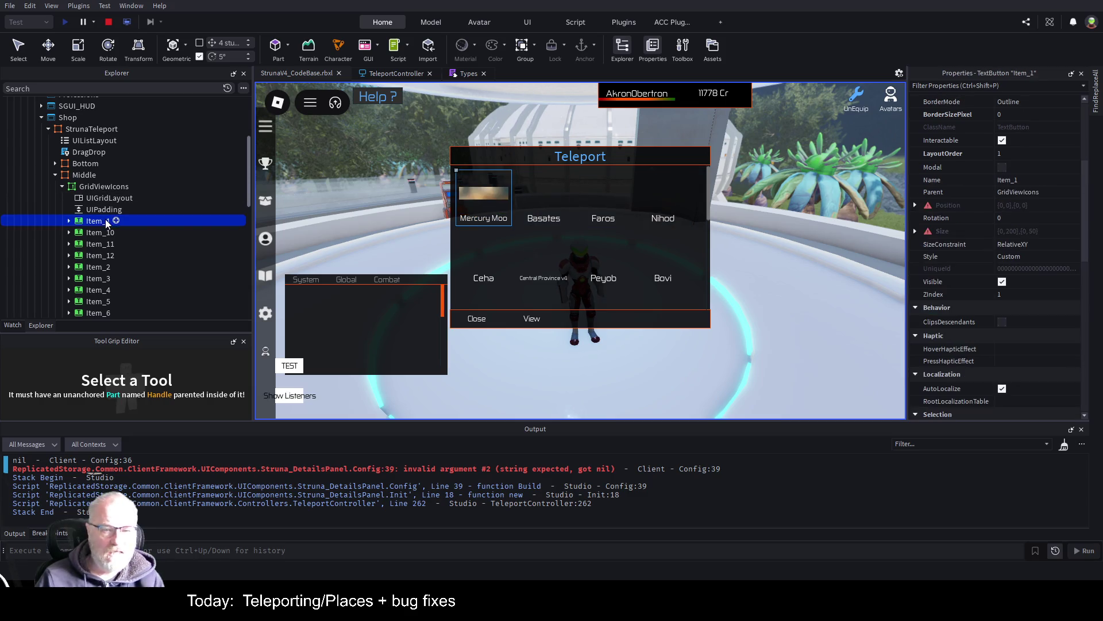
left_click(98, 233)
scroll(124, 255, "down", 2)
left_click(109, 274, "shift")
key("Delete")
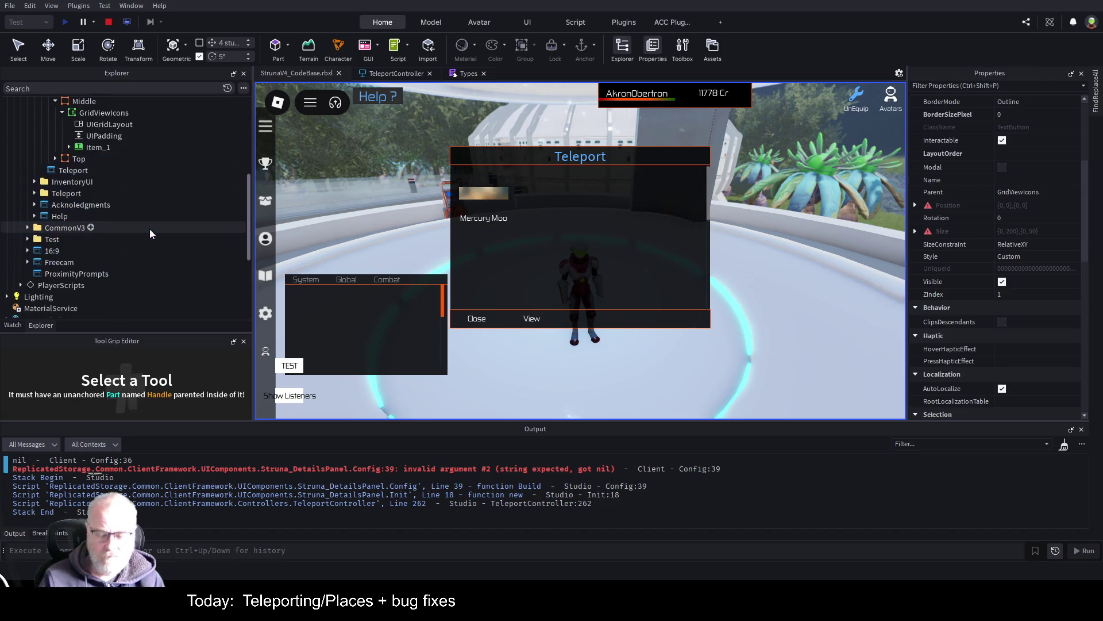
left_click(92, 148)
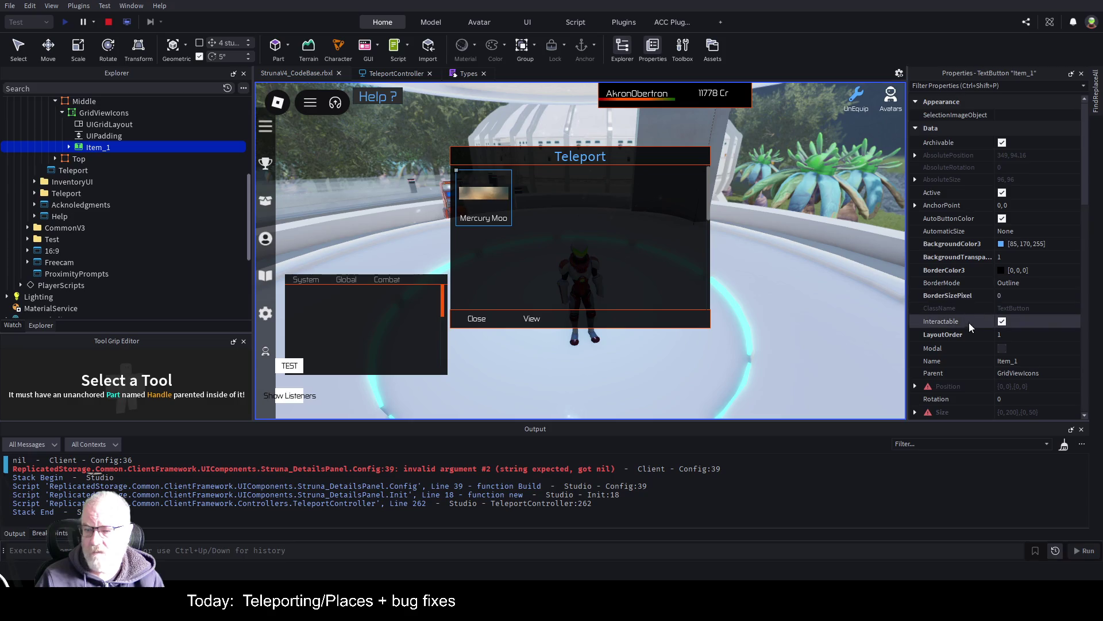
scroll(965, 339, "down", 1)
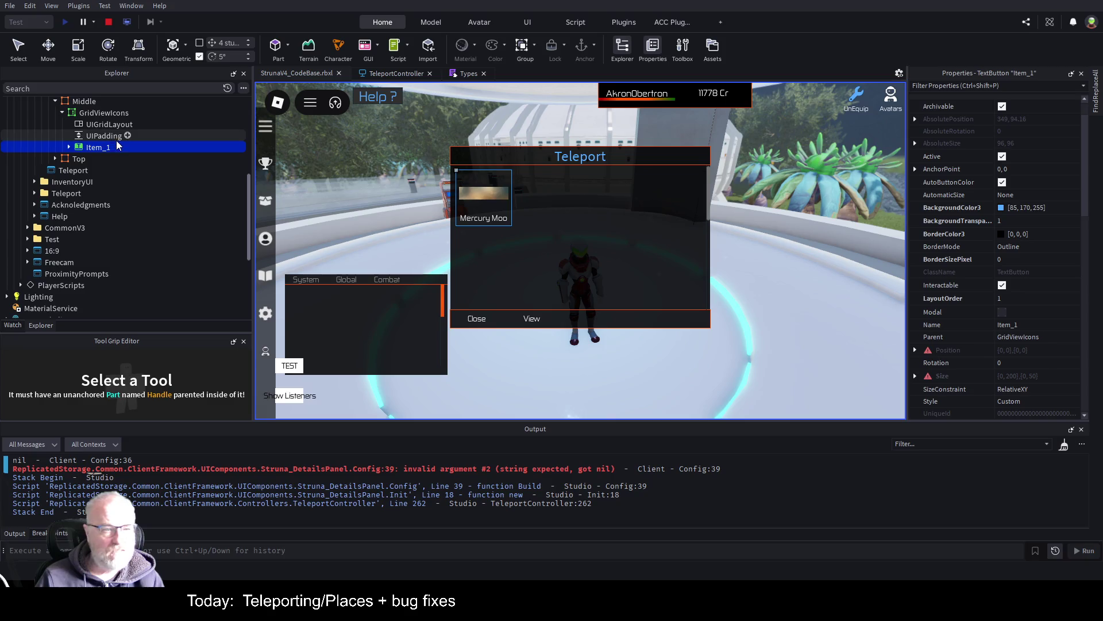
left_click(110, 125)
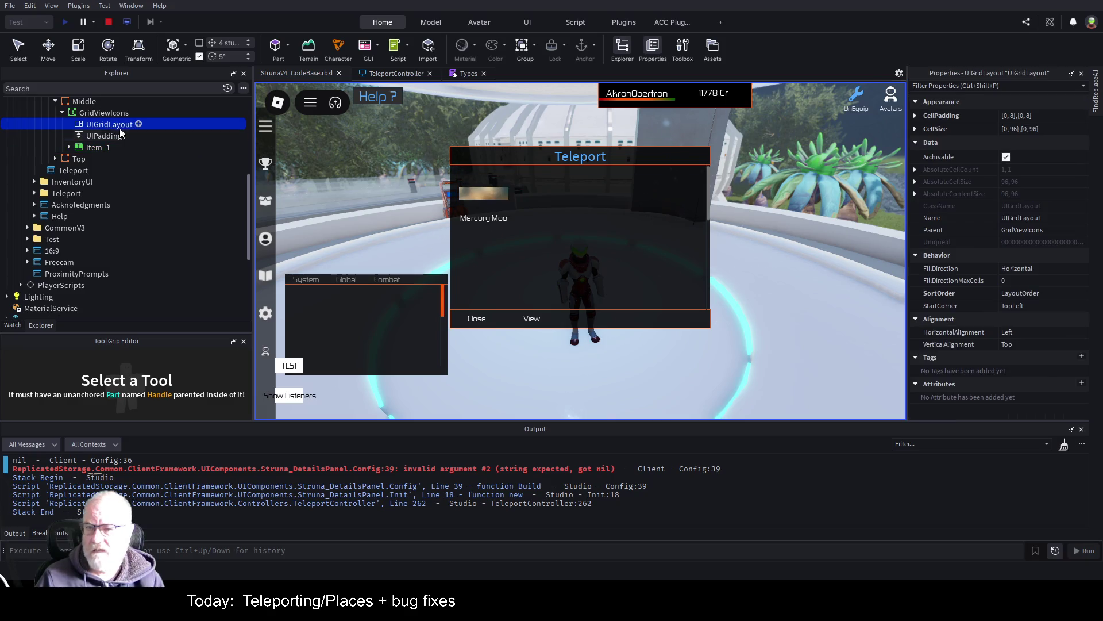
- Set the UIGridLayout CellSize X to 1,0 and narrow the Explorer column
left_click(916, 128)
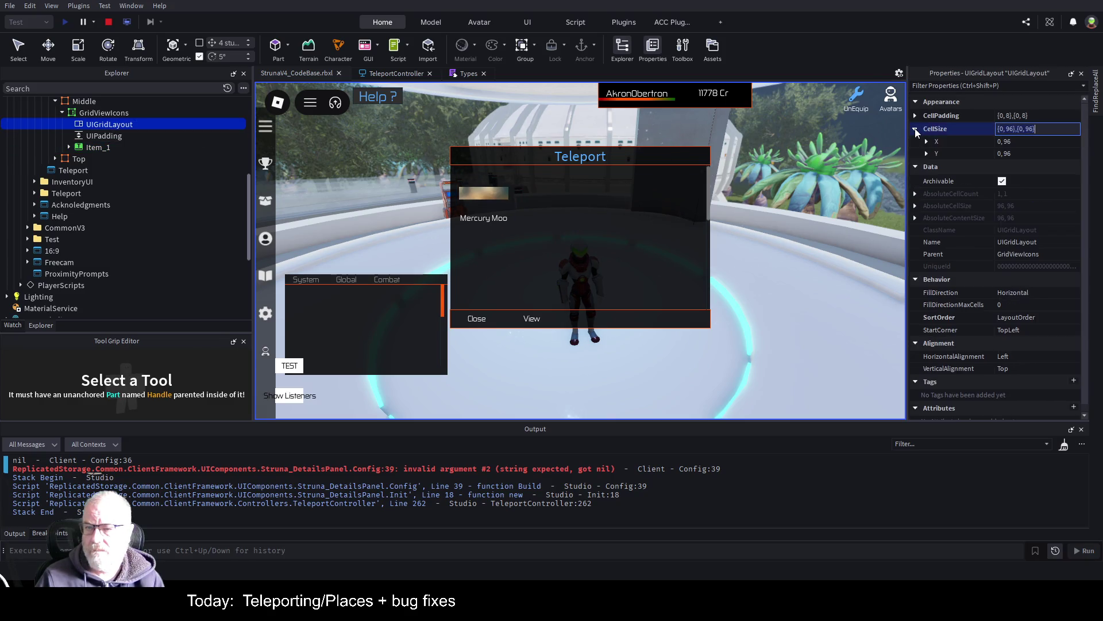
left_click(1028, 141)
type("1,0")
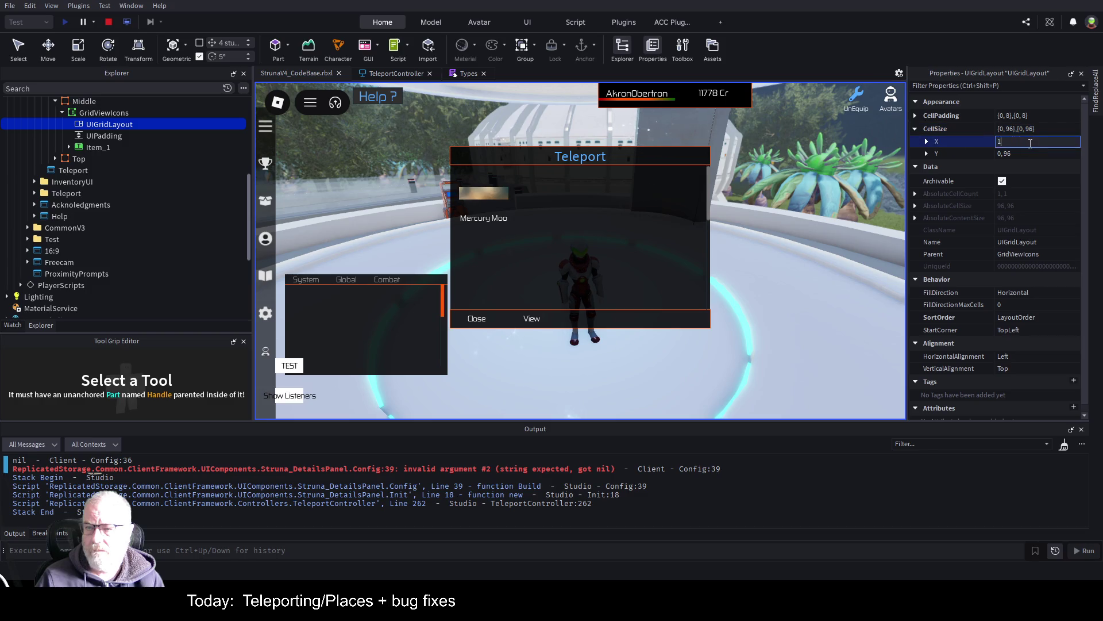
key("Tab")
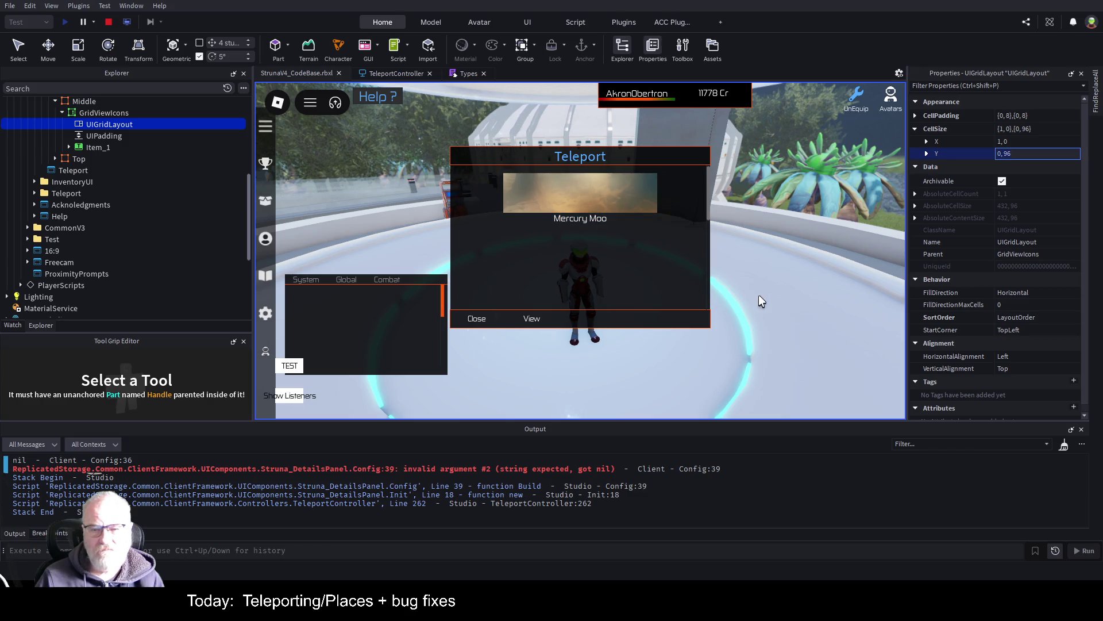
left_click_drag(252, 258, 109, 258)
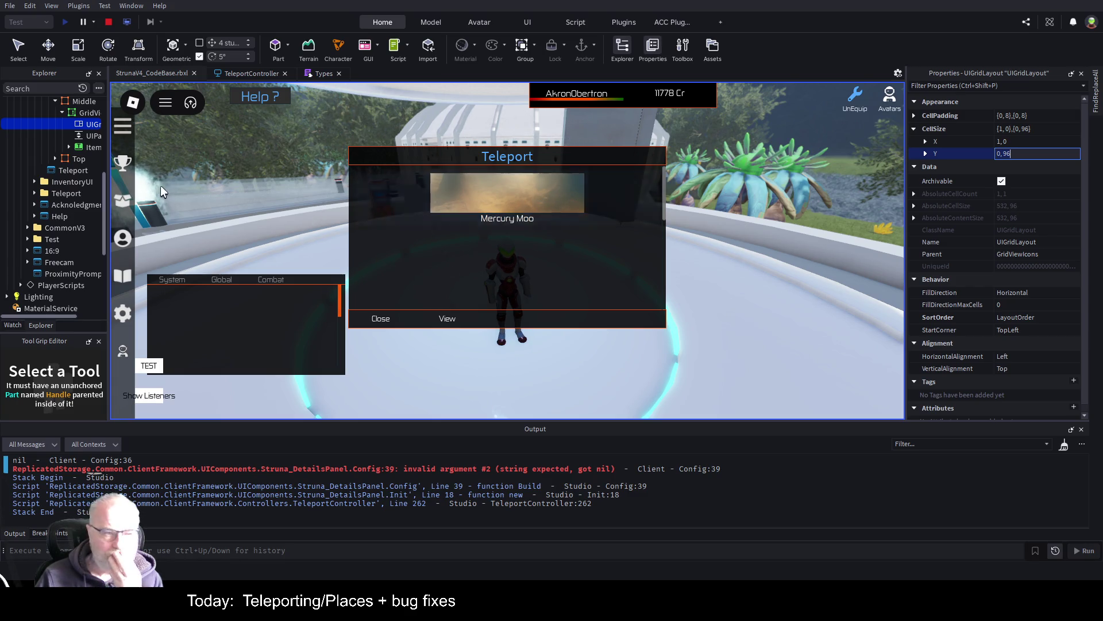
- Set the Item_1 Icon image's ScaleType to Stretch
left_click(85, 146)
left_click(69, 149)
left_click(91, 193)
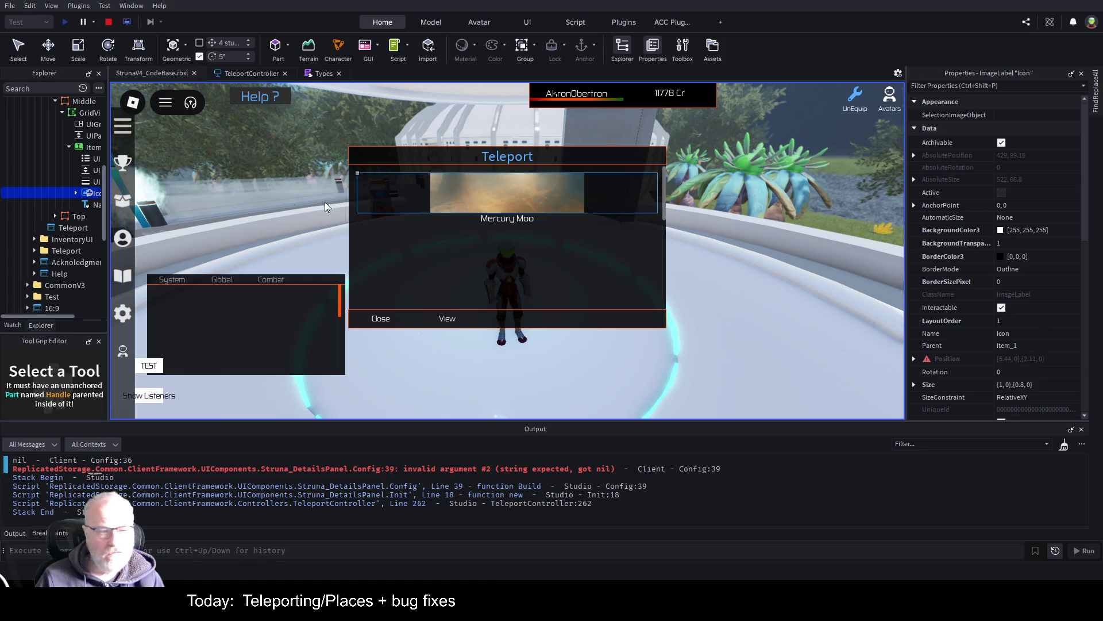
mouse_move(109, 174)
left_mouse_down()
mouse_move(162, 204)
mouse_move(304, 204)
left_mouse_up()
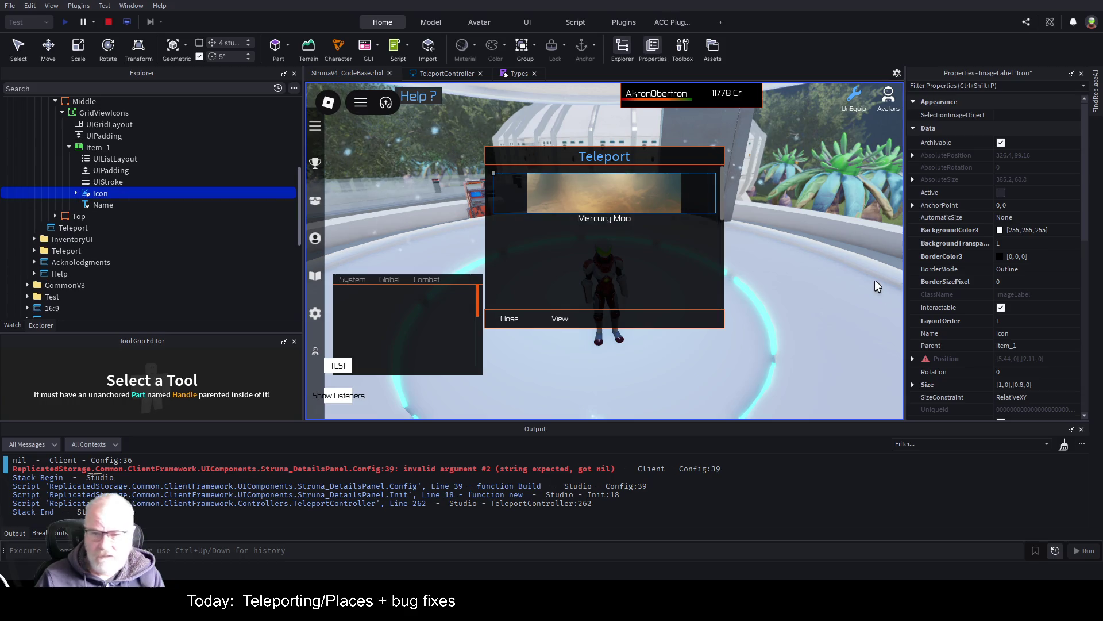
scroll(1015, 291, "down", 3)
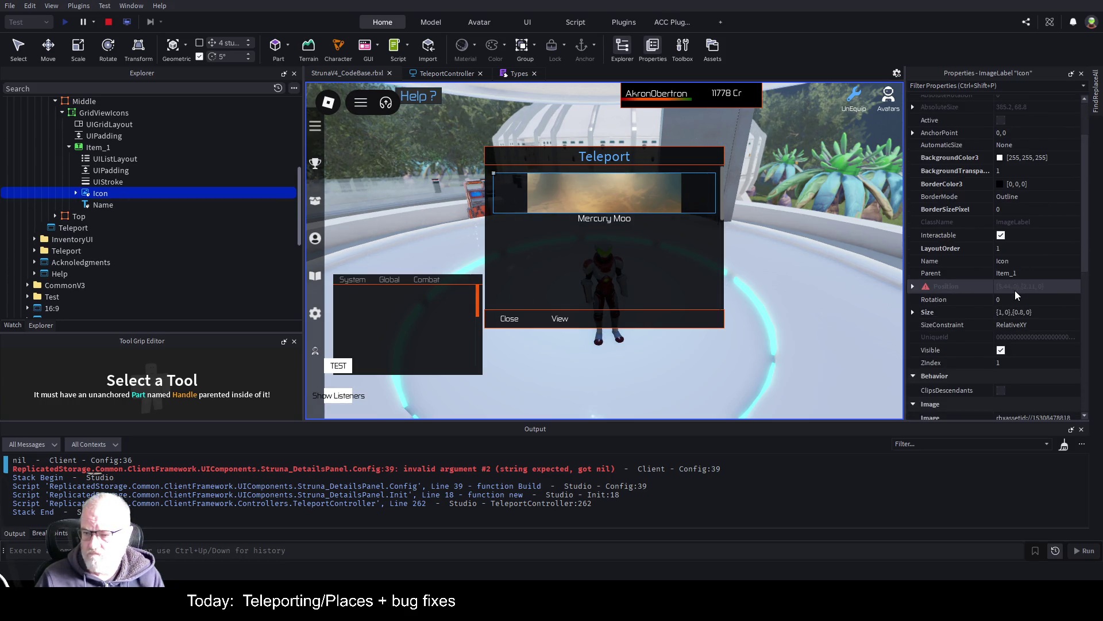
scroll(1017, 292, "down", 3)
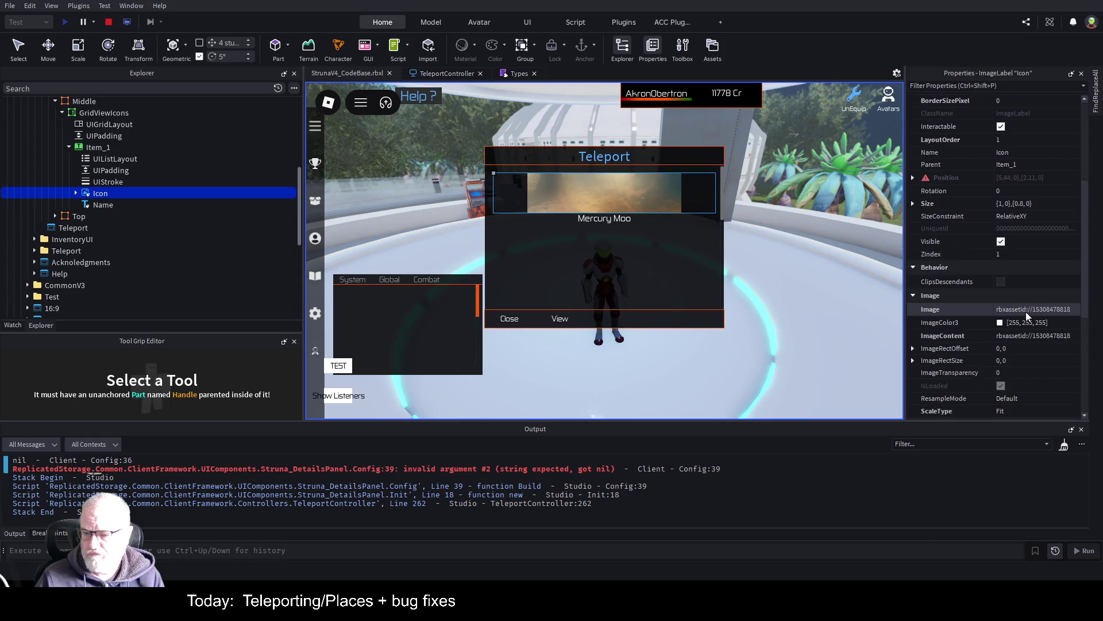
scroll(1029, 311, "down", 3)
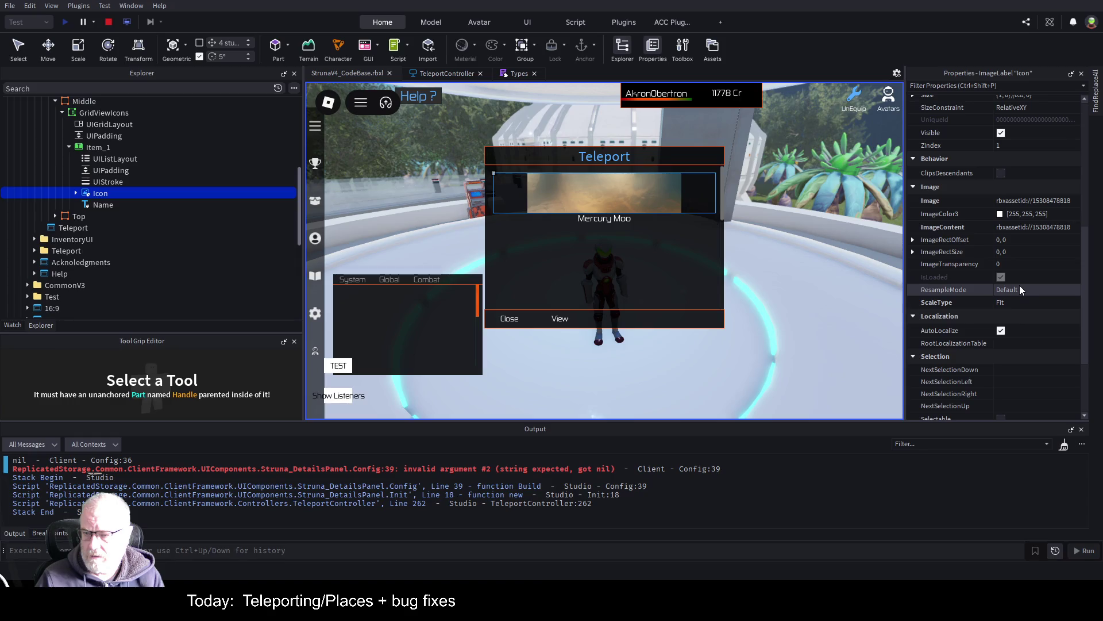
scroll(1021, 287, "down", 3)
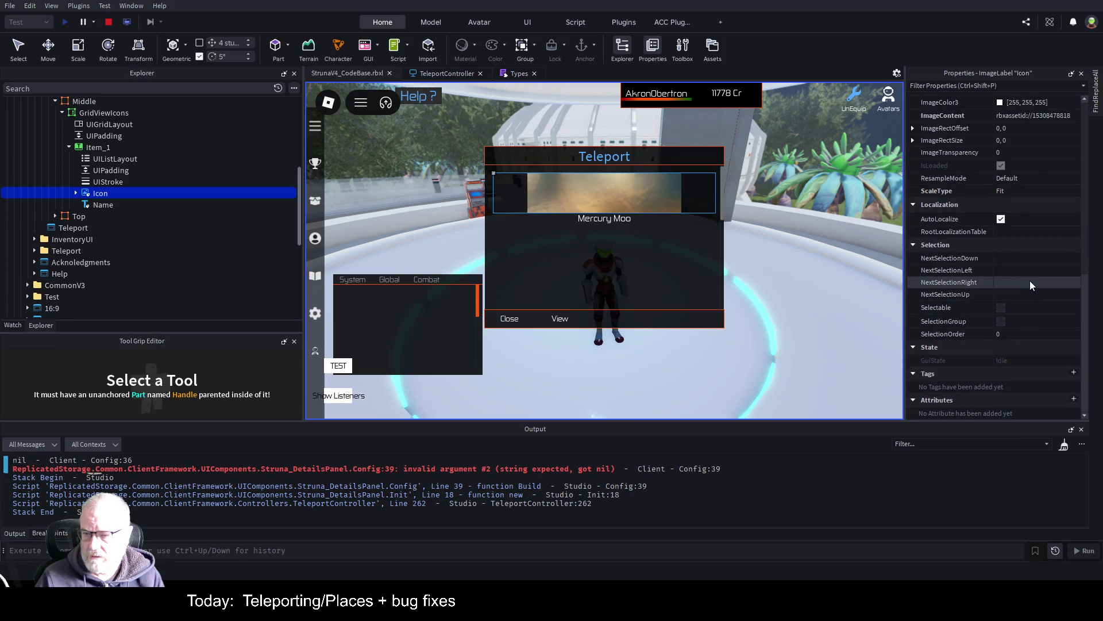
left_click(1039, 191)
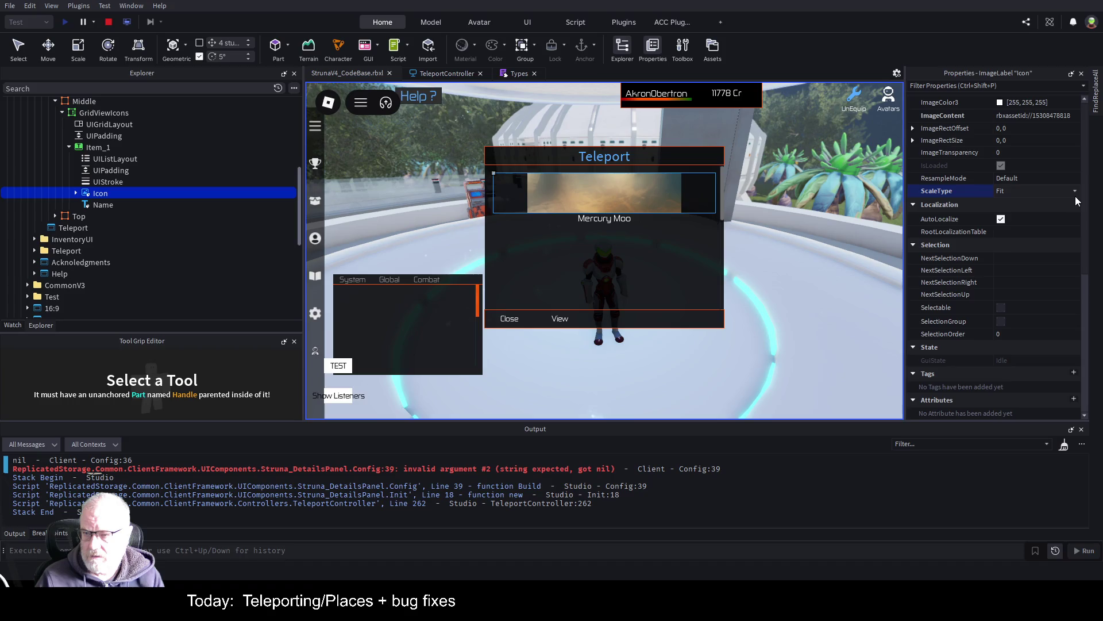
left_click(1016, 226)
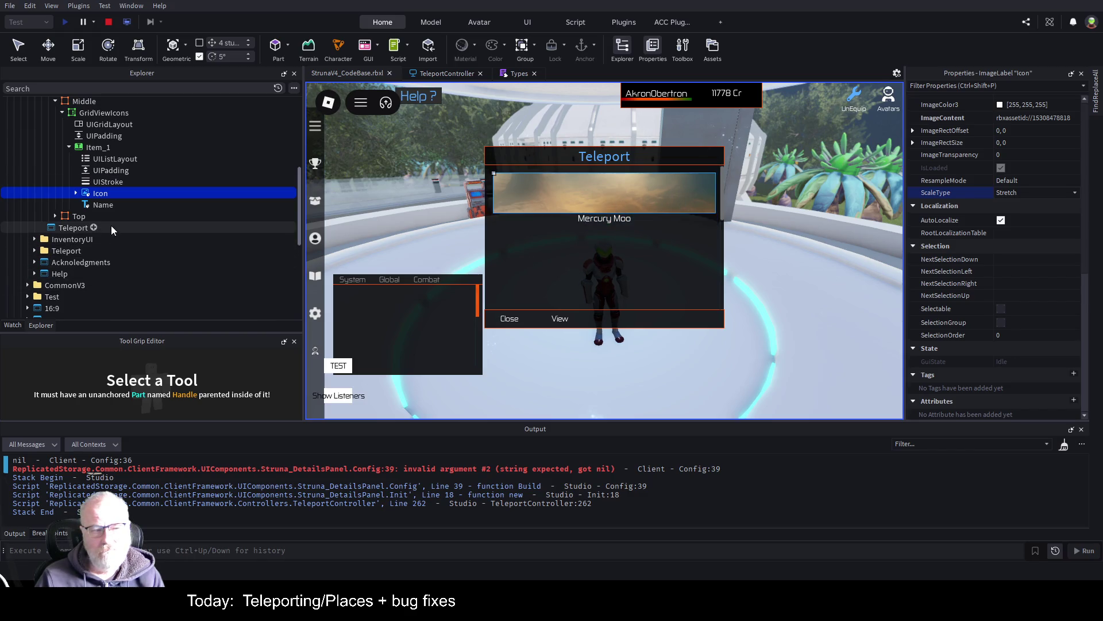
- Move the Name label inside the Icon image, then stop the playtest
left_click_drag(105, 206, 107, 192)
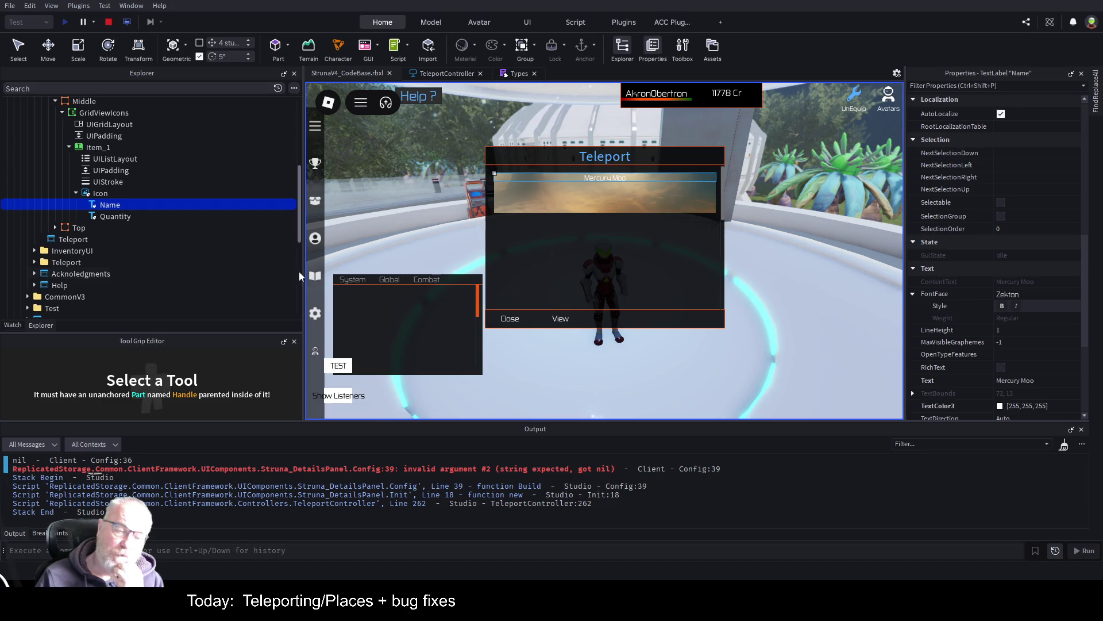
left_click(106, 193)
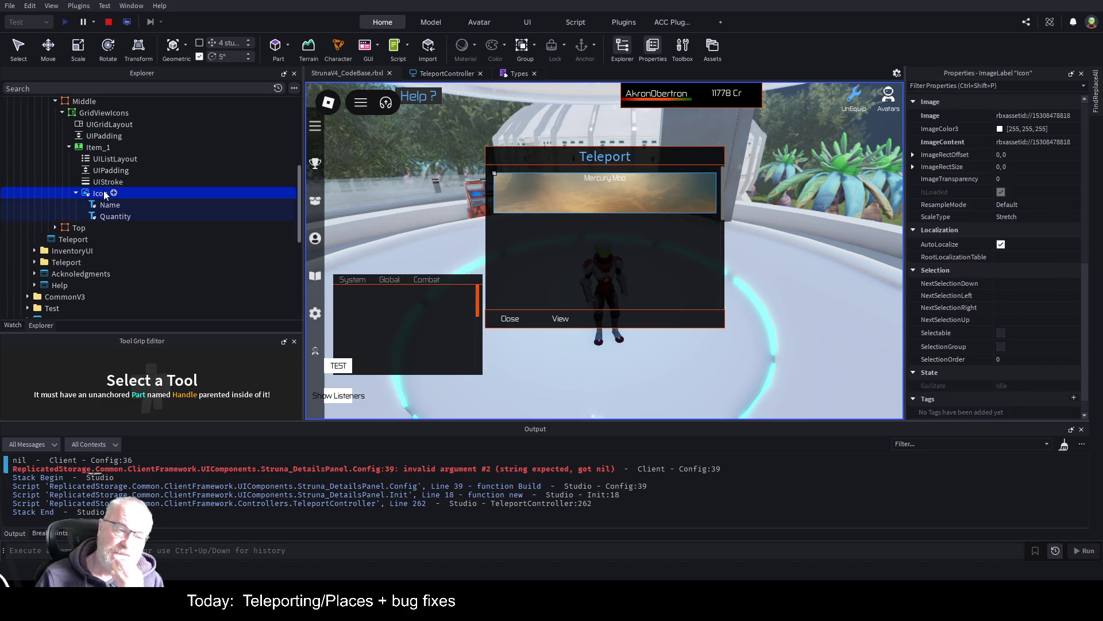
left_click(108, 22)
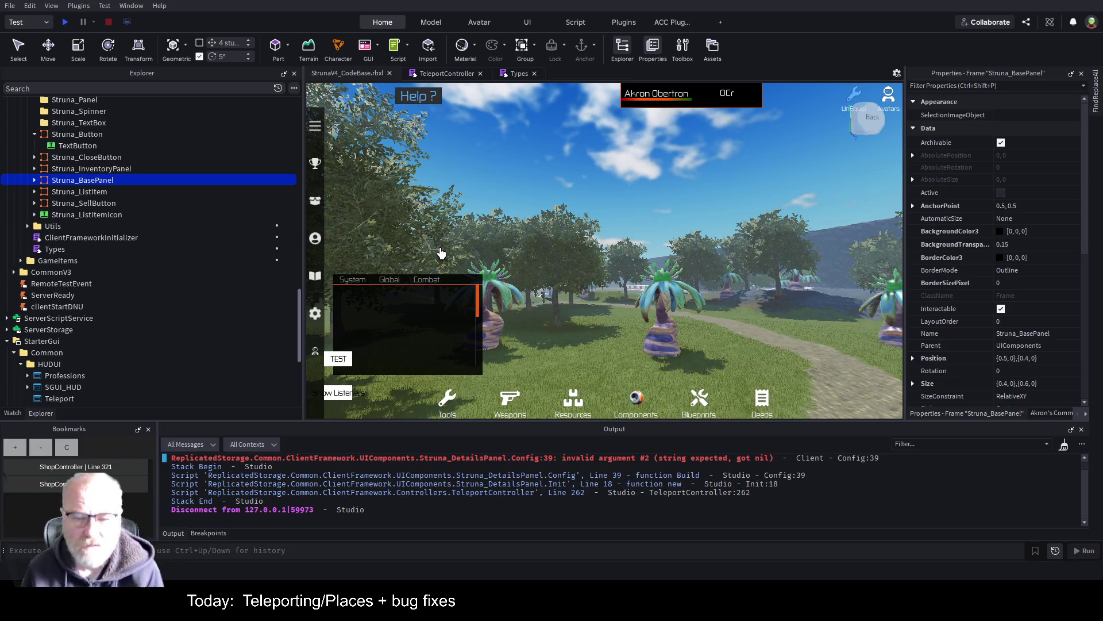
- Save the place as StrunaV4_CodeBase.rbxl and bring up the TeleportController script
key("ctrl+s")
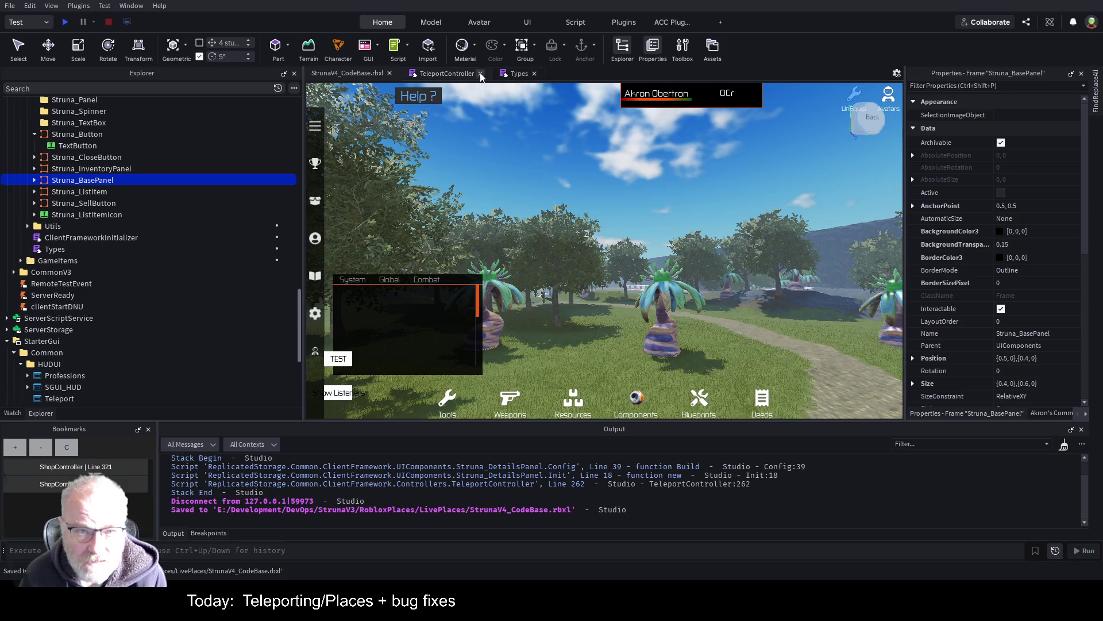
left_click(448, 74)
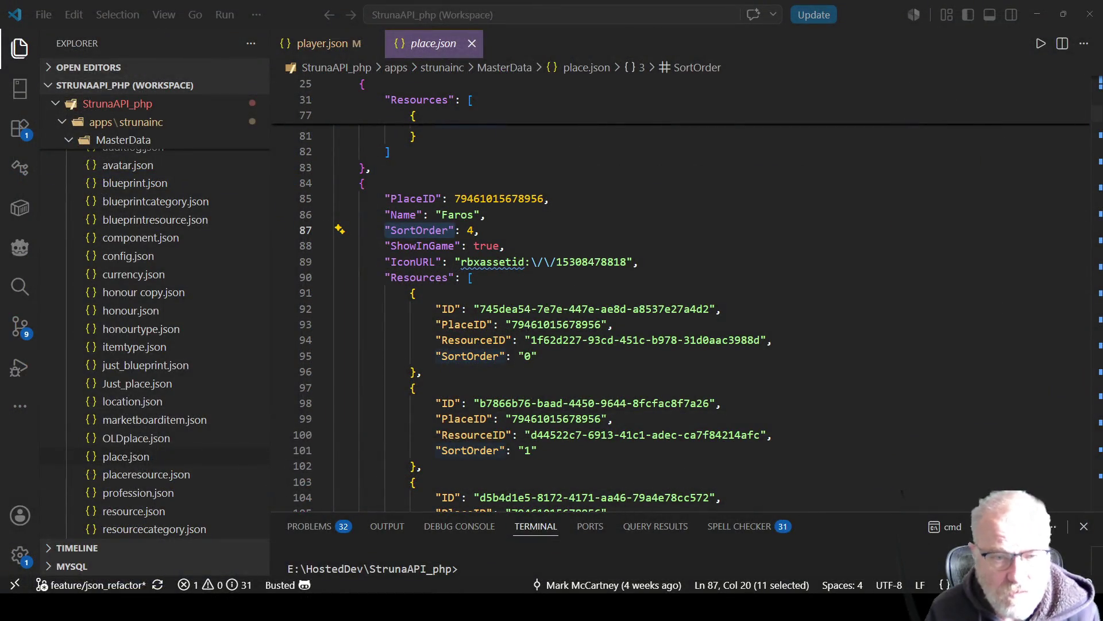
- Replace every "ShowInGame": true entry in place.json with "ShowInGame": false
left_click(462, 214)
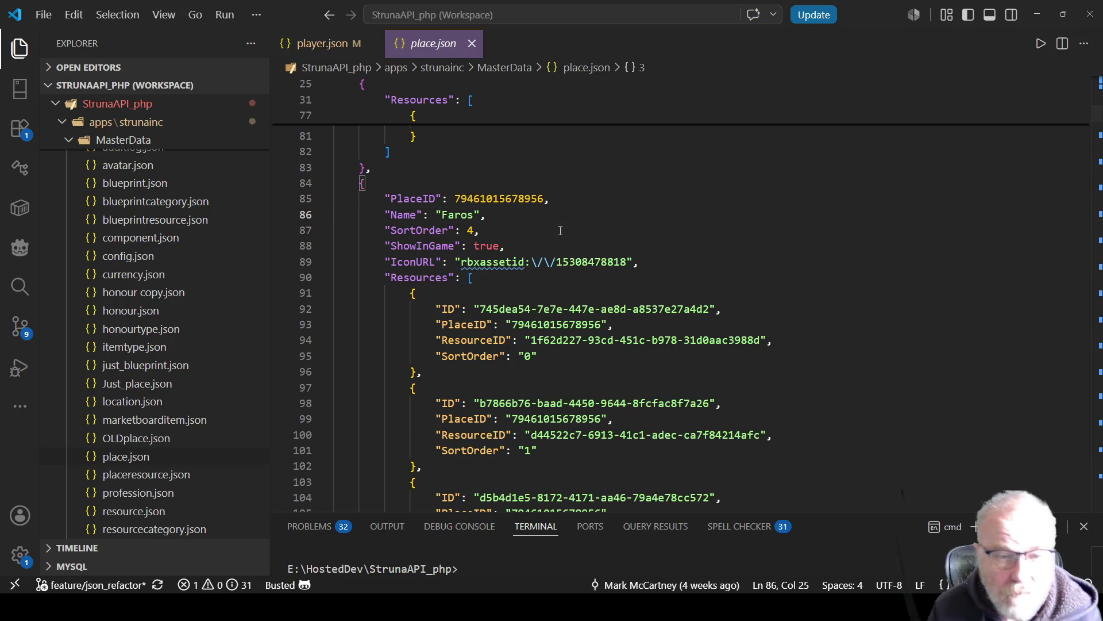
double_click(394, 245)
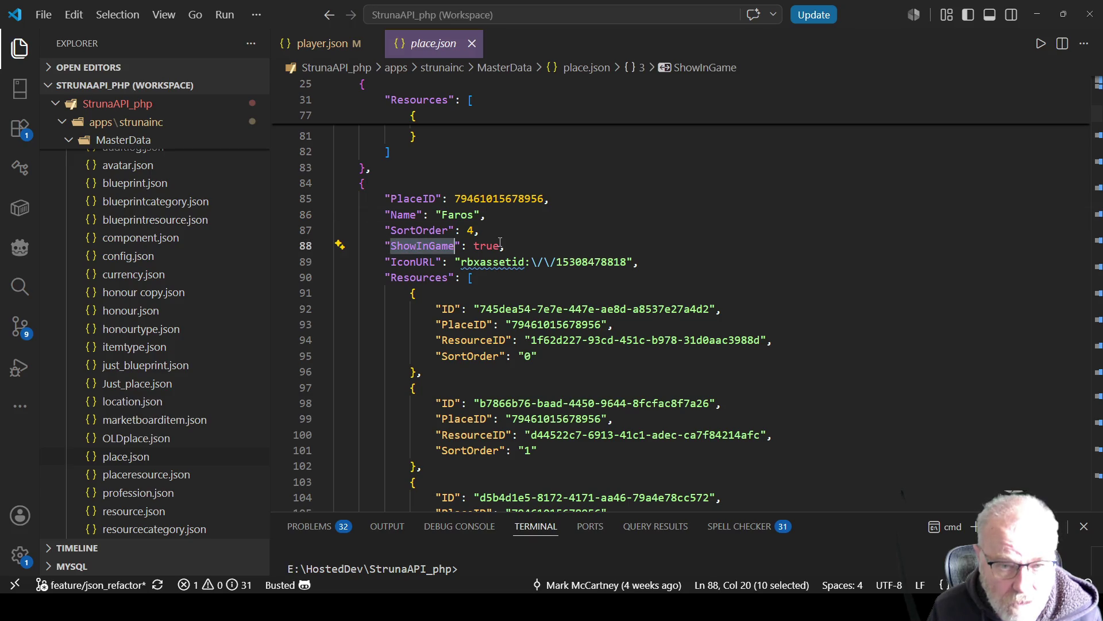
left_click_drag(508, 247, 384, 246)
key("ctrl+c")
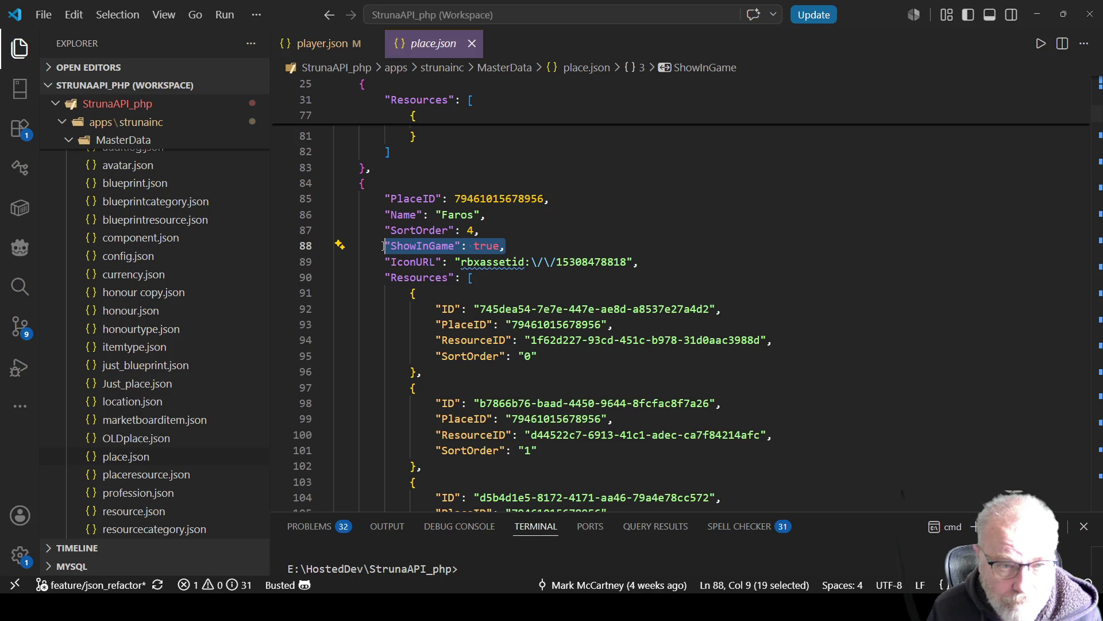
key("ctrl+Home")
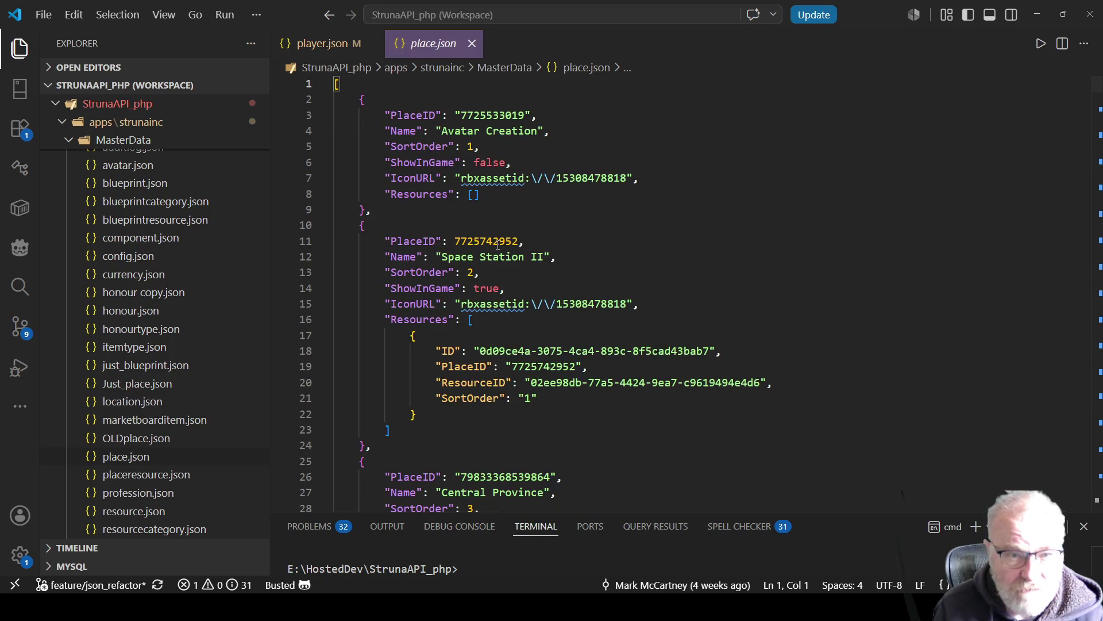
key("ctrl+f")
key("ctrl+v")
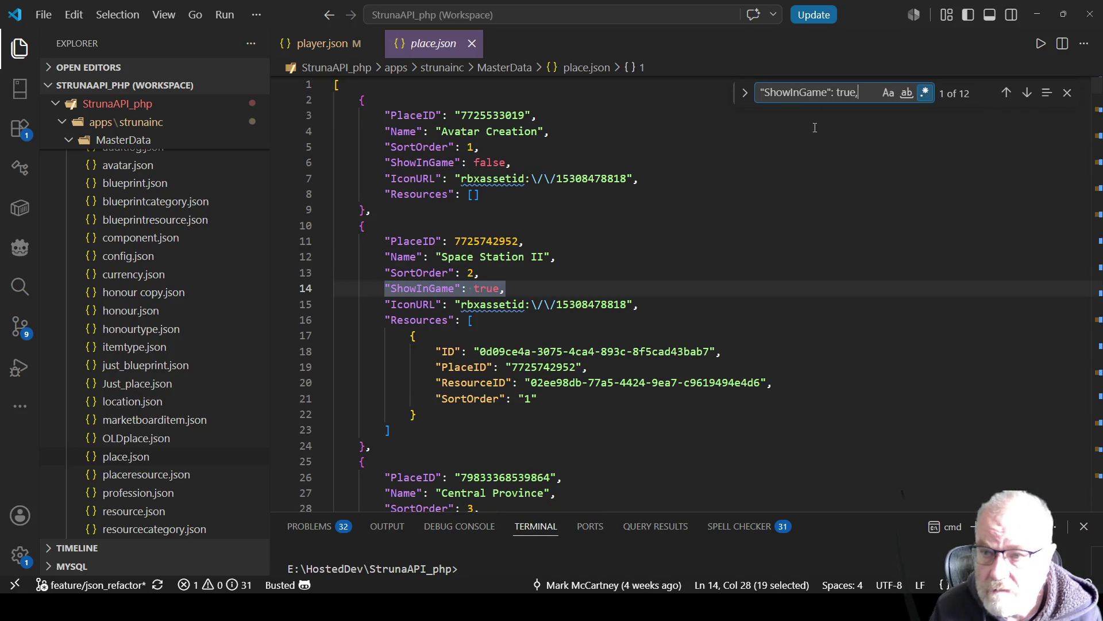
left_click(745, 92)
left_click(845, 117)
key("ctrl+v")
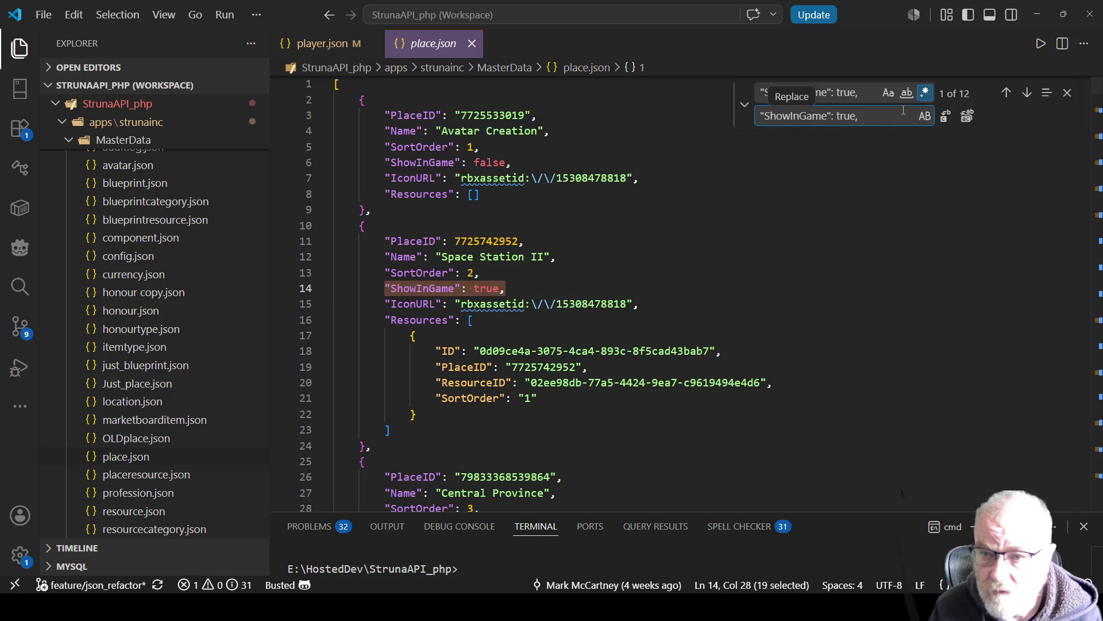
key("BackSpace")
key("BackSpace")
key("BackSpace")
type("false,")
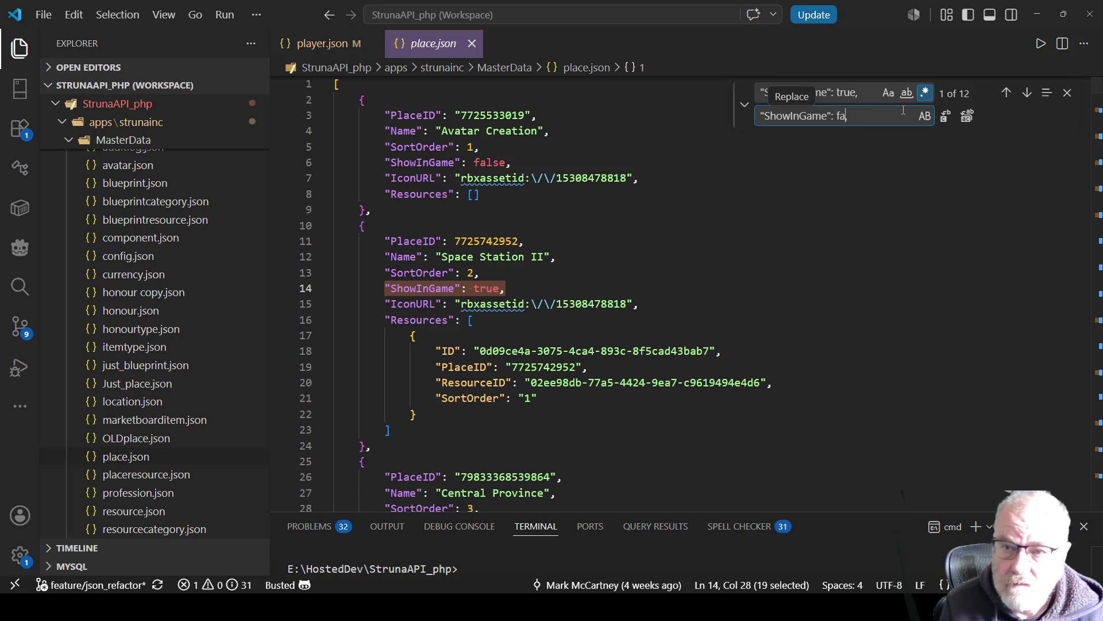
left_click(967, 116)
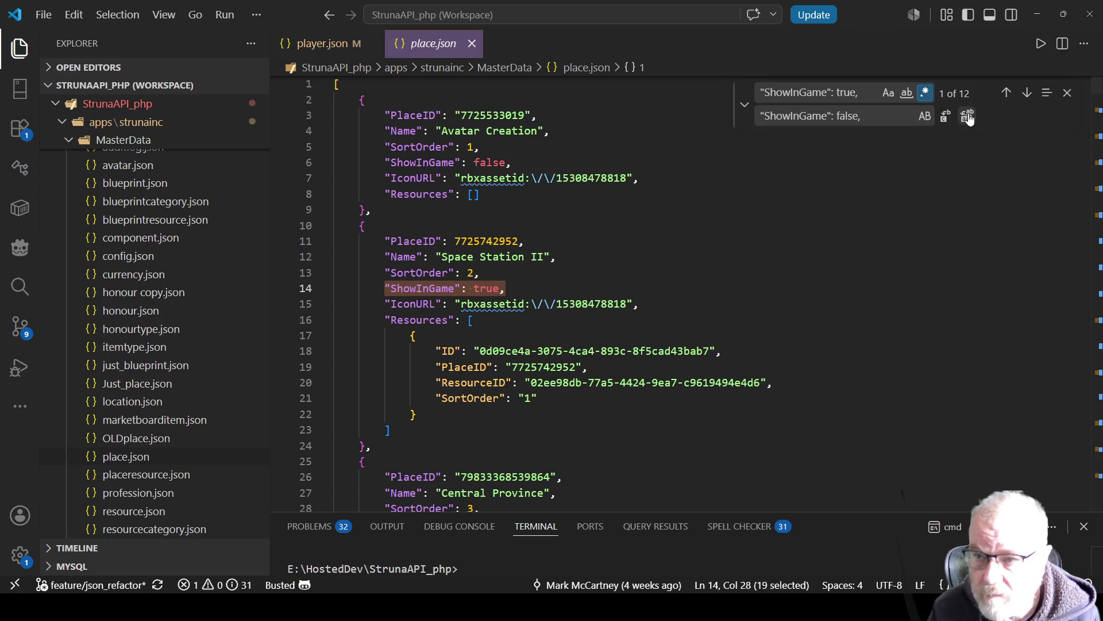
left_click(679, 270)
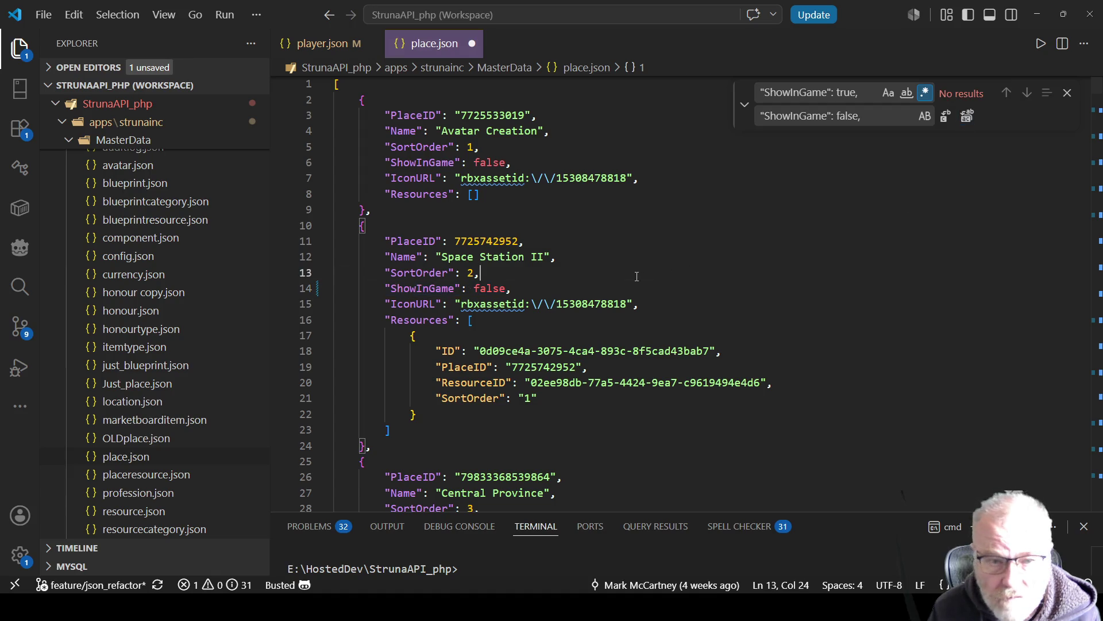
- Set ShowInGame back to true for Central Province and save place.json
left_click(589, 245)
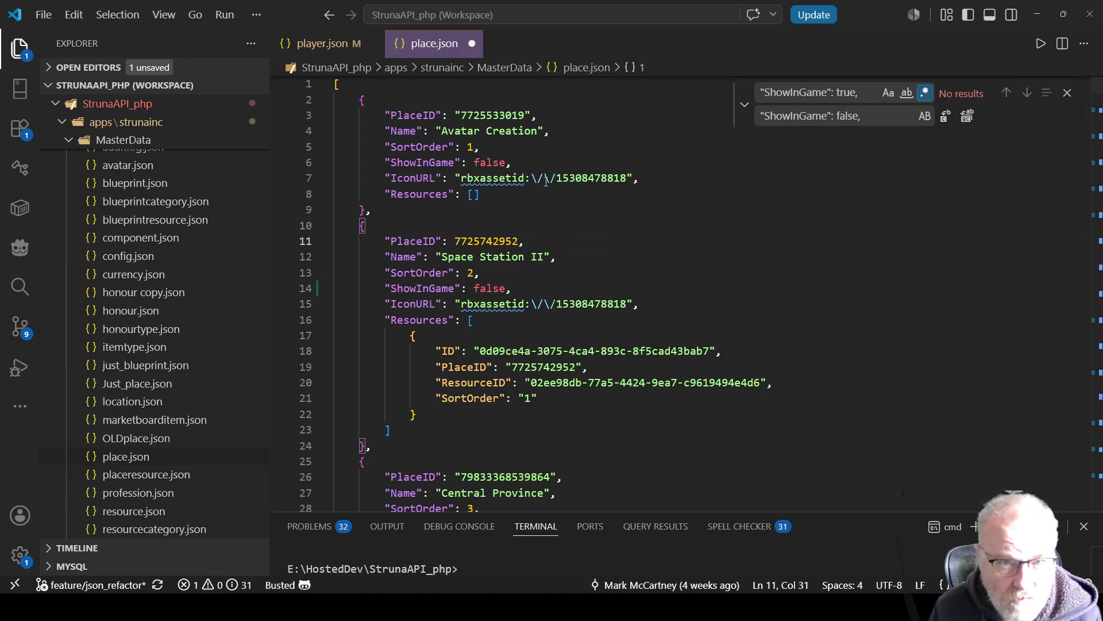
key("ctrl+Home")
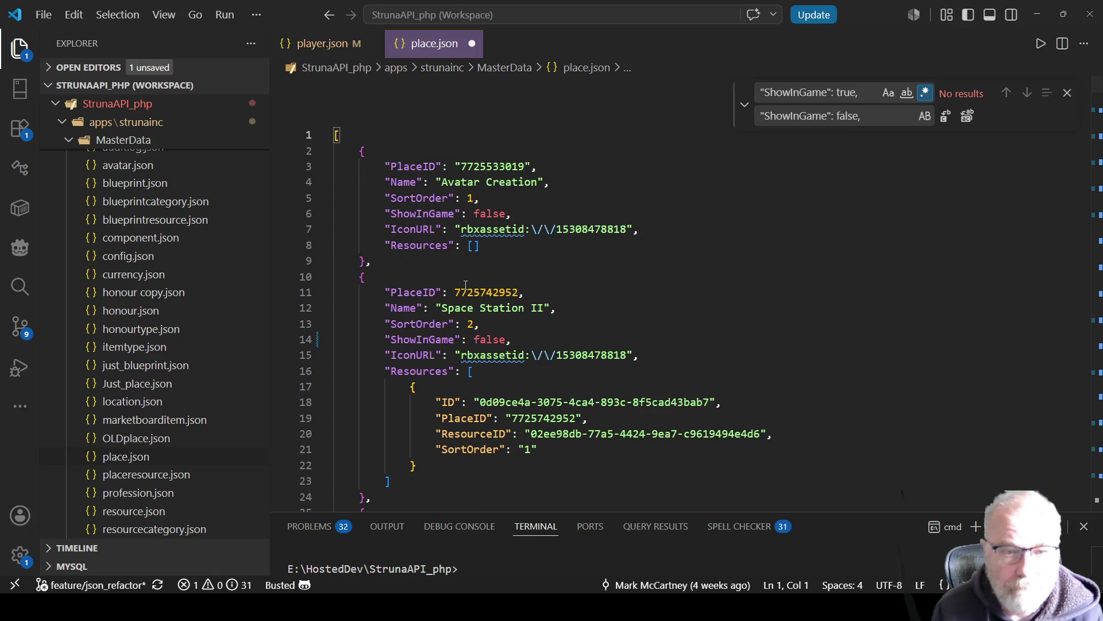
scroll(571, 293, "down", 1)
scroll(522, 127, "down", 4)
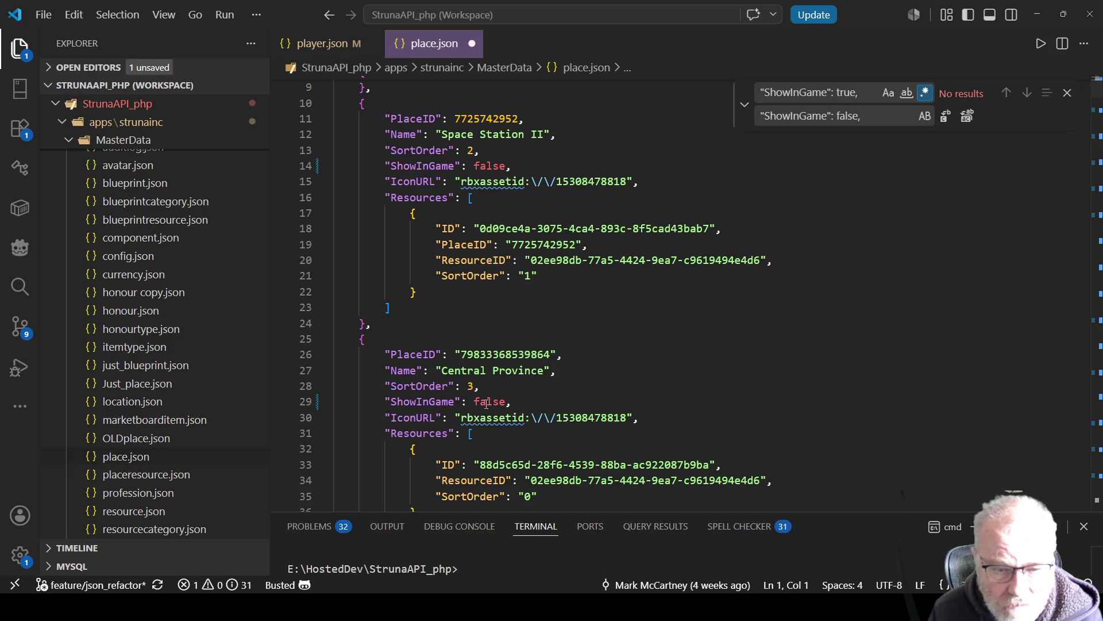
double_click(487, 403)
key("BackSpace")
type("true")
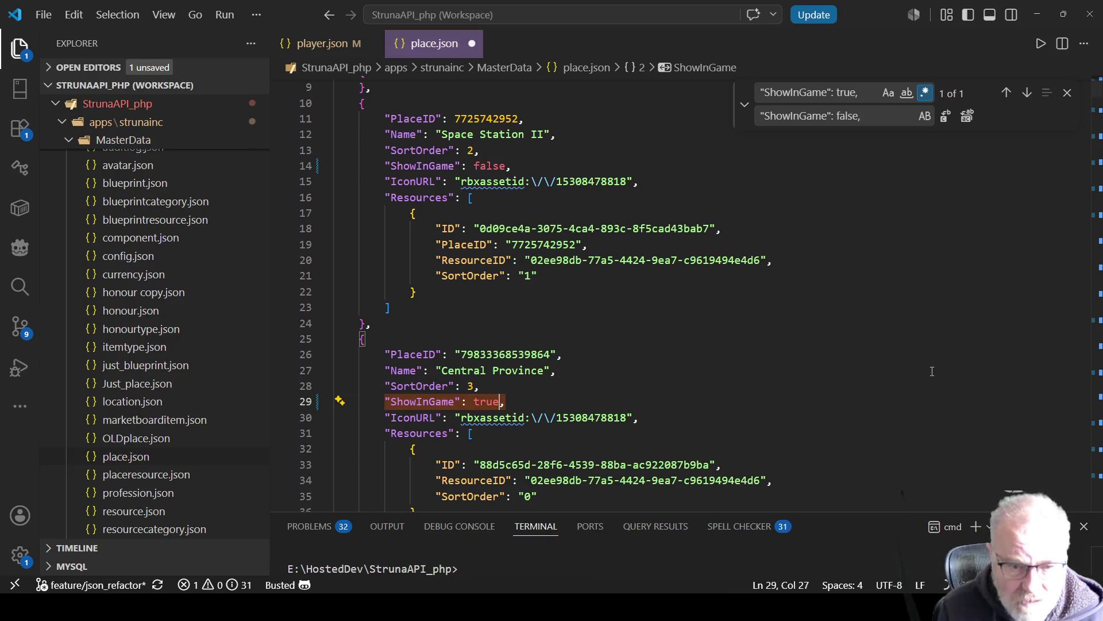
key("ctrl+s")
- Set ShowInGame to true for Faros and save place.json again
scroll(520, 385, "down", 6)
scroll(520, 385, "down", 14)
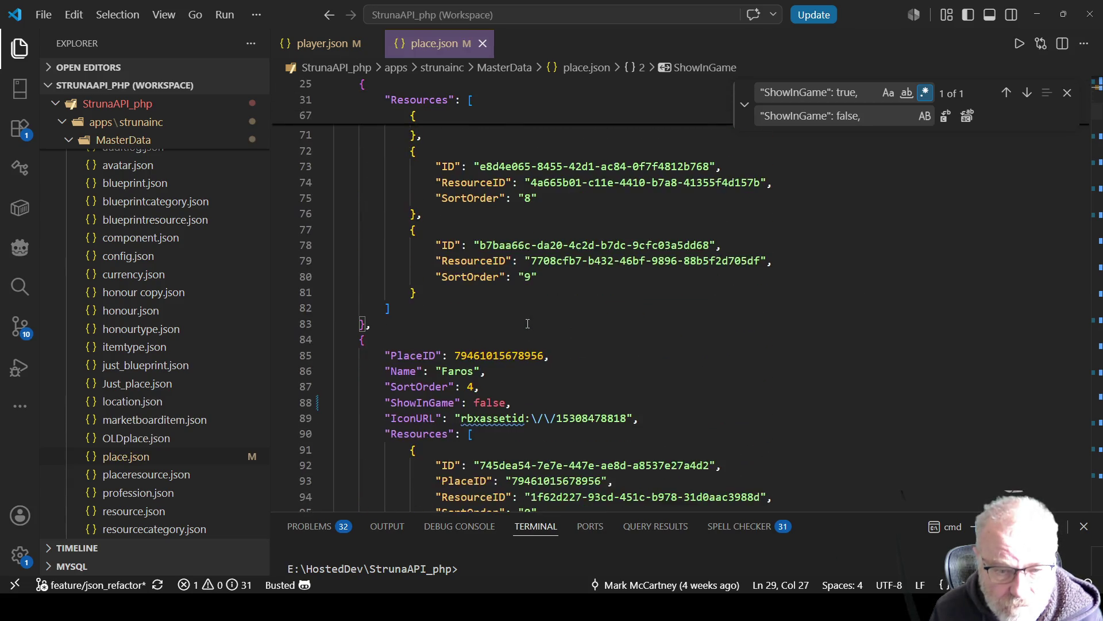
scroll(527, 324, "down", 1)
double_click(484, 344)
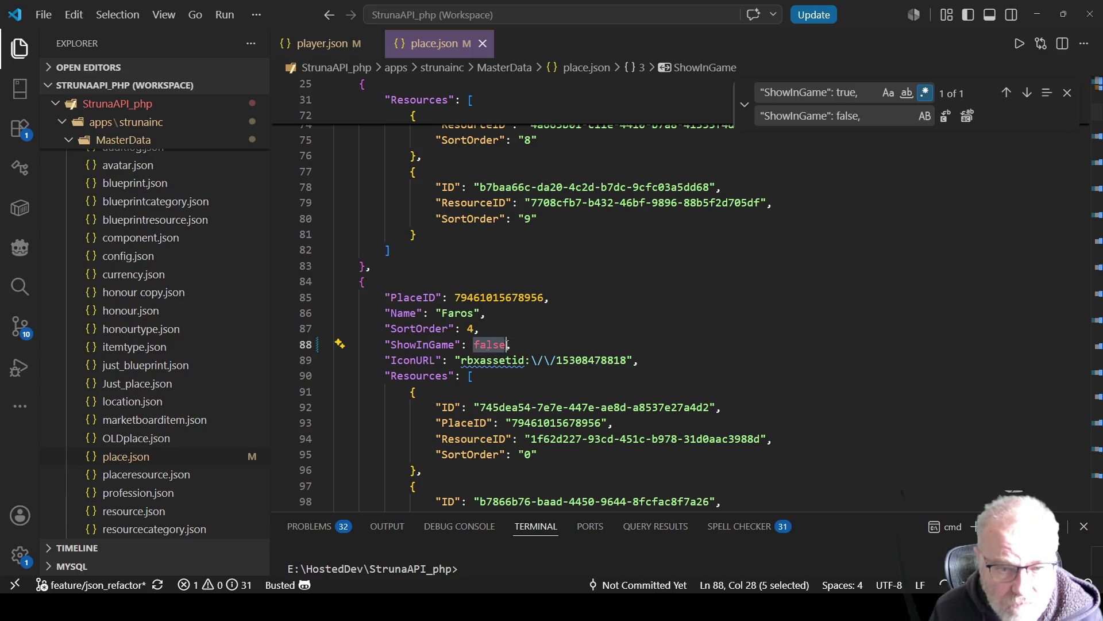
type("true")
key("ctrl+s")
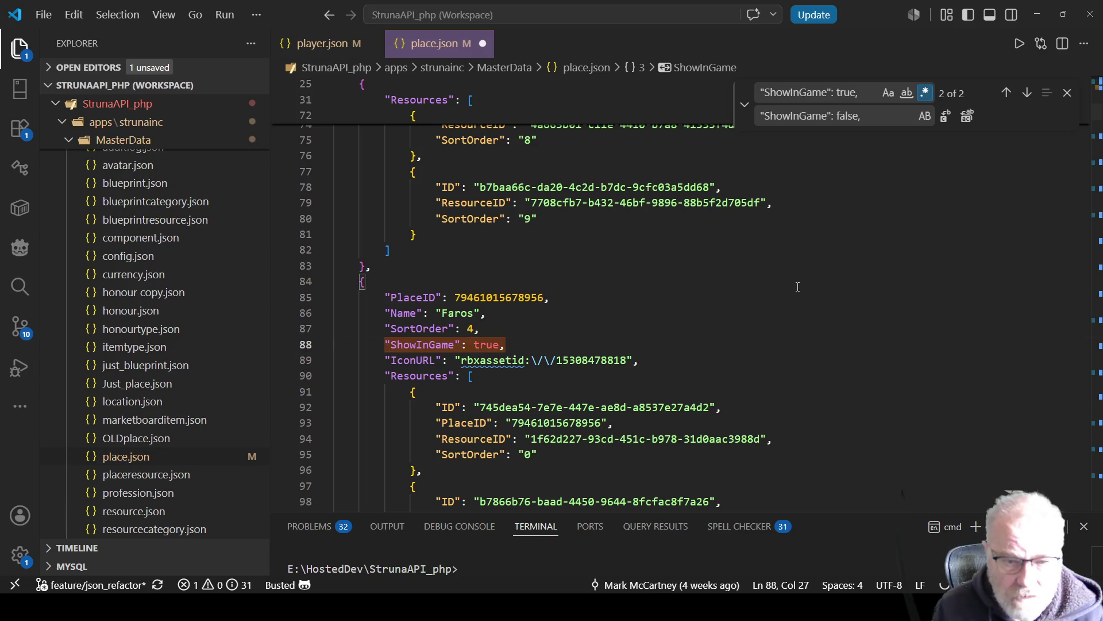
left_click(617, 277)
key("alt+Tab")
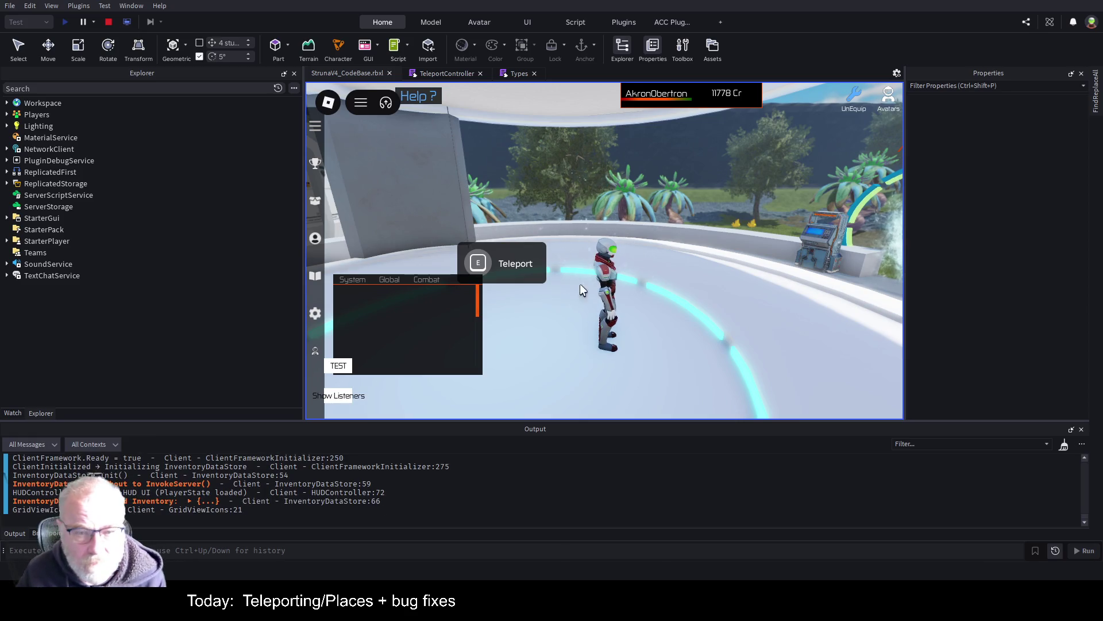
- Trigger the teleporter past the breakpoint, confirm only Faros and Central Province appear, then stop testing
key("Left")
key("e")
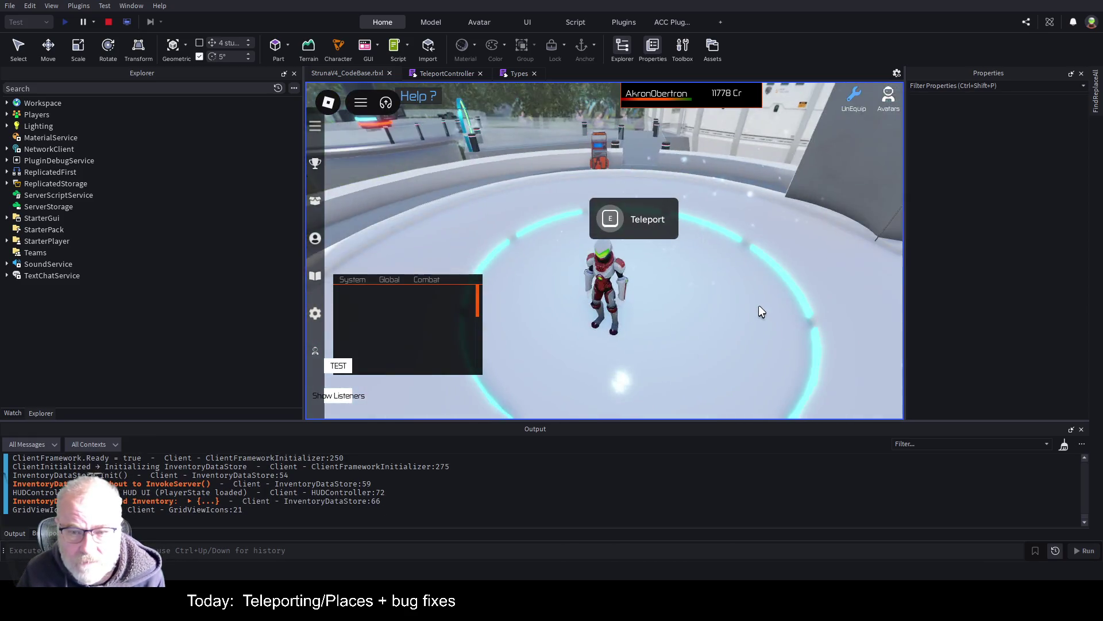
key("F5")
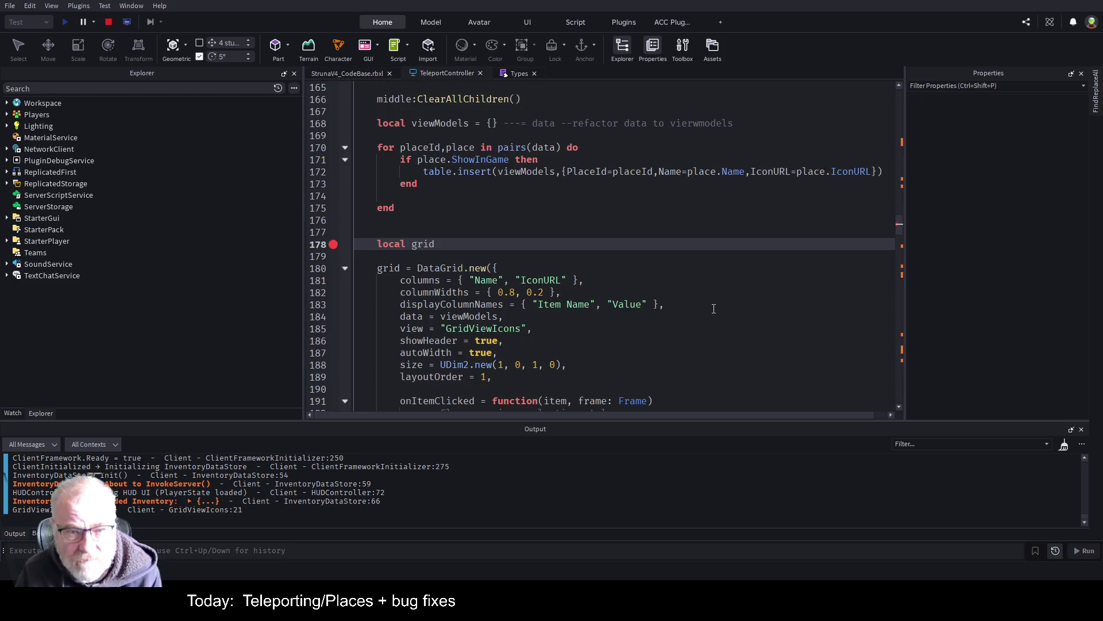
left_click(366, 74)
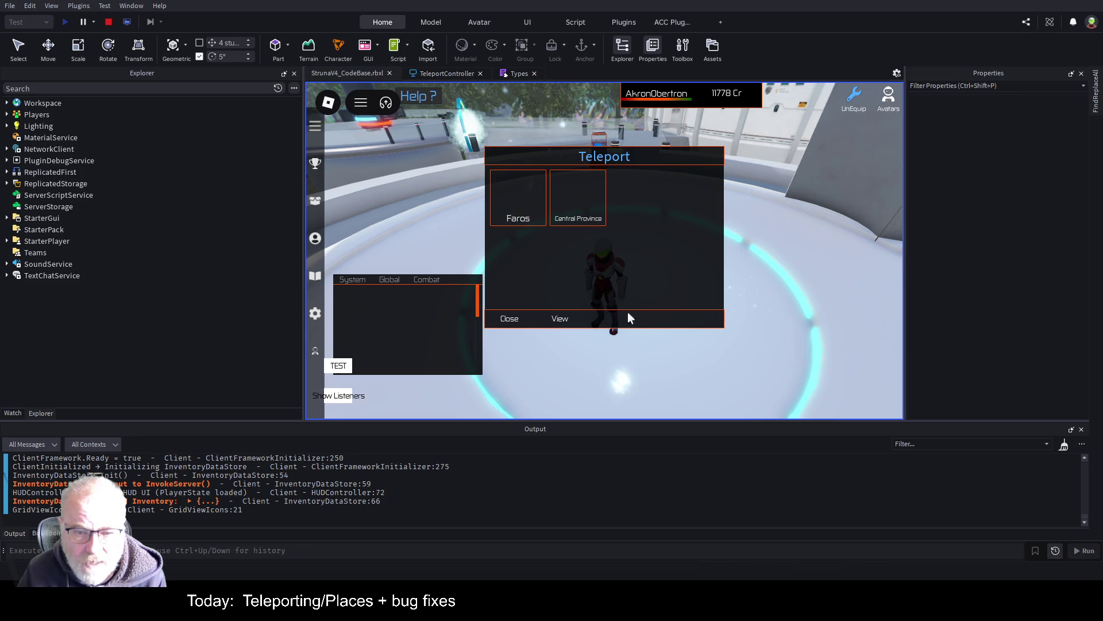
left_click(109, 23)
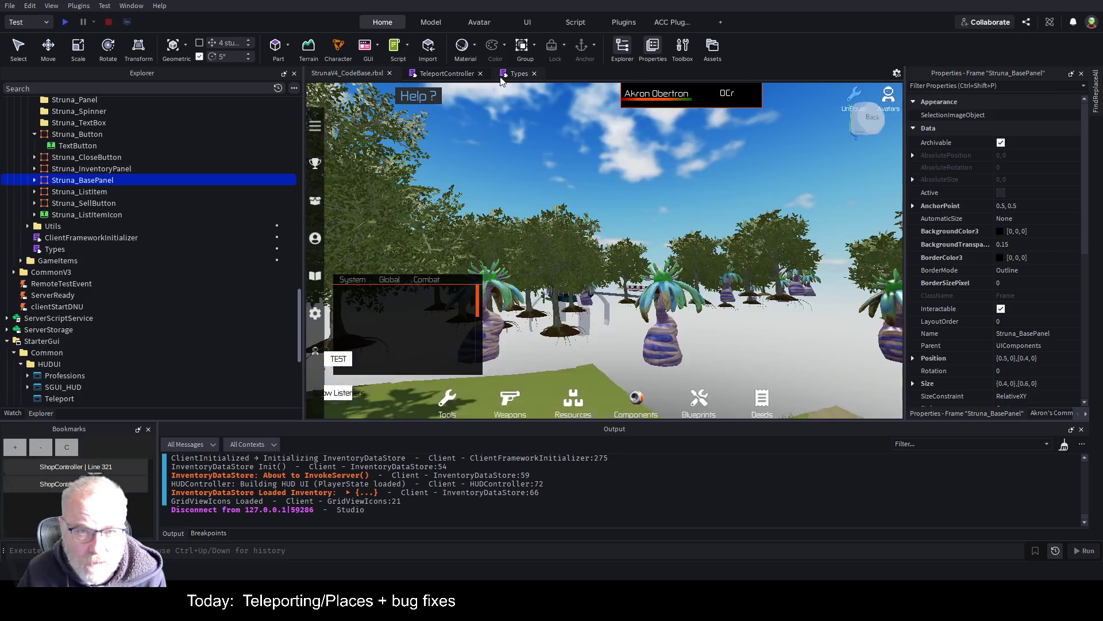
- Locate the CreateTeleportButton function in the TeleportController script
left_click(436, 73)
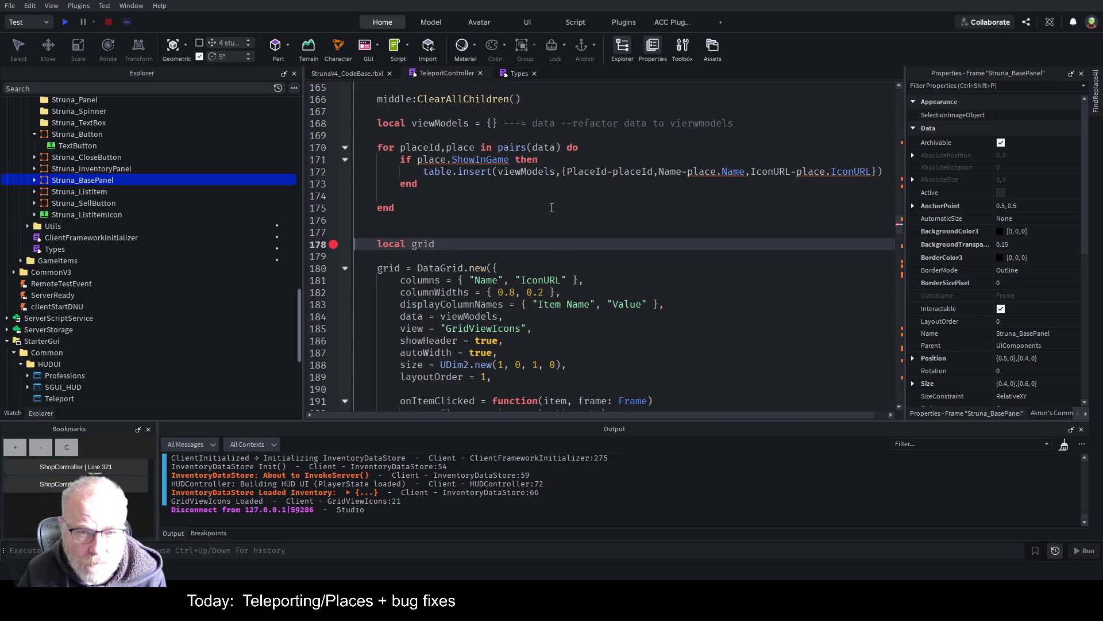
scroll(551, 208, "up", 15)
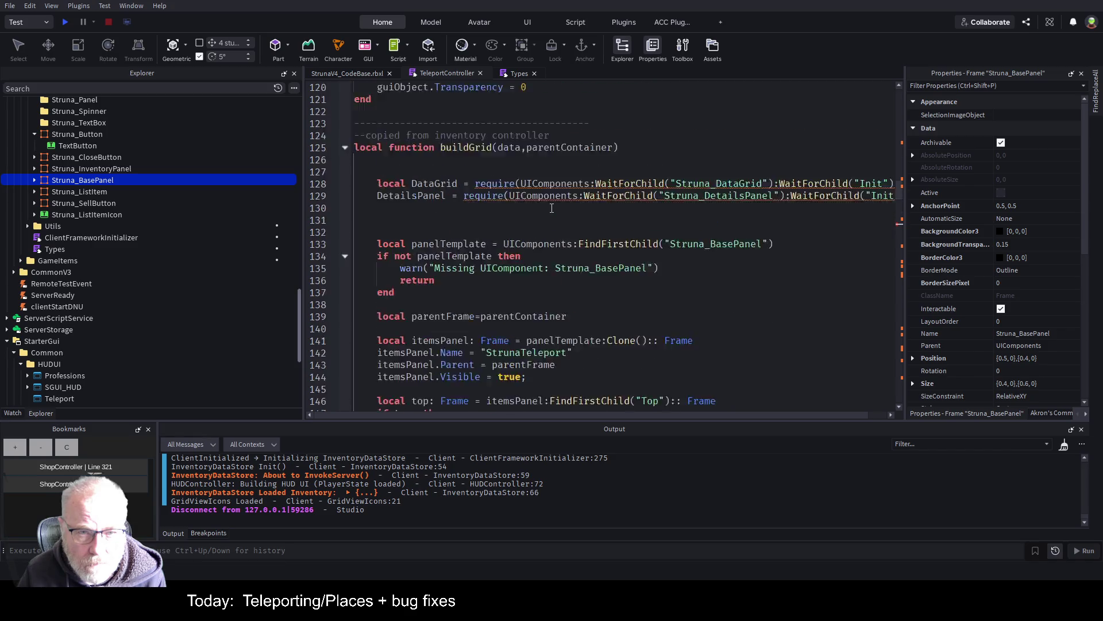
scroll(551, 208, "up", 18)
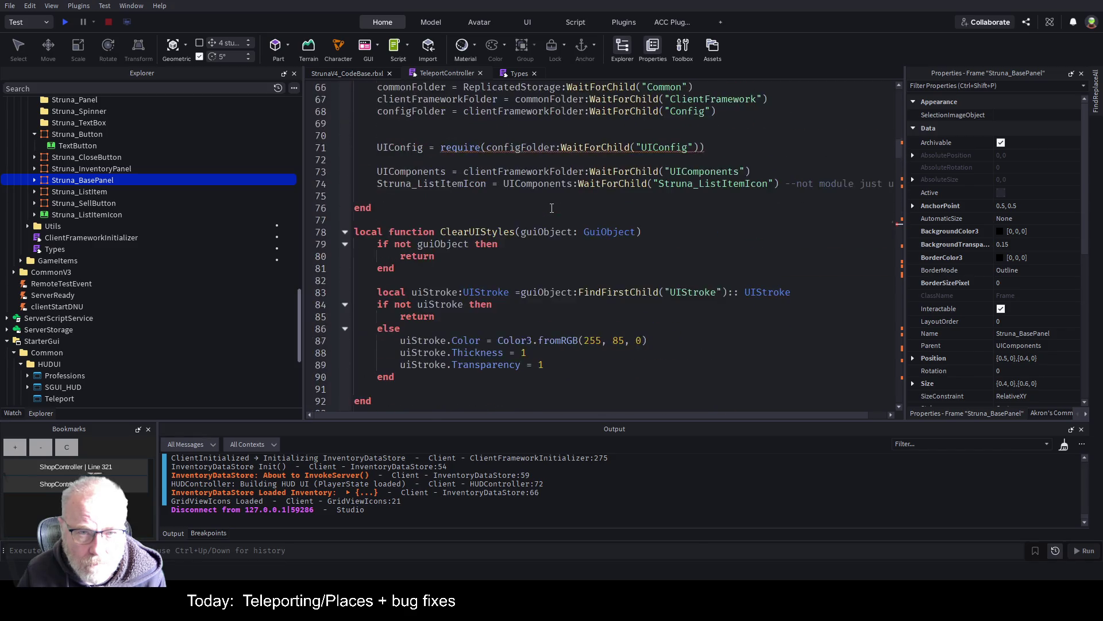
scroll(552, 208, "up", 9)
scroll(531, 311, "down", 9)
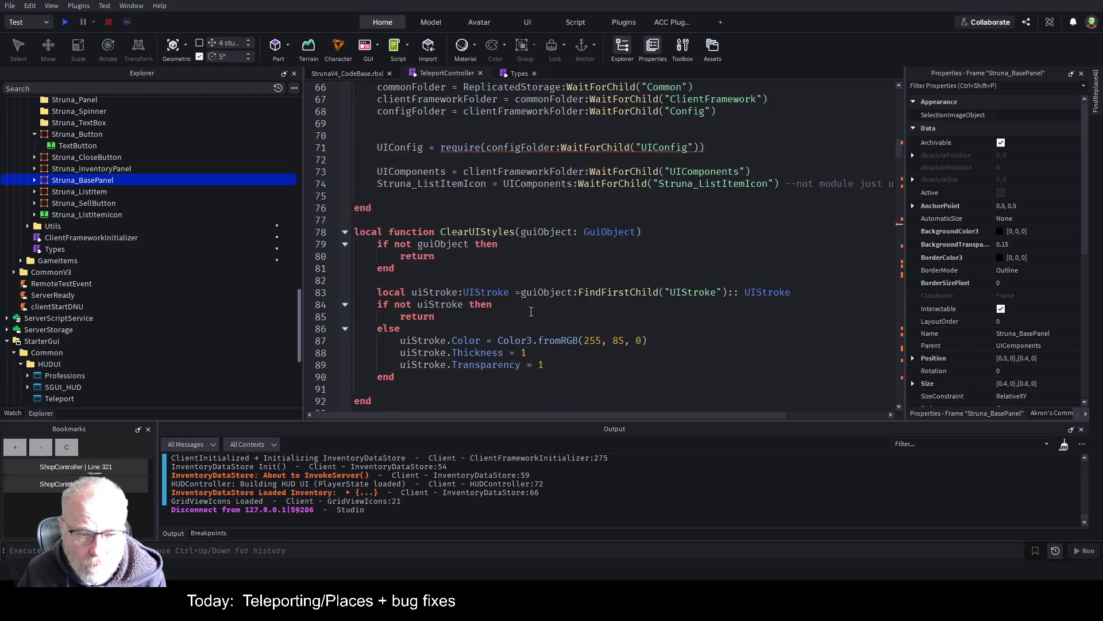
scroll(531, 311, "down", 20)
scroll(515, 340, "down", 20)
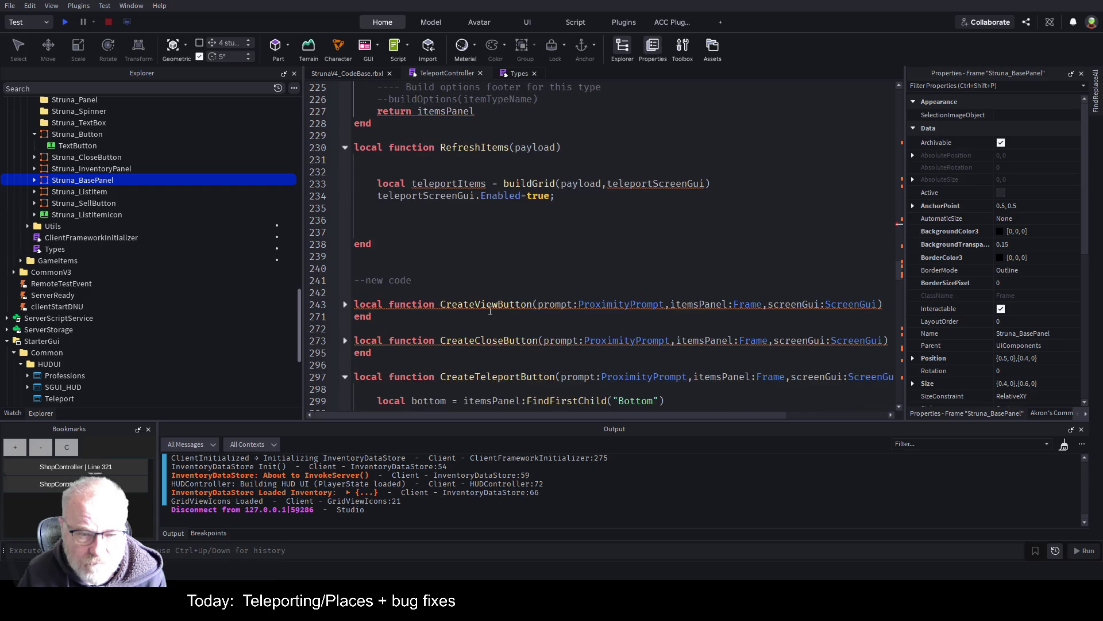
scroll(490, 311, "down", 3)
double_click(531, 268)
- Uncomment the Buy button code block inside CreateTeleportButton with Ctrl+/
scroll(529, 258, "down", 3)
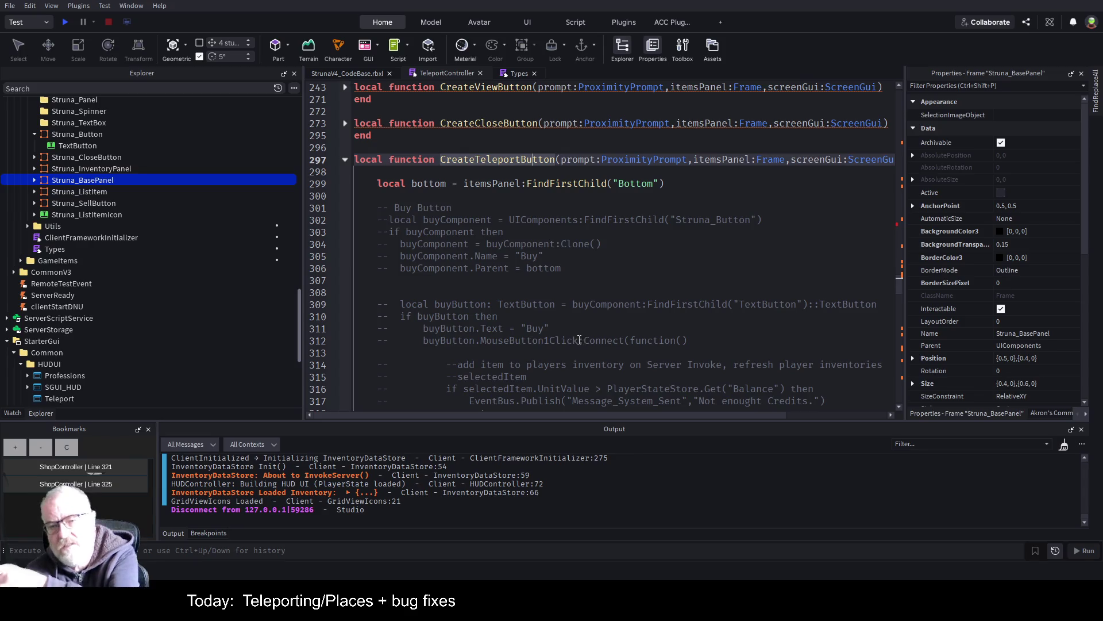
scroll(462, 184, "down", 2)
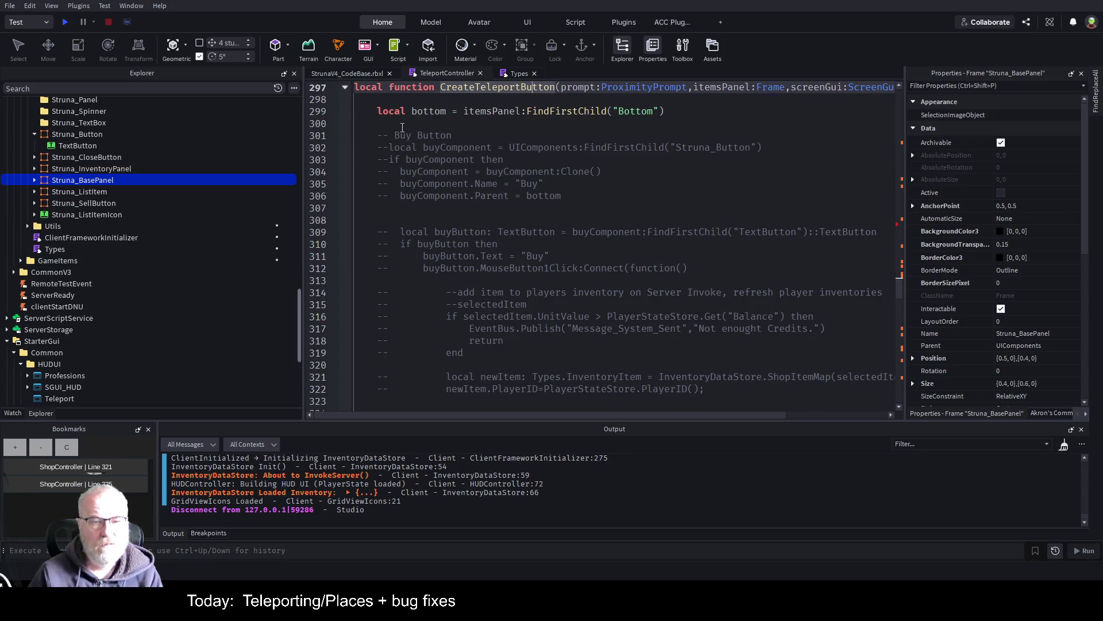
mouse_move(380, 281)
left_mouse_down()
mouse_move(439, 286)
mouse_move(439, 344)
mouse_move(406, 328)
left_mouse_up()
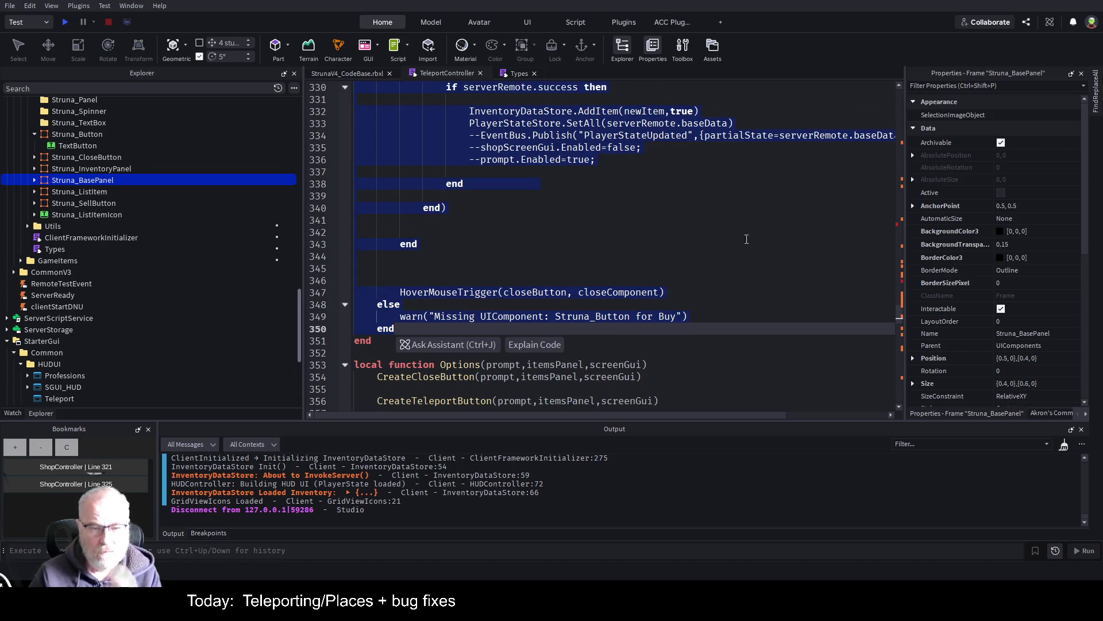
key("ctrl+/")
scroll(598, 241, "up", 5)
scroll(598, 241, "up", 8)
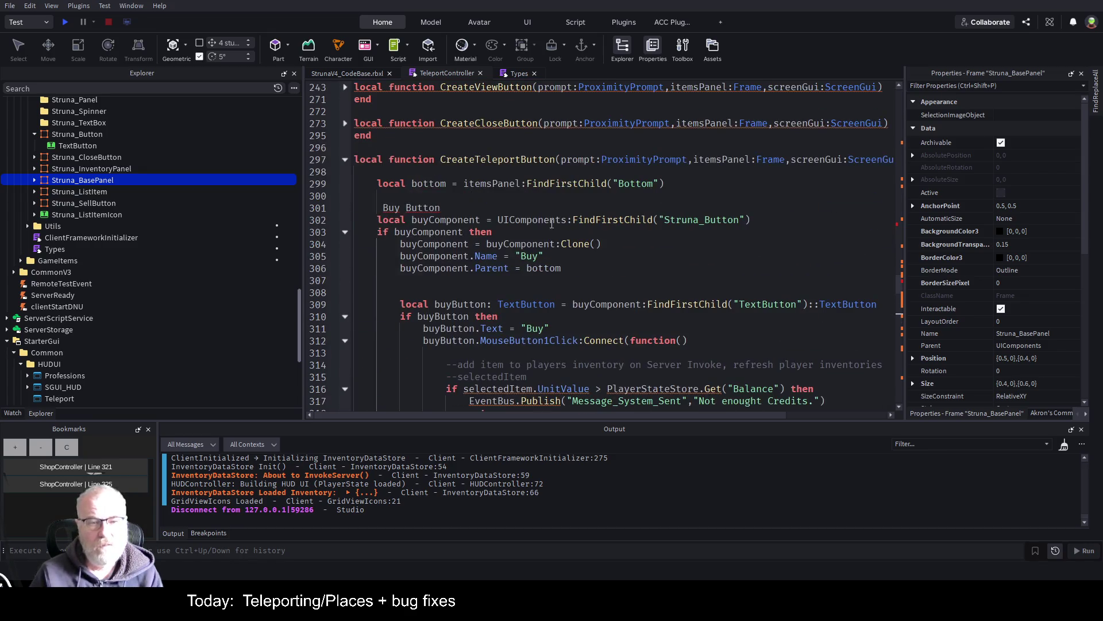
- Remove the leftover Buy Button text and rename the buyComponent declaration to teleportComponent
left_click(401, 209)
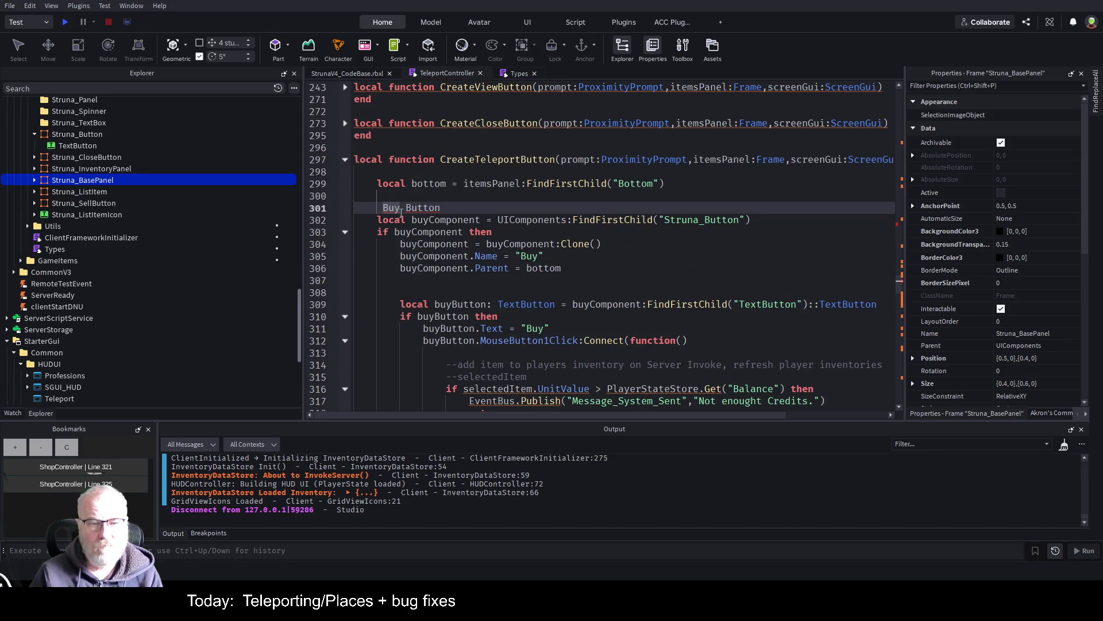
key("shift+End")
key("BackSpace")
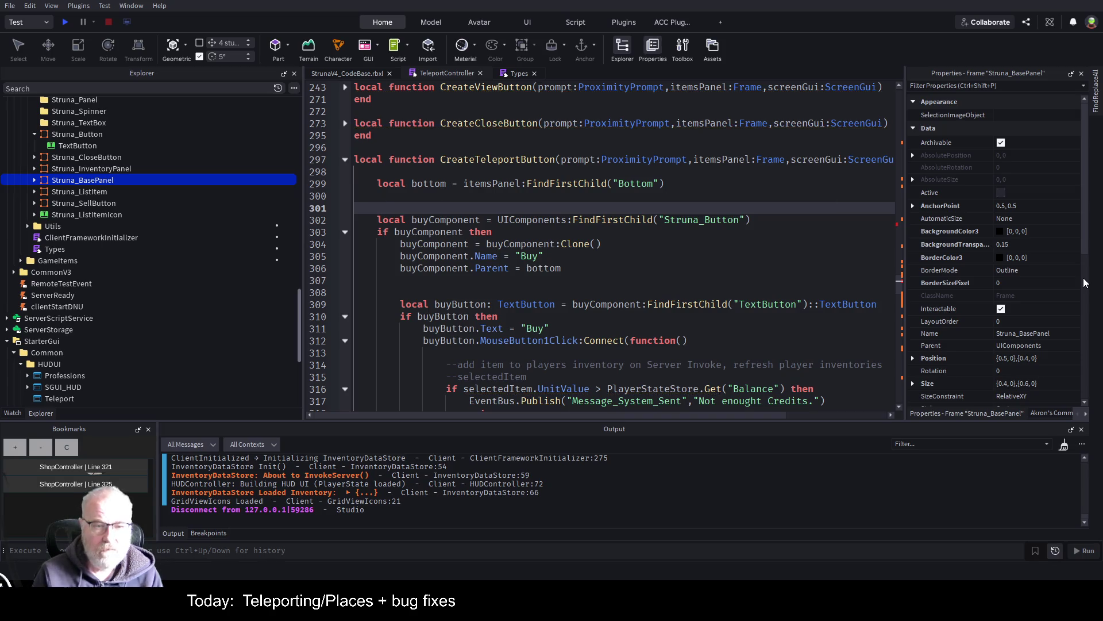
key("Down")
key("ctrl+Right")
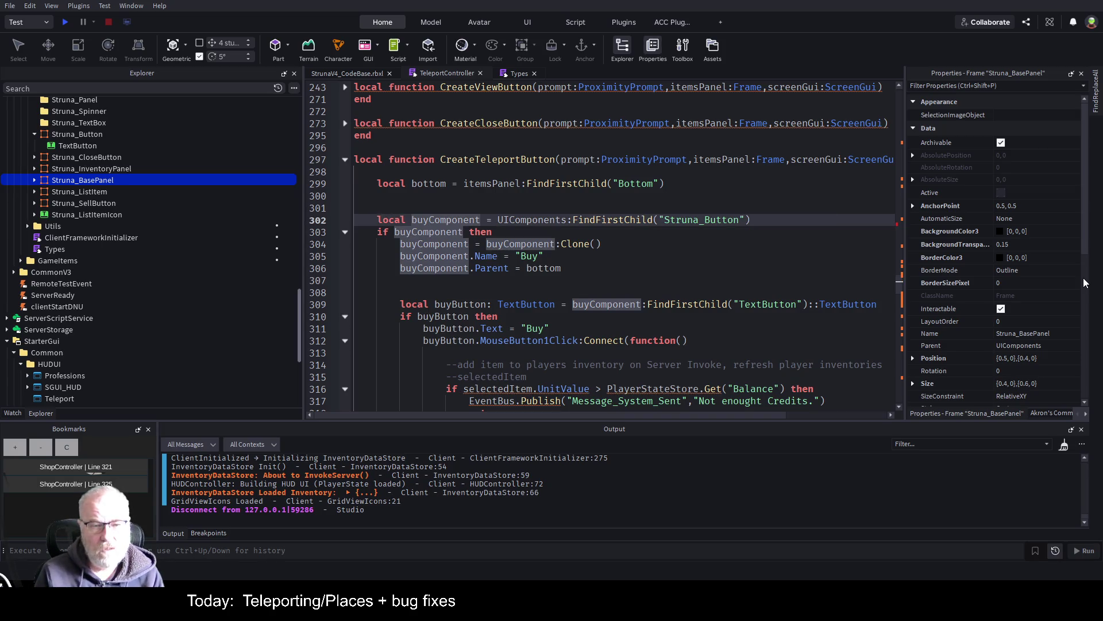
key("Delete")
key("Delete")
key("Delete")
type("teleport")
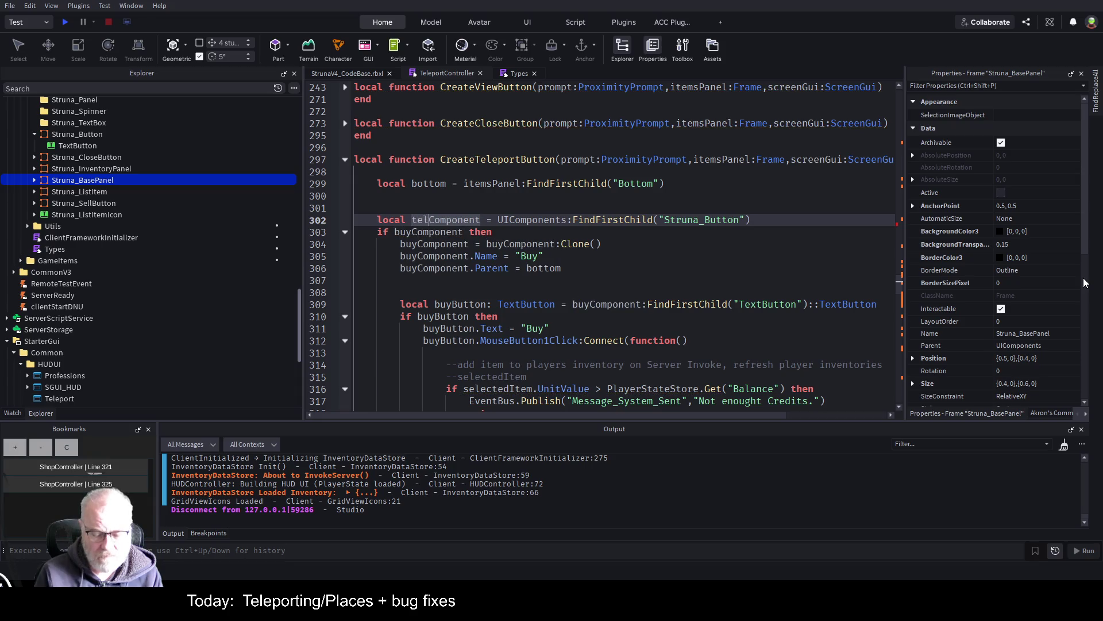
key("End")
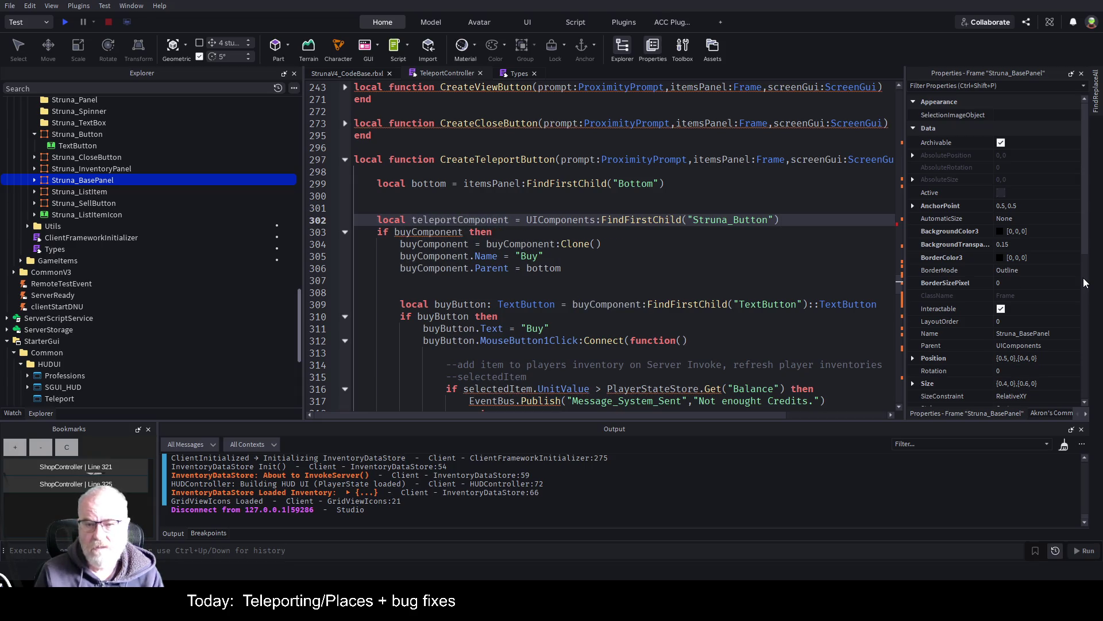
- Use teleportComponent on lines 303–306, set its Name to "Teleport", and save
double_click(467, 218)
key("ctrl+c")
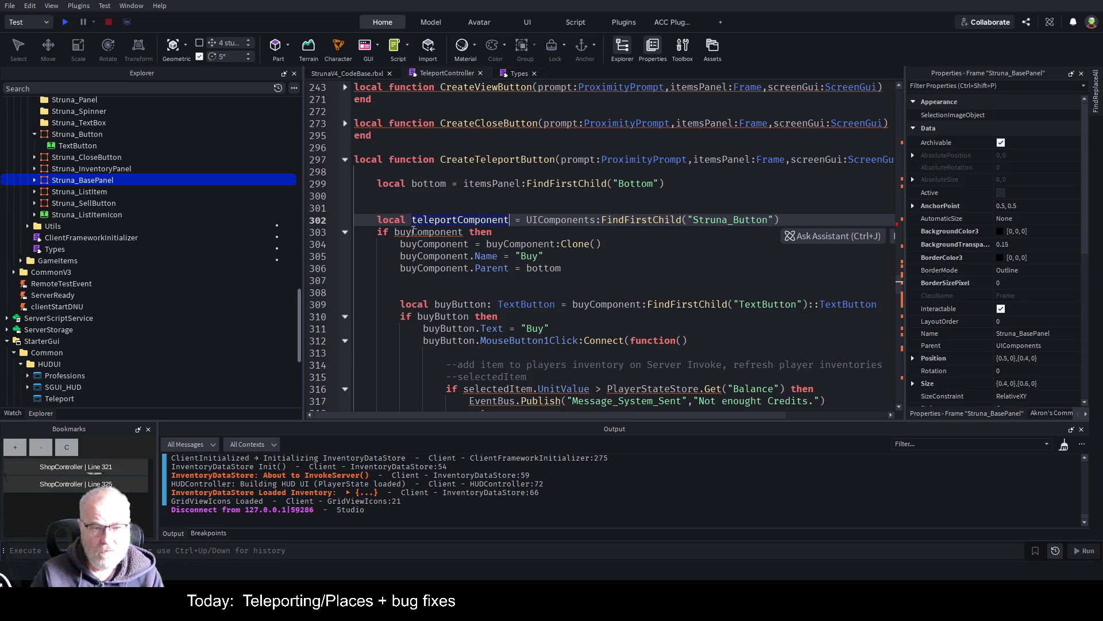
double_click(413, 232)
key("ctrl+v")
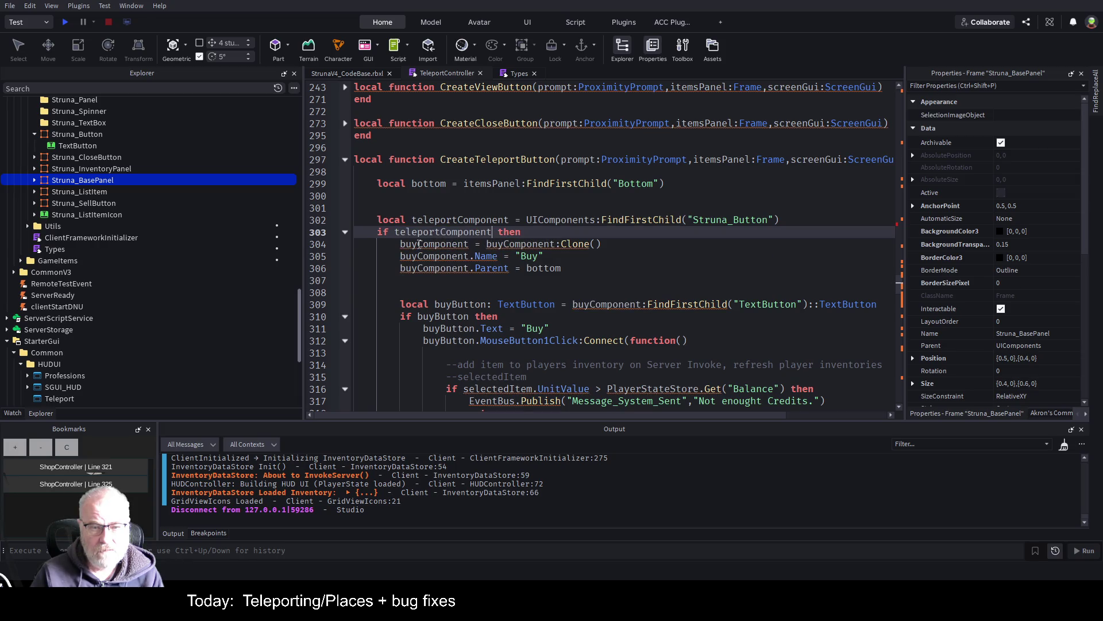
double_click(418, 244)
key("ctrl+v")
double_click(424, 256)
key("ctrl+v")
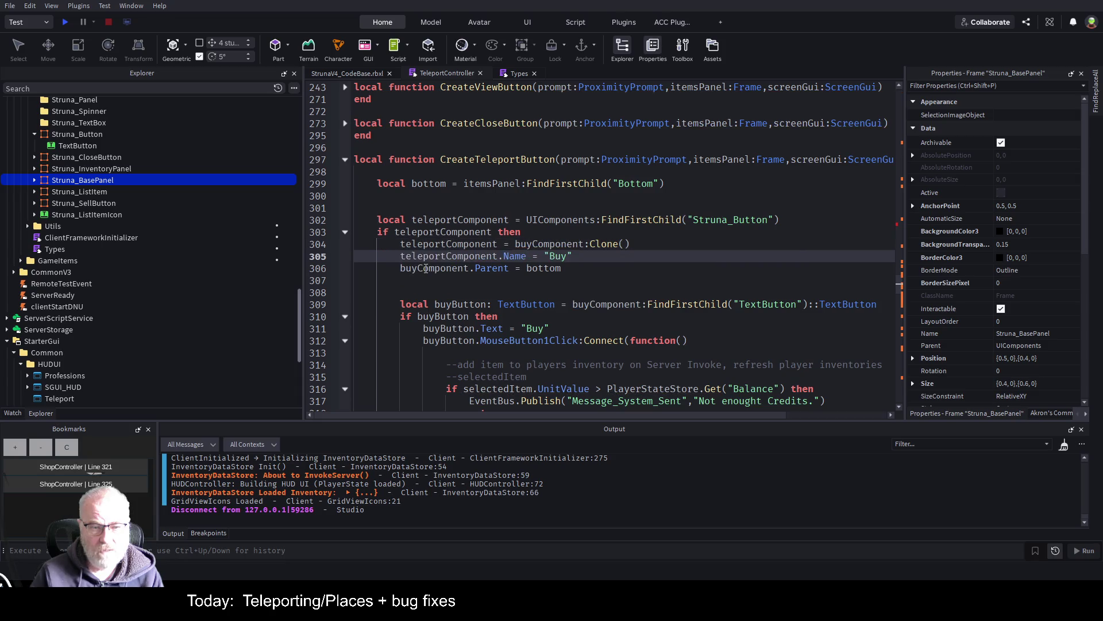
double_click(426, 268)
key("ctrl+v")
key("BackSpace")
key("BackSpace")
key("BackSpace")
type("Teleport")
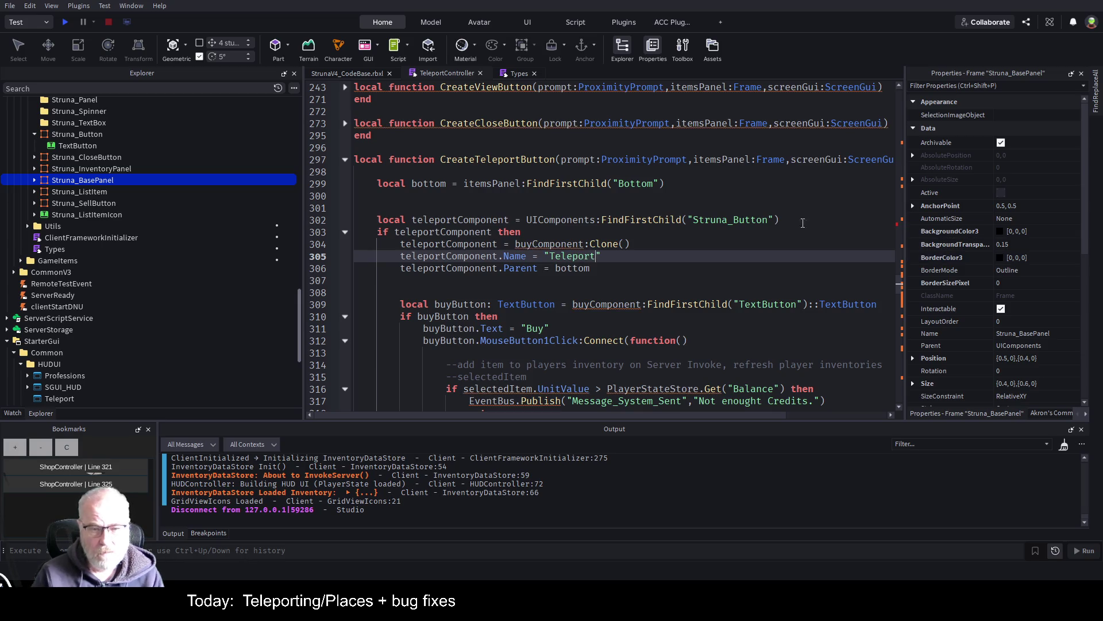
key("ctrl+s")
- Replace the remaining buyComponent references on lines 304 and 309 with teleportComponent and save
double_click(543, 245)
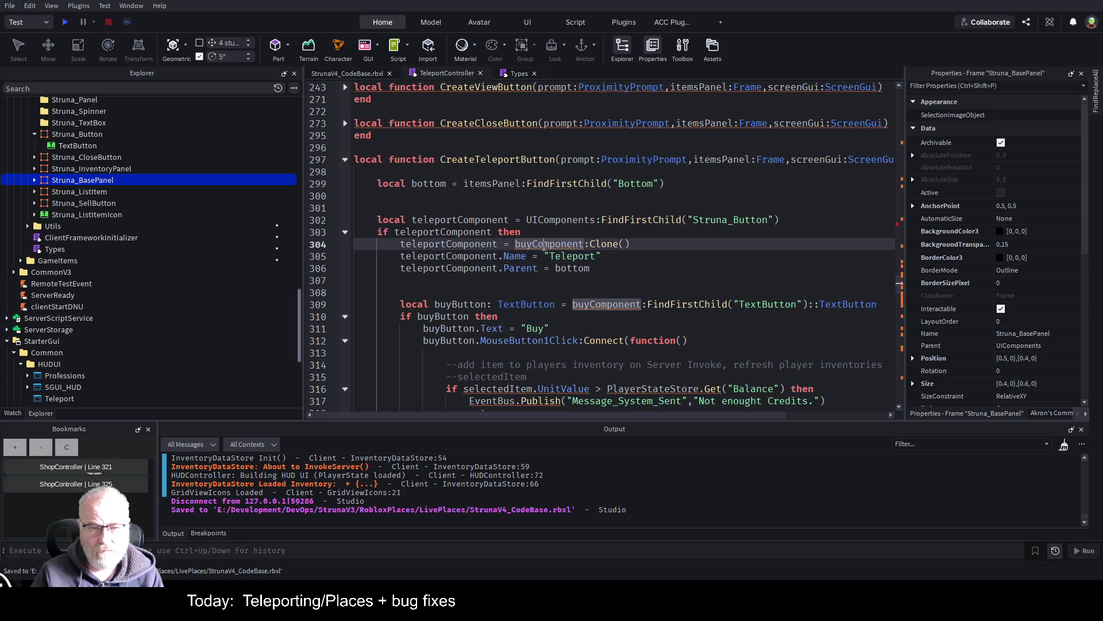
type("teleportComponent")
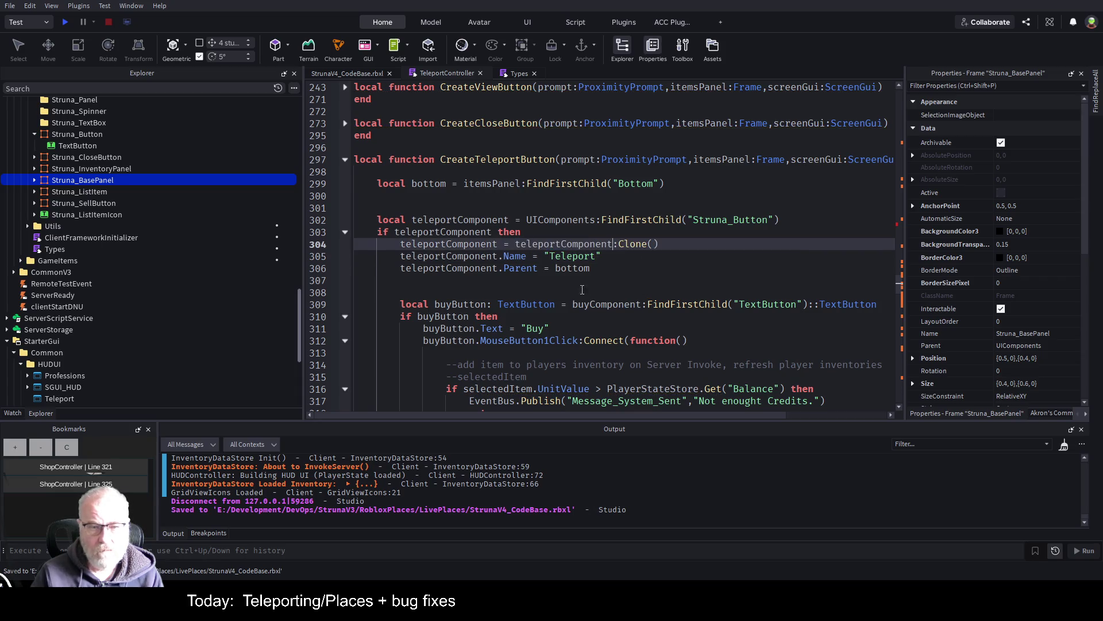
key("ctrl+s")
left_click(582, 291)
scroll(466, 251, "down", 2)
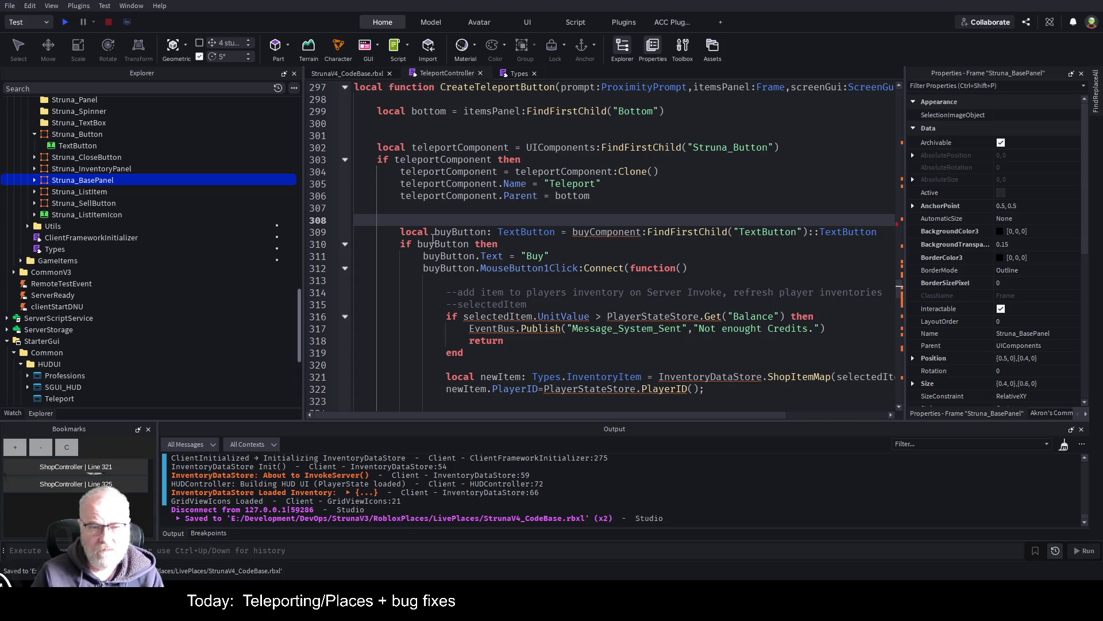
double_click(609, 232)
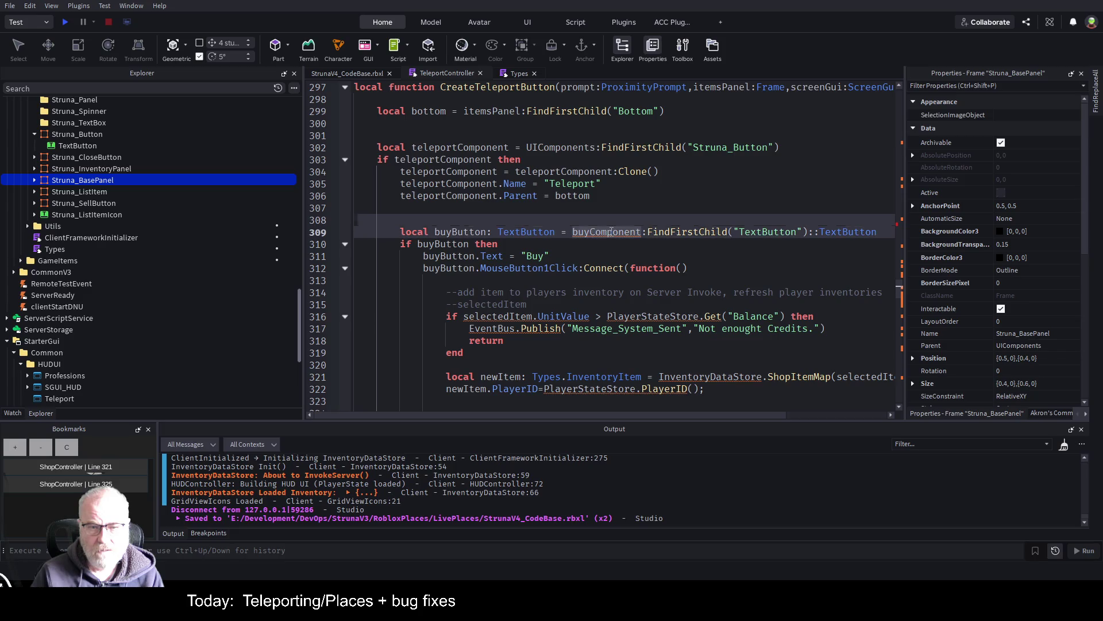
type("teleportComponent")
left_click(685, 205)
key("ctrl+s")
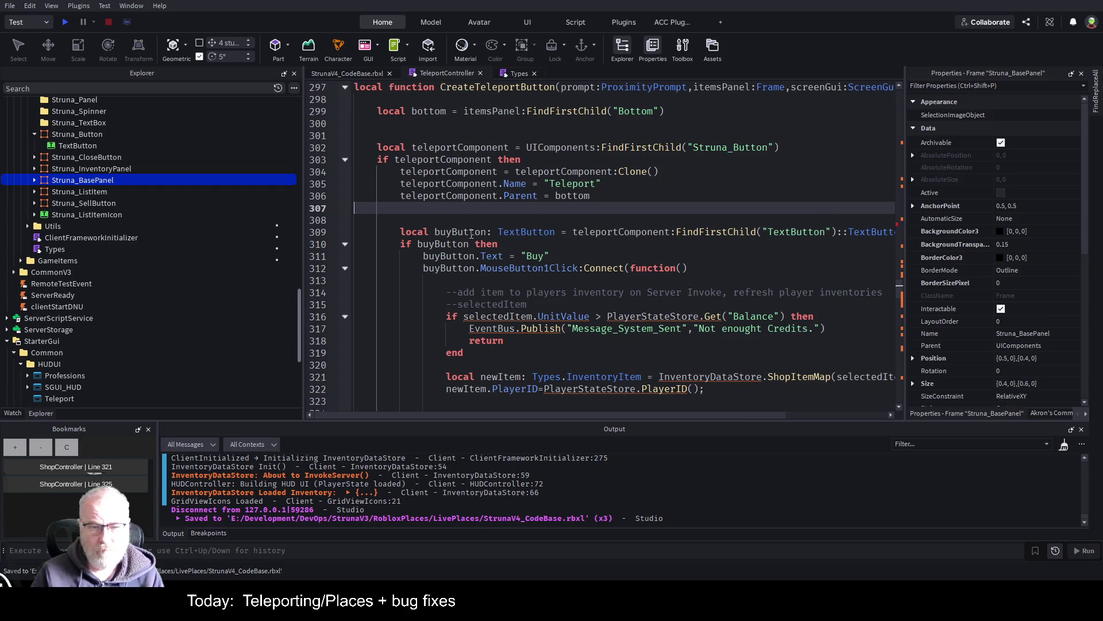
- Rename buyButton to button on lines 309–312 and save the place
left_click(451, 231)
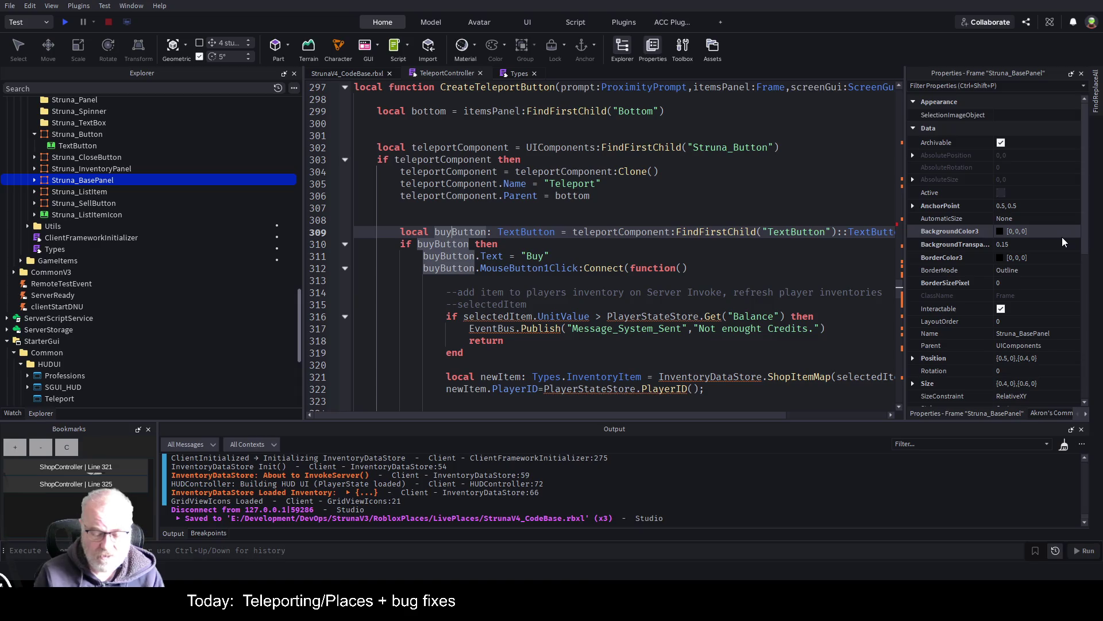
key("BackSpace")
key("BackSpace")
key("Delete")
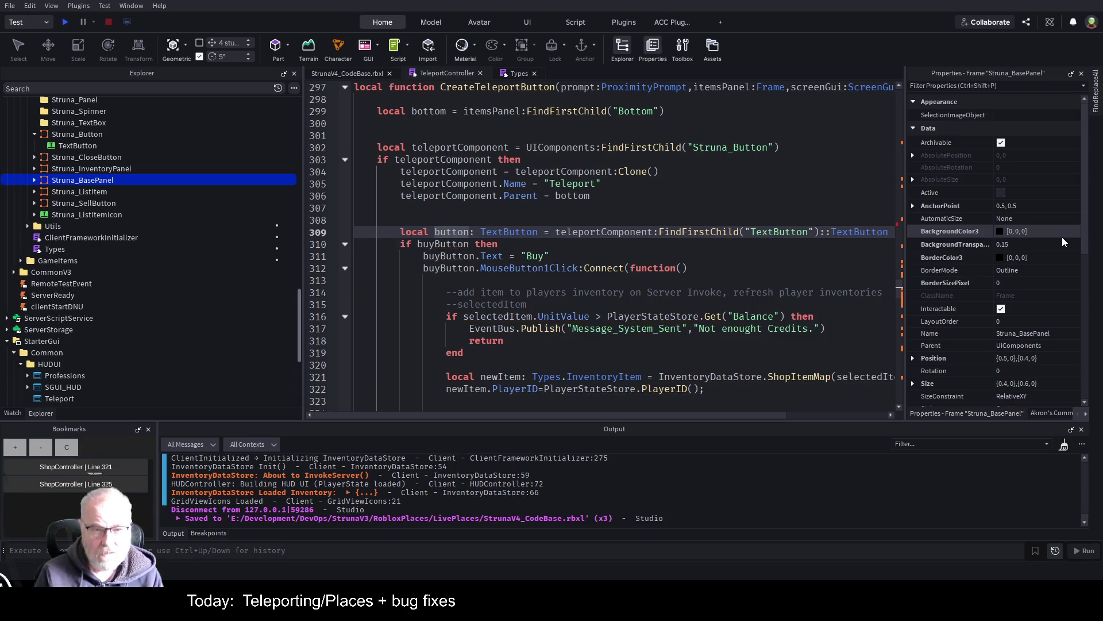
key("Down")
key("BackSpace")
key("BackSpace")
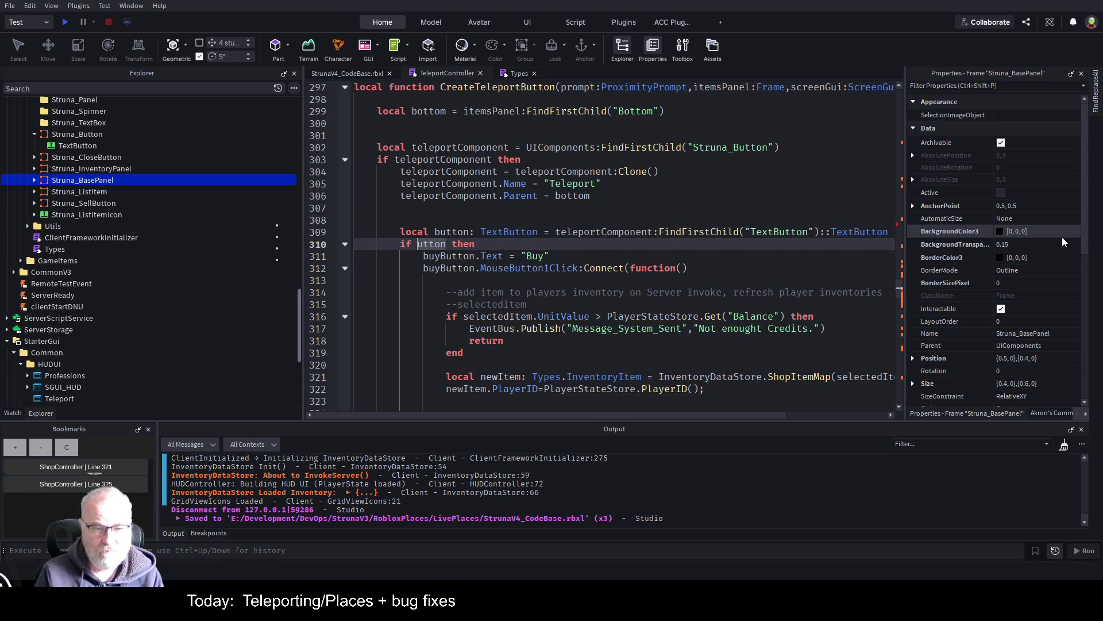
key("Down")
key("Delete")
key("Delete")
key("Delete")
type("b")
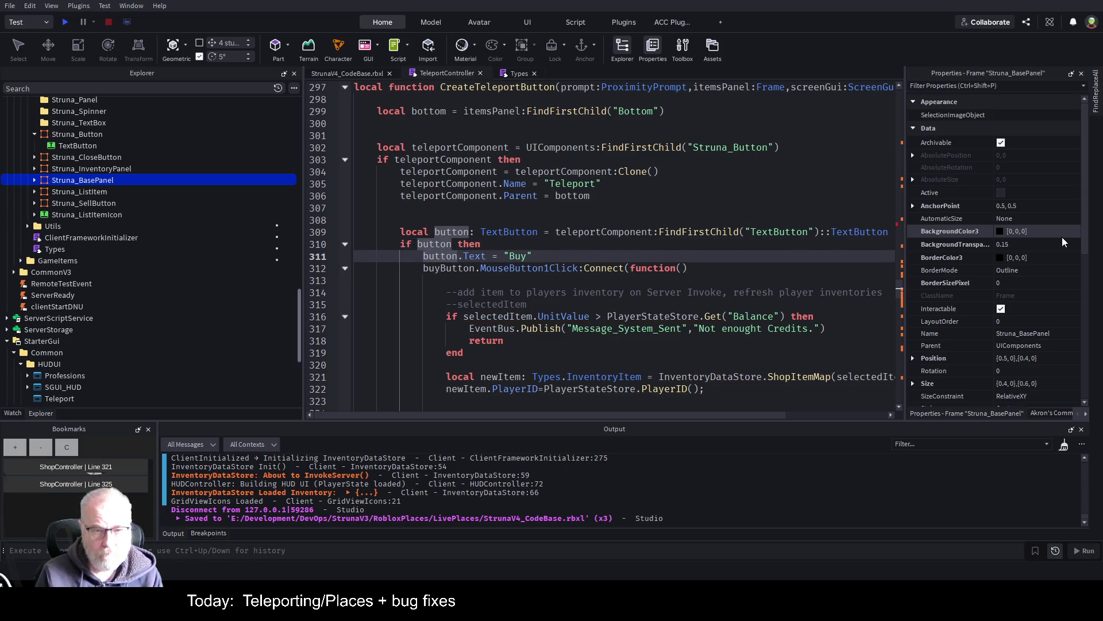
key("Down")
key("Delete")
key("Delete")
key("Delete")
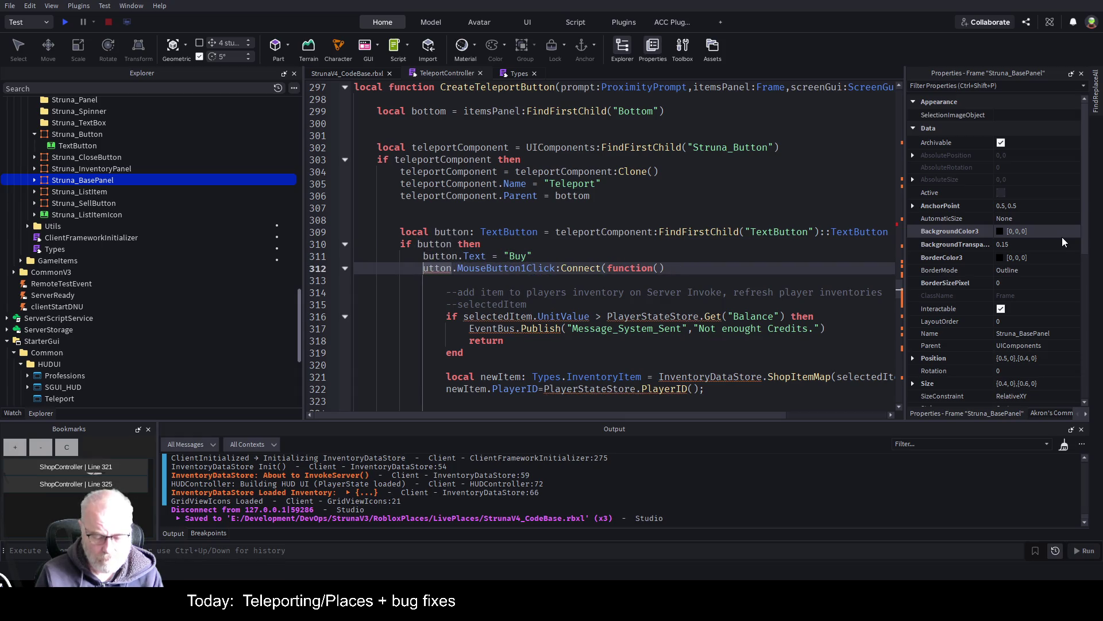
type("b")
key("Up")
key("ctrl+s")
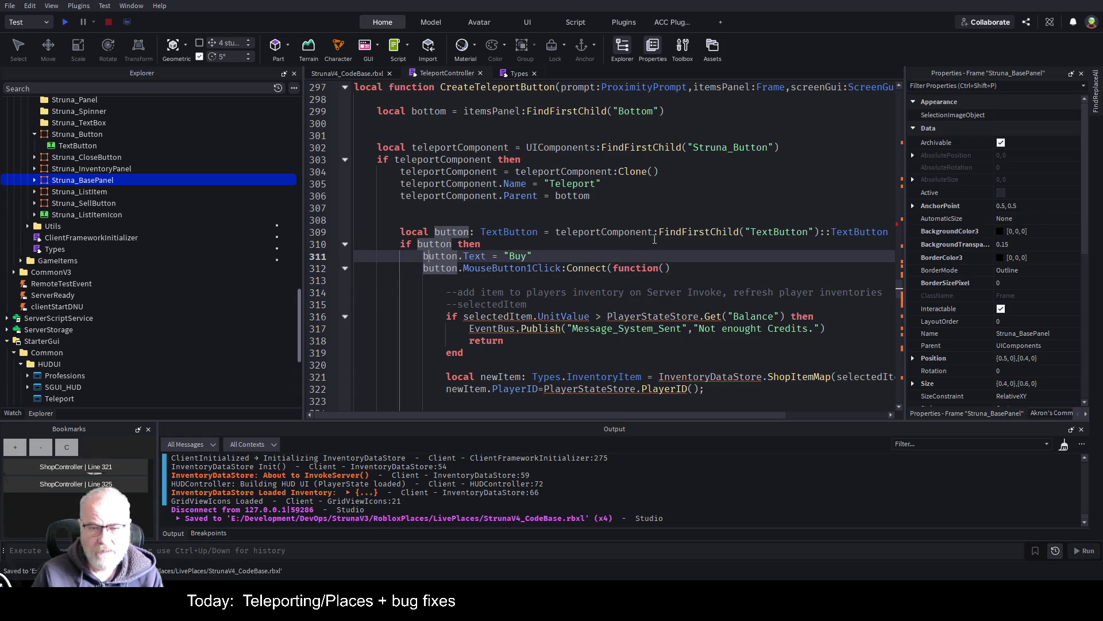
- Replace the balance check block on lines 316–319 with an if selectedItem then block
scroll(621, 253, "down", 2)
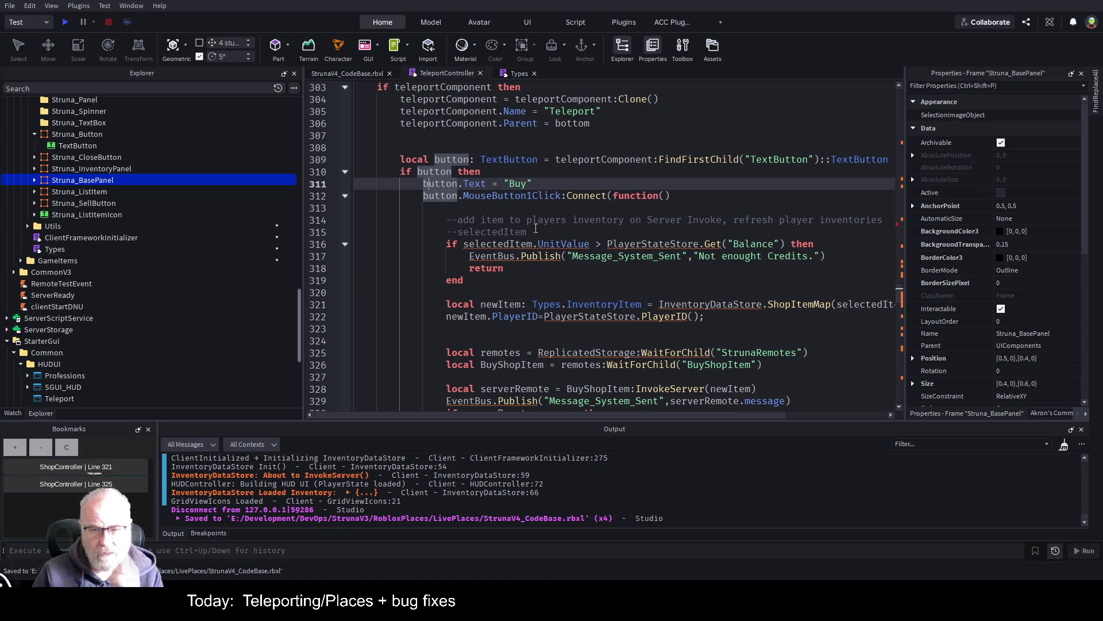
scroll(494, 211, "up", 2)
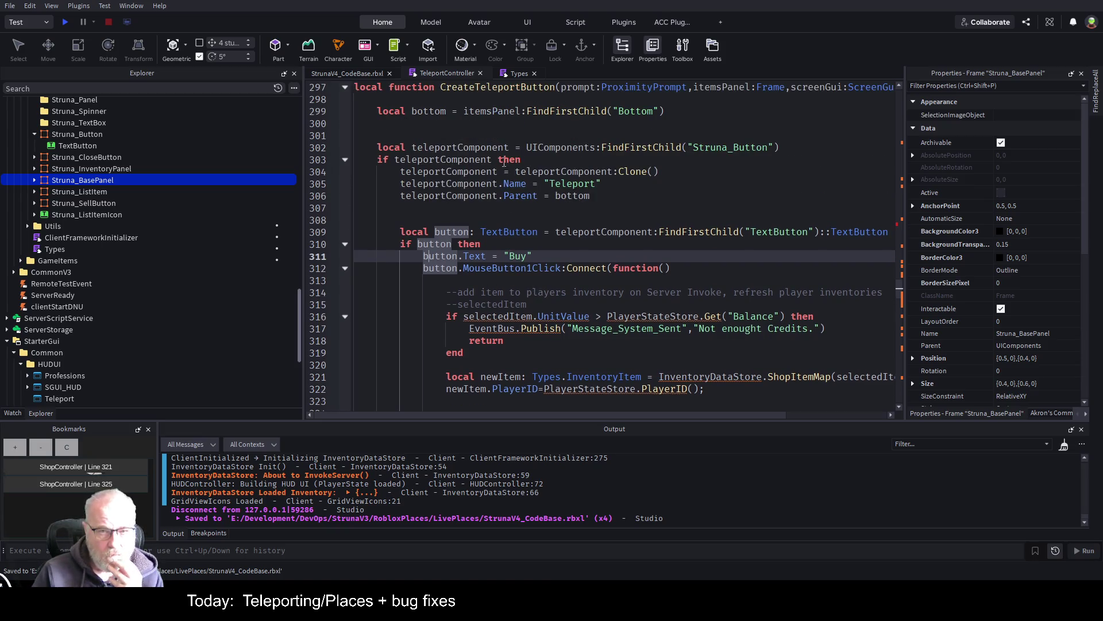
scroll(566, 270, "down", 1)
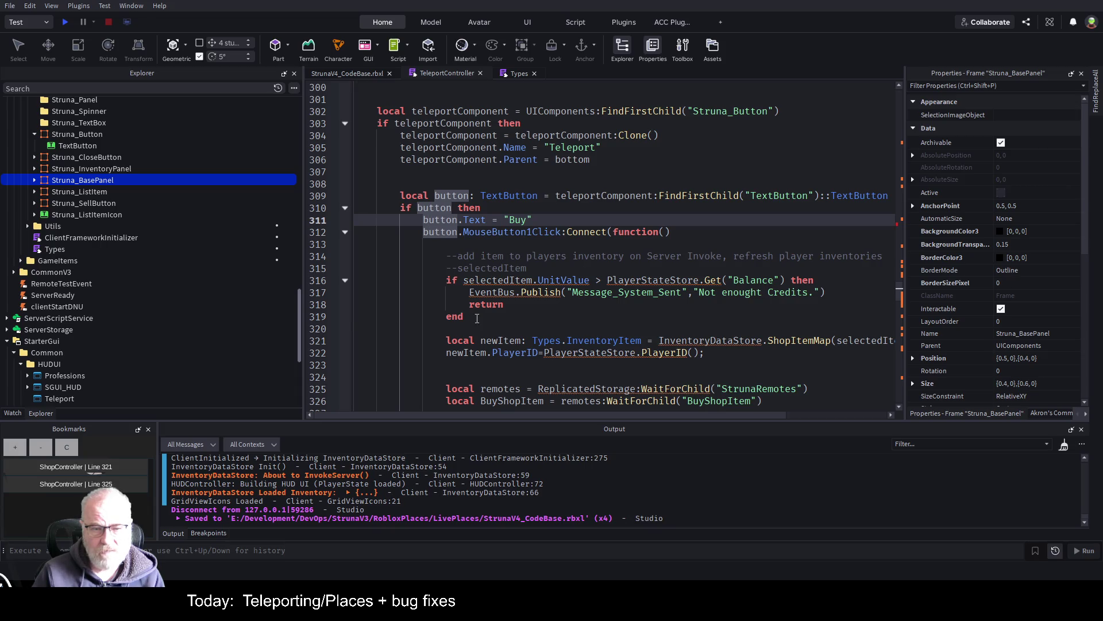
left_click_drag(476, 318, 361, 276)
key("Up")
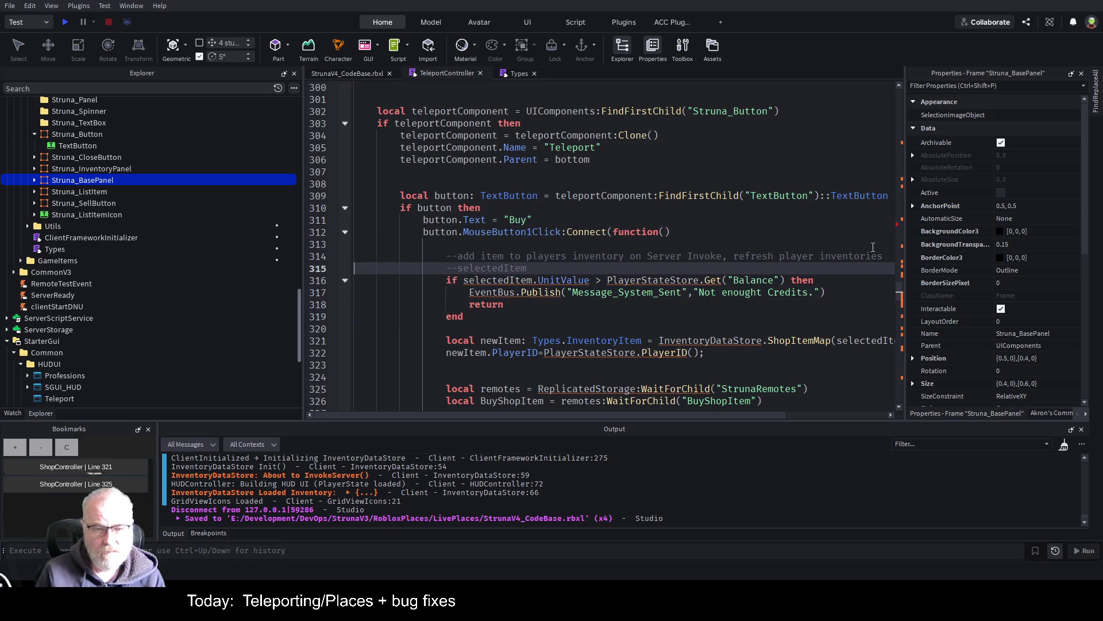
key("Delete")
key("Delete")
type("if ")
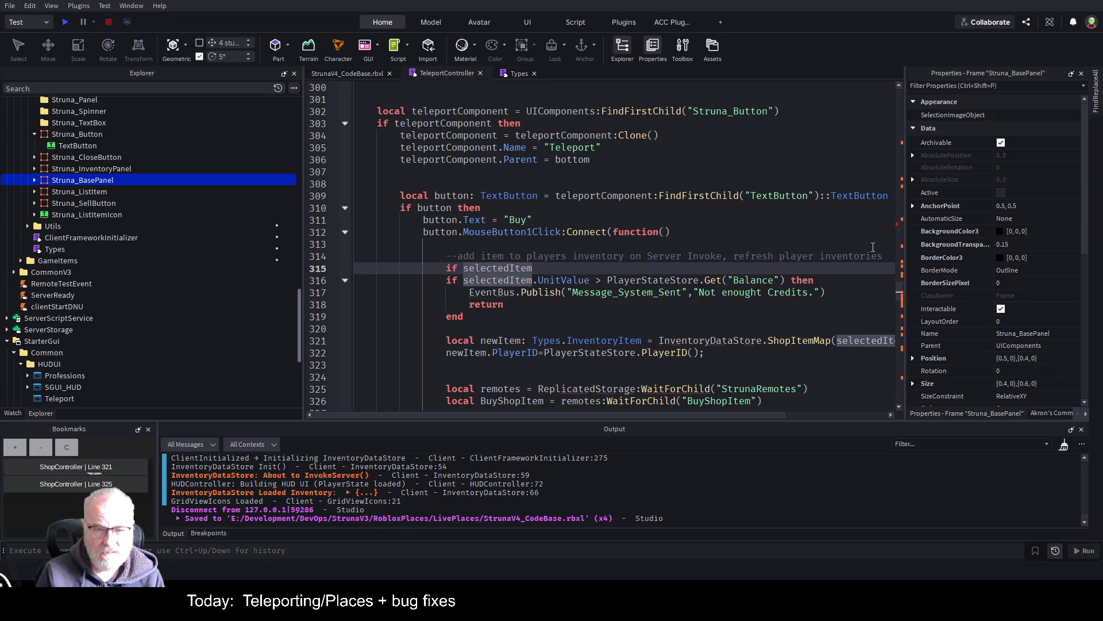
type(" then")
key("Return")
- Delete the leftover old if-block and the newItem lines below it
key("Down")
key("Down")
key("Home")
key("shift+Down")
key("shift+Down")
key("shift+Down")
key("shift+Down")
key("Delete")
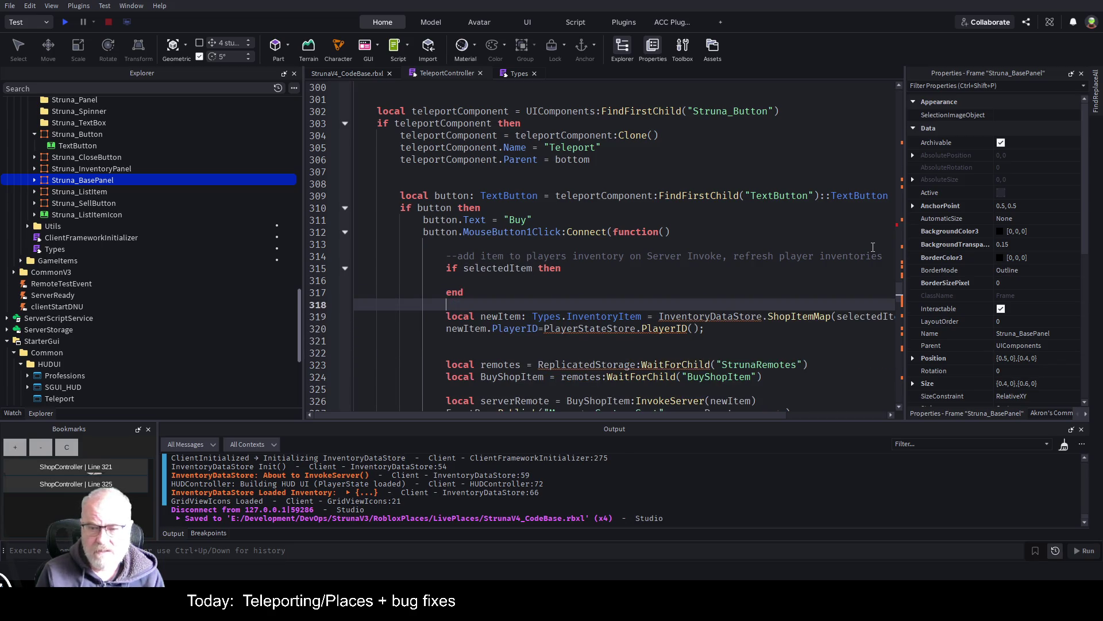
key("shift+Down")
key("shift+Down")
key("shift+Down")
key("Delete")
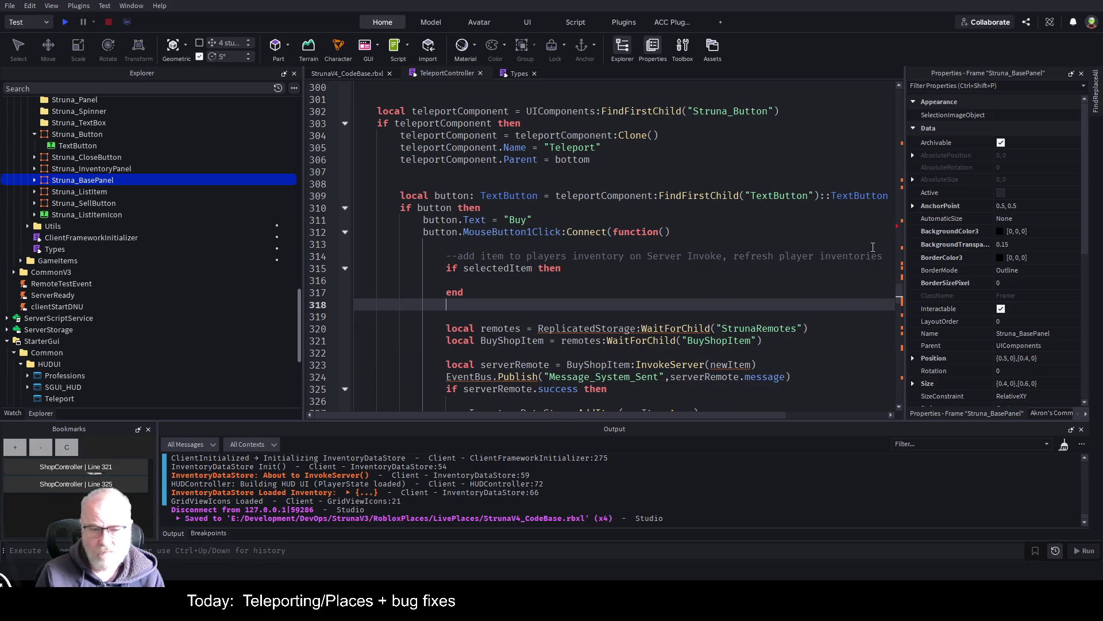
- Comment out the remotes line and rename the BuyShopItem remote to TeleportPlayer, then save
key("Down")
key("Down")
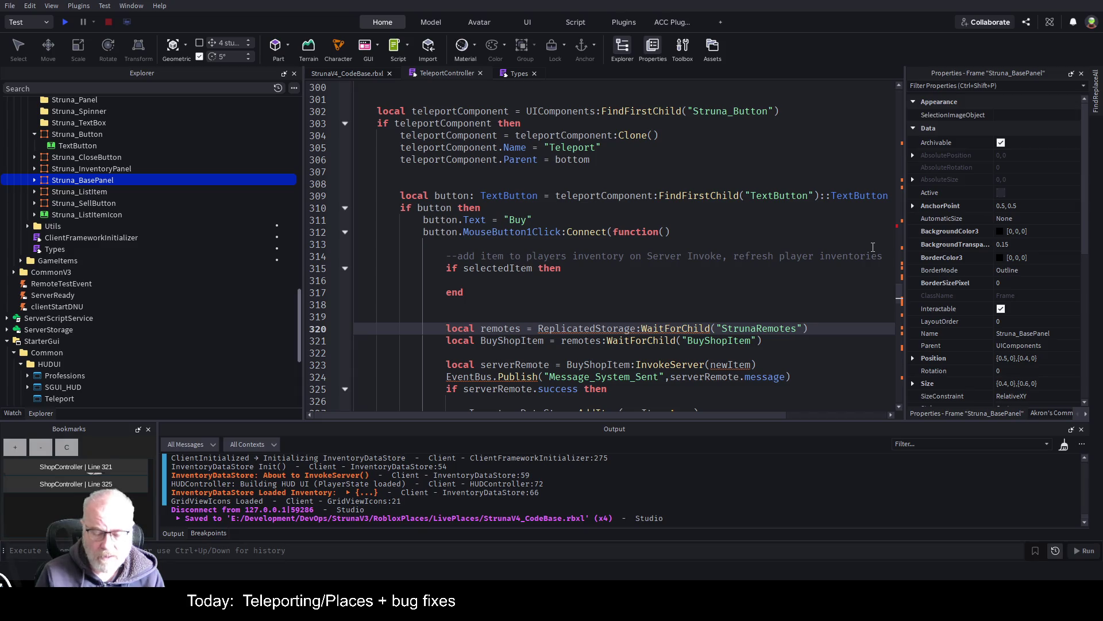
type("--")
key("Down")
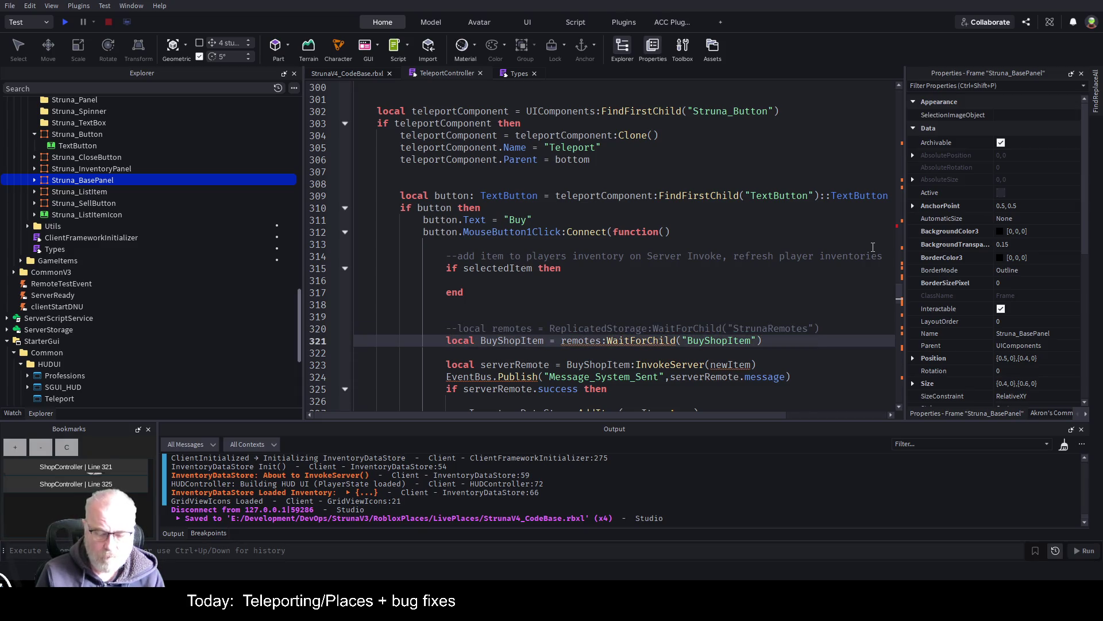
type("--")
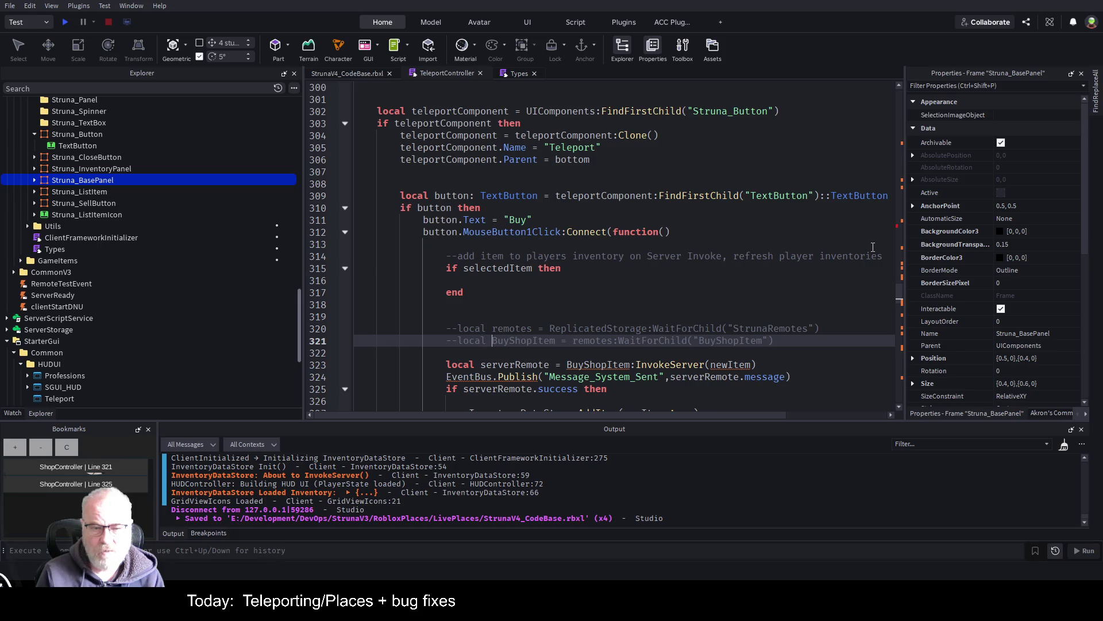
key("Delete")
key("Delete")
key("Delete")
key("Delete")
type("Tel")
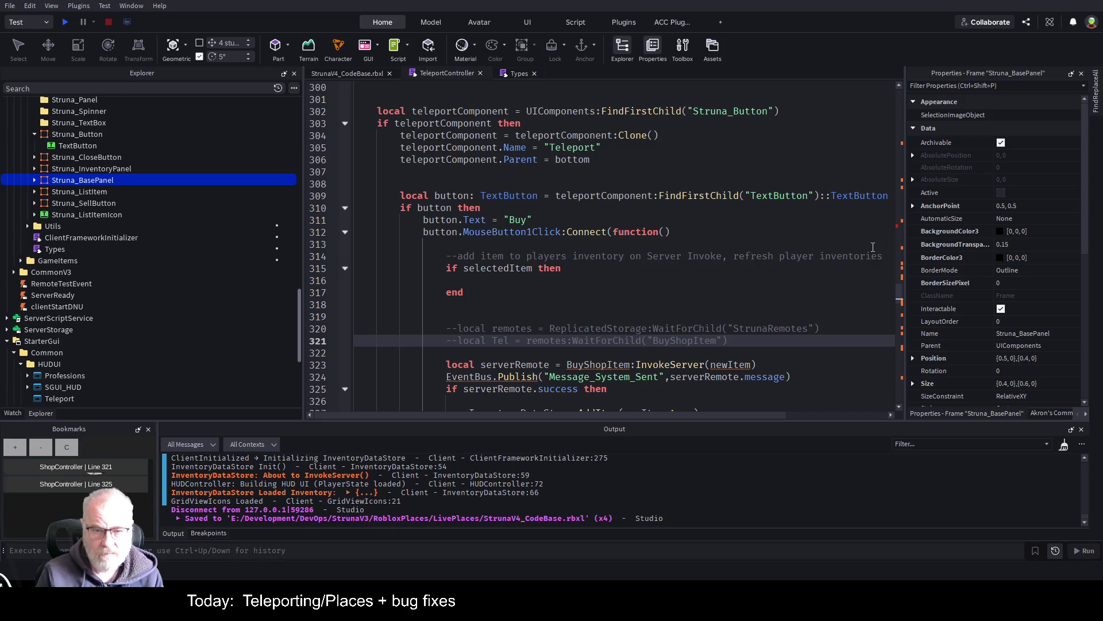
type("eportPlayer")
key("BackSpace")
key("BackSpace")
key("BackSpace")
type("TeleportPla")
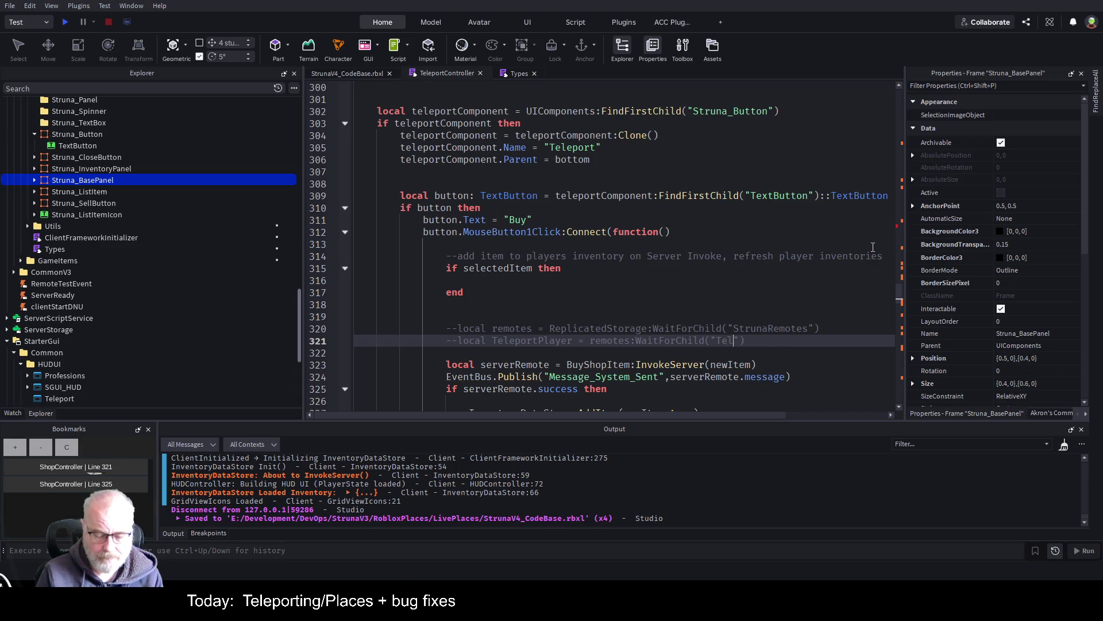
type("yer")
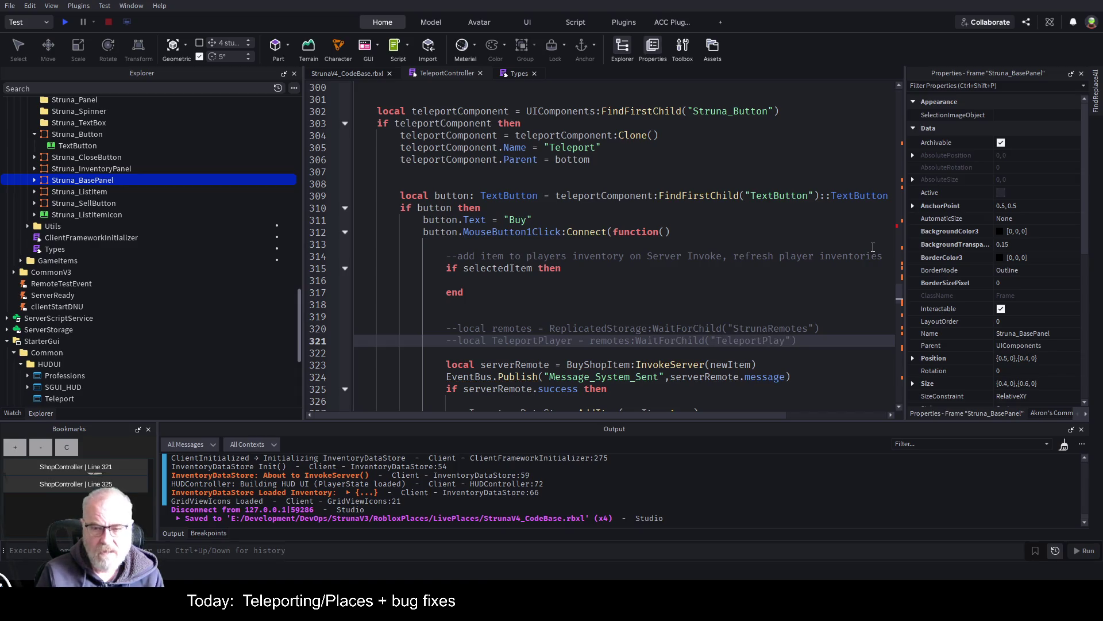
key("ctrl+s")
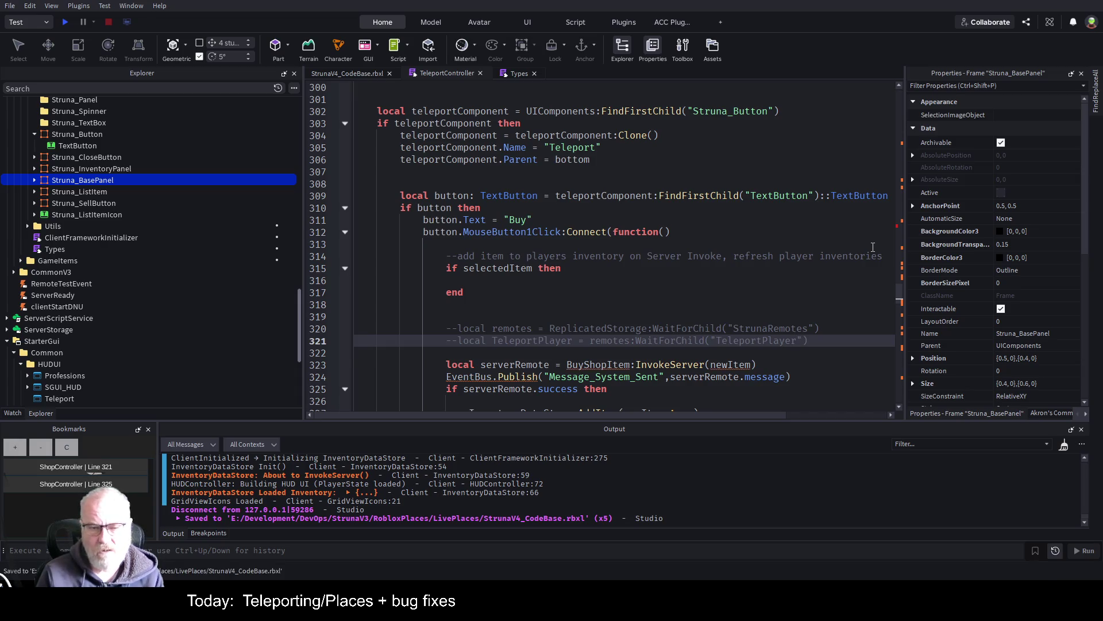
- Comment out the serverRemote line in the Buy click handler
key("Down")
key("Down")
key("ctrl+slash")
key("Down")
key("Down")
key("Down")
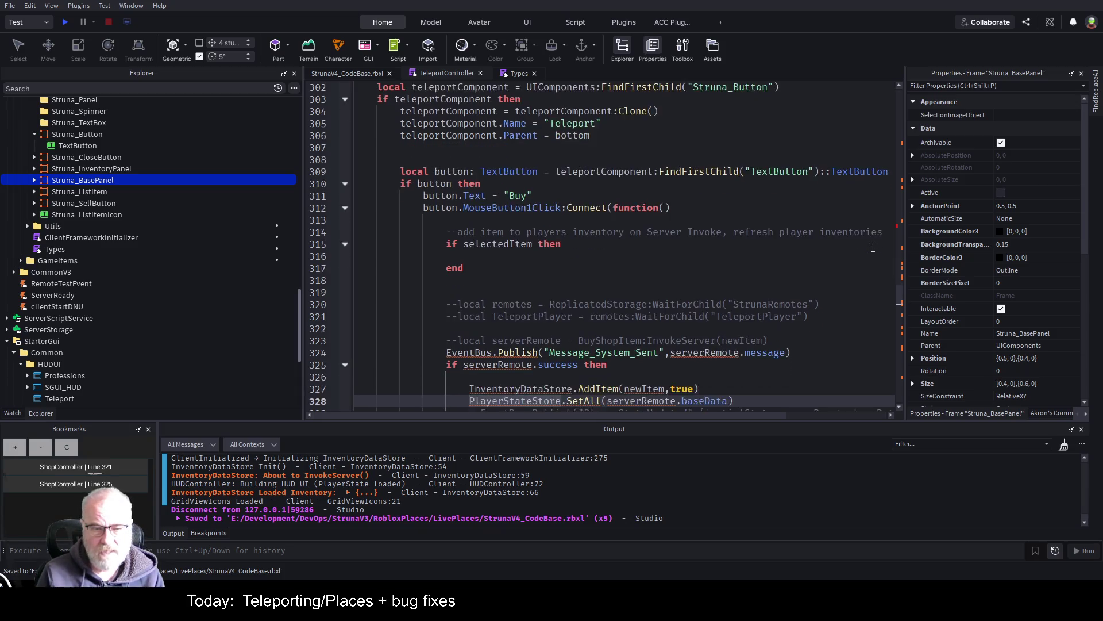
key("Down")
key("Down")
key("Up")
key("Up")
key("Up")
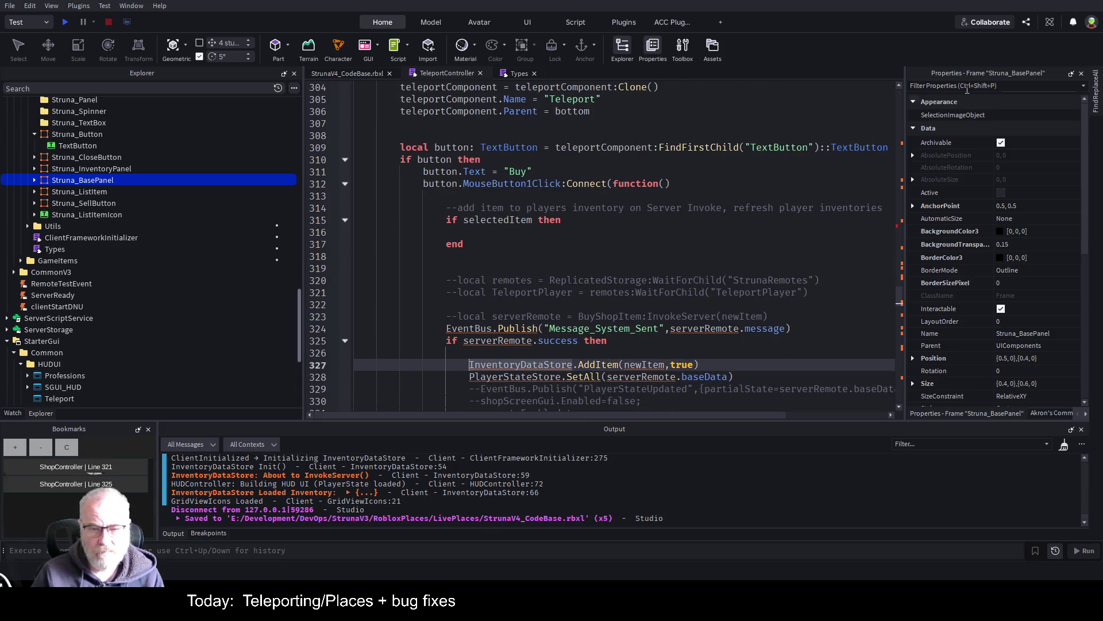
- Duplicate the TeleportPlayer remote line, save, then cut the duplicate out again
left_click(546, 292)
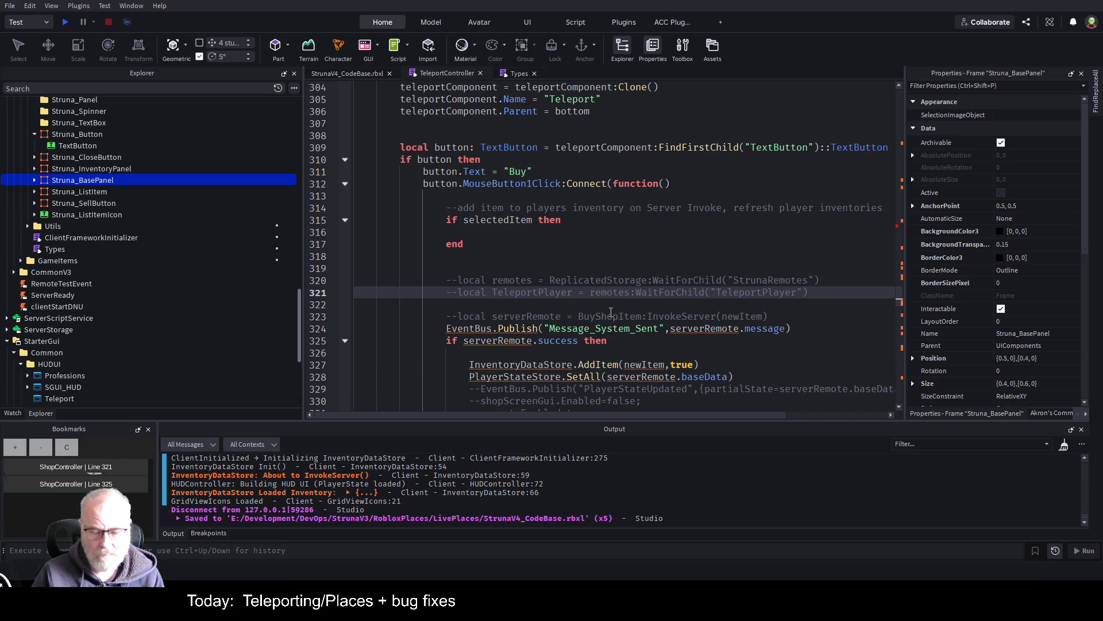
key("ctrl+c")
key("Down")
key("Down")
key("ctrl+v")
key("Up")
key("Up")
key("ctrl+s")
left_click(623, 266)
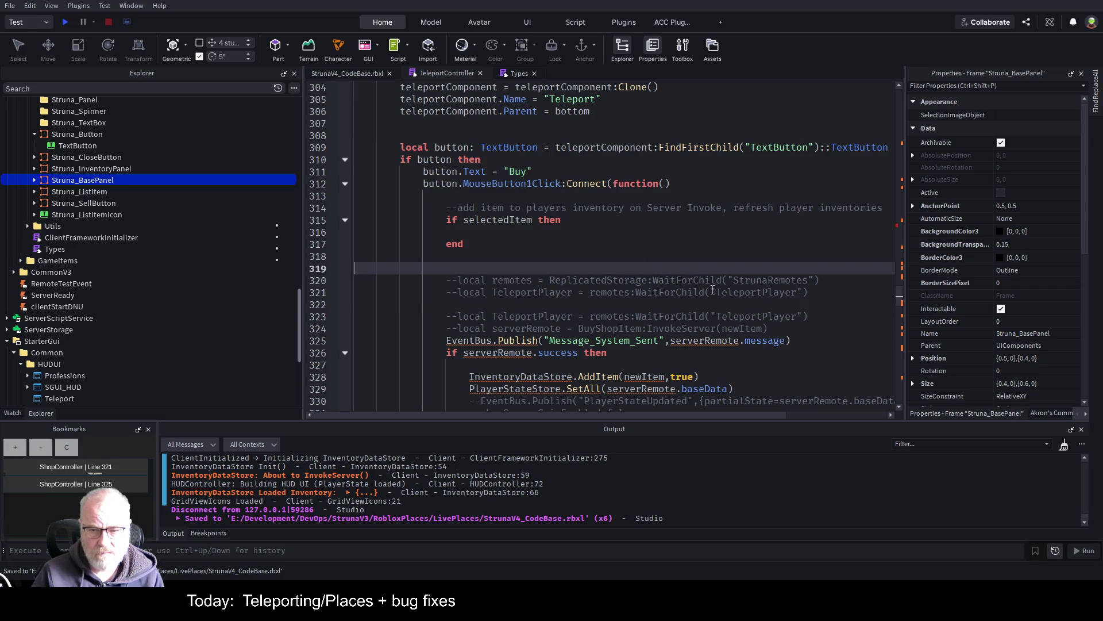
left_click(819, 317)
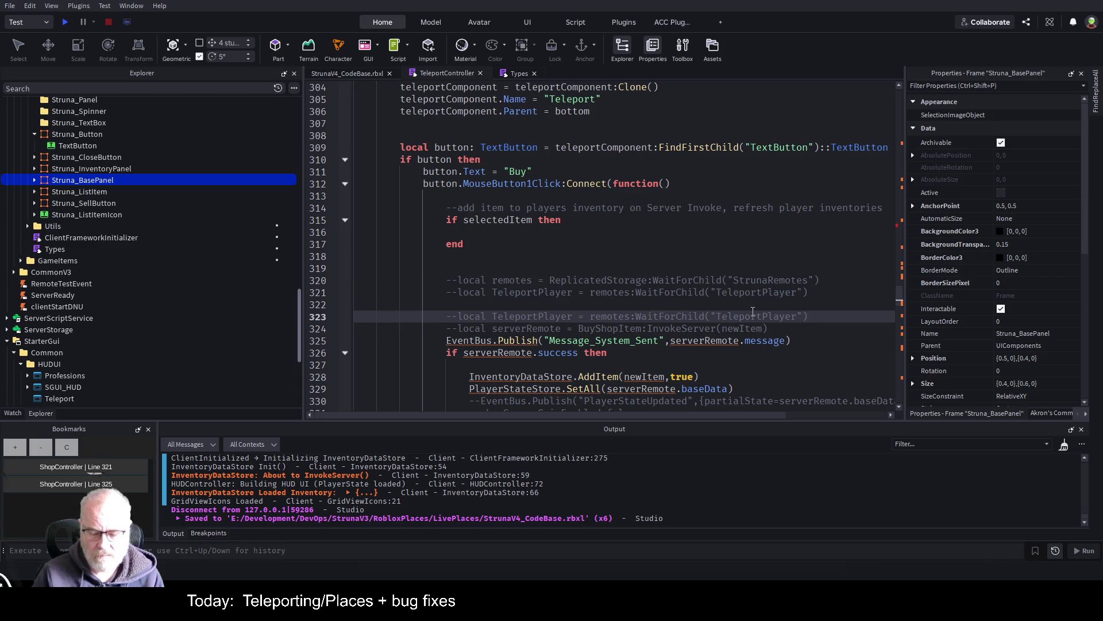
key("ctrl+x")
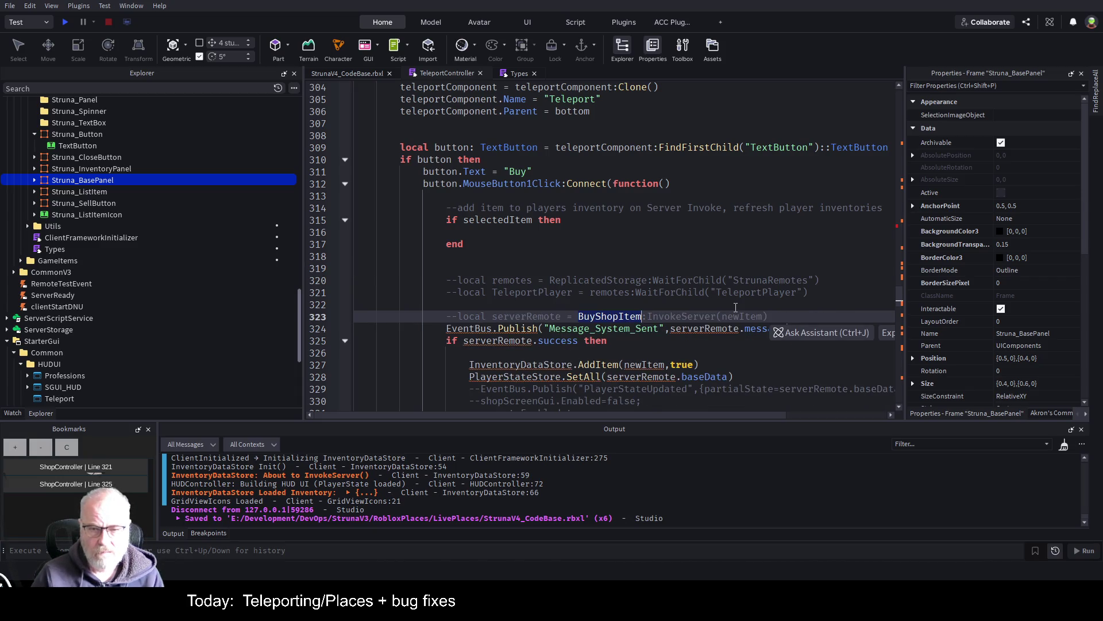
- Replace BuyShopItem with TeleportPlayer on line 323 and save
left_click(600, 293)
double_click(534, 294)
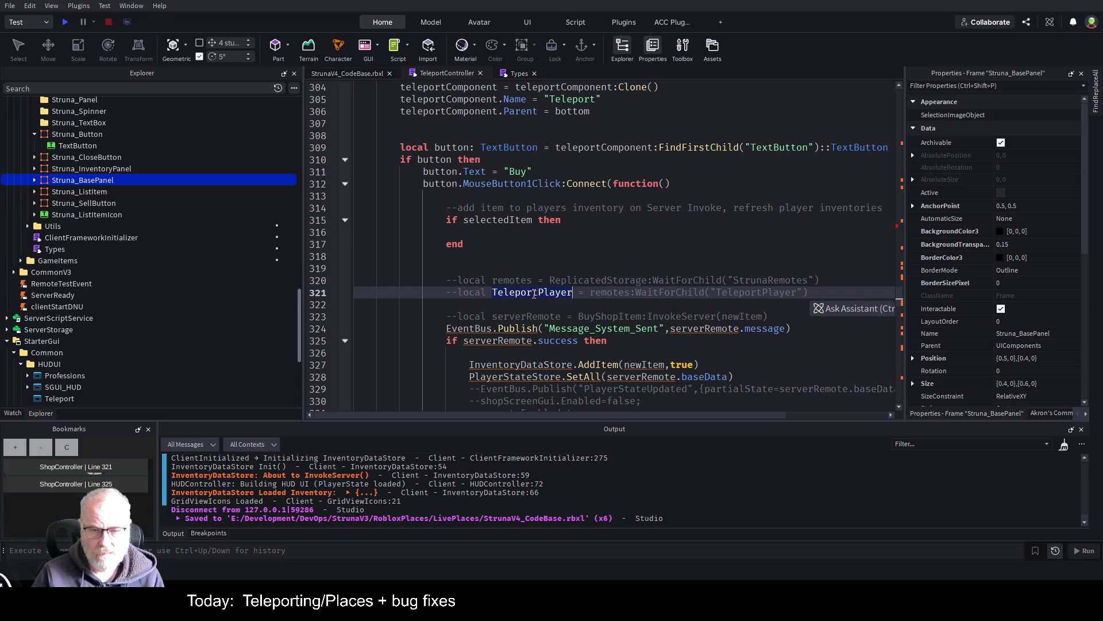
key("ctrl+c")
double_click(598, 317)
key("ctrl+v")
key("ctrl+s")
- Comment out the EventBus.Publish line and the serverRemote.success block
left_click(579, 292)
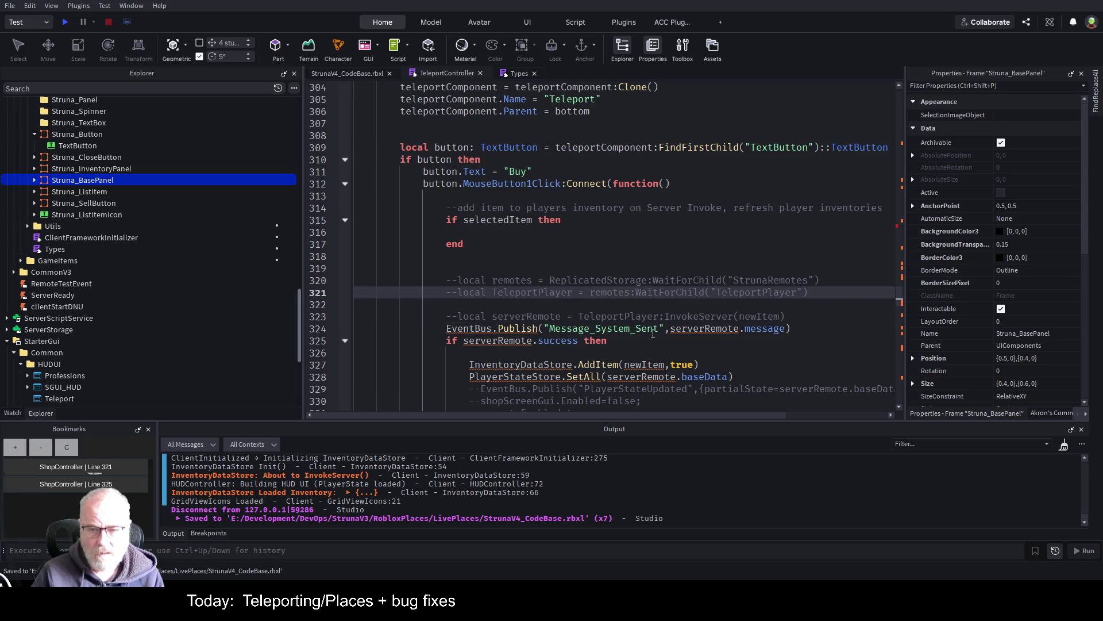
left_click(653, 333)
key("Home")
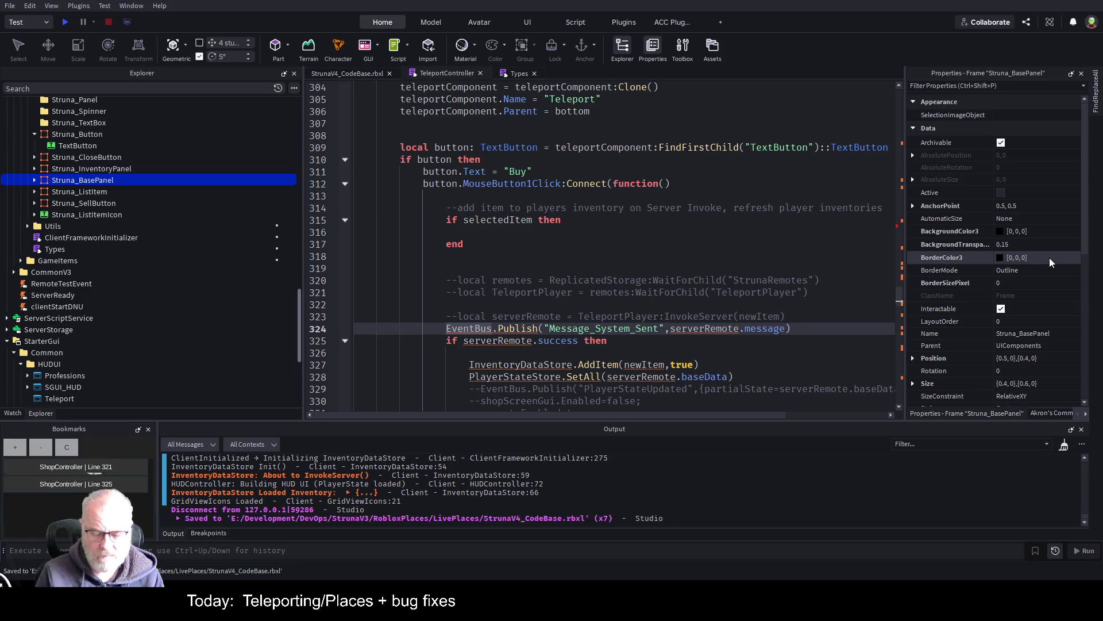
type("--")
key("Down")
key("Down")
key("Down")
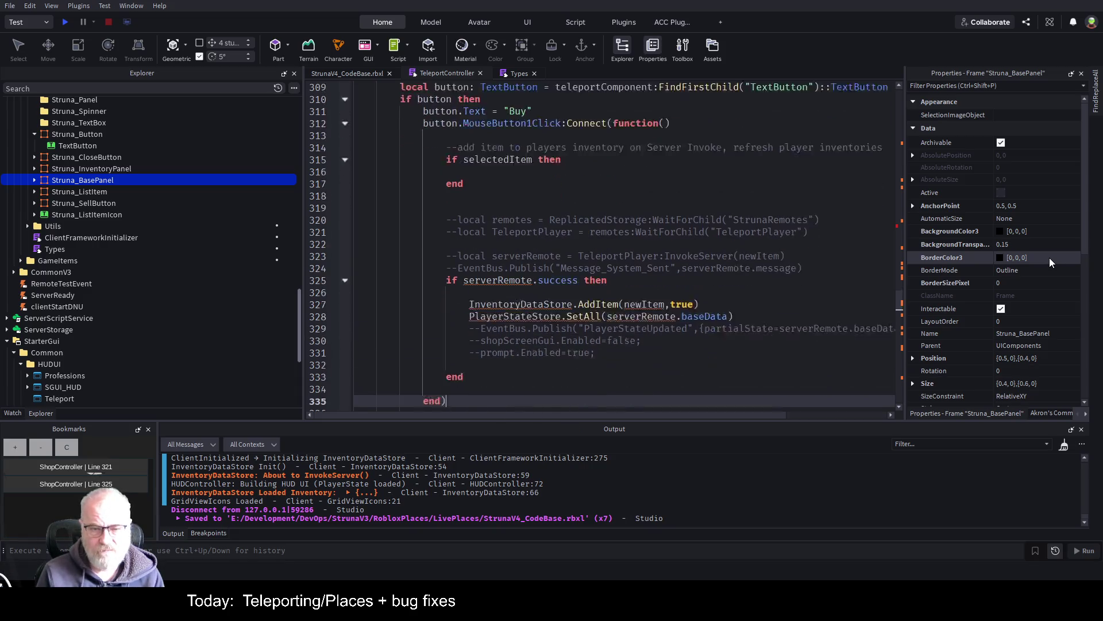
key("Down")
key("Up")
key("Up")
key("Up")
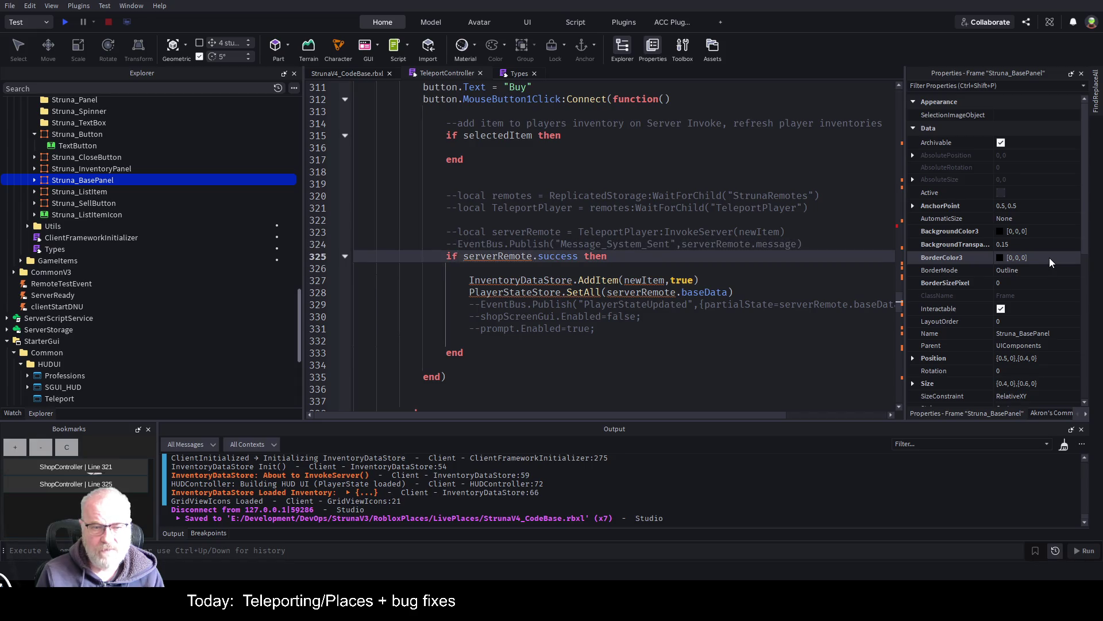
key("Down")
key("shift+Down")
key("shift+Down")
key("shift+Down")
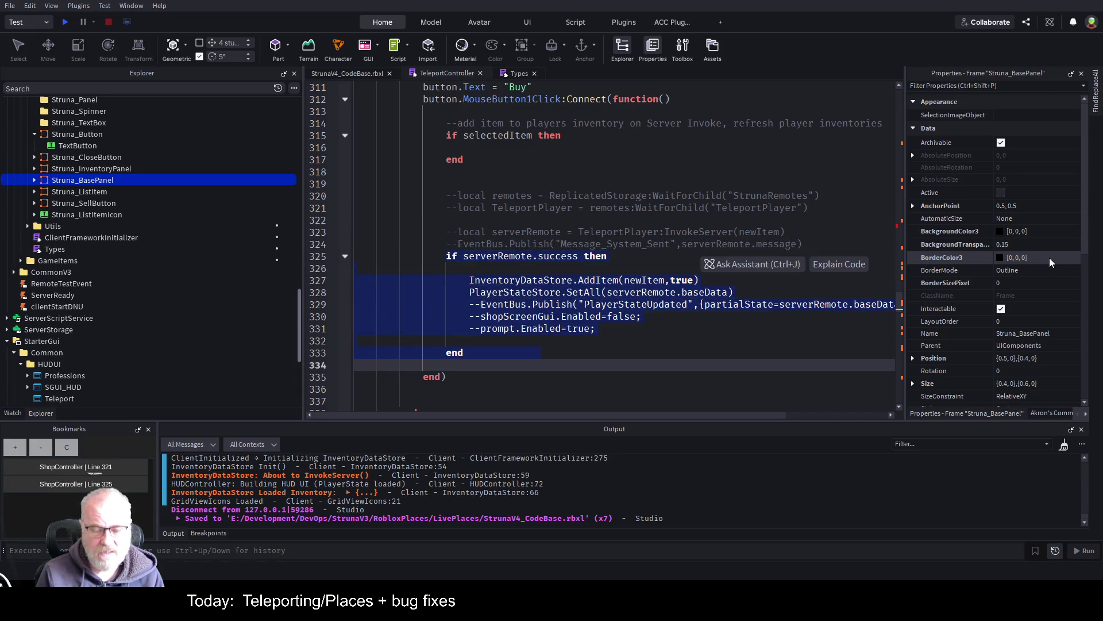
key("ctrl+slash")
key("Right")
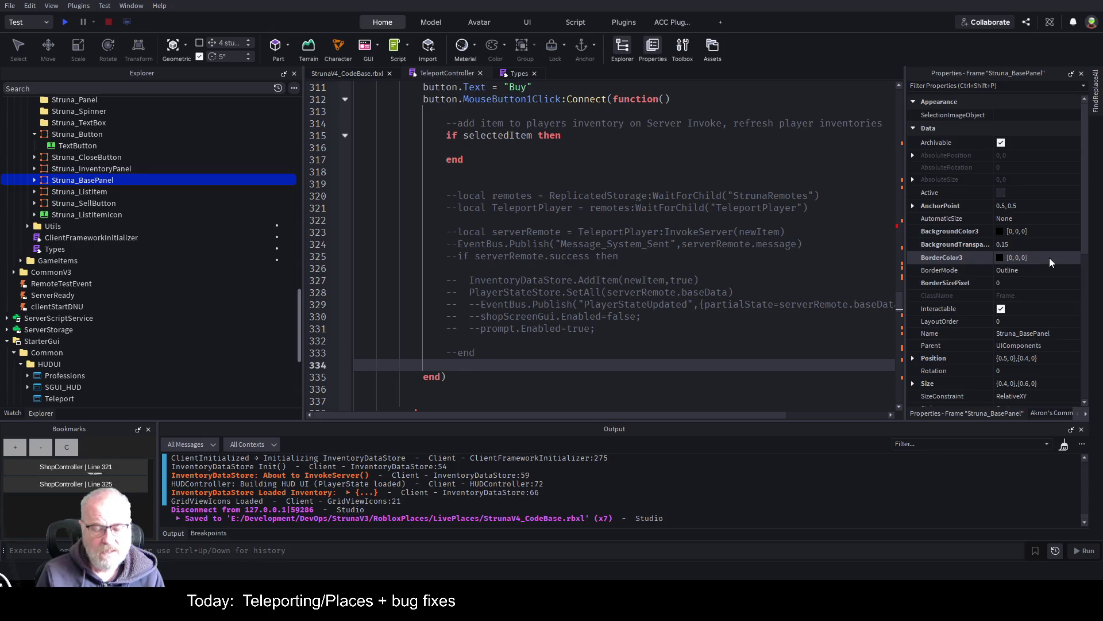
scroll(532, 252, "down", 4)
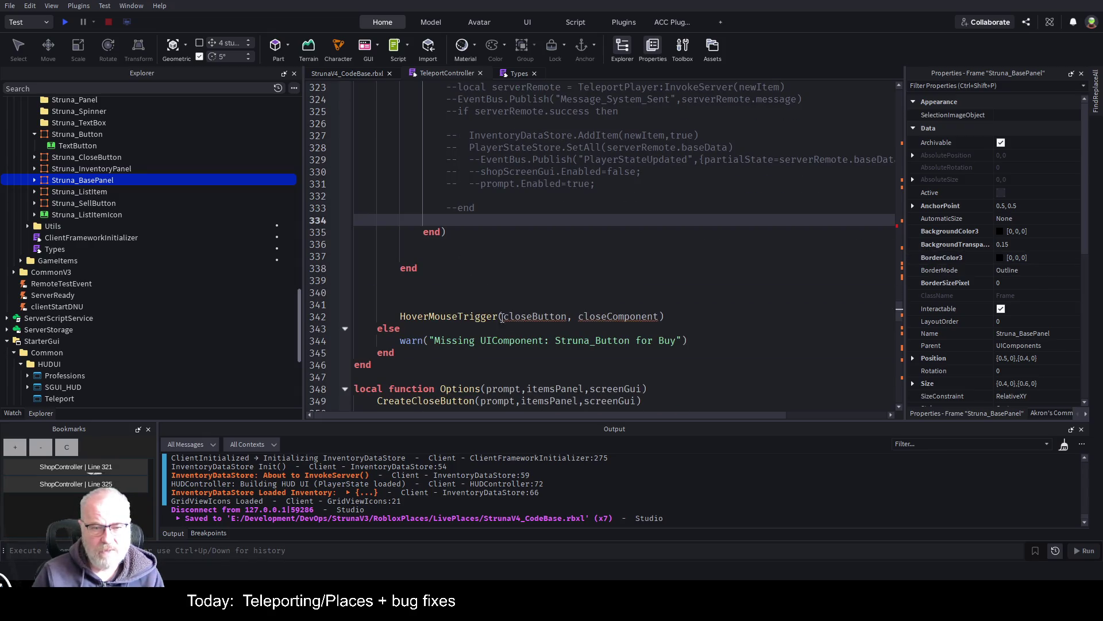
- Change HoverMouseTrigger's arguments from closeButton, closeComponent to button, teleportComponent and save
left_click(530, 267)
key("ctrl+s")
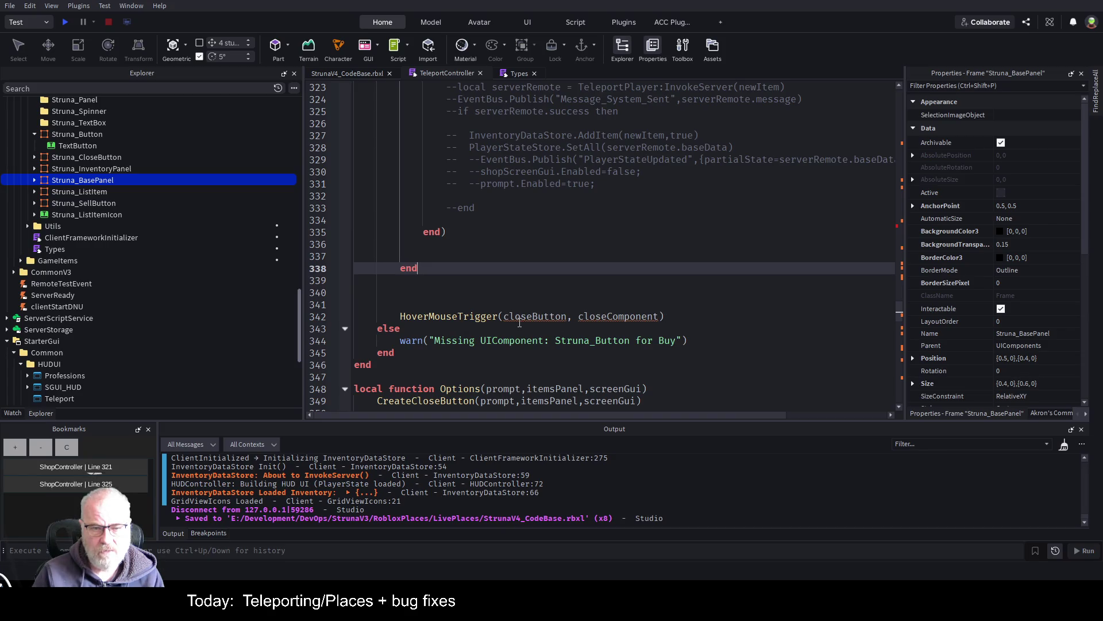
scroll(496, 246, "up", 7)
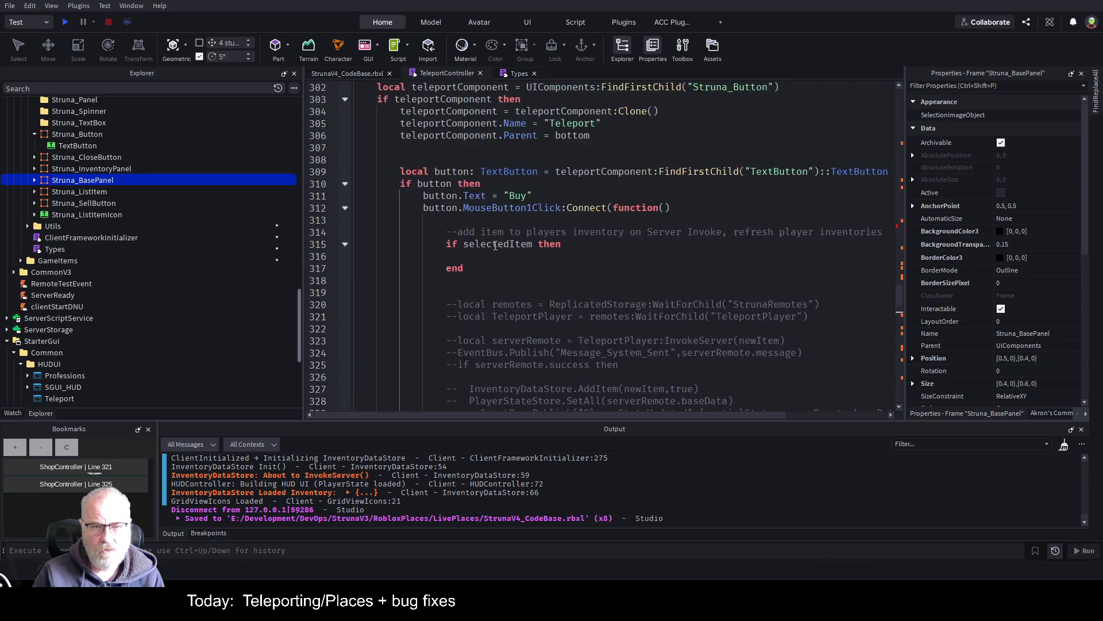
scroll(496, 245, "up", 1)
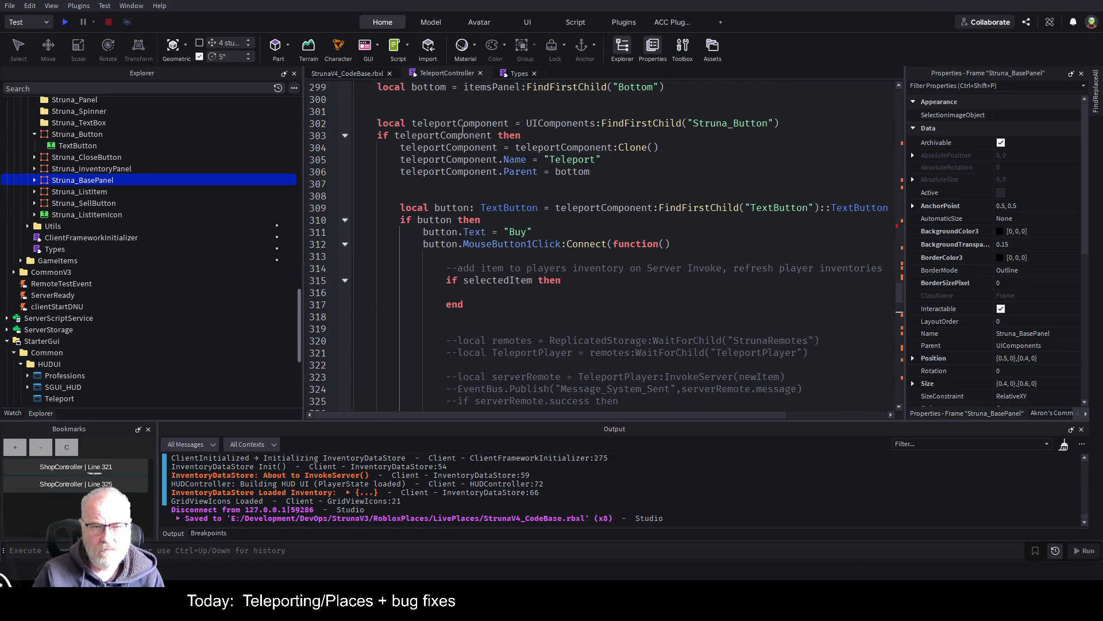
scroll(463, 203, "down", 8)
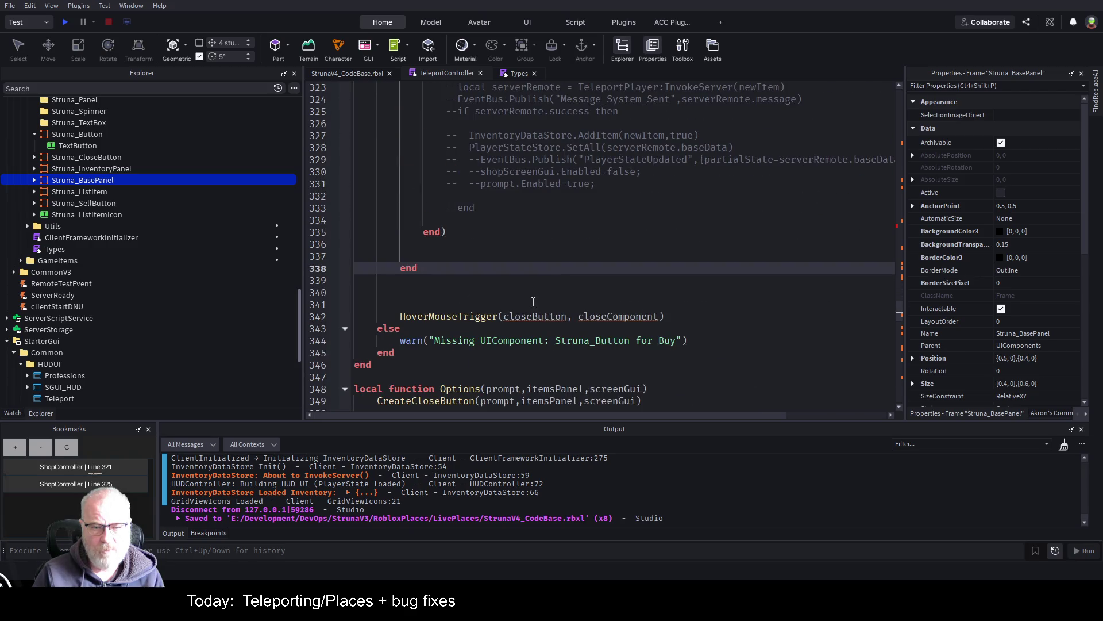
scroll(521, 301, "up", 11)
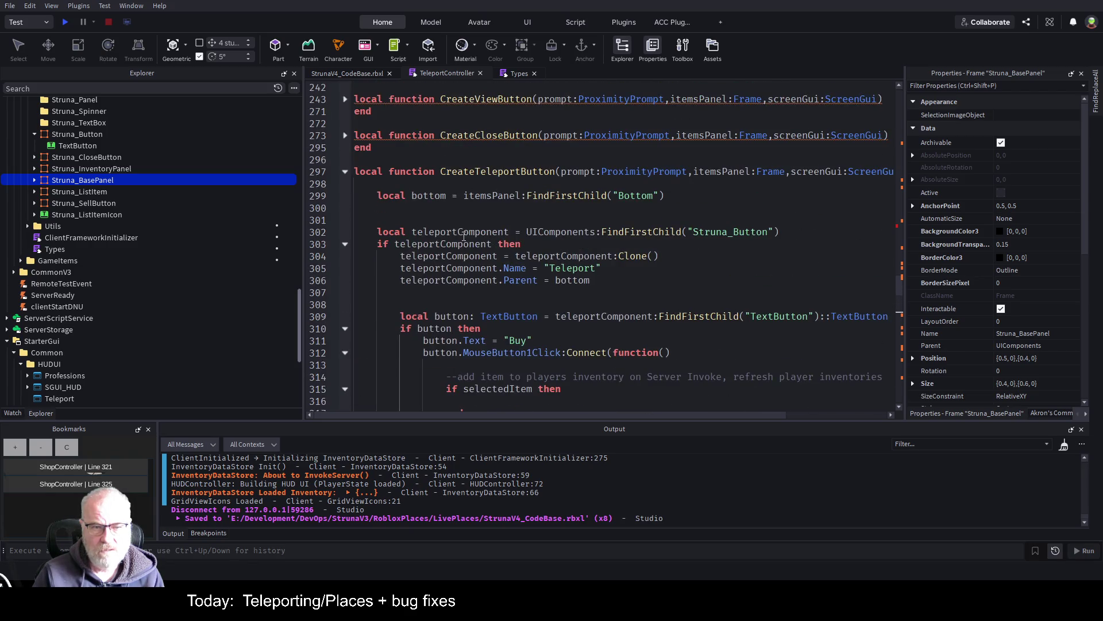
left_click(464, 236)
scroll(657, 328, "down", 11)
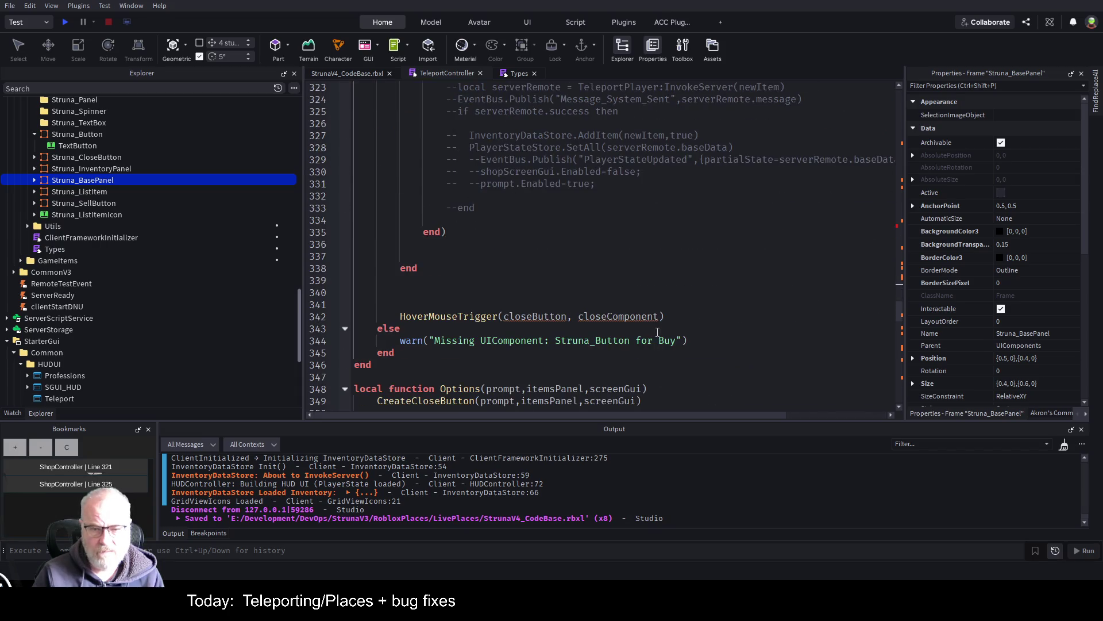
double_click(620, 316)
key("ctrl+v")
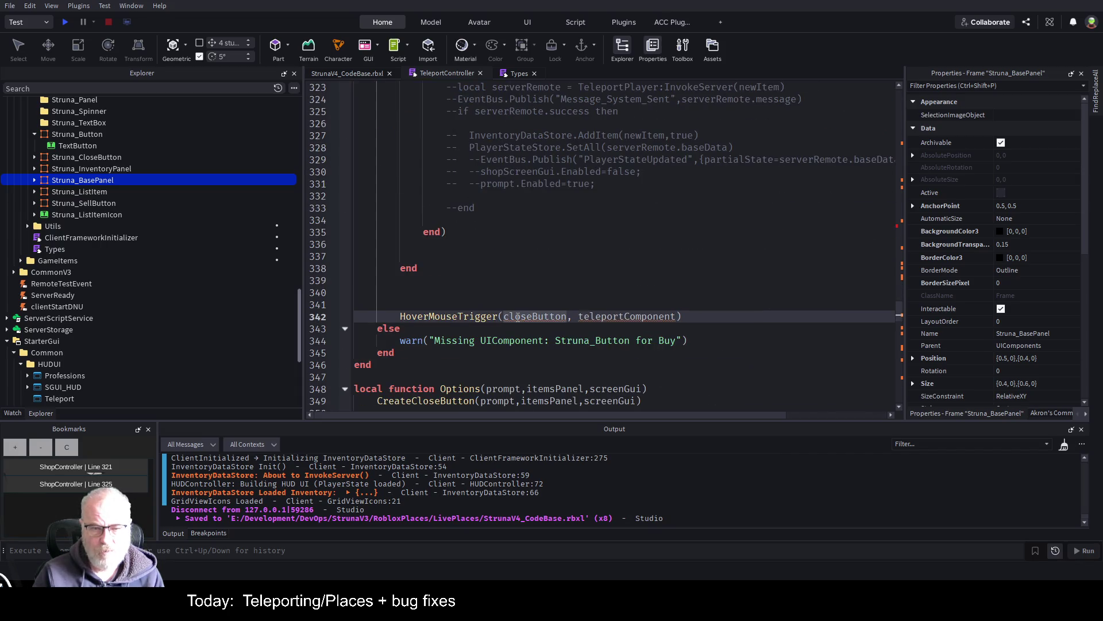
double_click(518, 316)
type("button")
key("ctrl+s")
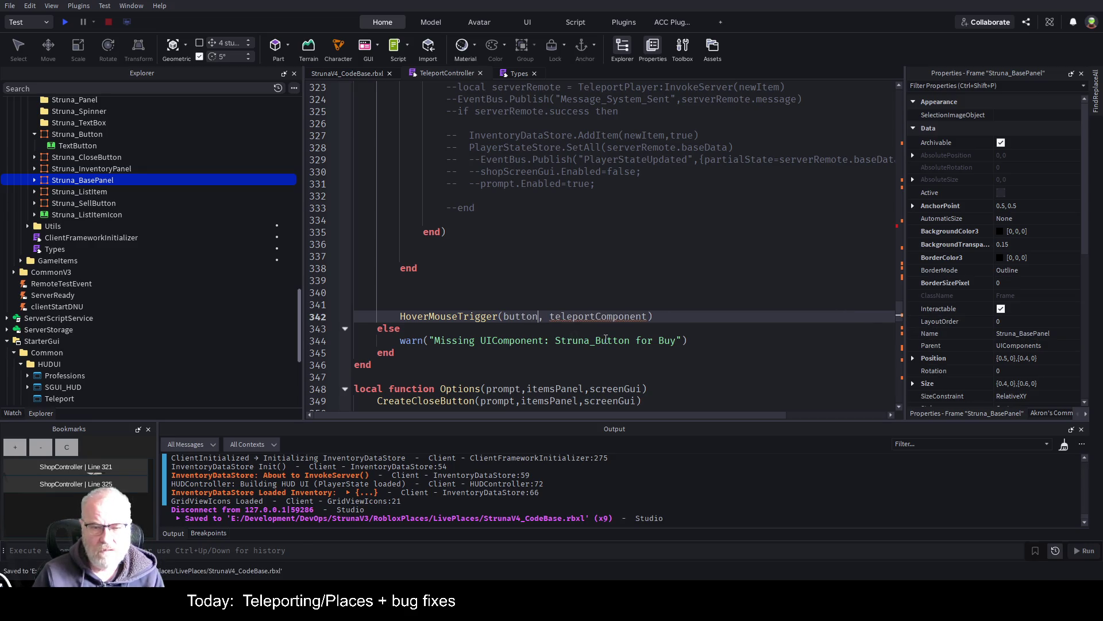
- Change the missing-component warning text from Buy to Teleport and save
double_click(655, 344)
type("Tele")
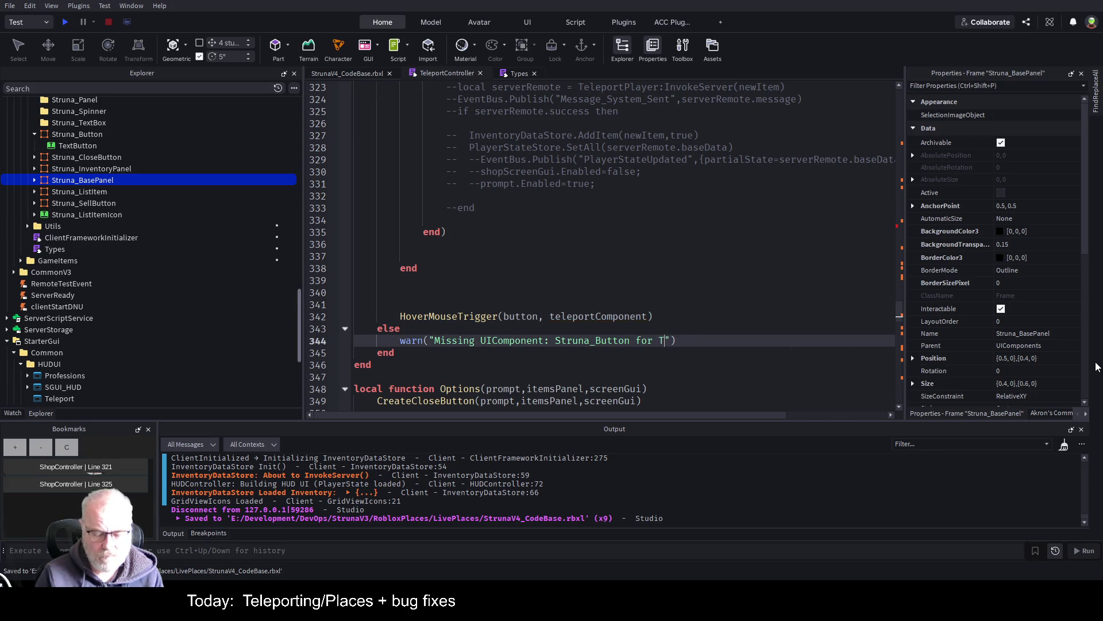
type("port")
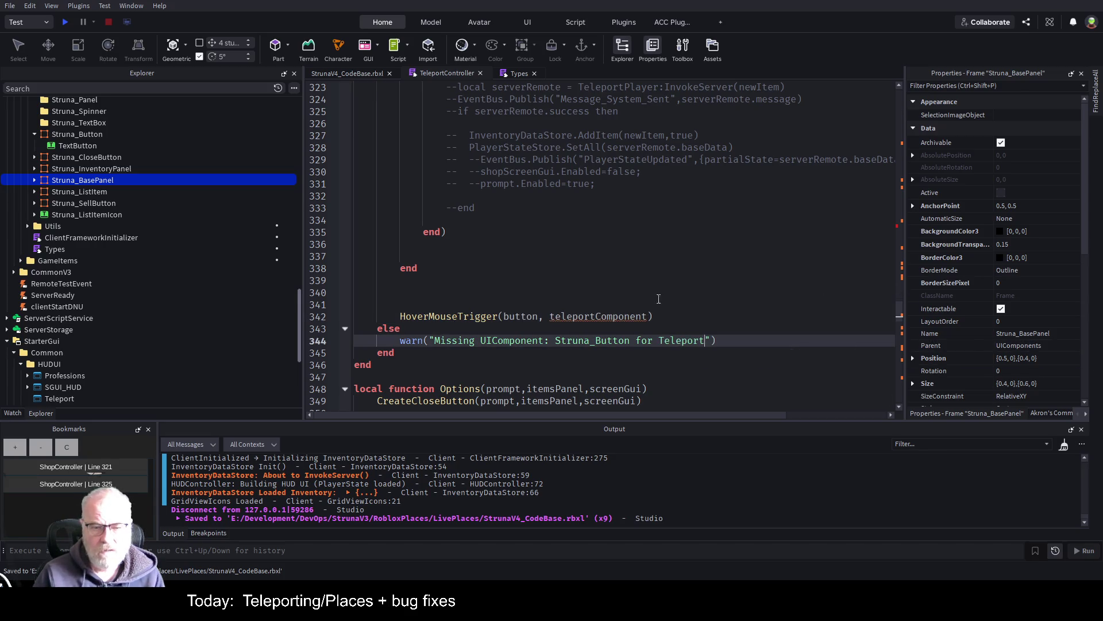
key("ctrl+s")
scroll(566, 258, "up", 4)
scroll(566, 258, "up", 10)
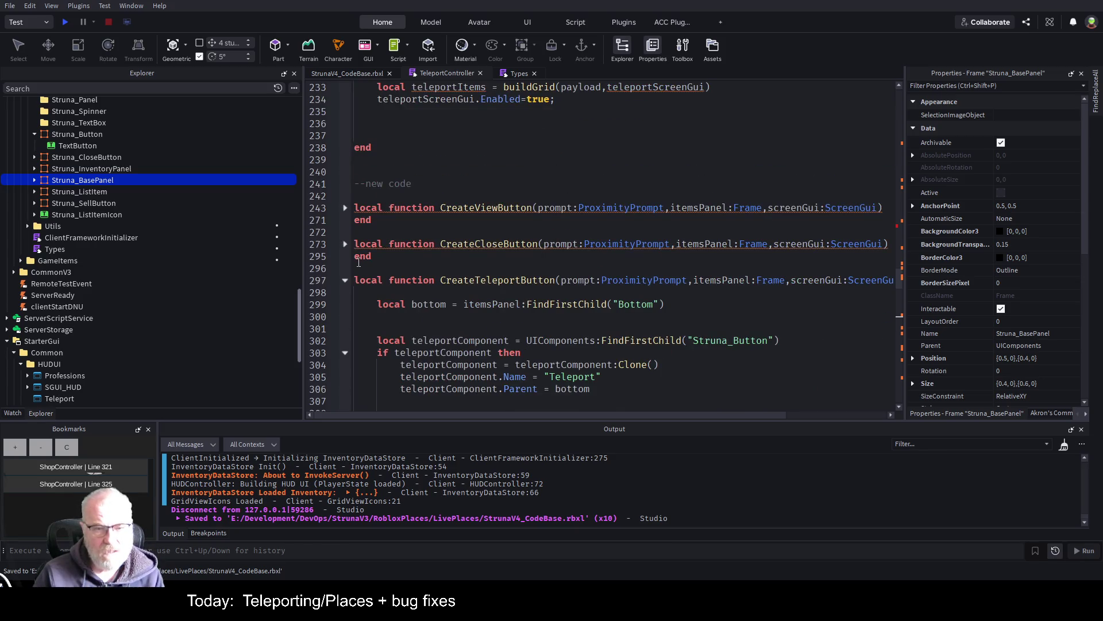
- Expand CreateCloseButton to review it, then fold it back up
left_click(345, 244)
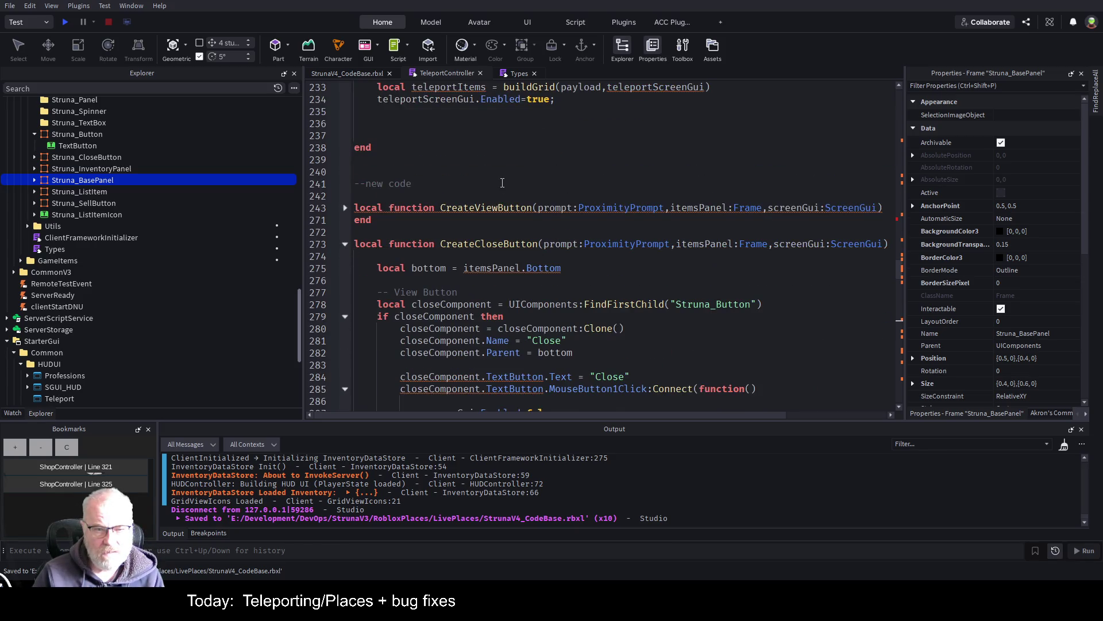
scroll(502, 184, "down", 3)
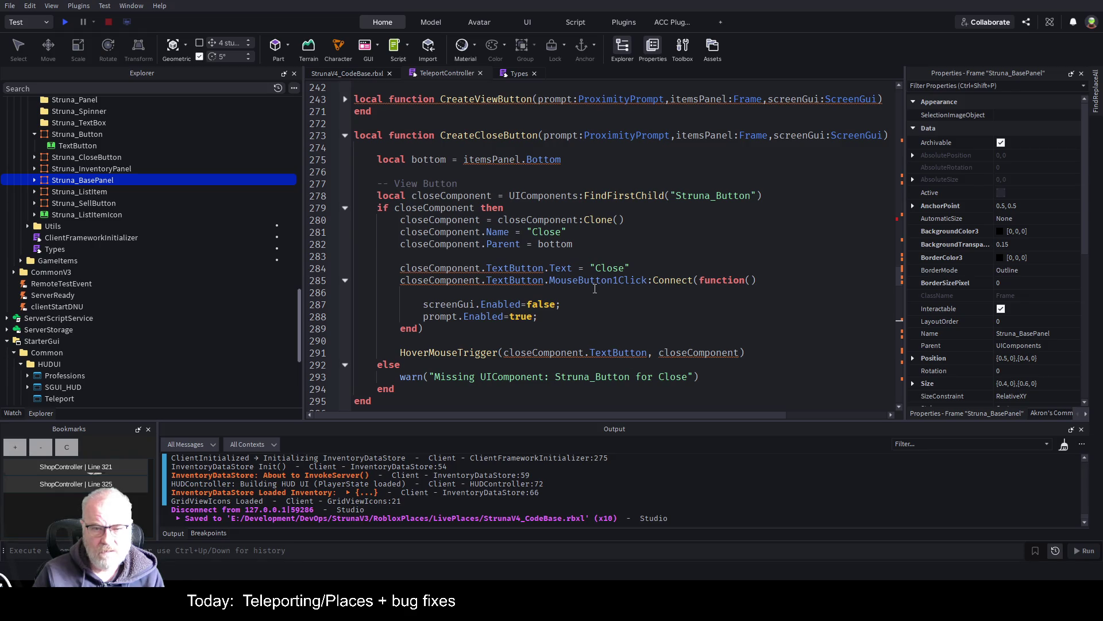
scroll(575, 288, "down", 5)
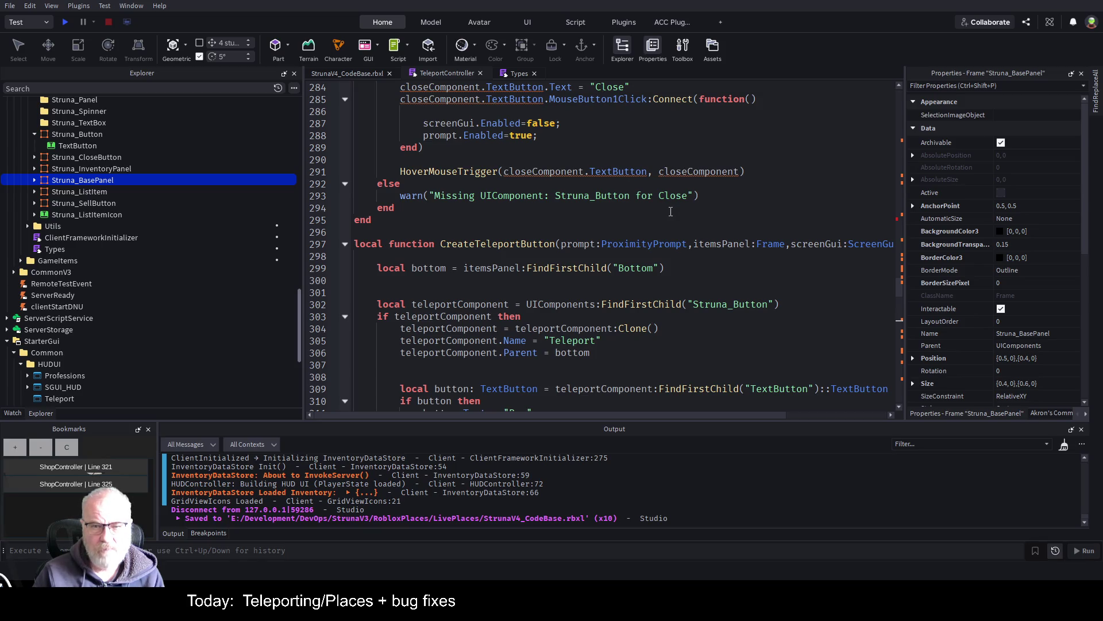
scroll(670, 211, "up", 4)
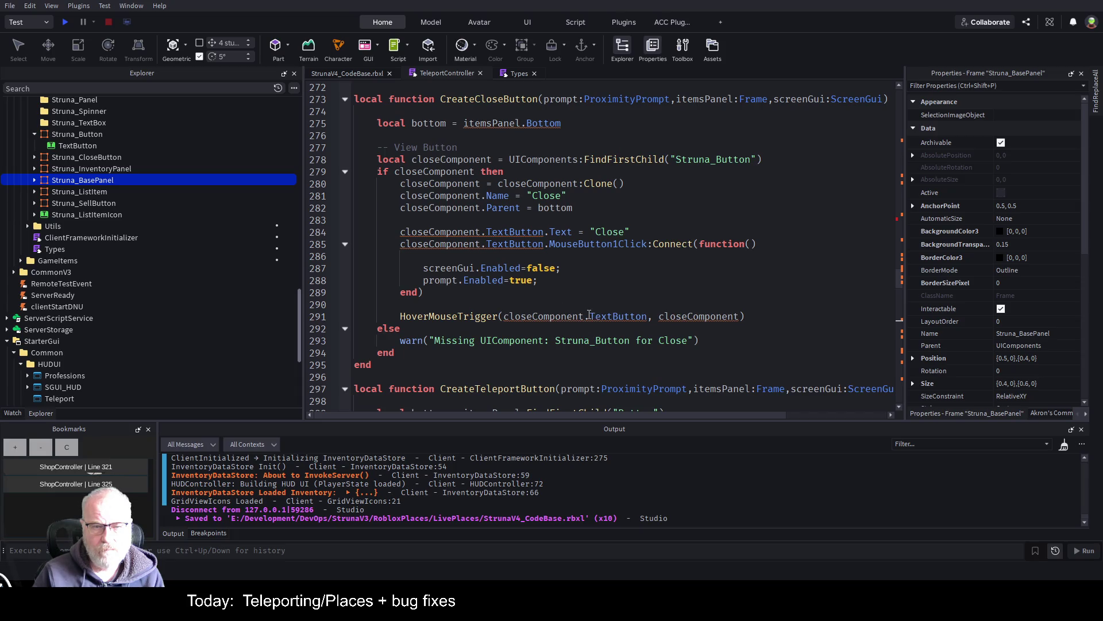
scroll(576, 238, "up", 4)
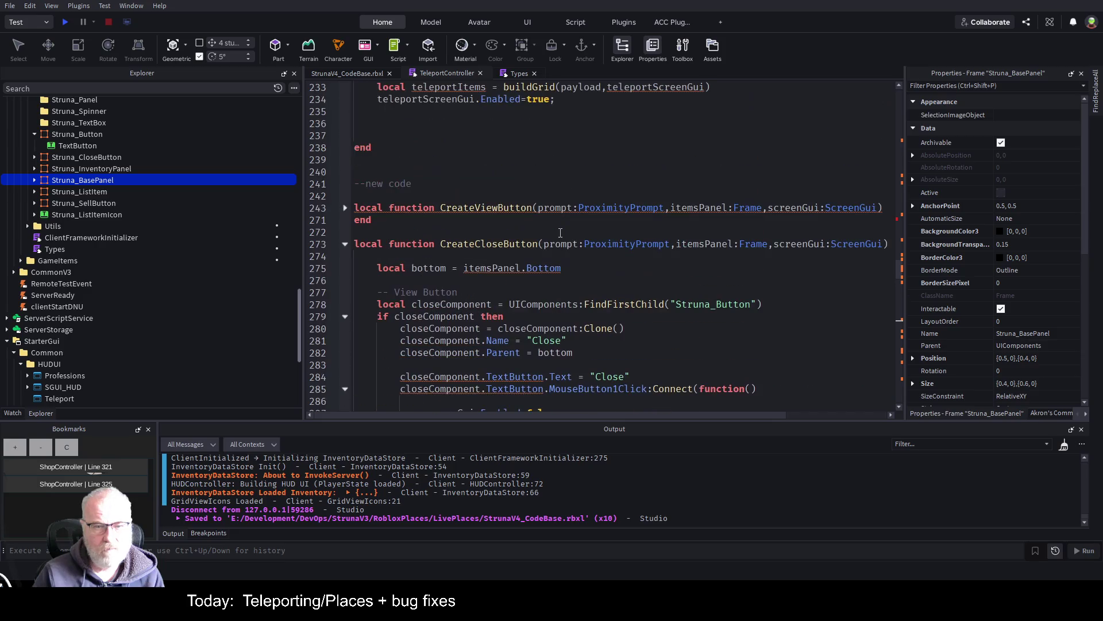
left_click(345, 243)
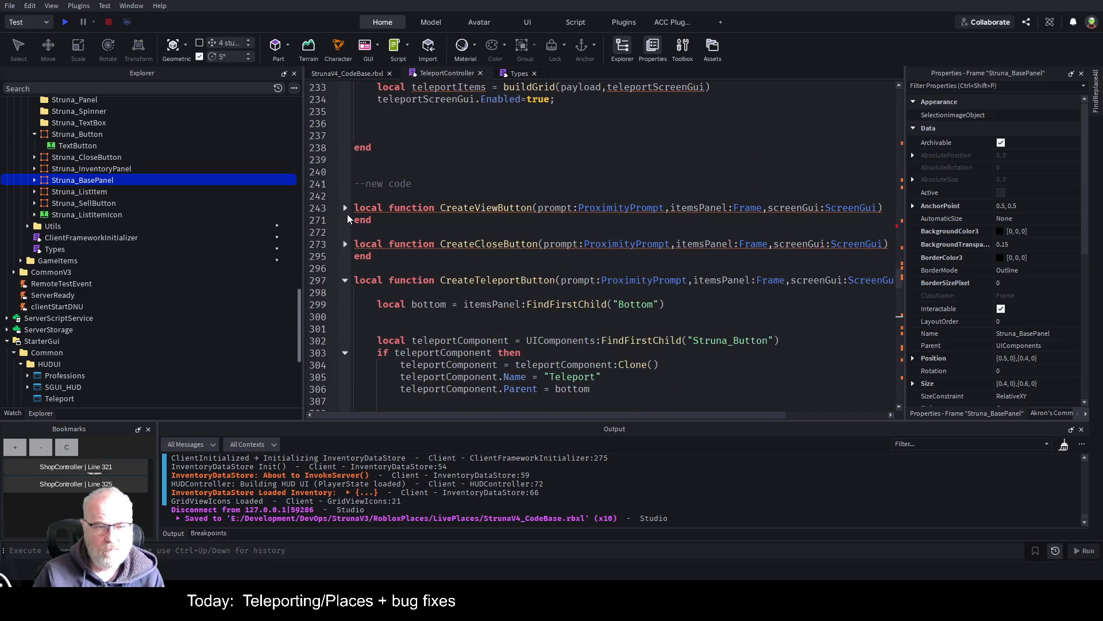
- Fold the viewComponent if block and set a breakpoint on the if selectedItem line 315
left_click(344, 208)
scroll(485, 209, "down", 1)
scroll(485, 210, "down", 3)
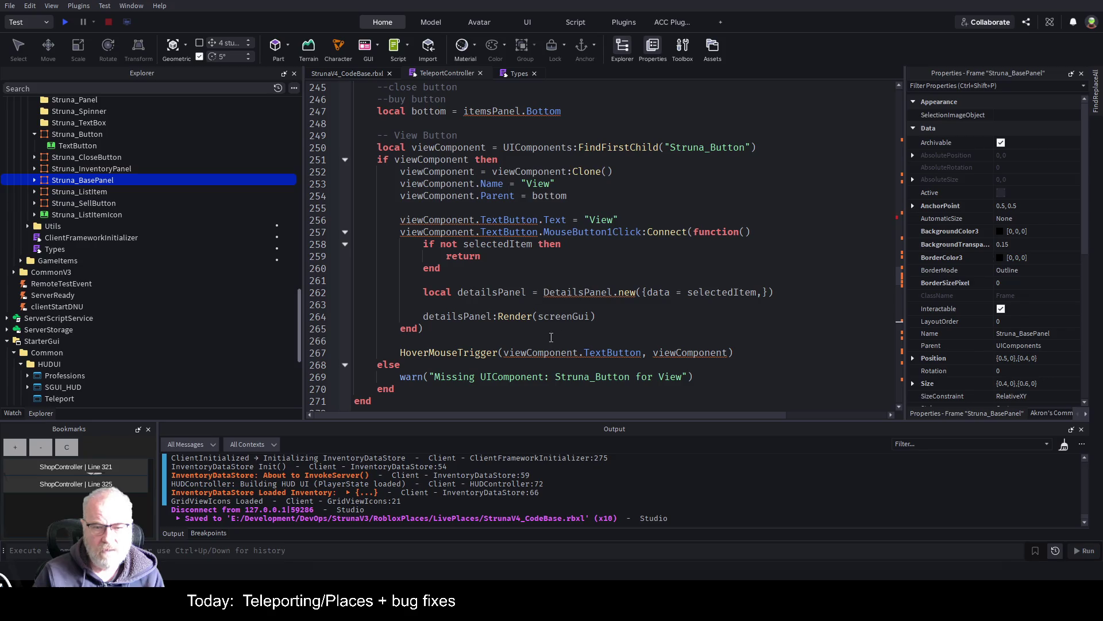
left_click(345, 158)
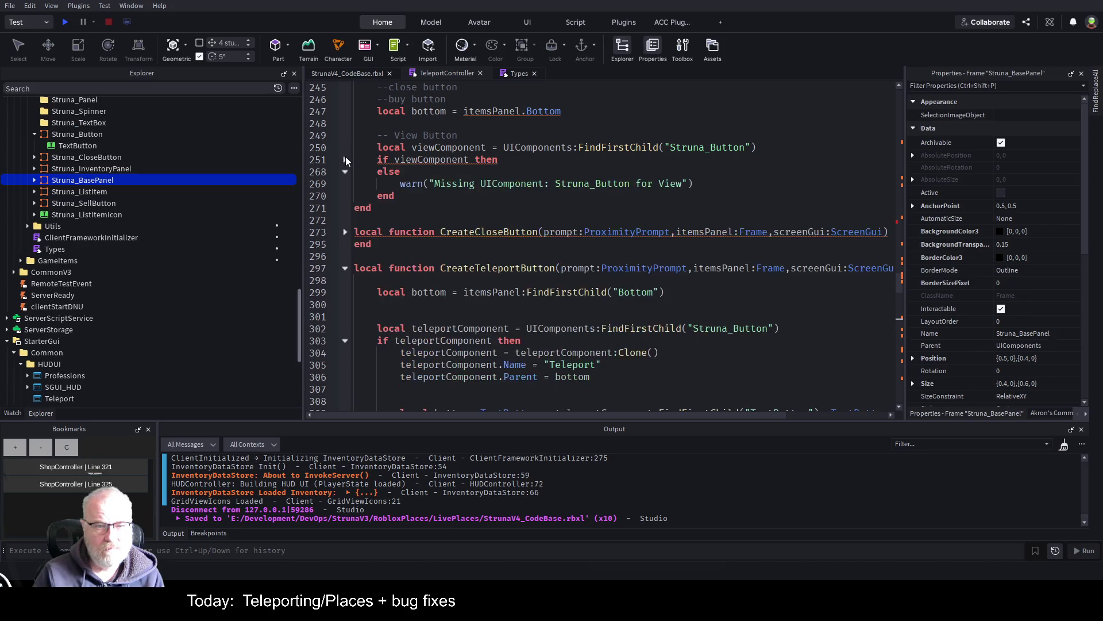
scroll(465, 271, "down", 7)
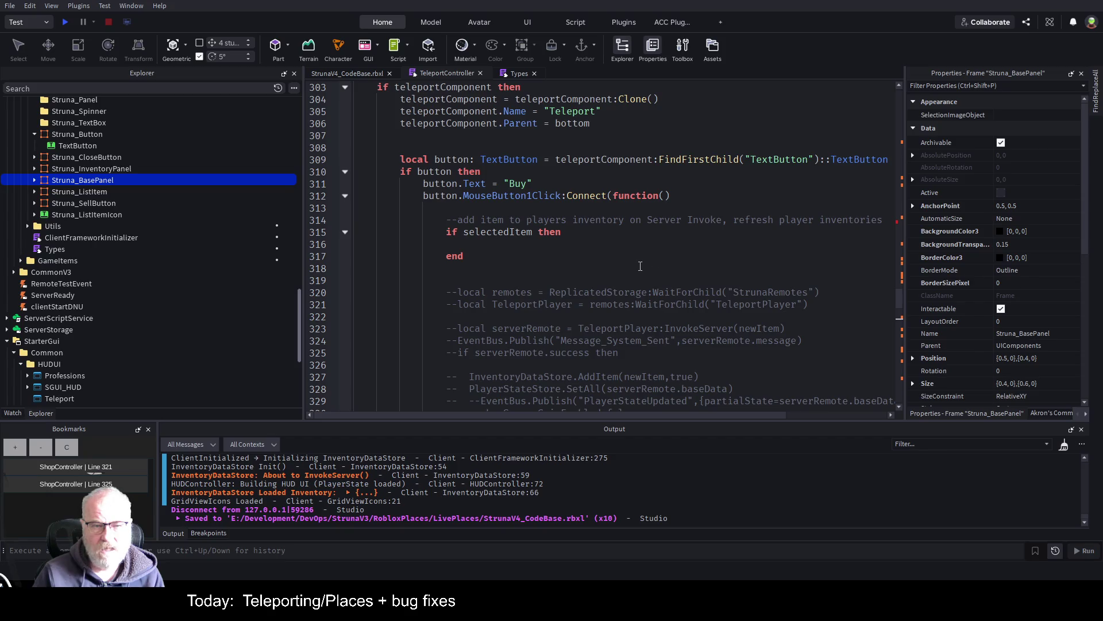
scroll(639, 266, "down", 4)
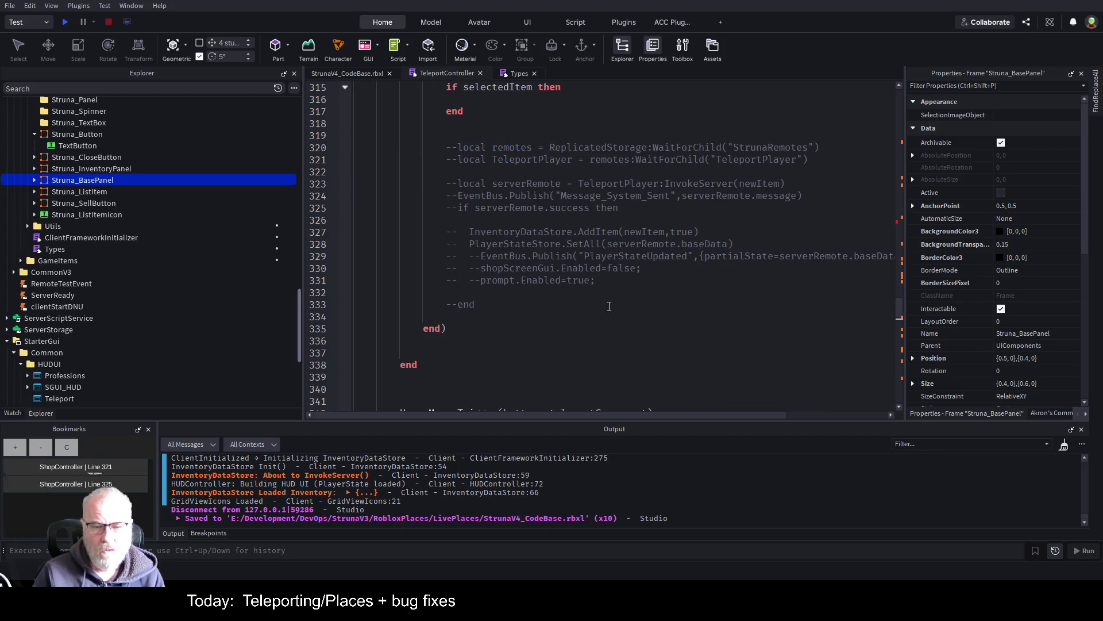
scroll(603, 303, "up", 4)
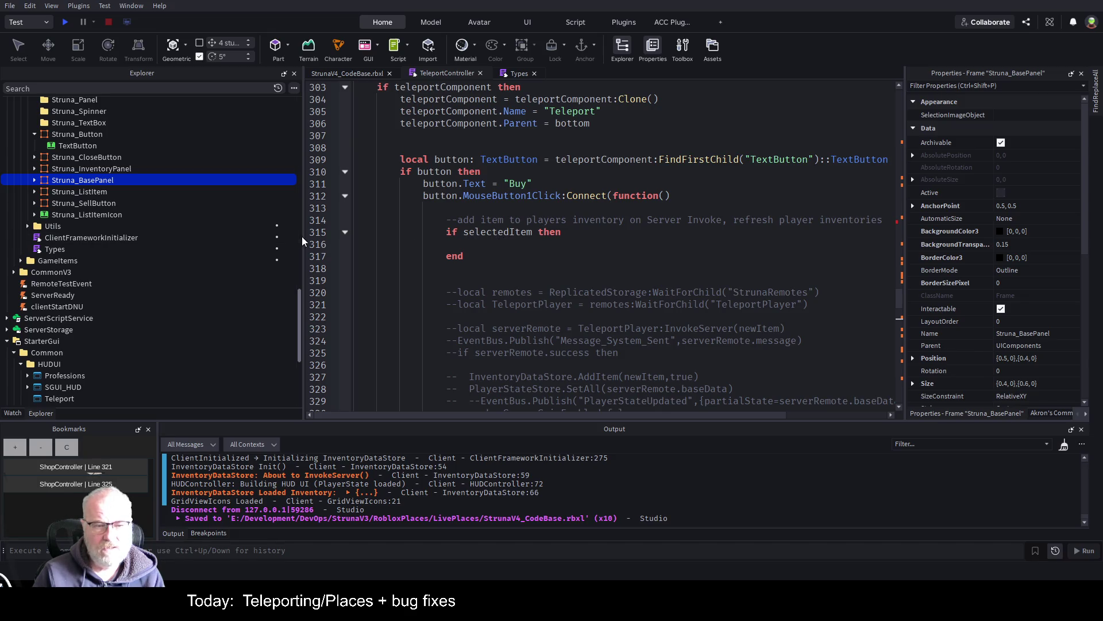
left_click(329, 232)
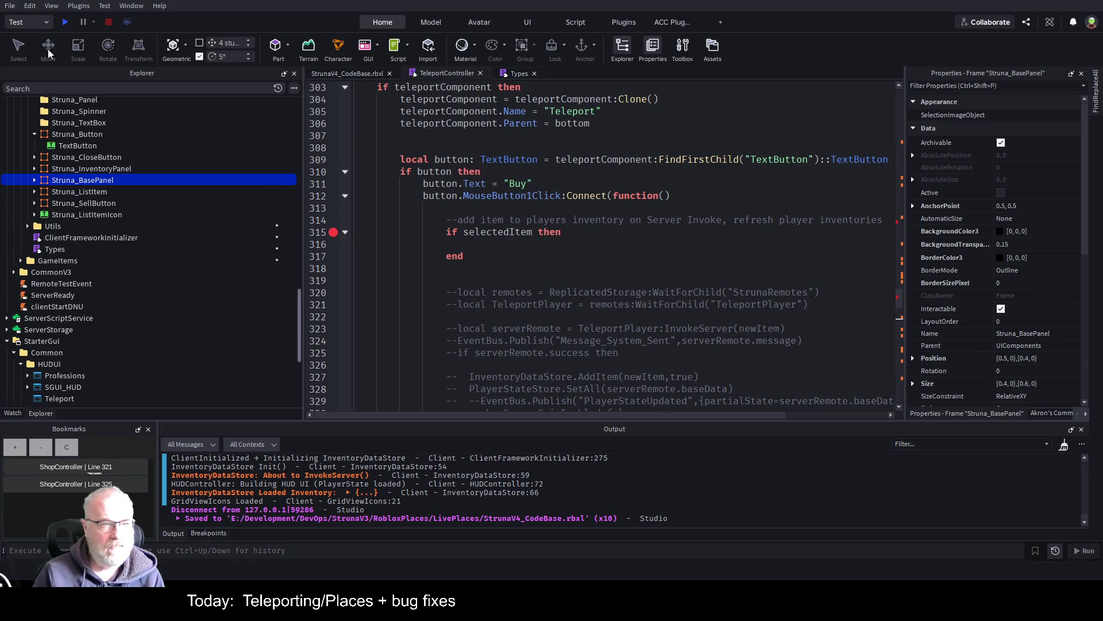
- Start a playtest, clear the output log, and trigger the Teleport prompt with E
left_click(65, 22)
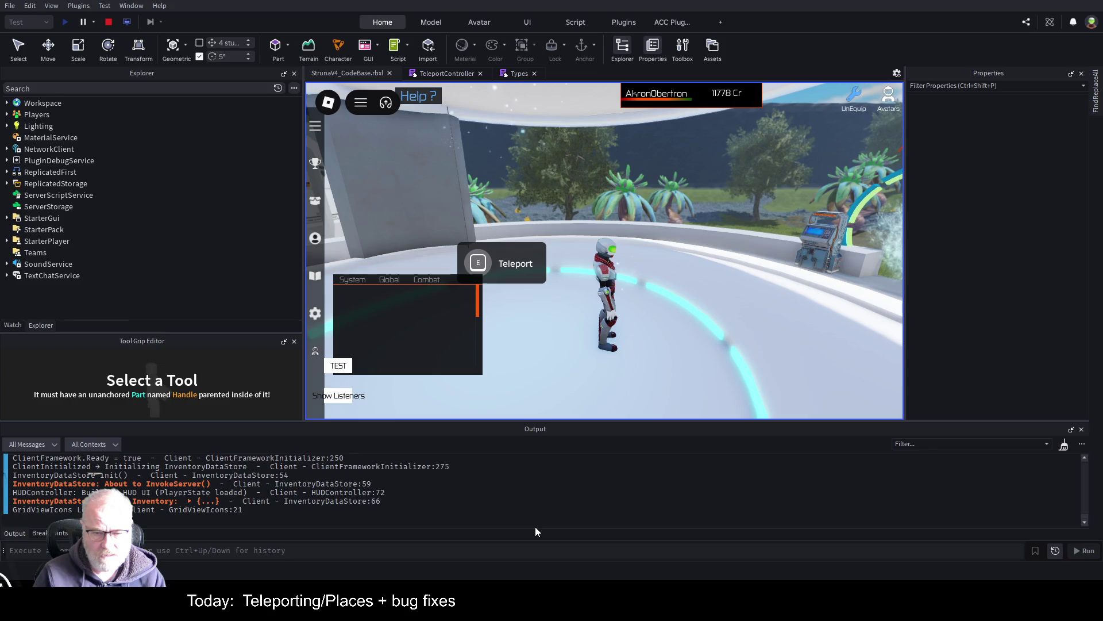
key("ctrl+k")
key("e")
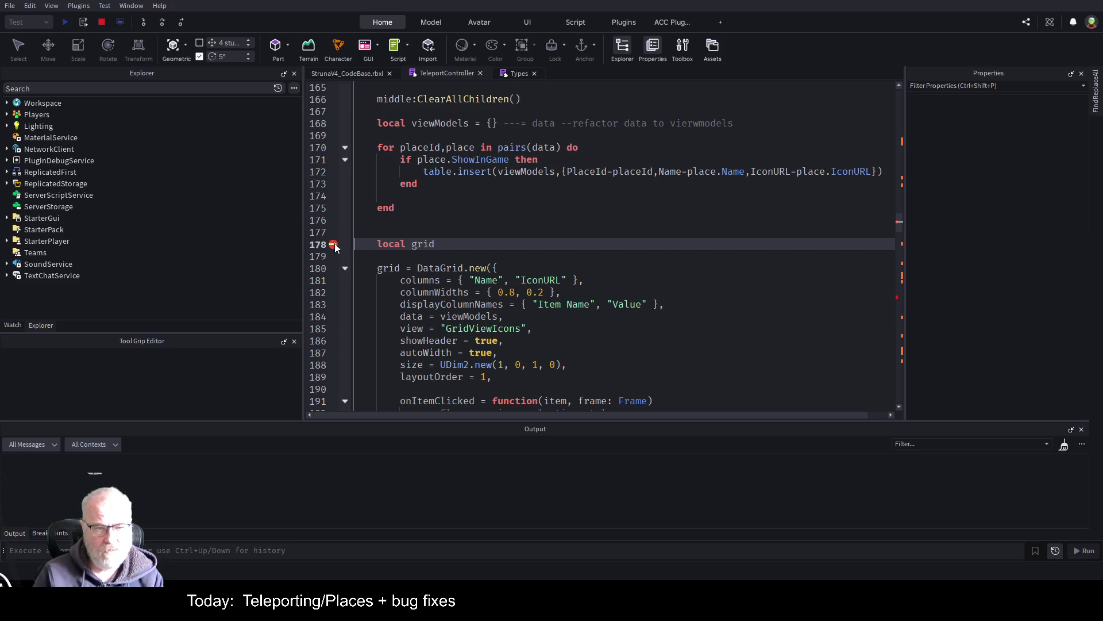
- Resume past line 178, buy Faros to hit the breakpoint, and start a local tpService line
key("F5")
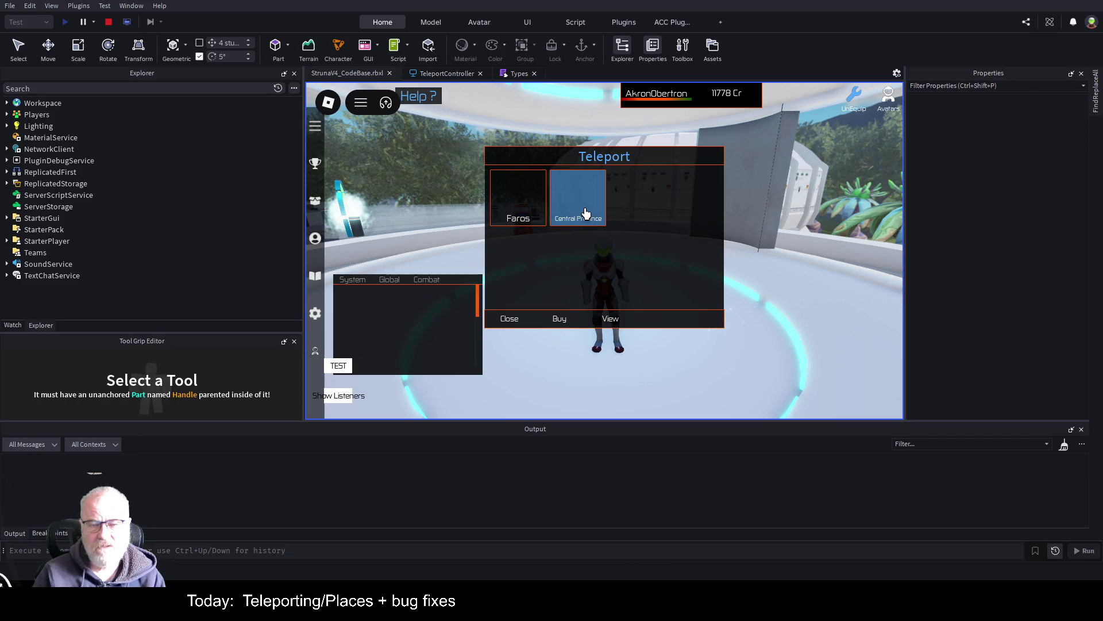
left_click(519, 212)
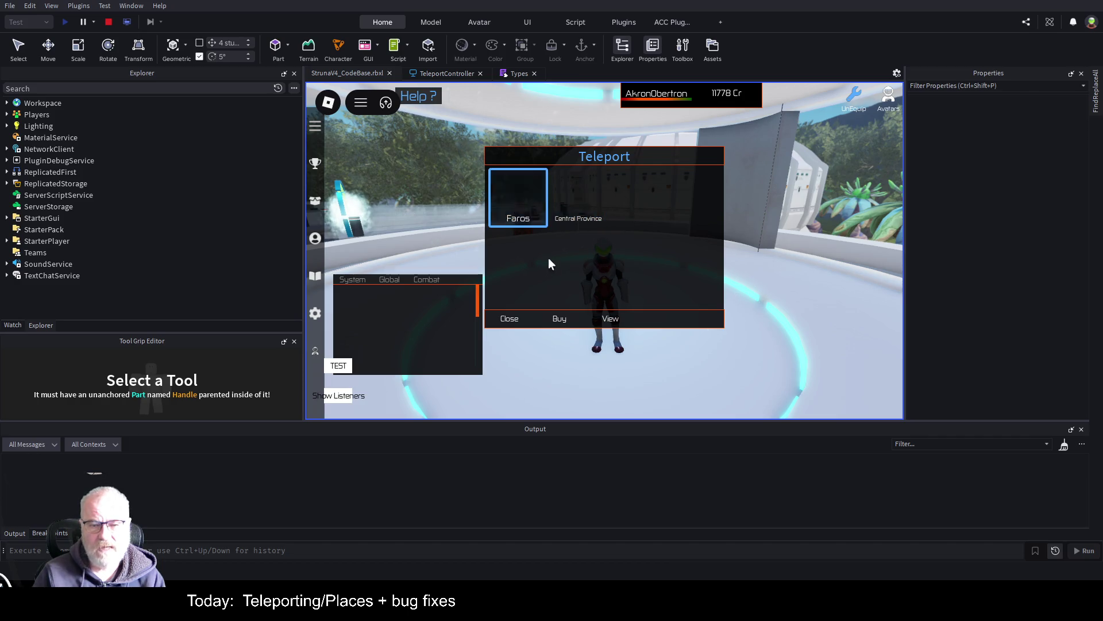
left_click(556, 320)
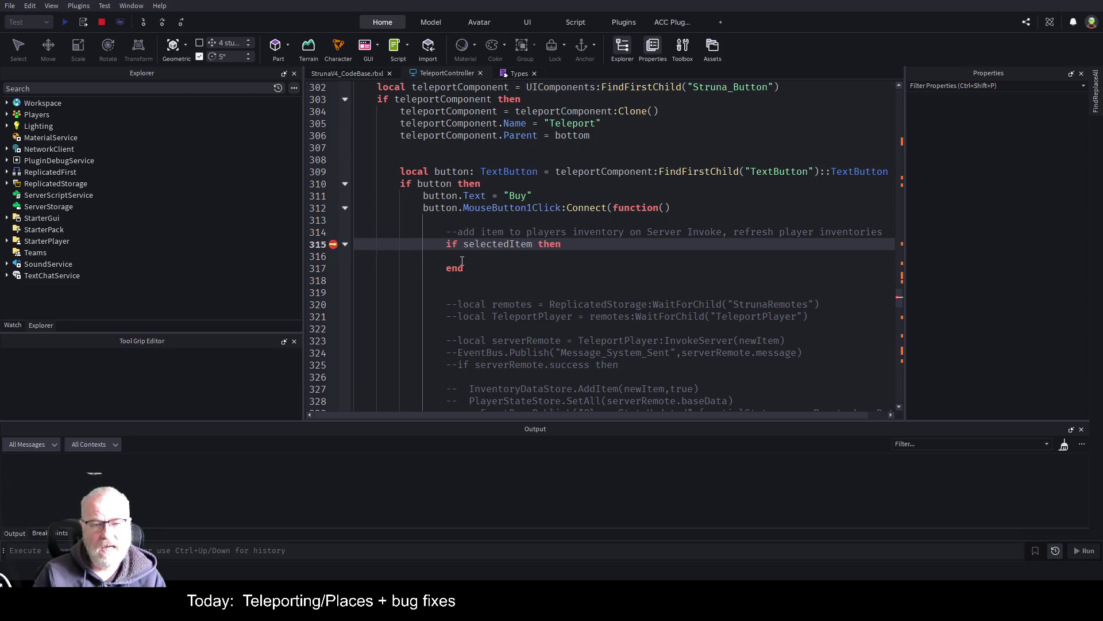
key("Down")
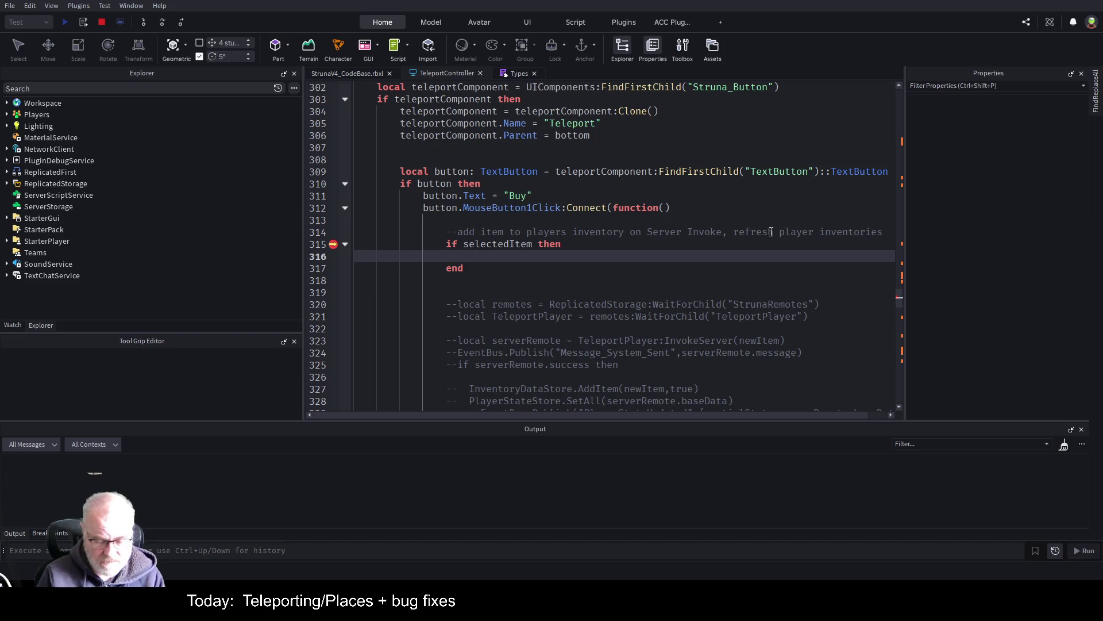
type("local tpService= game:GetService(\"\")")
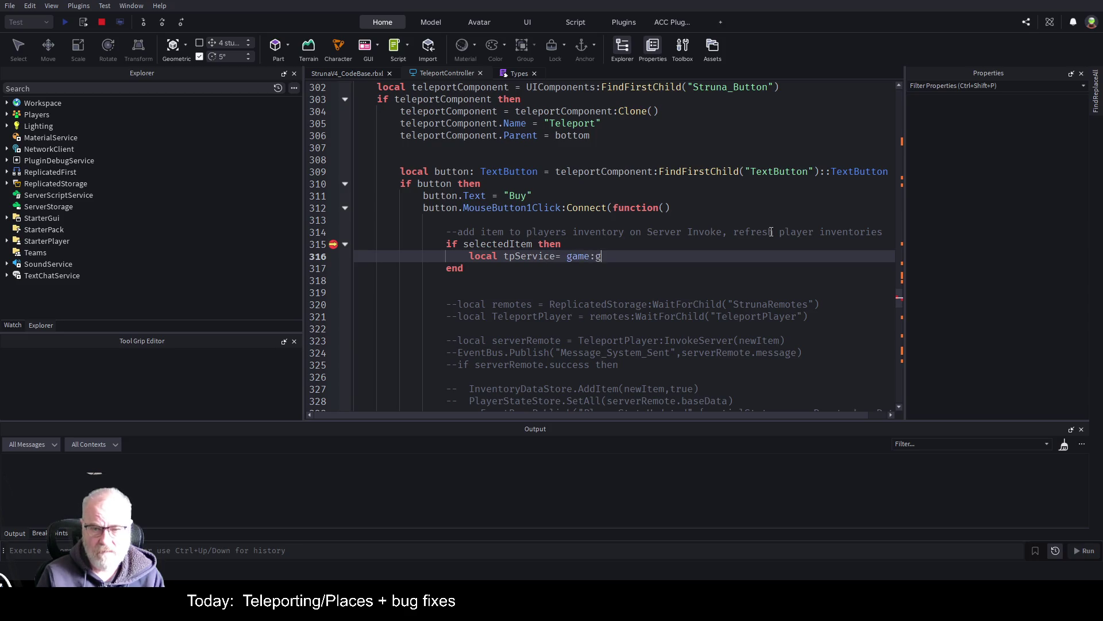
type("Tee")
- Complete game:GetService("TeleportService") and begin a tpService:Teleport call on the next line
key("Tab")
key("Return")
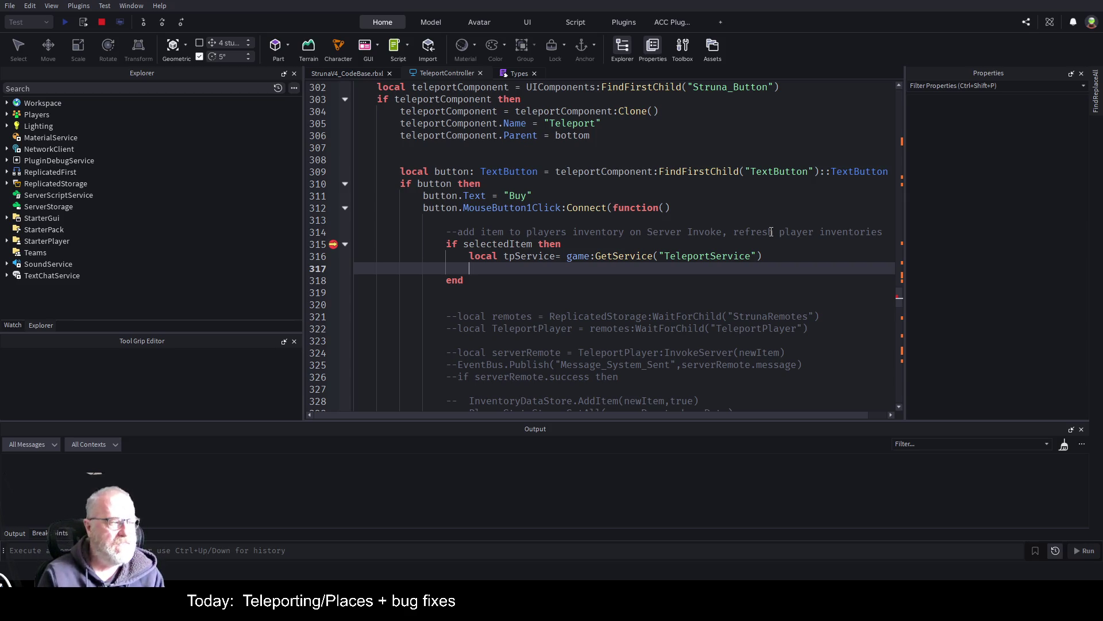
type("tps")
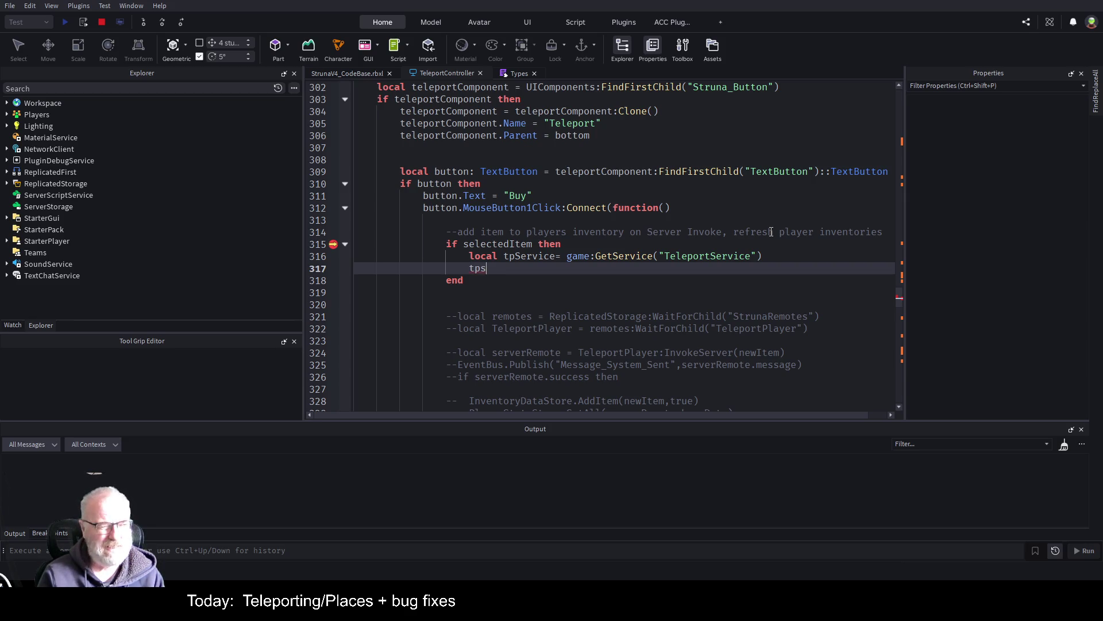
key("Tab")
type(".te")
key("BackSpace")
key("BackSpace")
type("Tel")
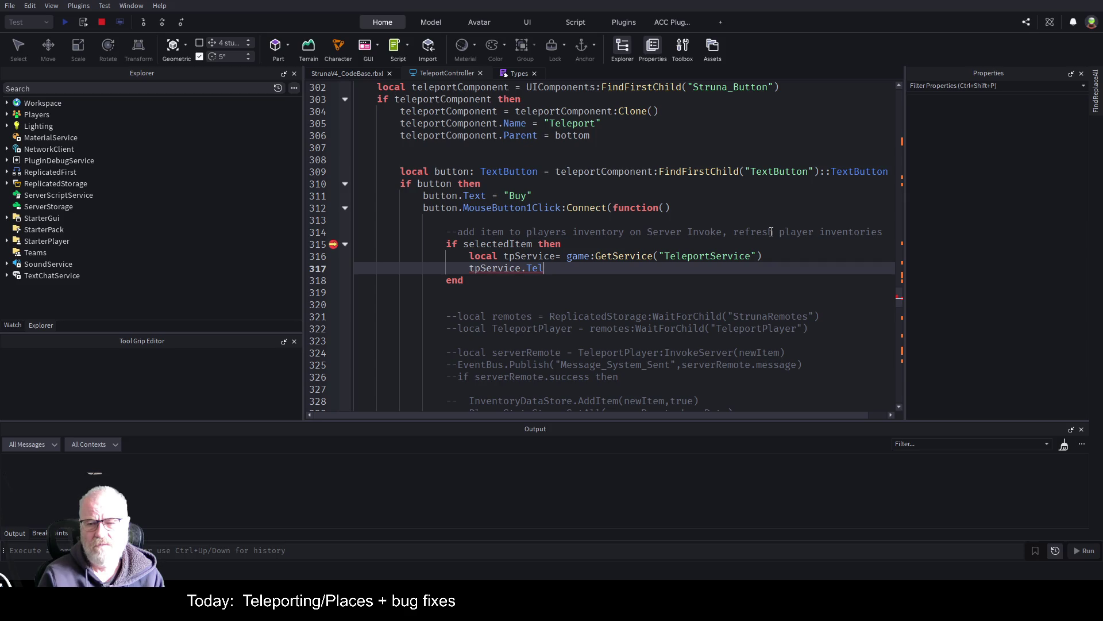
type("e")
key("BackSpace")
key("BackSpace")
key("BackSpace")
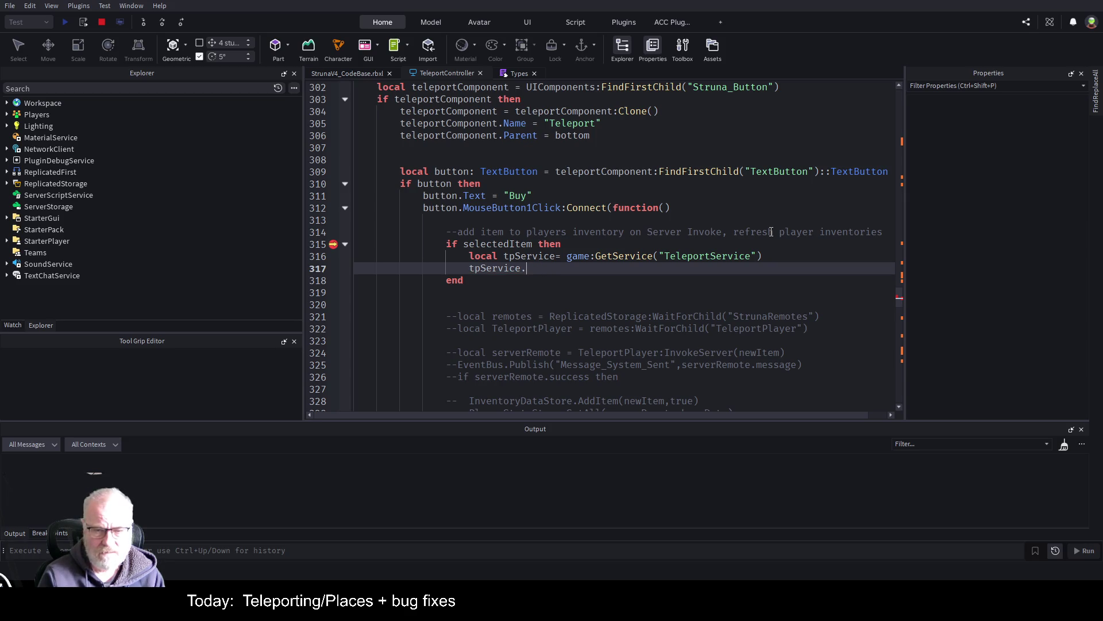
type("Tele")
key("Tab")
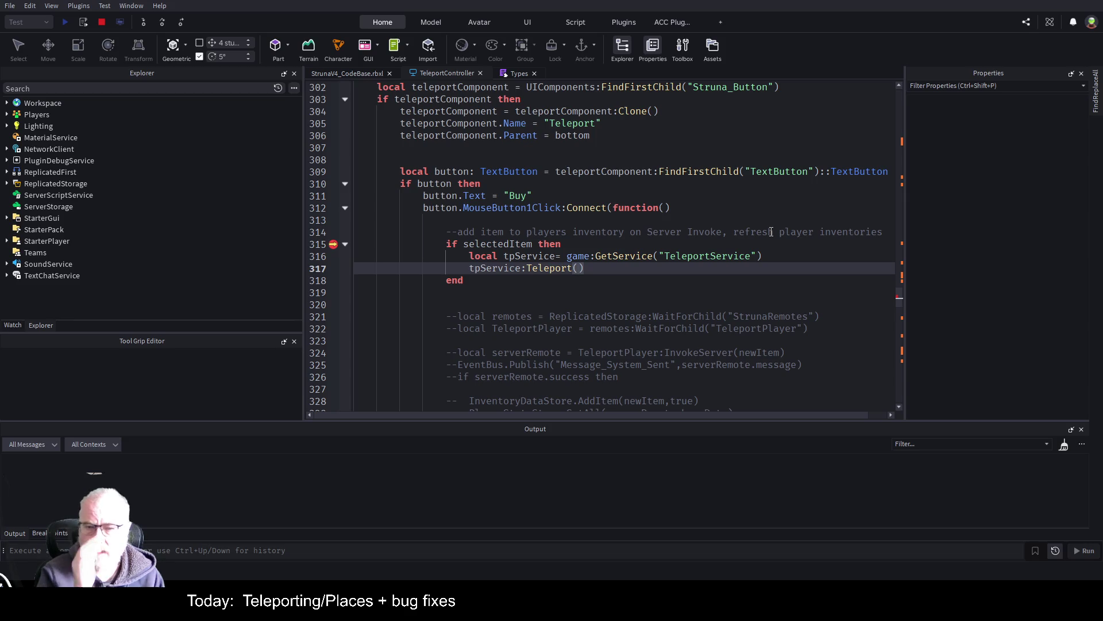
- Pass selectedItem.ID and localPlayer to Teleport, then stop the playtest
type("sele")
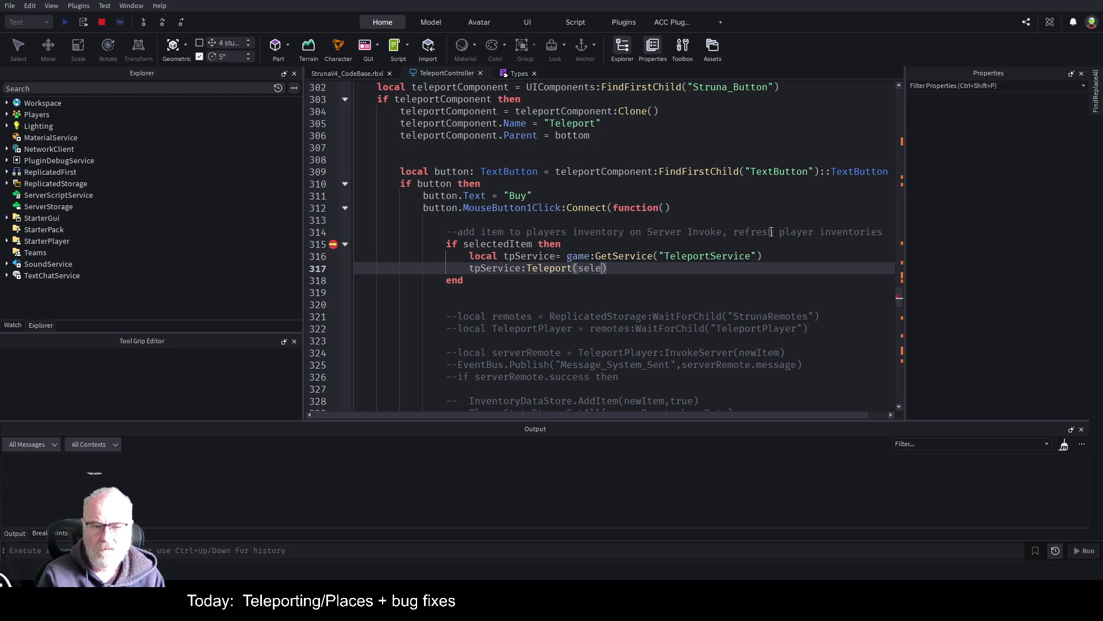
key("Tab")
type(".")
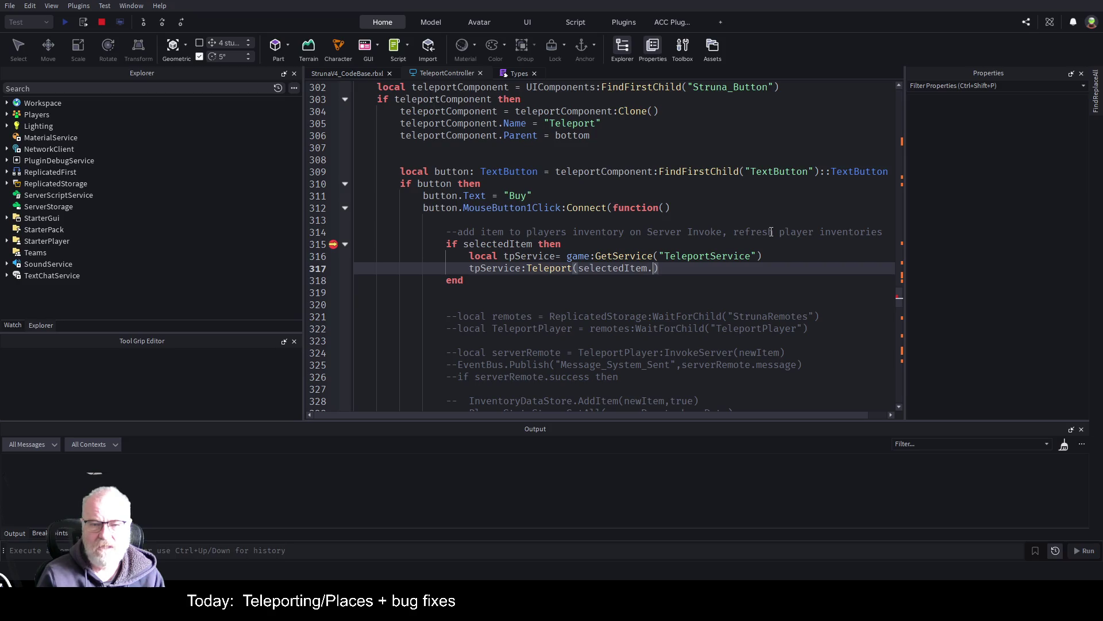
type("ID")
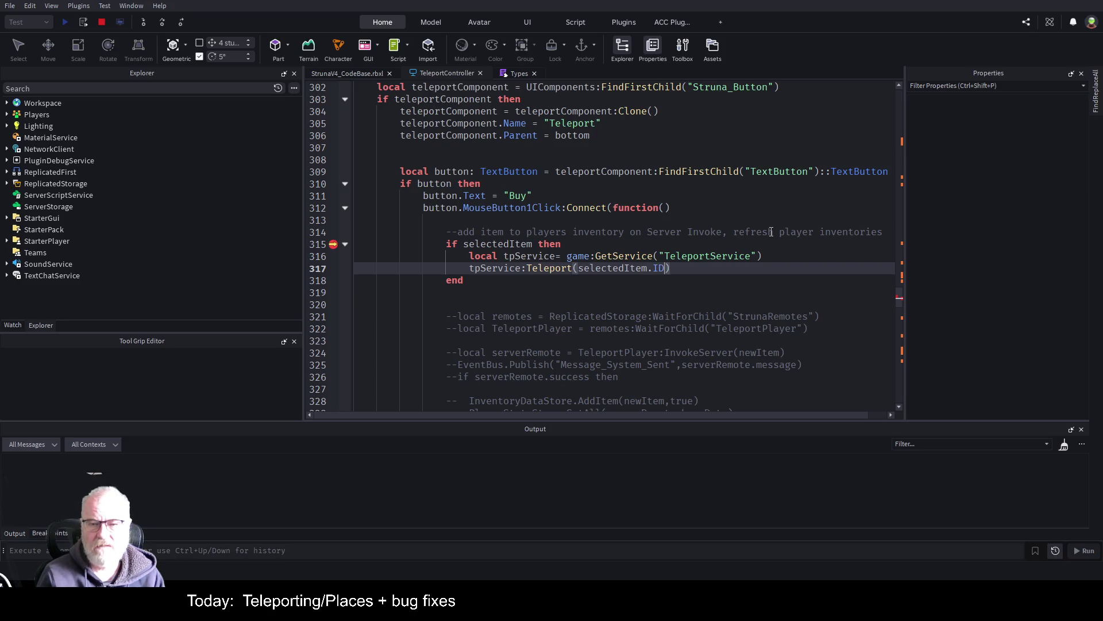
type(",")
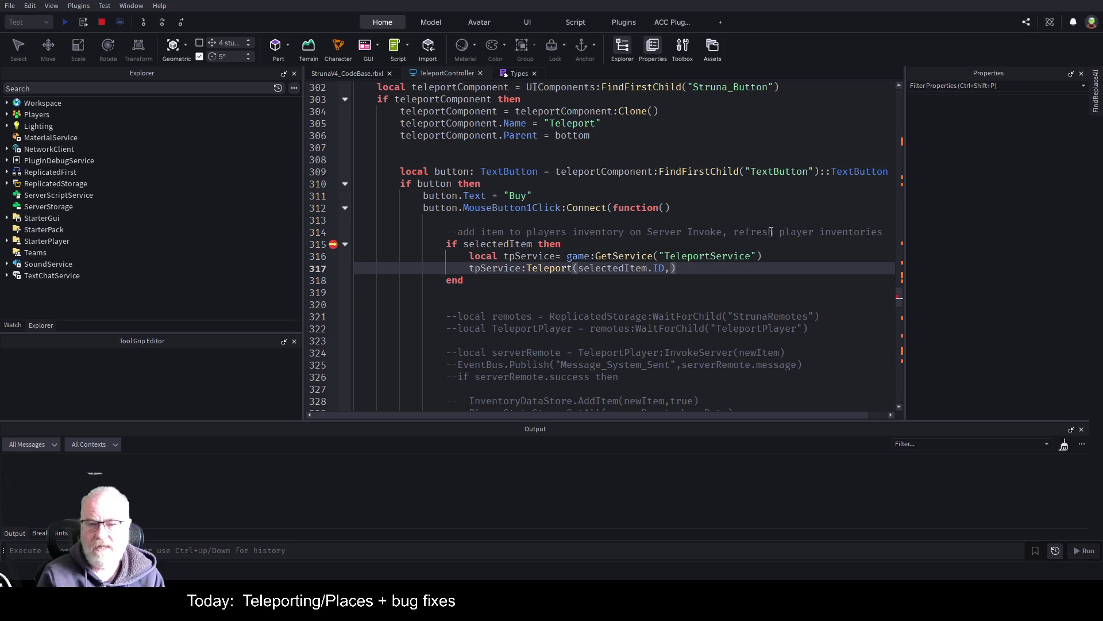
type("local")
key("Tab")
type(")")
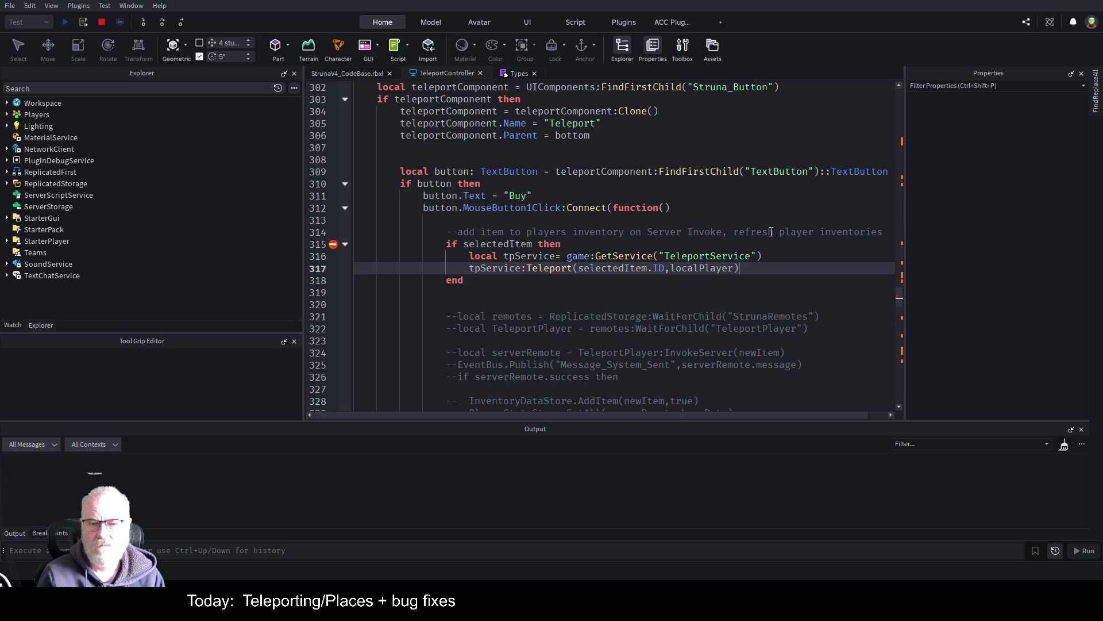
key("Down")
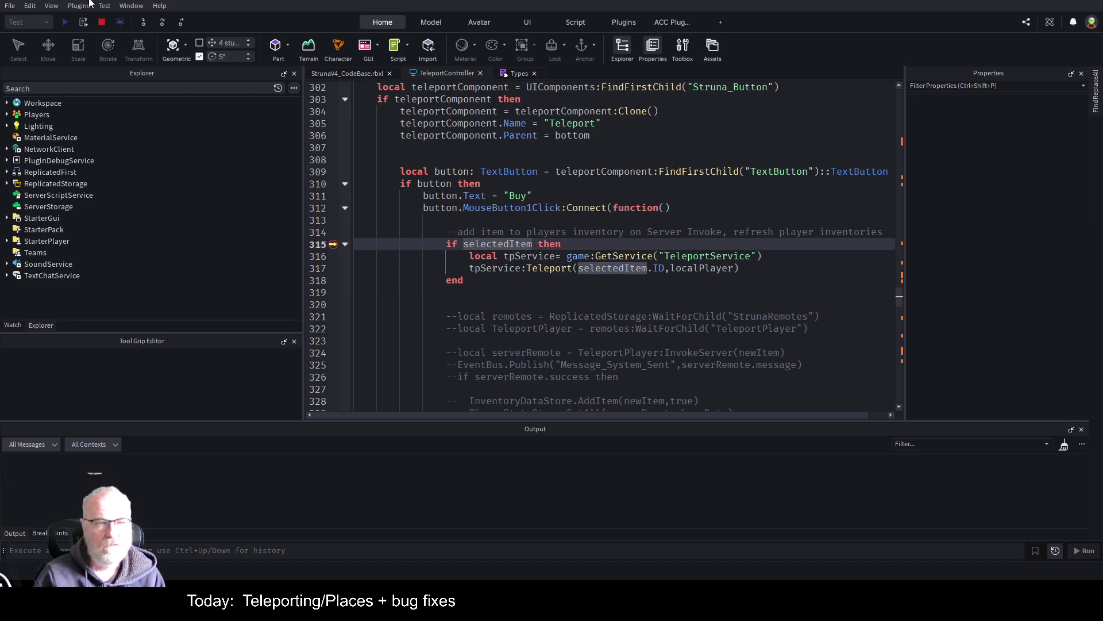
left_click(103, 22)
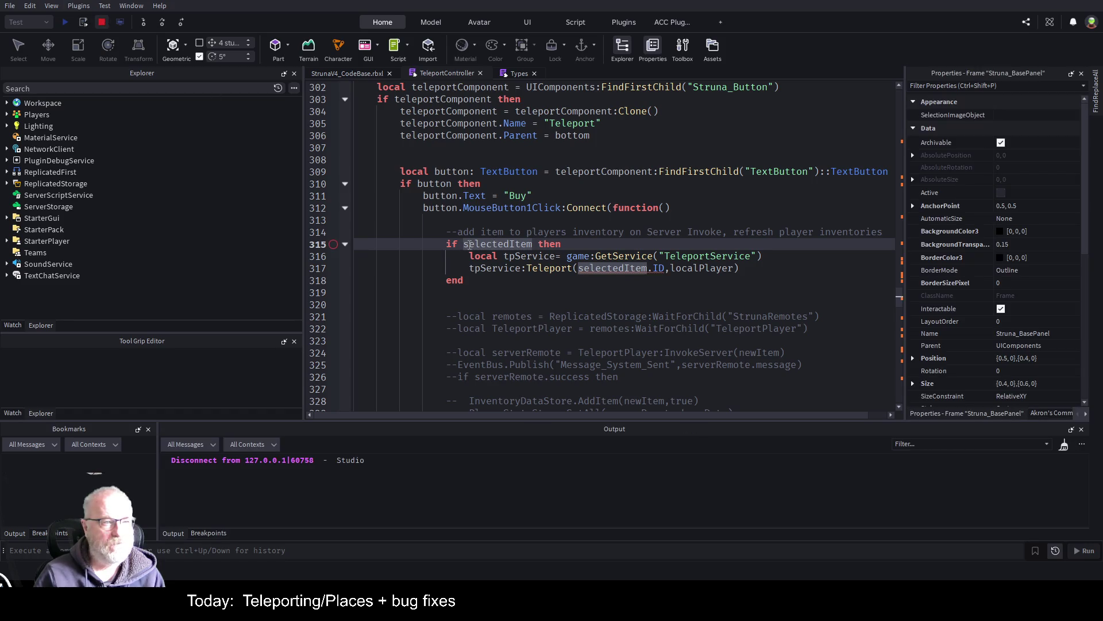
- Save, then wrap selectedItem.ID in tonumber() inside the Teleport call on line 317
left_click(669, 293)
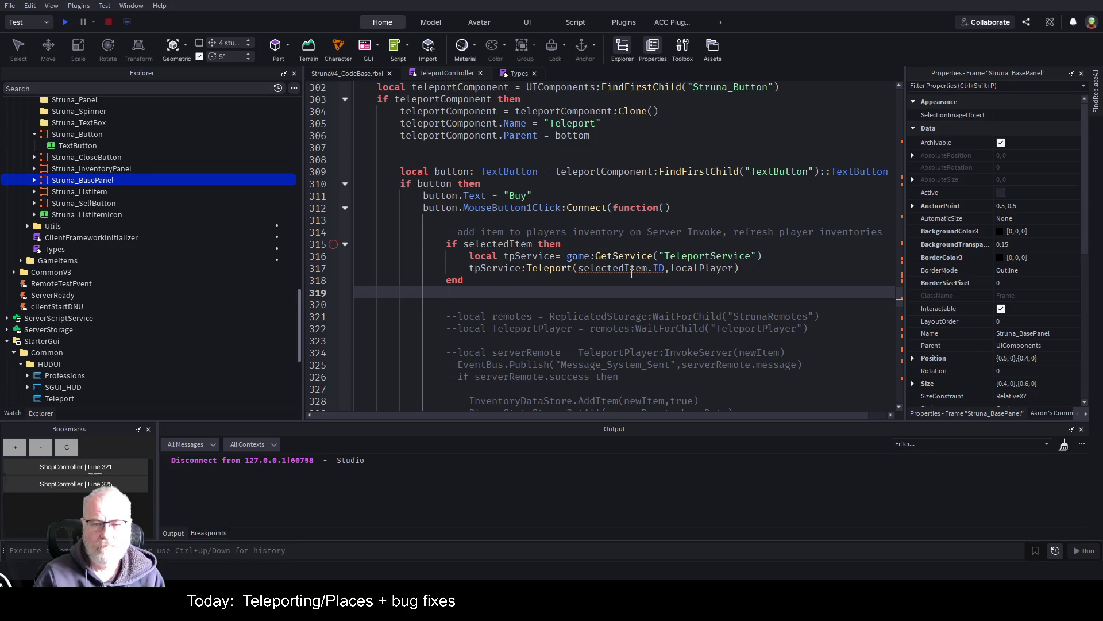
key("ctrl+s")
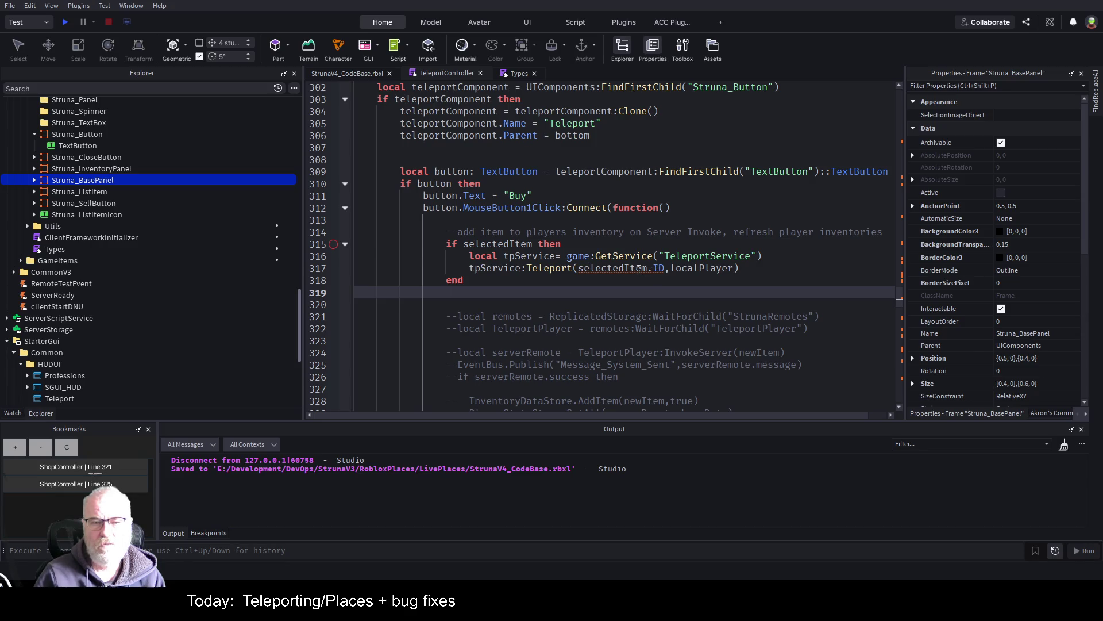
left_click(638, 269)
left_click(694, 268)
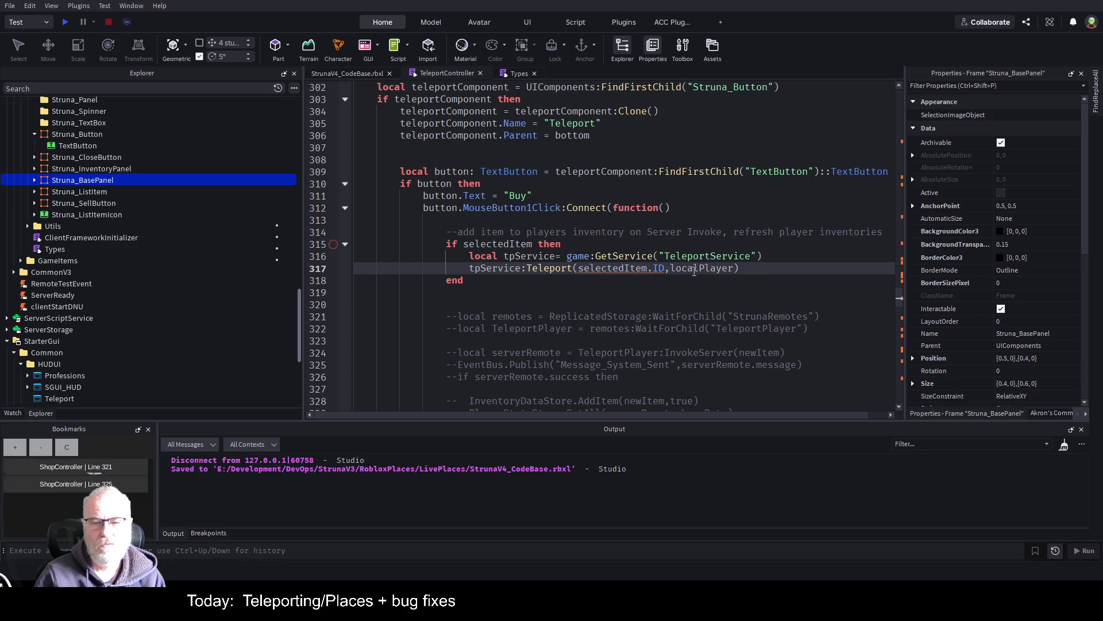
left_click(578, 268)
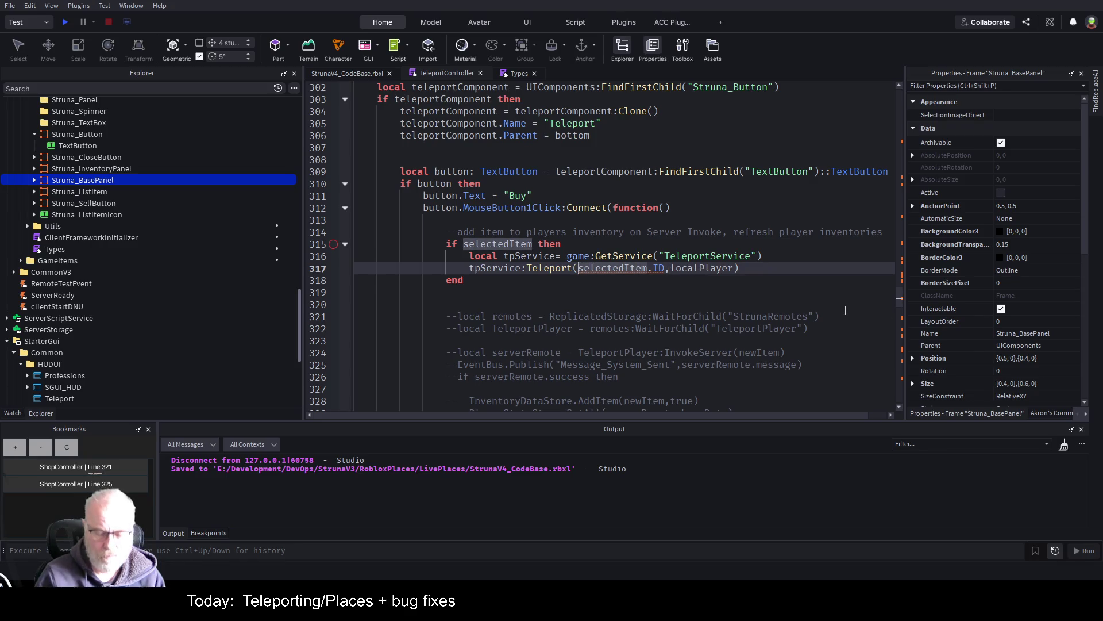
type("tonum")
type("ber(")
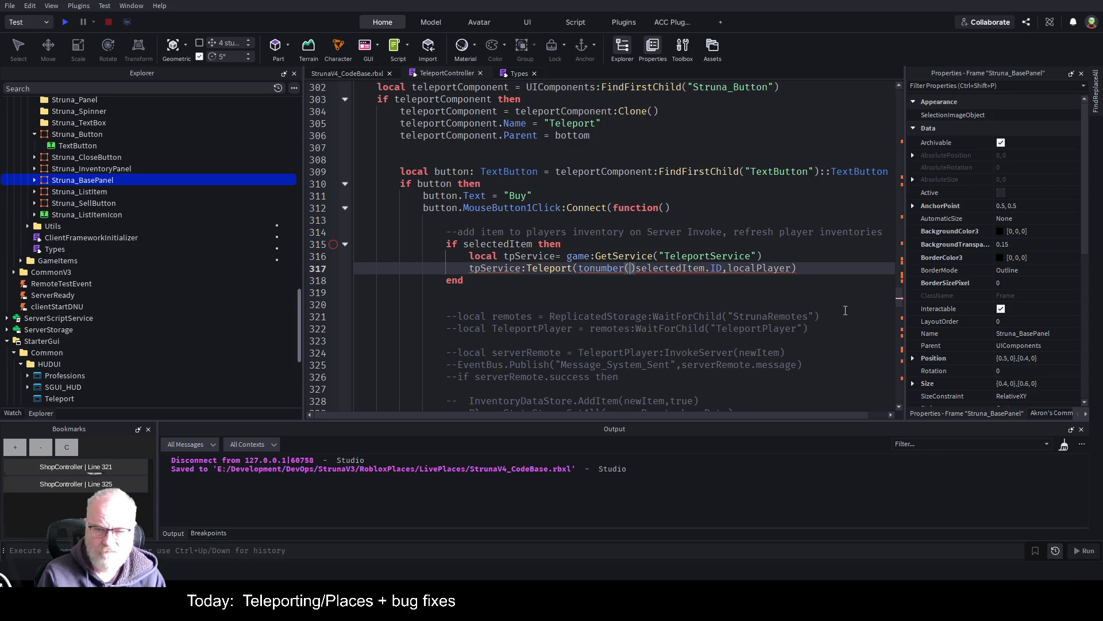
key("Tab")
type("(")
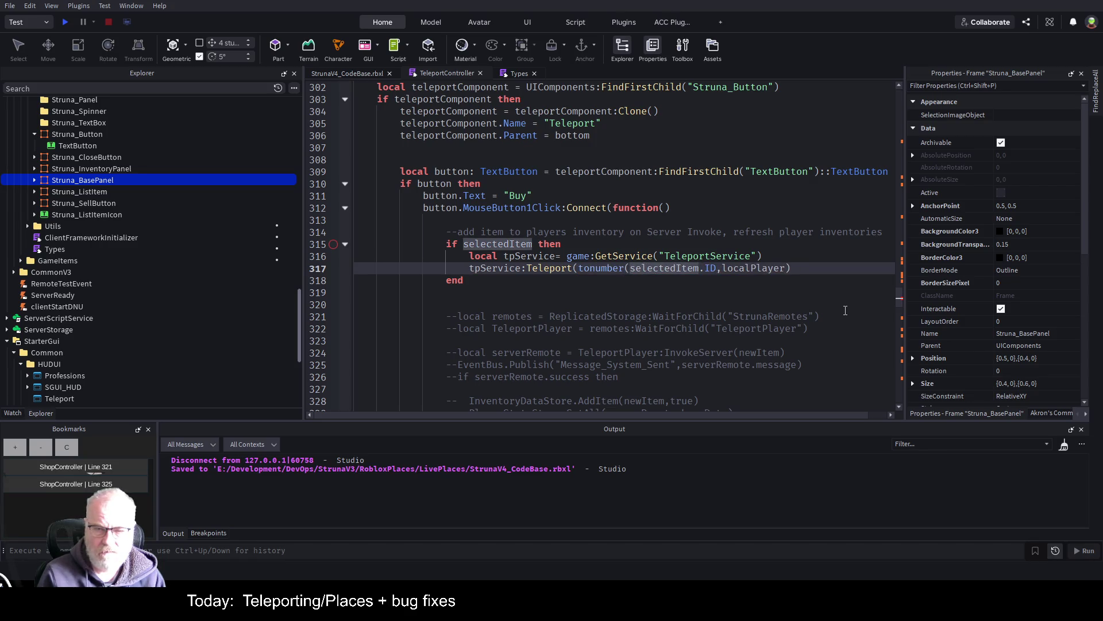
key("ctrl+Right")
key("ctrl+Right")
type(")")
left_click(610, 195)
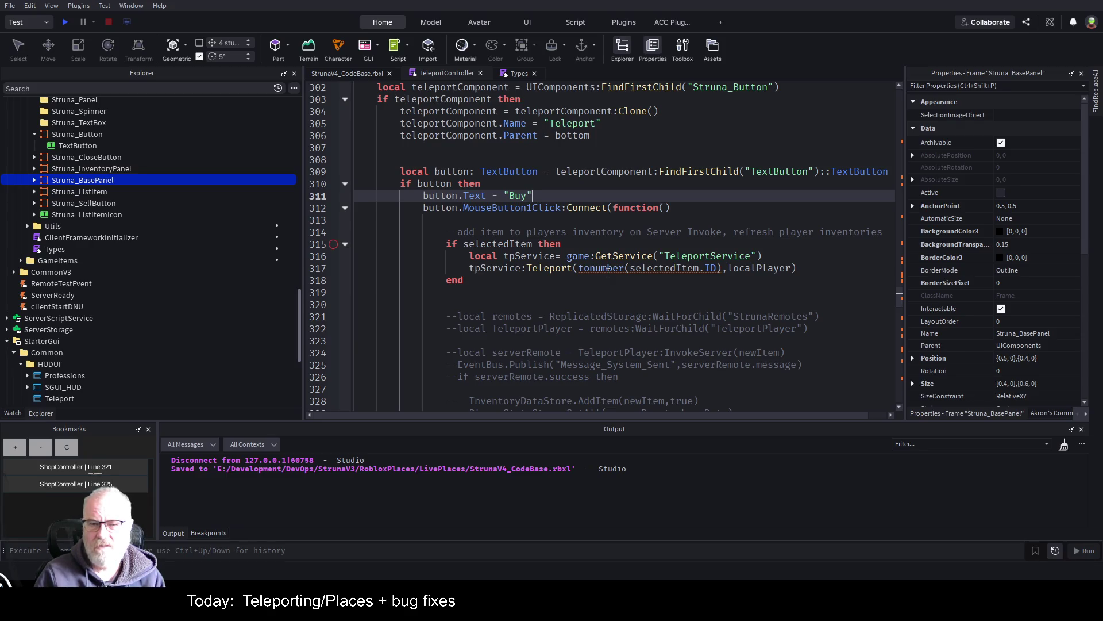
- Remove the tonumber() wrapper again, save the script, and open the Types module
double_click(613, 273)
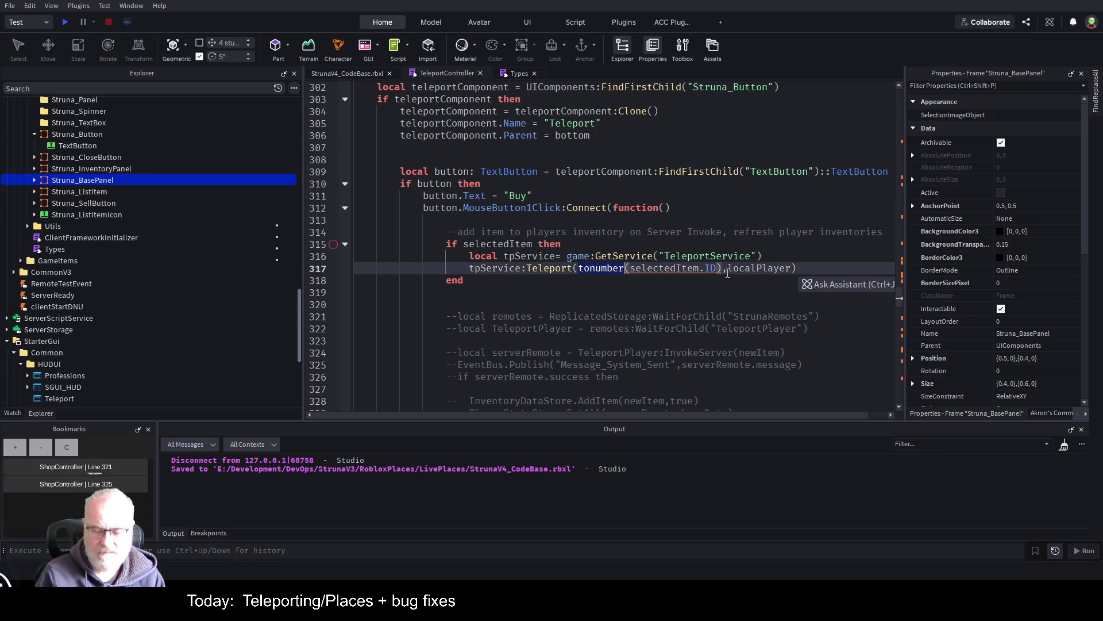
key("BackSpace")
key("BackSpace")
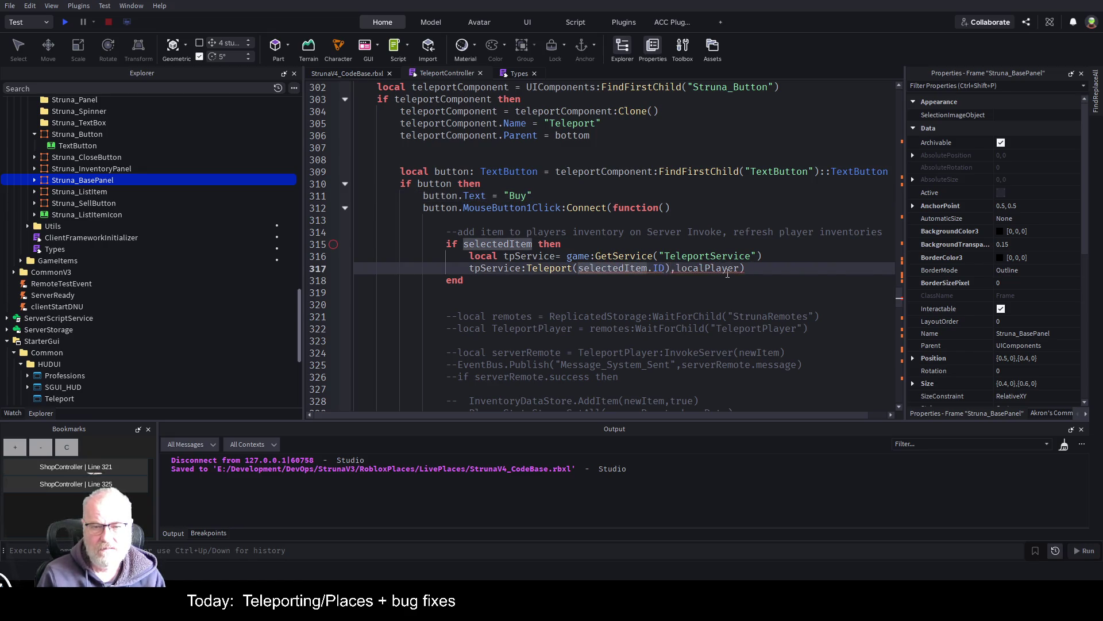
left_click(671, 268)
key("BackSpace")
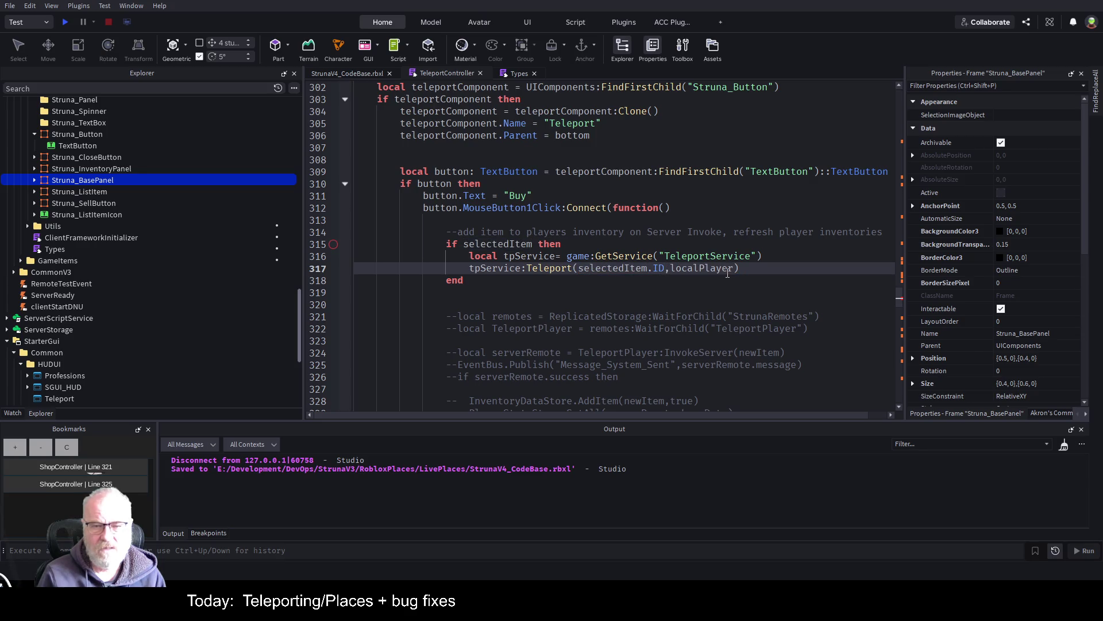
key("ctrl+s")
left_click(517, 73)
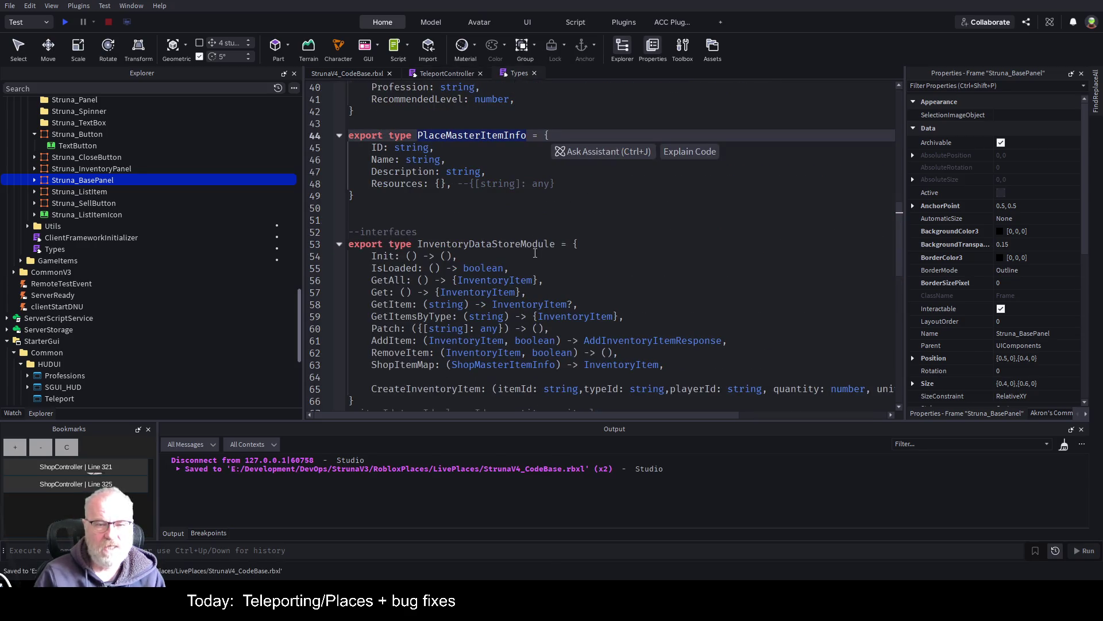
- Change PlaceMasterItemInfo's ID field type from string to number in Types and save
double_click(411, 147)
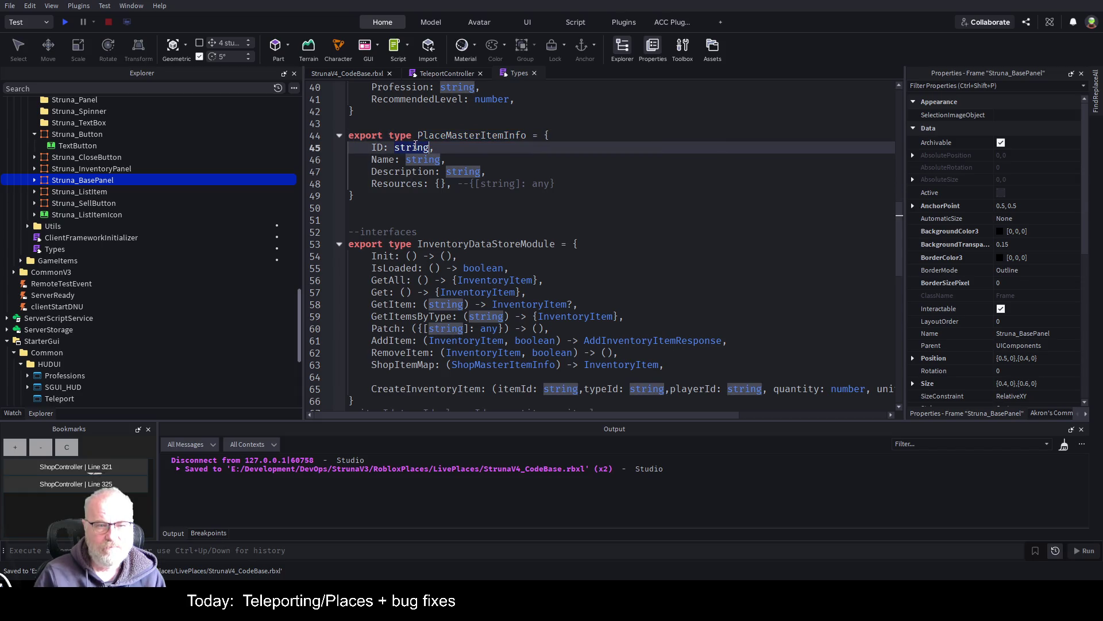
type("number")
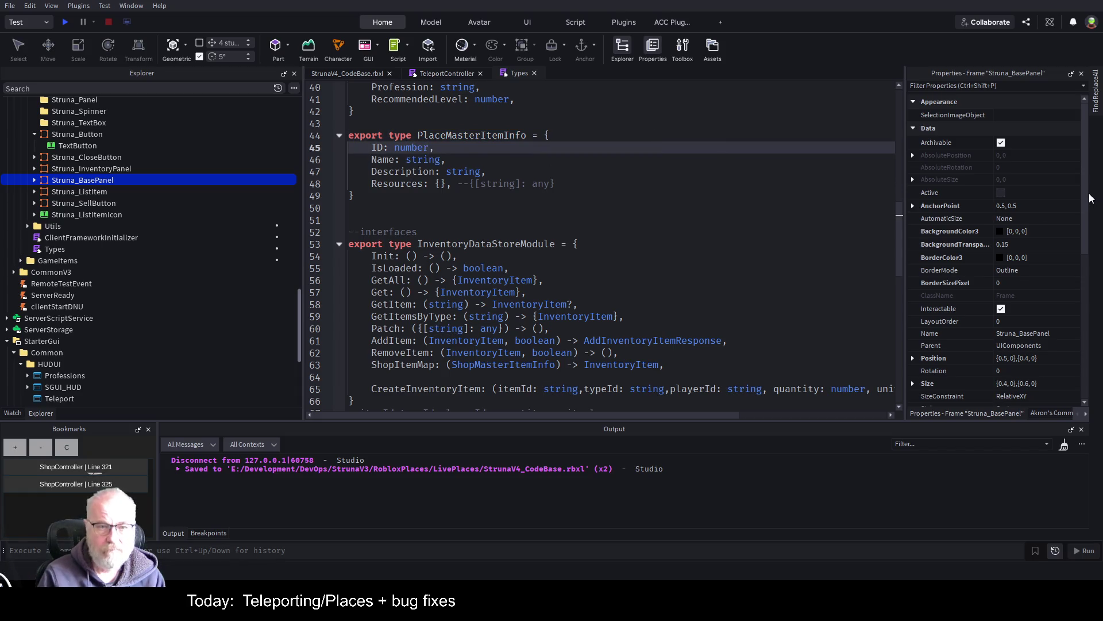
key("ctrl+s")
- Glance at TeleportController, then save the Types module once more
left_click(454, 74)
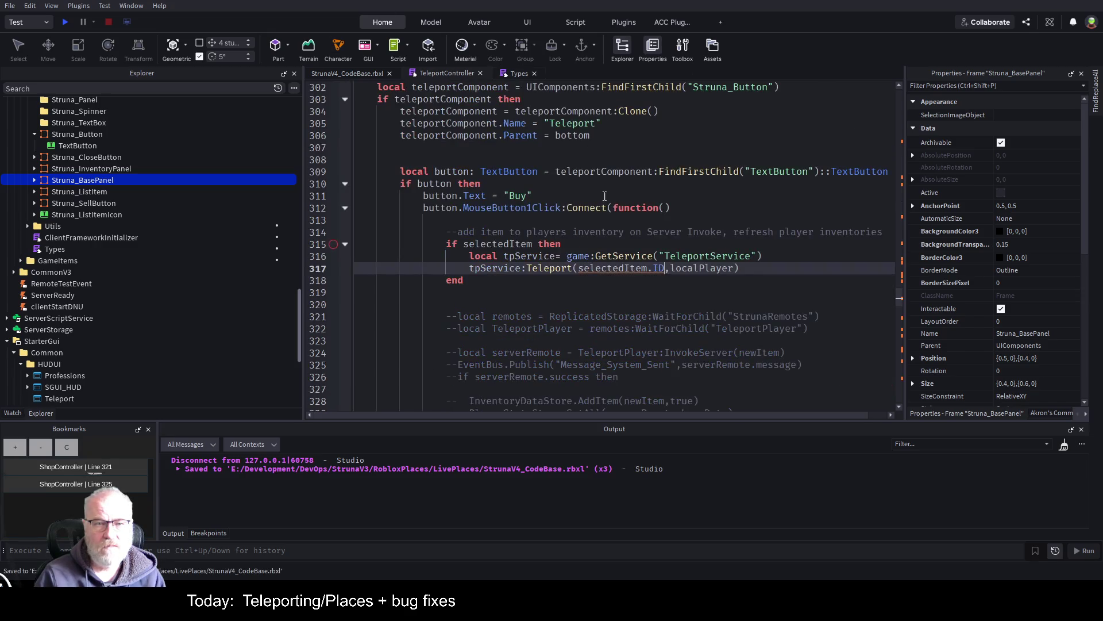
left_click(679, 223)
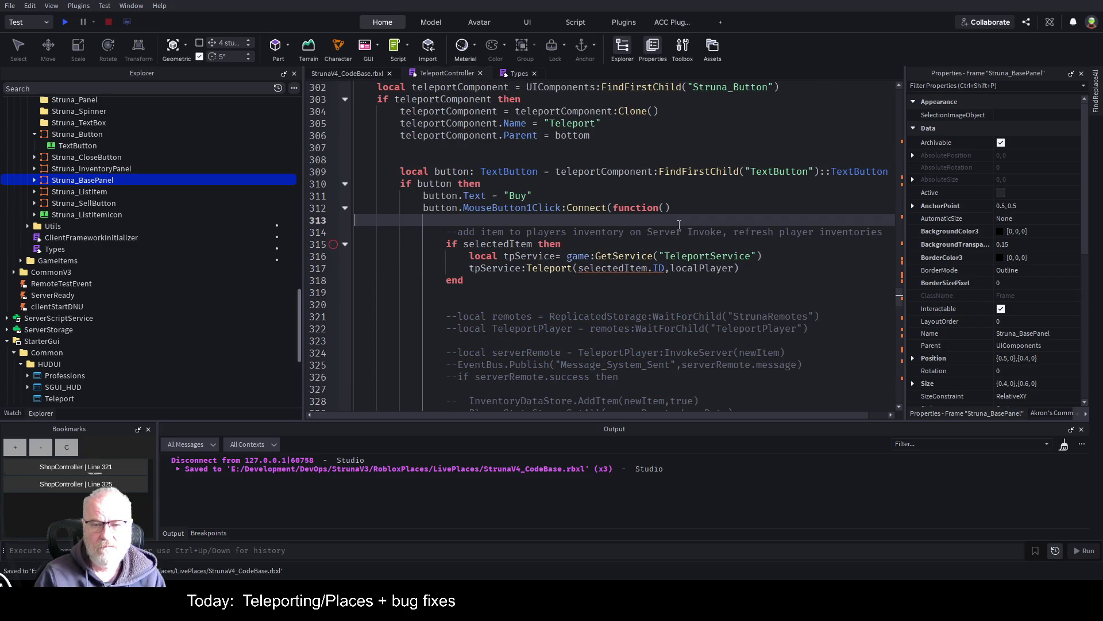
left_click(517, 72)
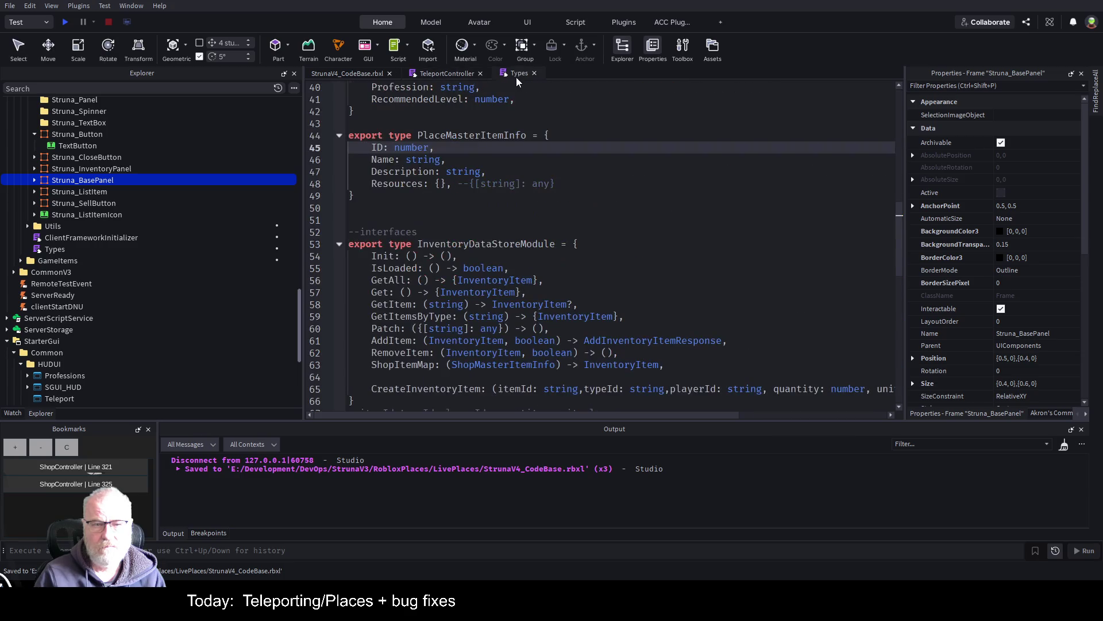
left_click(645, 183)
key("ctrl+s")
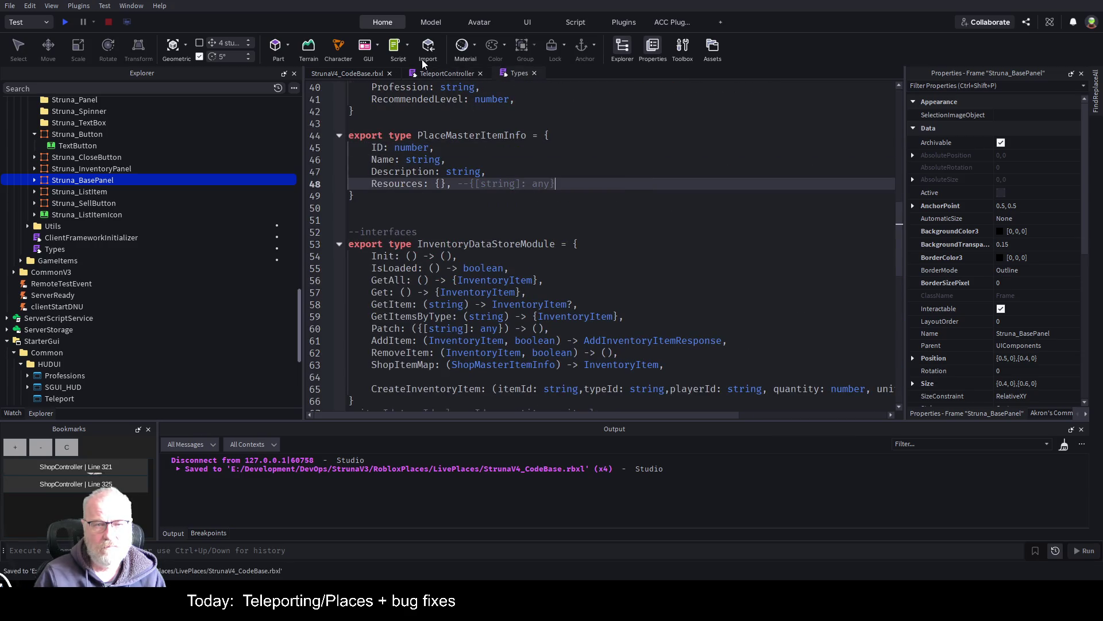
- In TeleportController, inspect the selectedItem check and its use in the Teleport call
left_click(445, 74)
left_click(667, 245)
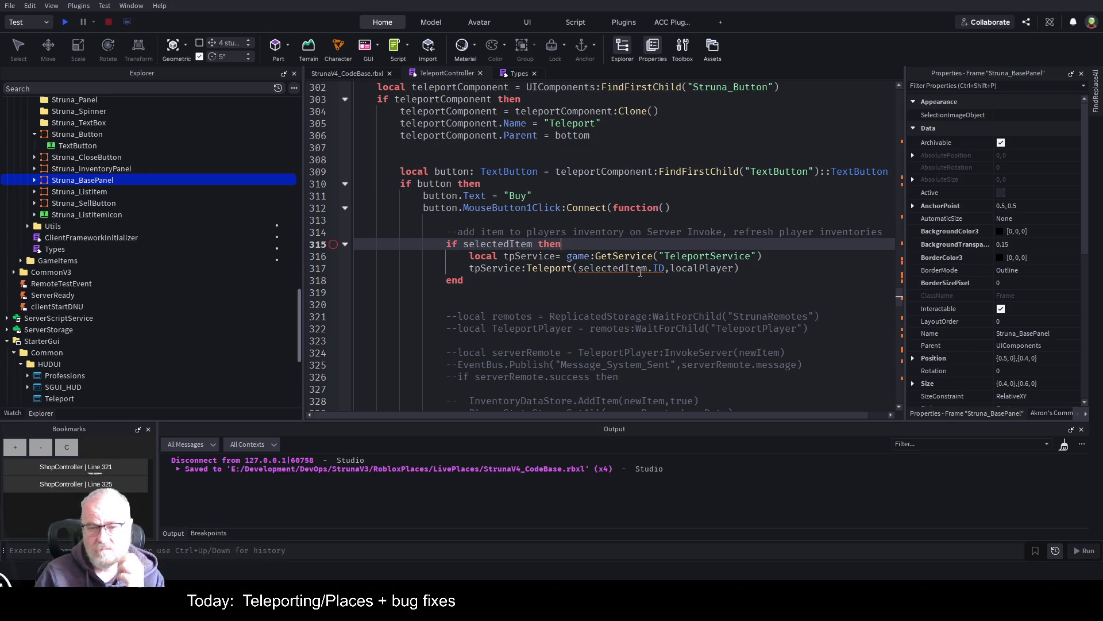
left_click(641, 269)
- Go to the PlaceMasterItemInfo definition from selectedItem's type on line 43 using F12
scroll(641, 191, "up", 20)
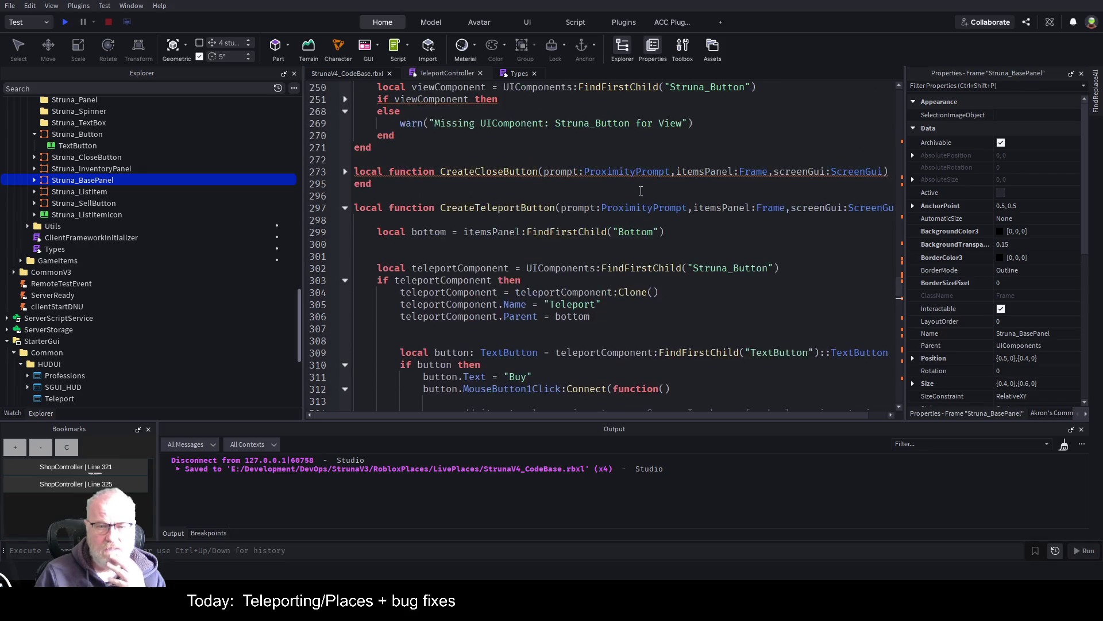
scroll(637, 191, "up", 20)
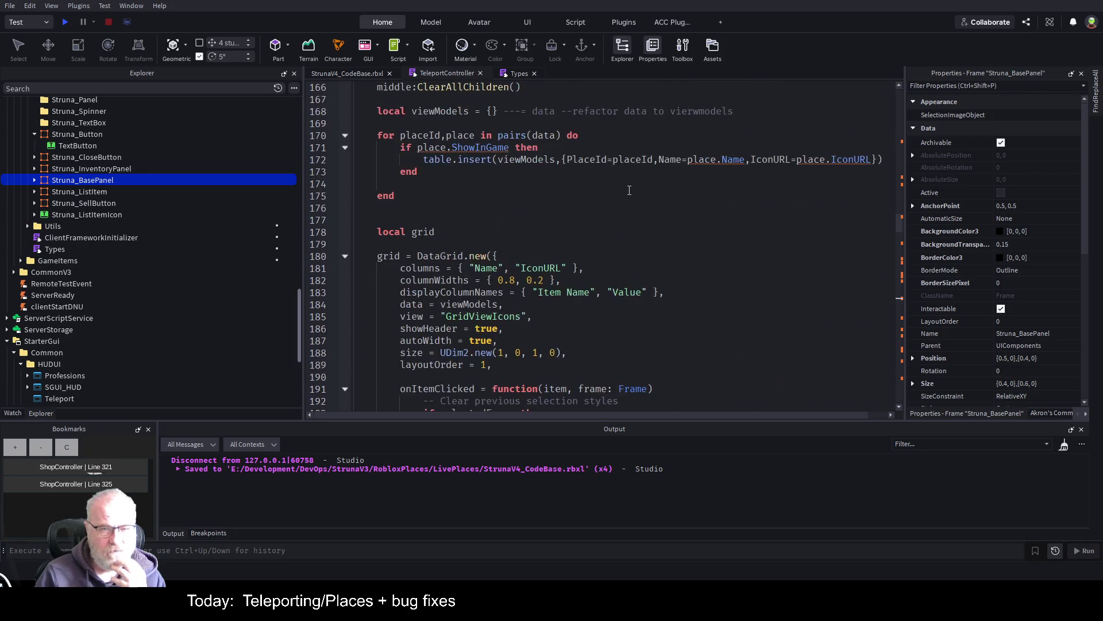
scroll(599, 186, "up", 20)
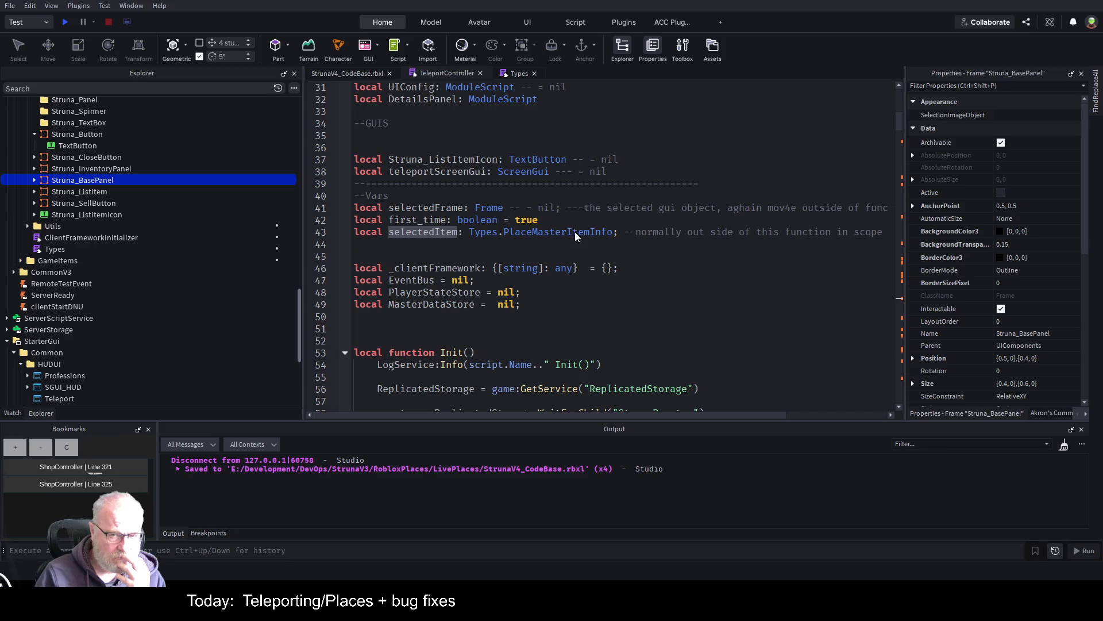
double_click(574, 232)
key("F12")
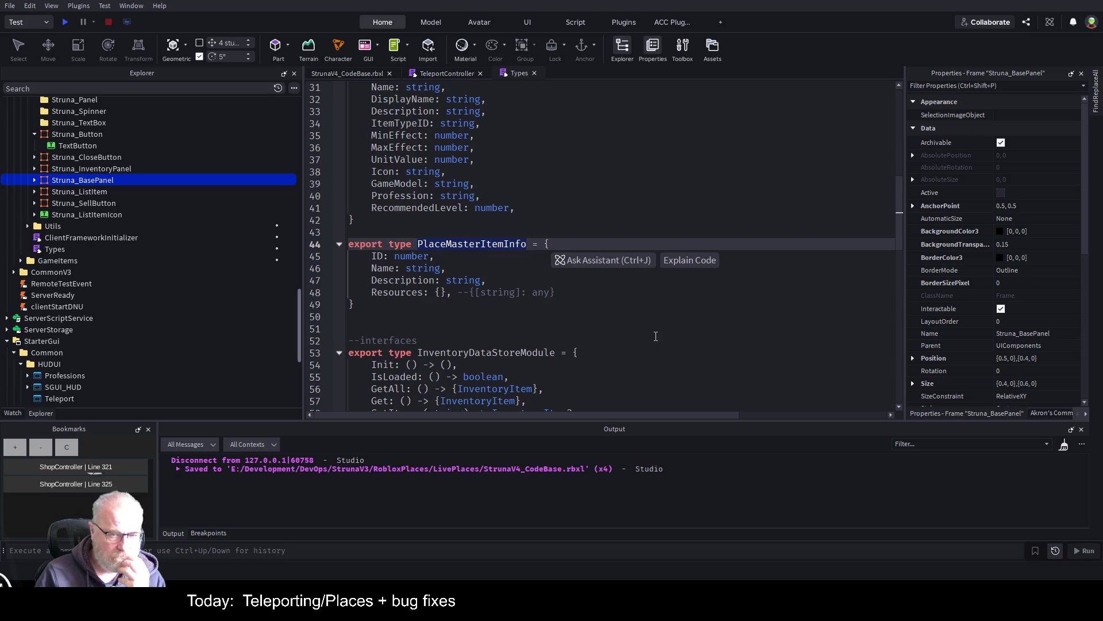
left_click(652, 339)
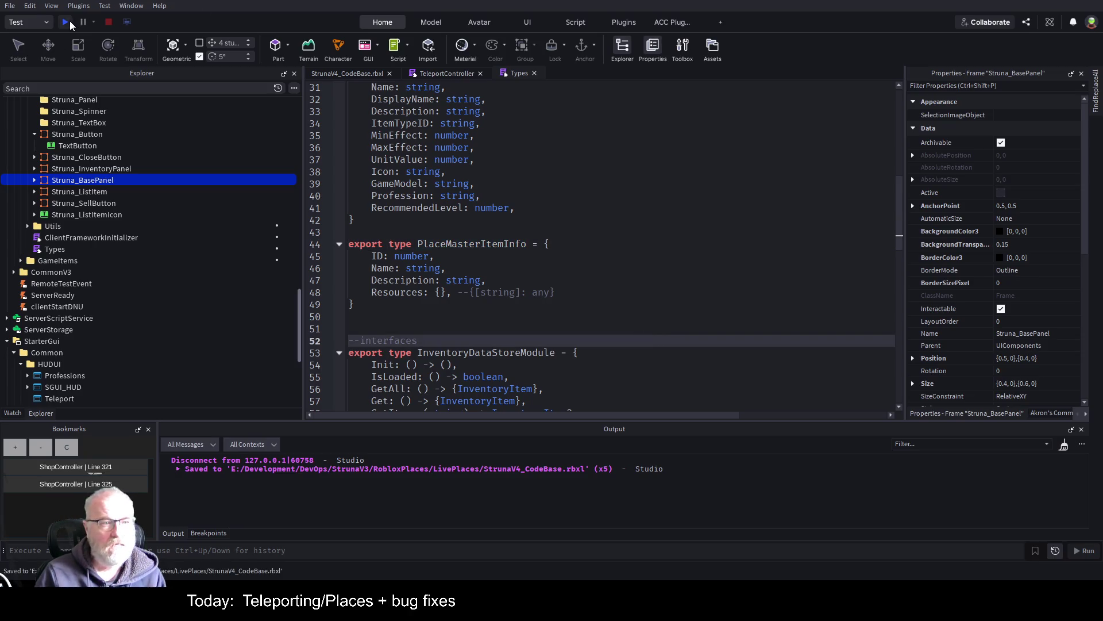
- Start a play test, widen the game view, and clear the Output log
left_click(68, 21)
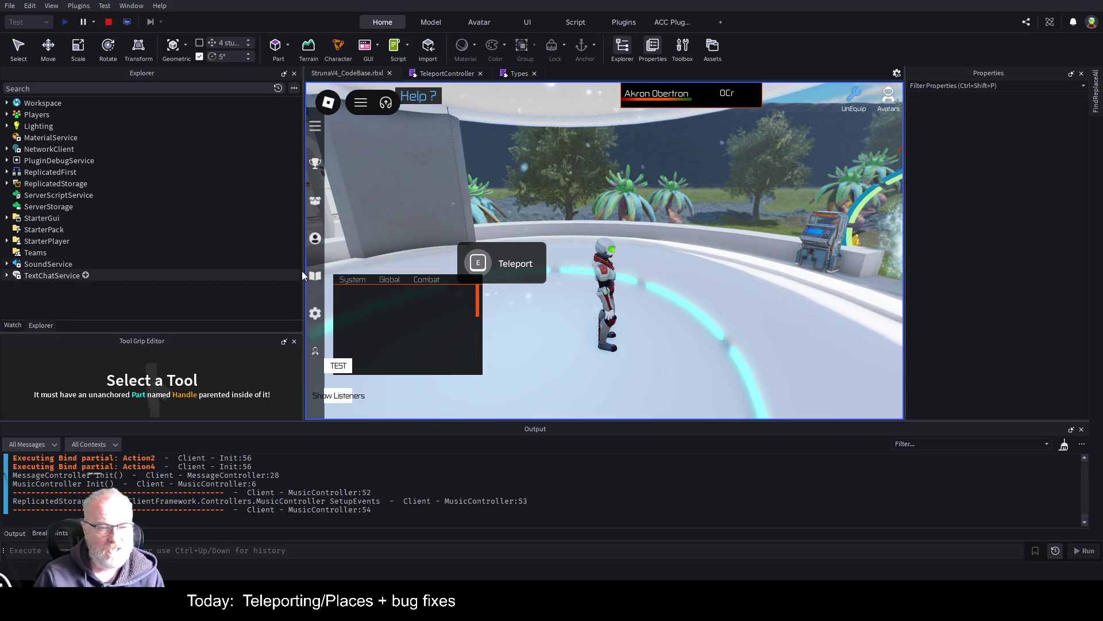
mouse_move(303, 271)
left_mouse_down()
mouse_move(106, 282)
mouse_move(123, 281)
left_mouse_up()
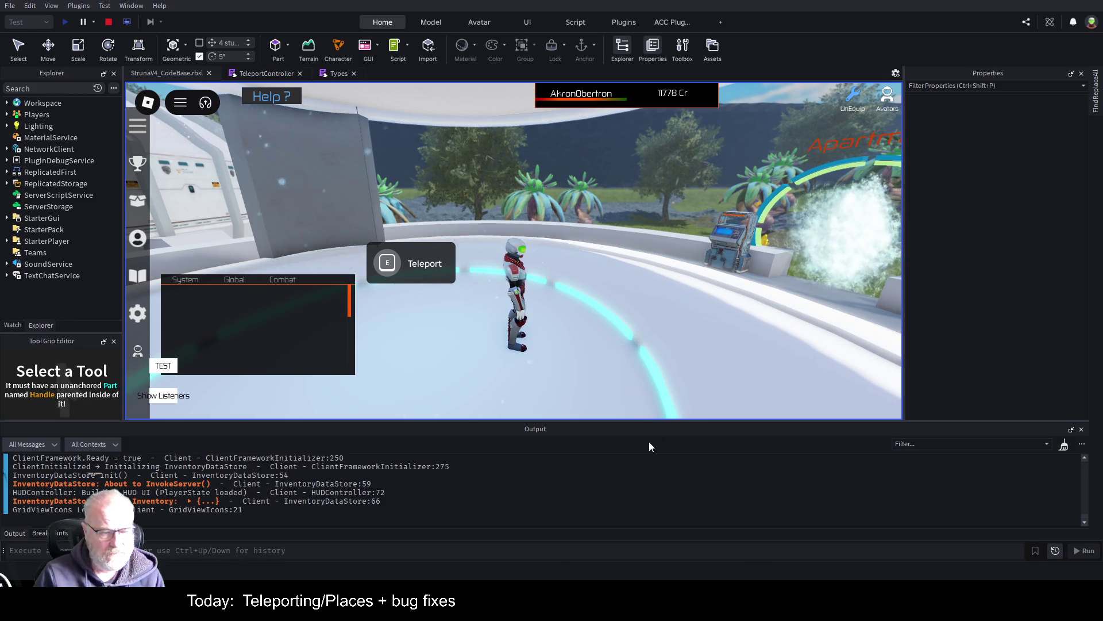
key("ctrl+k")
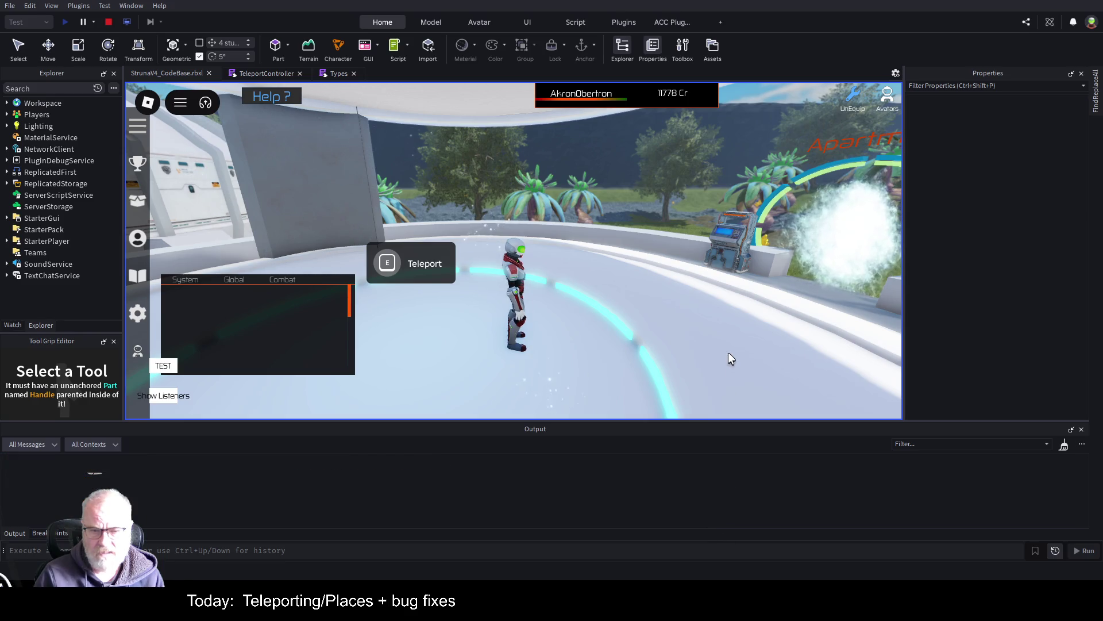
- Buy a teleport to Faros from the Teleport panel and open the TeleportController:317 error line
key("e")
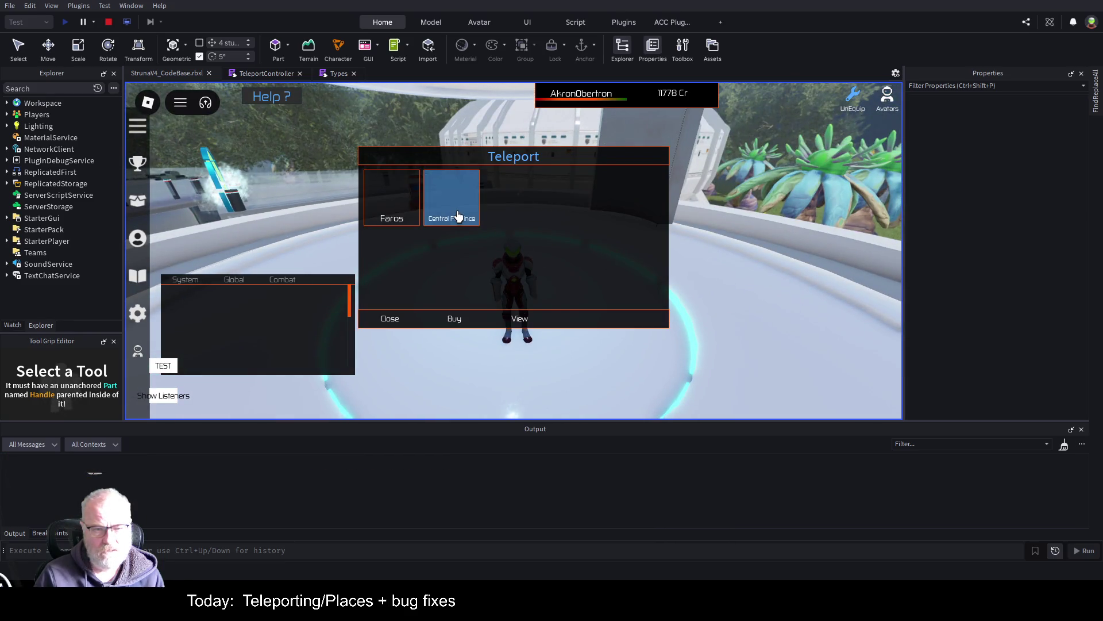
left_click(398, 198)
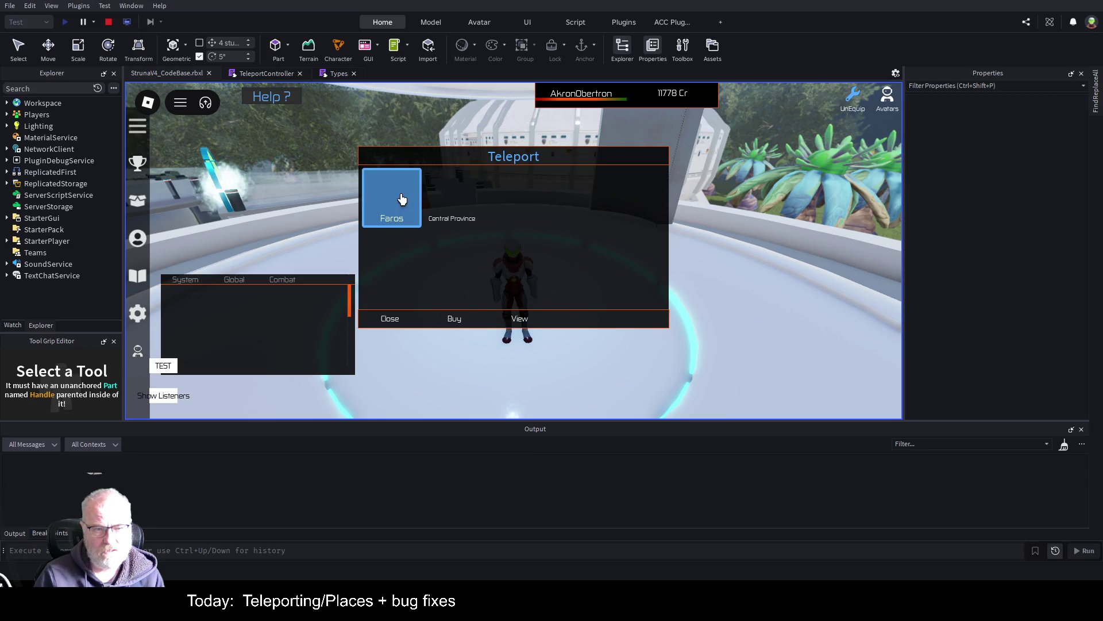
left_click(450, 326)
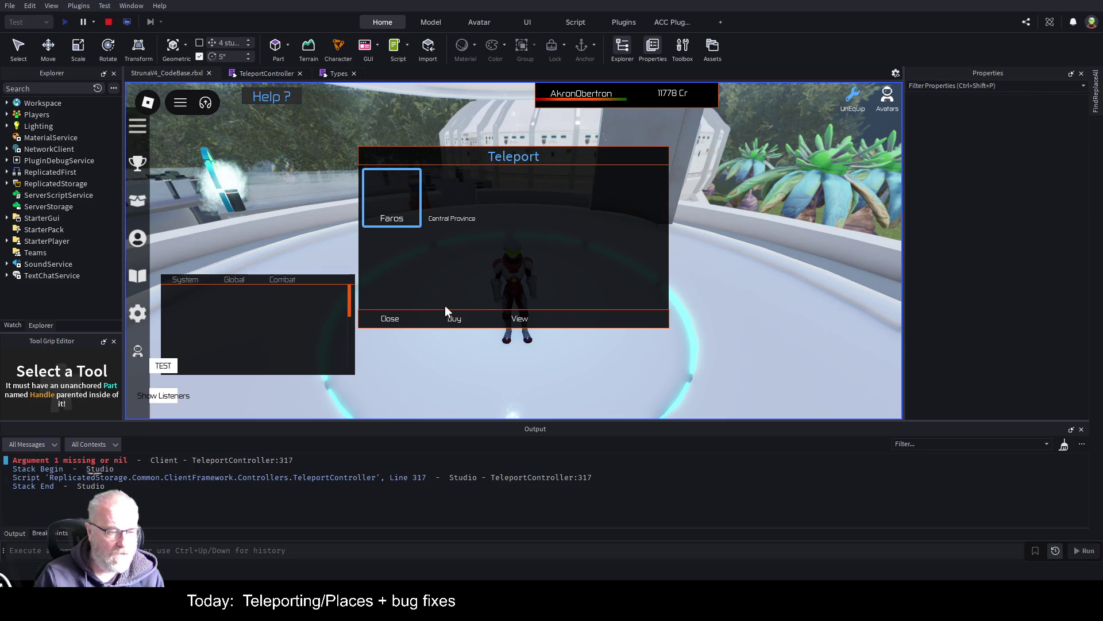
left_click(279, 462)
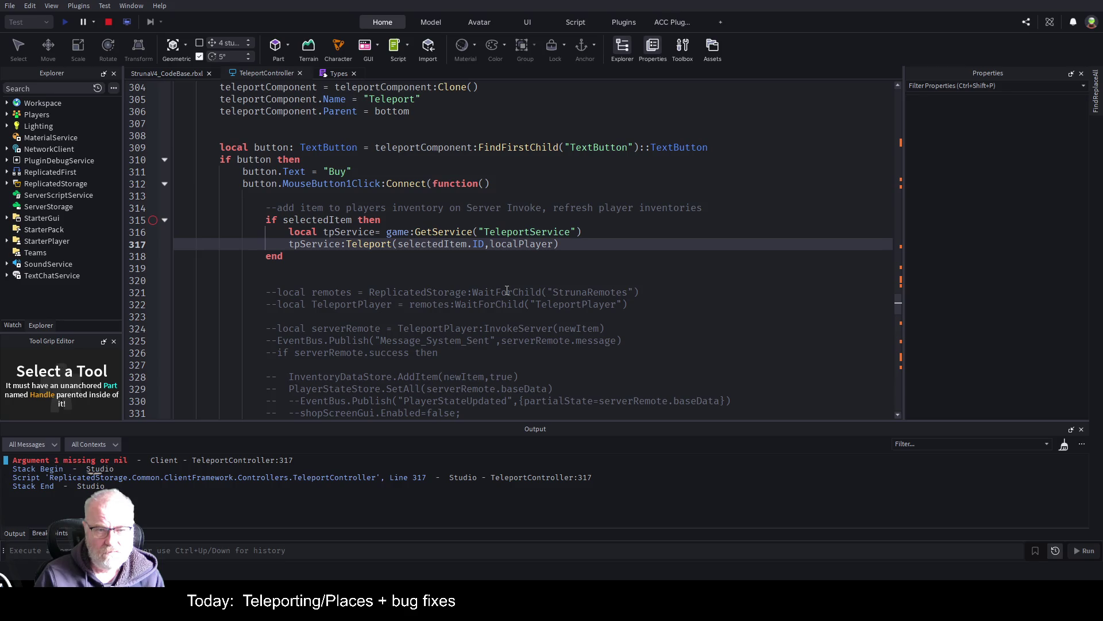
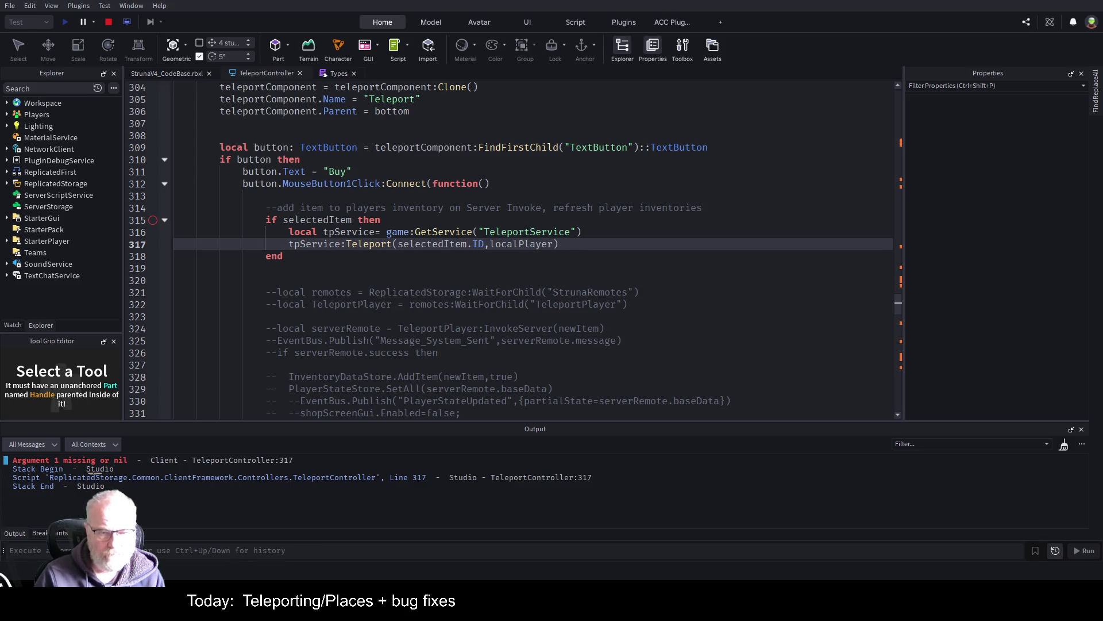
- Drop the localPlayer argument from line 317's tpService:Teleport call and stop the play session
double_click(515, 240)
key("BackSpace")
key("BackSpace")
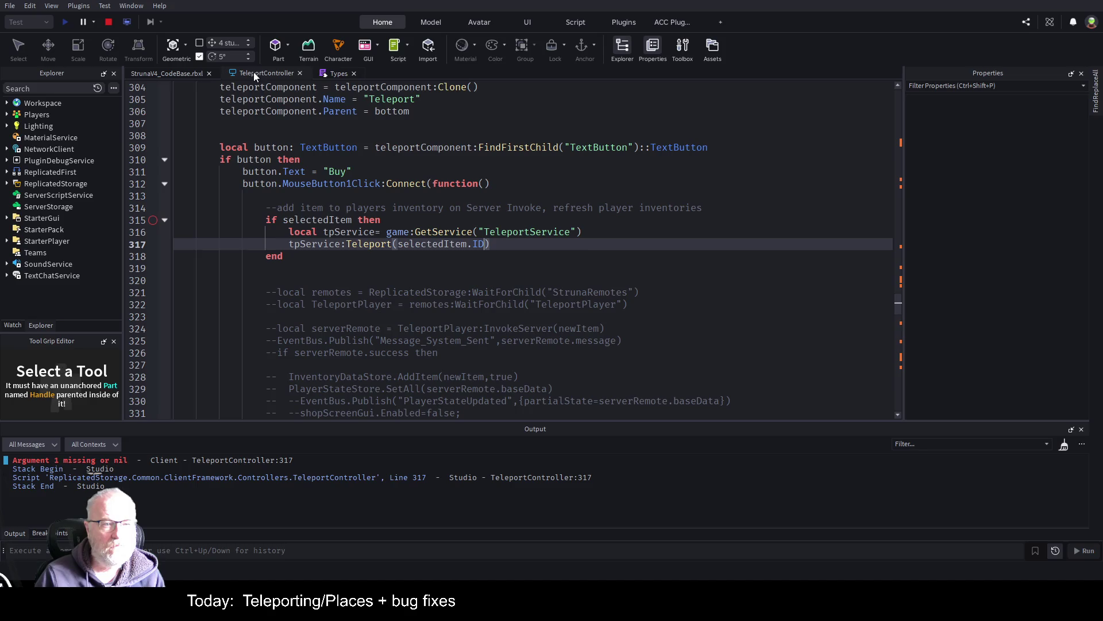
left_click(625, 278)
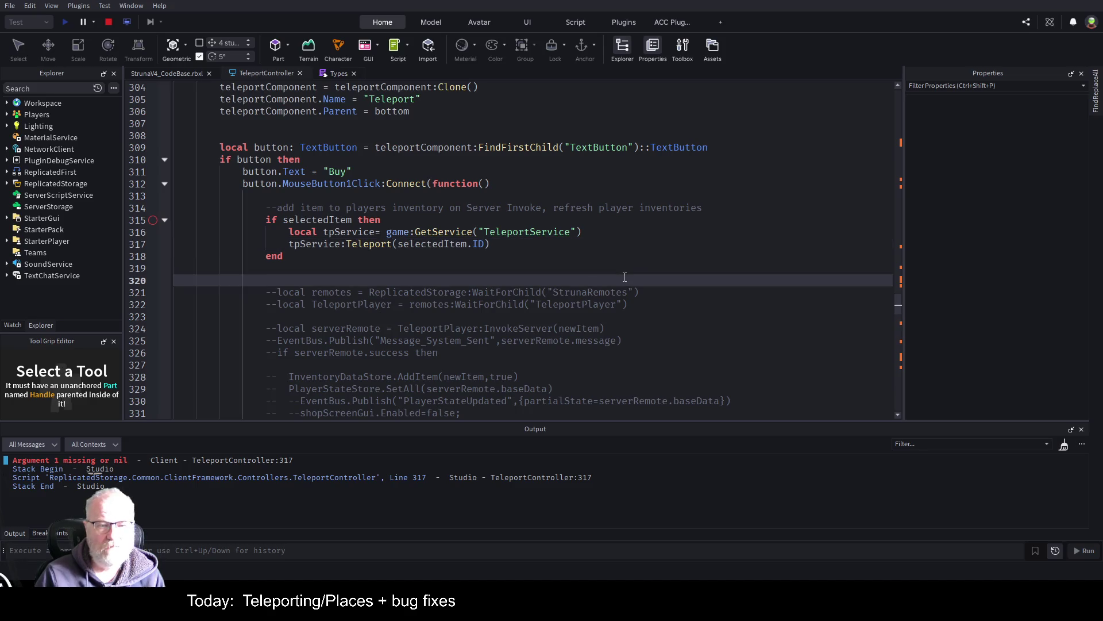
left_click(109, 22)
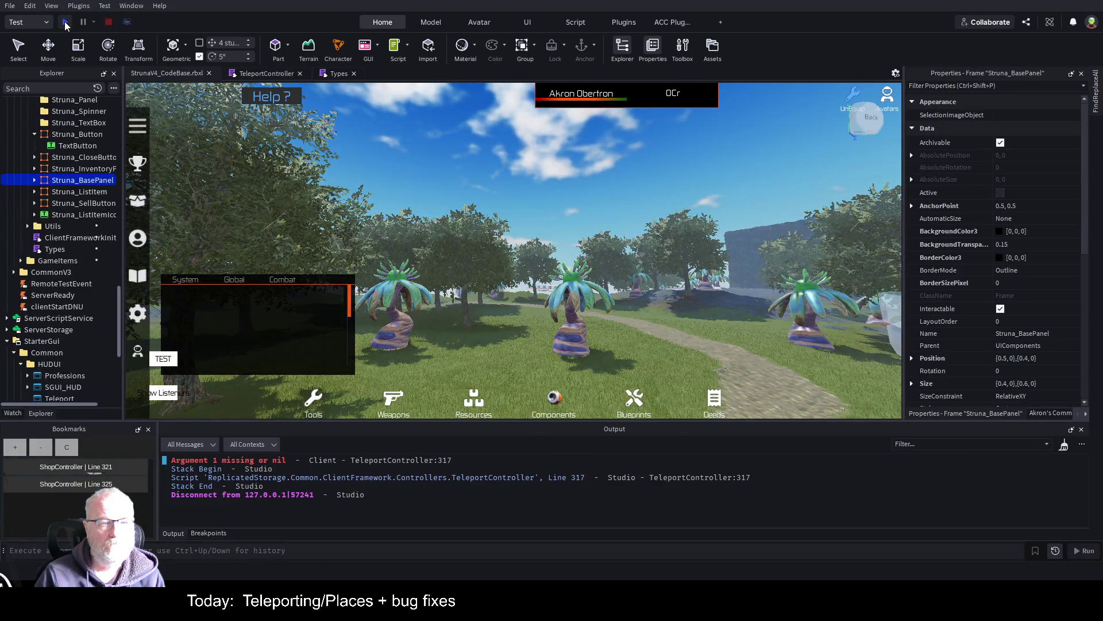
- Playtest buying the Faros teleport at the pad, then return to TeleportController line 317
left_click(65, 22)
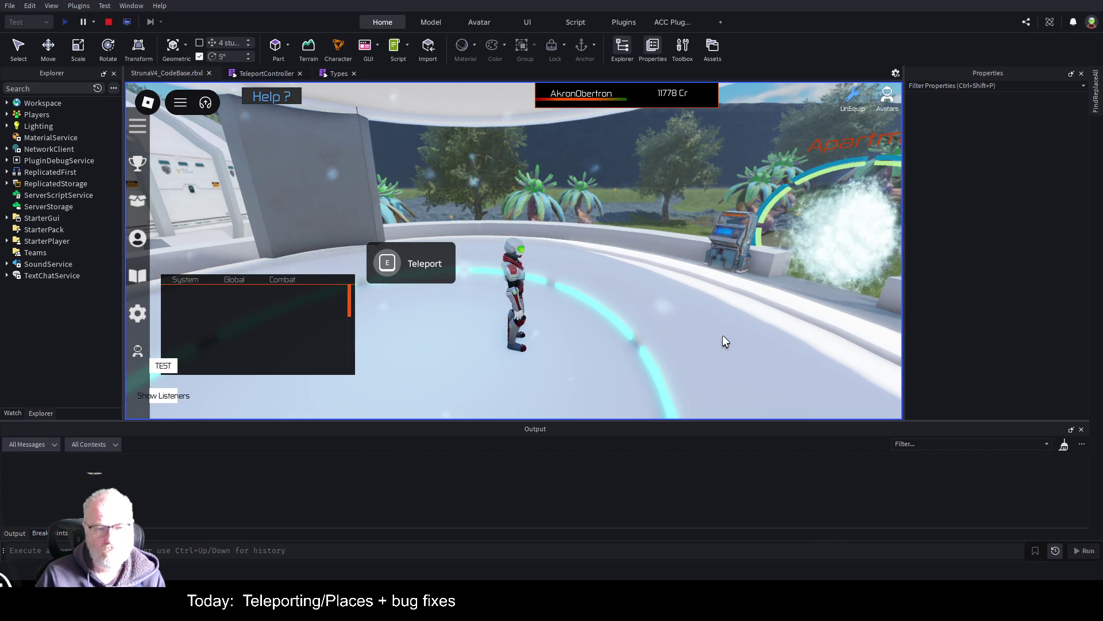
key("e")
left_click(397, 213)
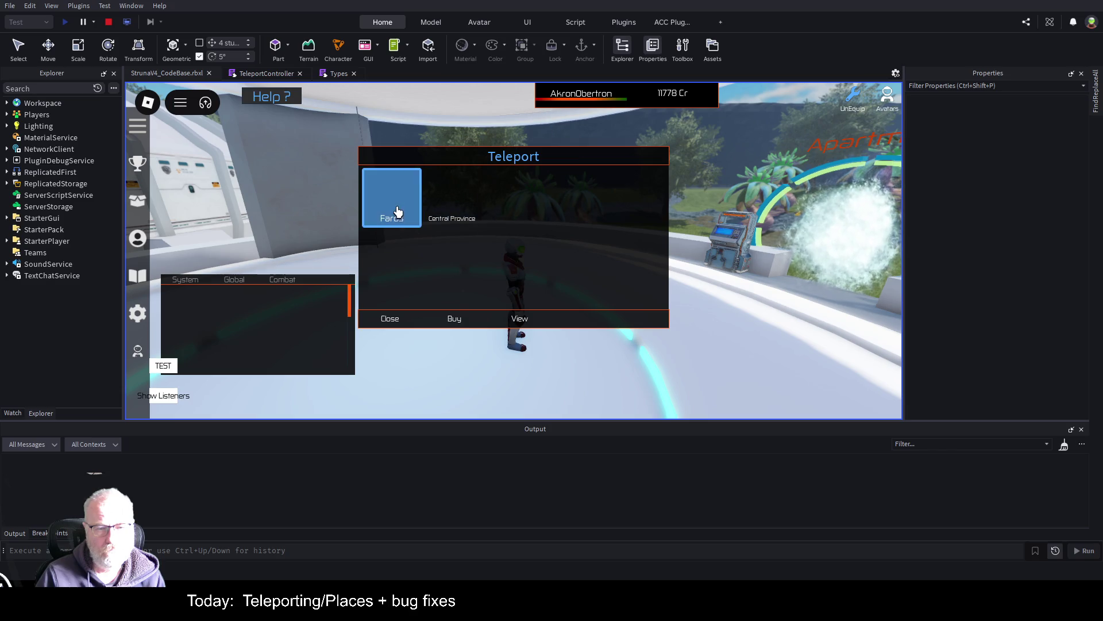
left_click(460, 326)
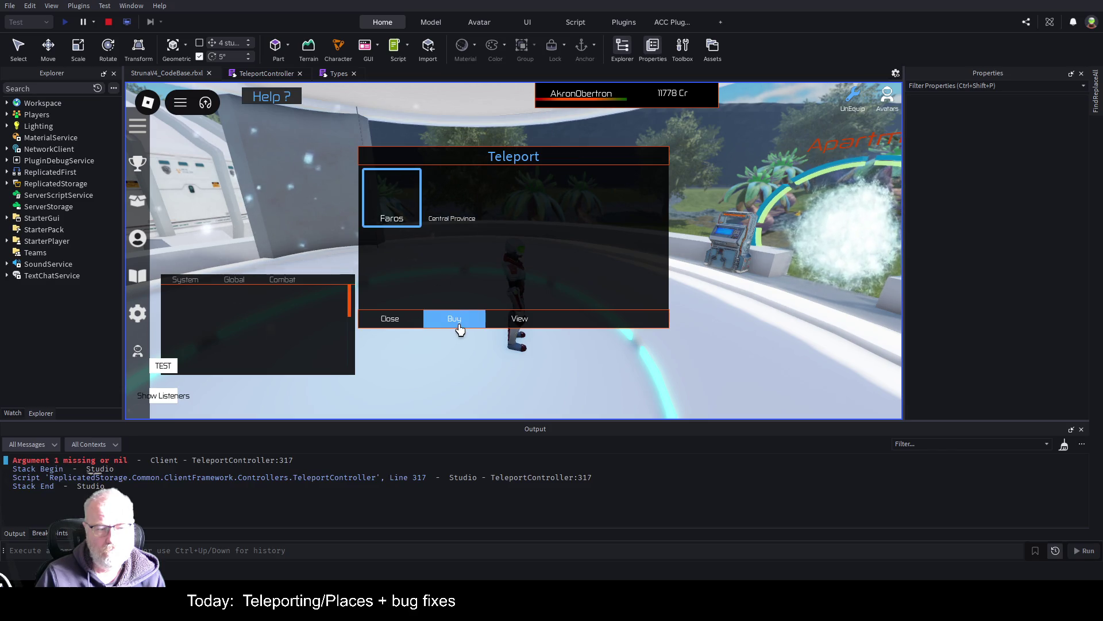
left_click(274, 463)
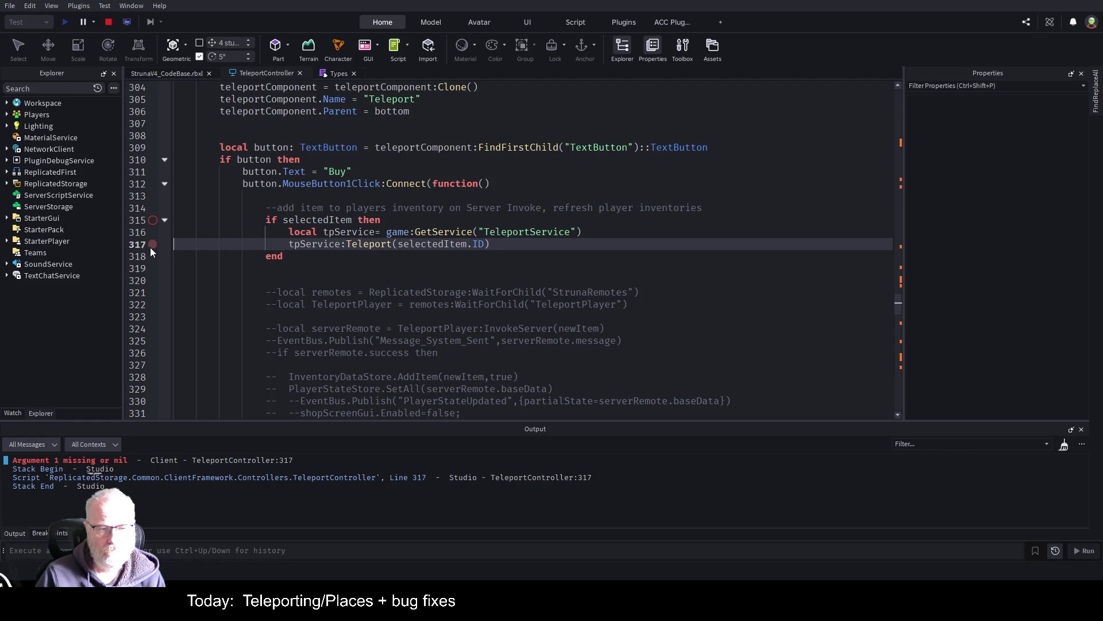
- Stop the playtest, set a breakpoint on line 317's Teleport call, and start a new playtest
left_click(178, 233)
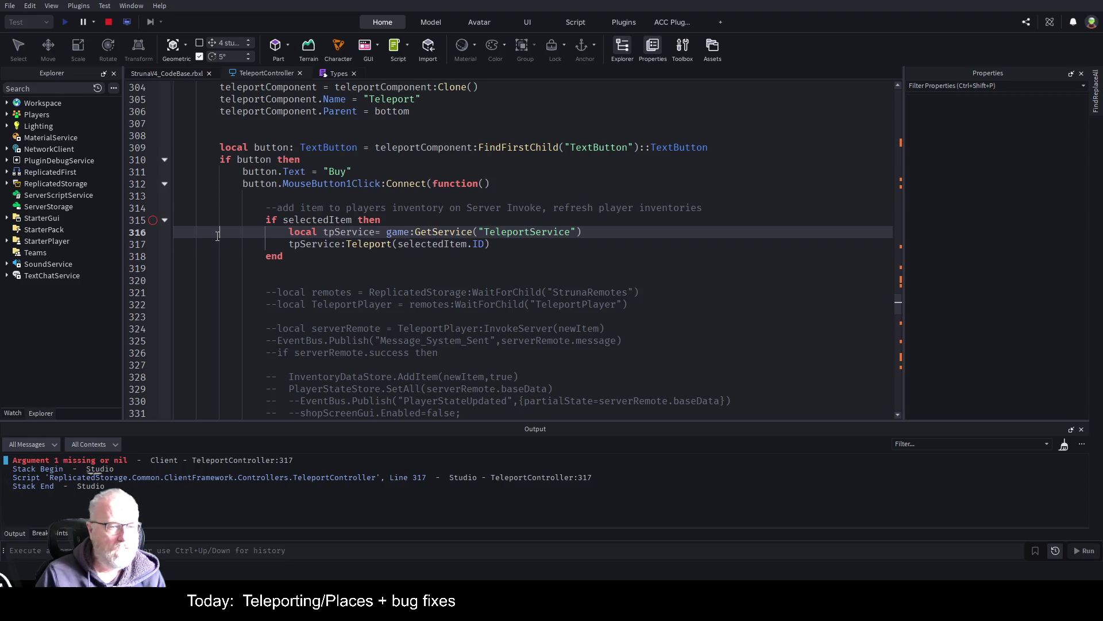
left_click(107, 21)
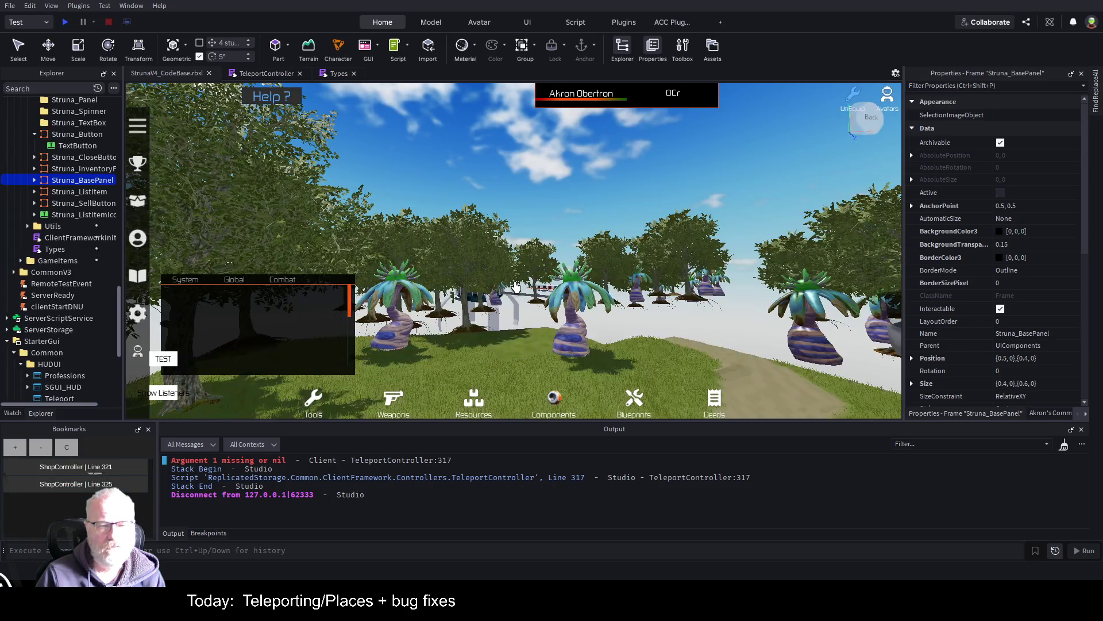
left_click(278, 75)
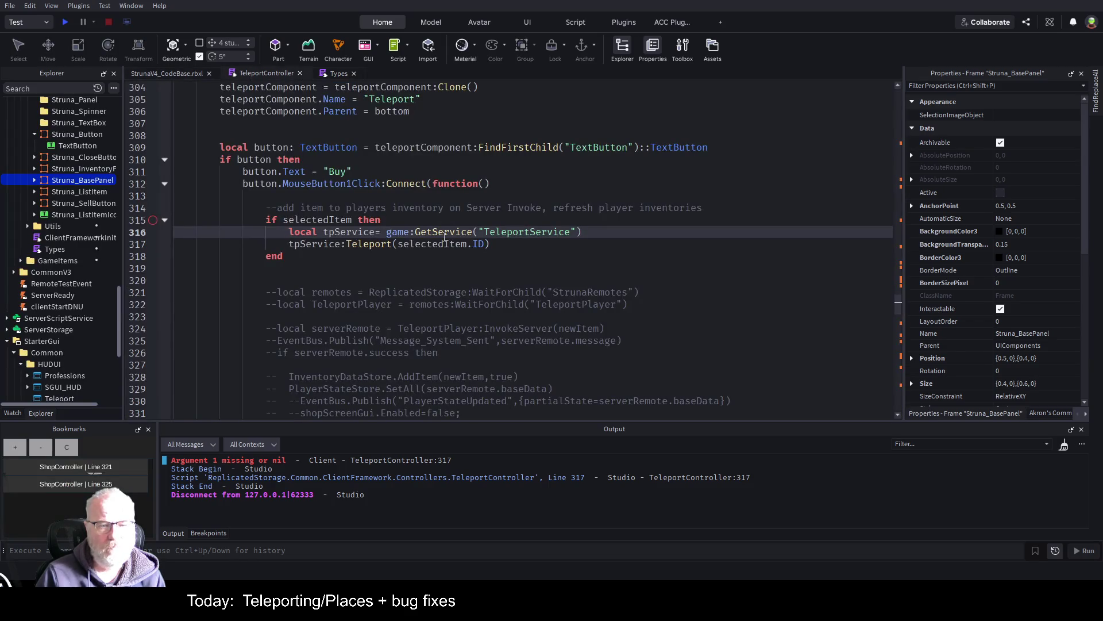
left_click(423, 246)
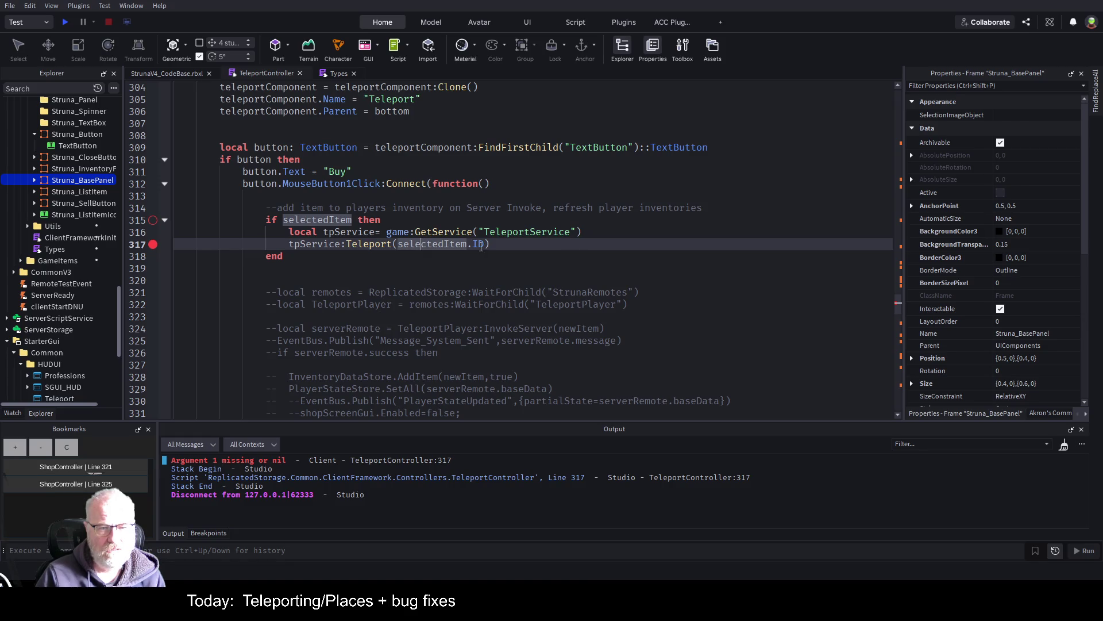
left_click(403, 262)
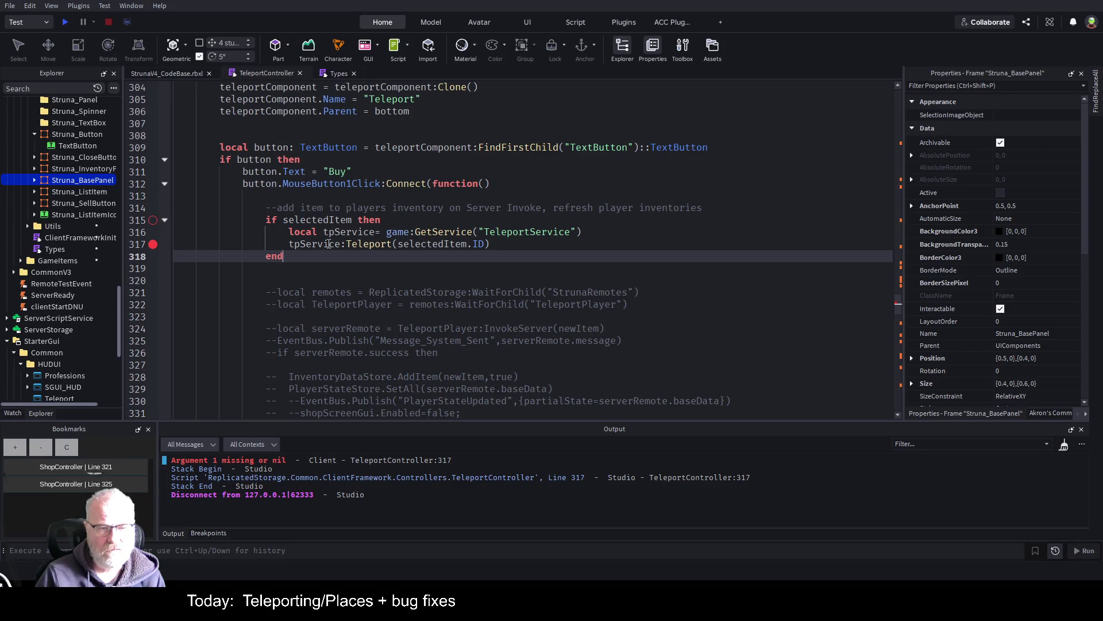
scroll(339, 288, "down", 1)
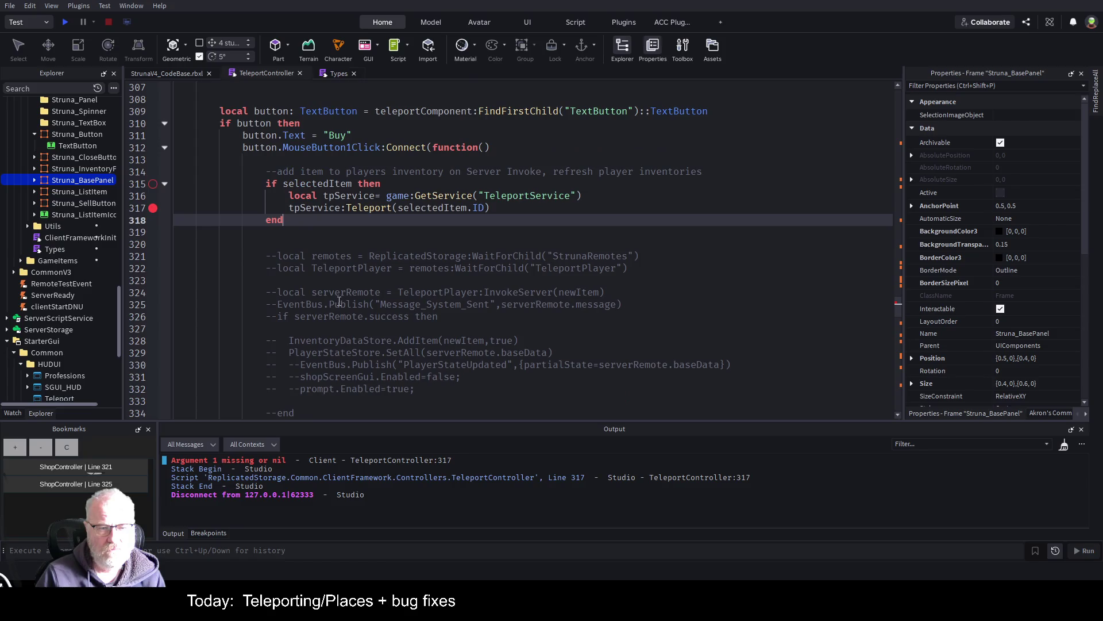
left_click(66, 22)
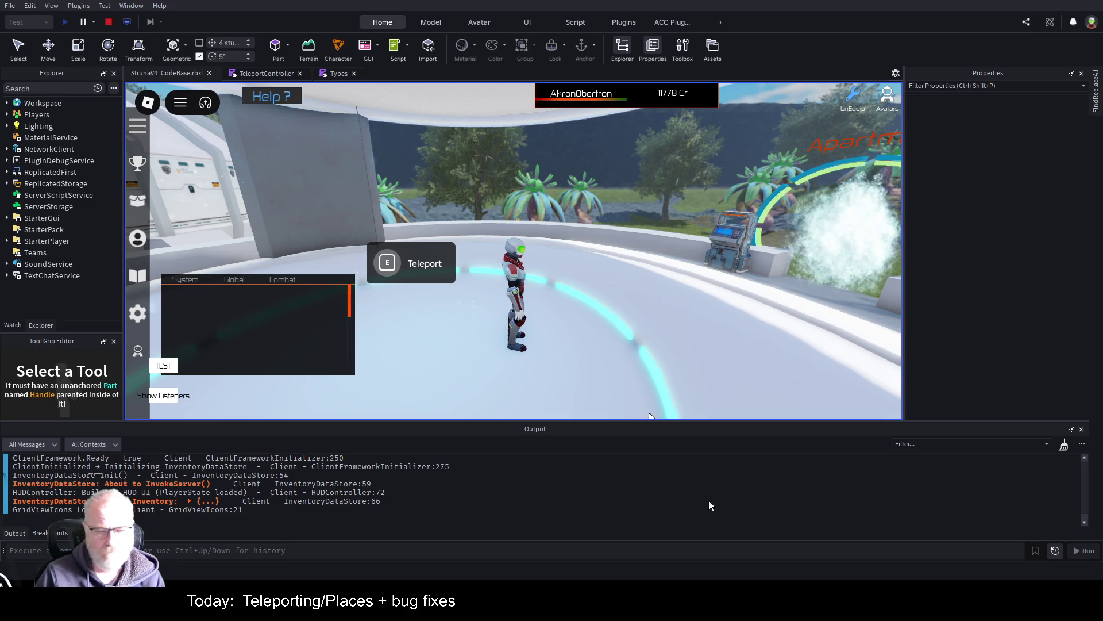
- Walk onto the teleport pad, buy the Central Province teleport to hit the breakpoint, then stop
key("w")
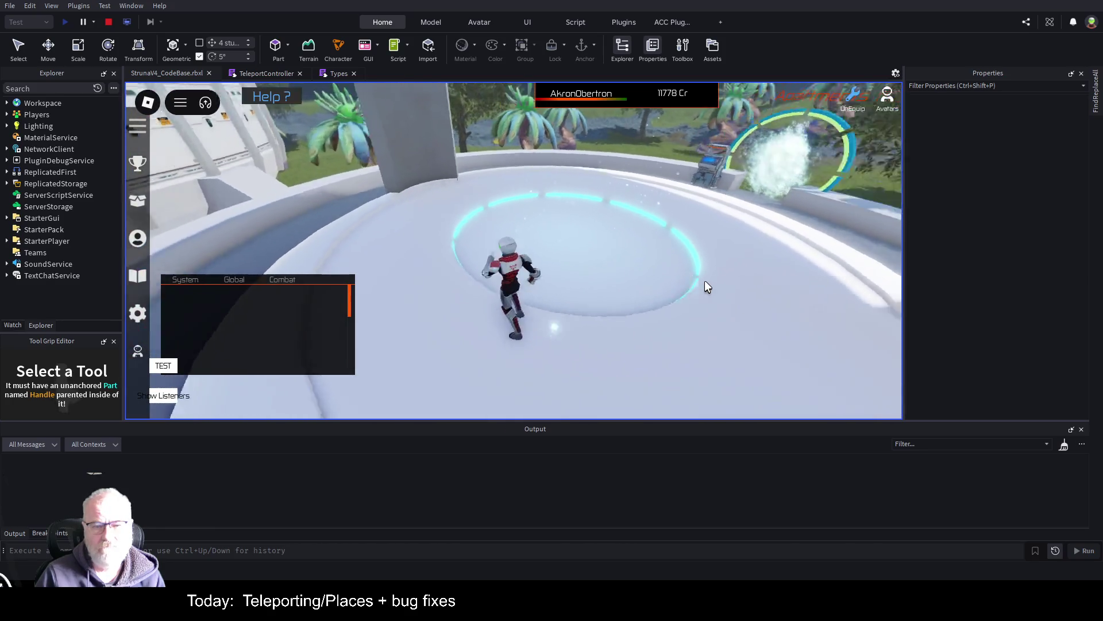
key("e")
left_click(463, 212)
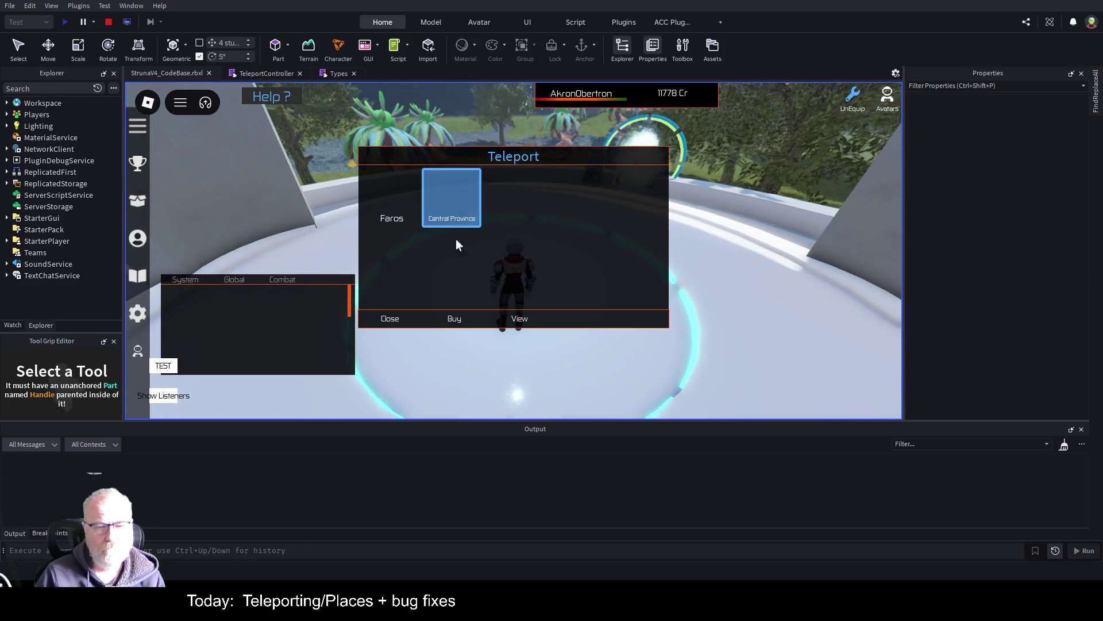
left_click(381, 224)
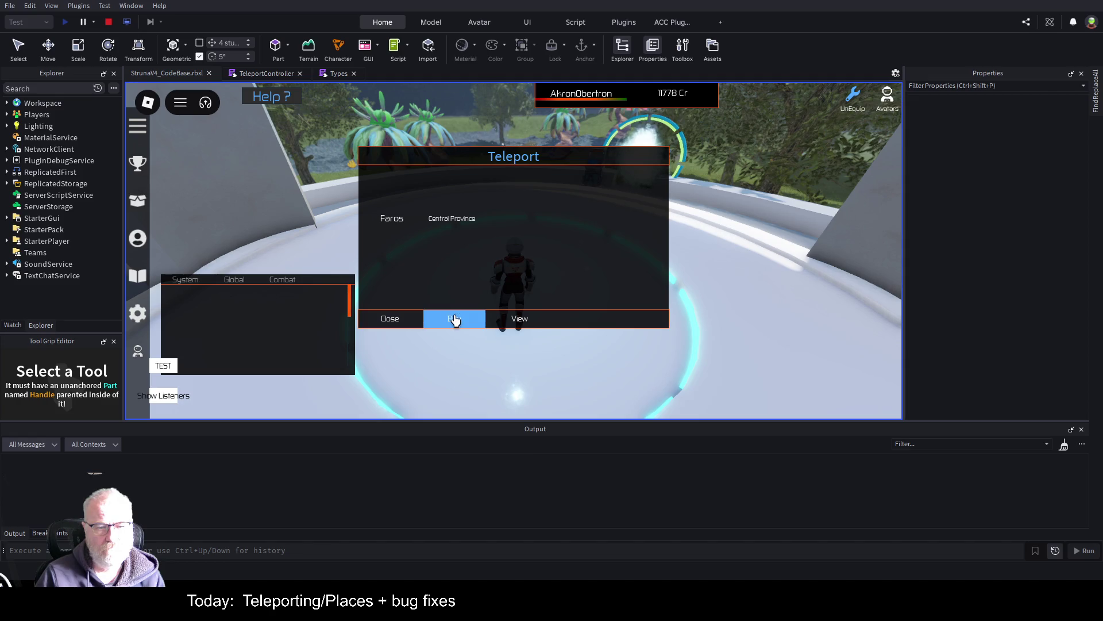
left_click(454, 319)
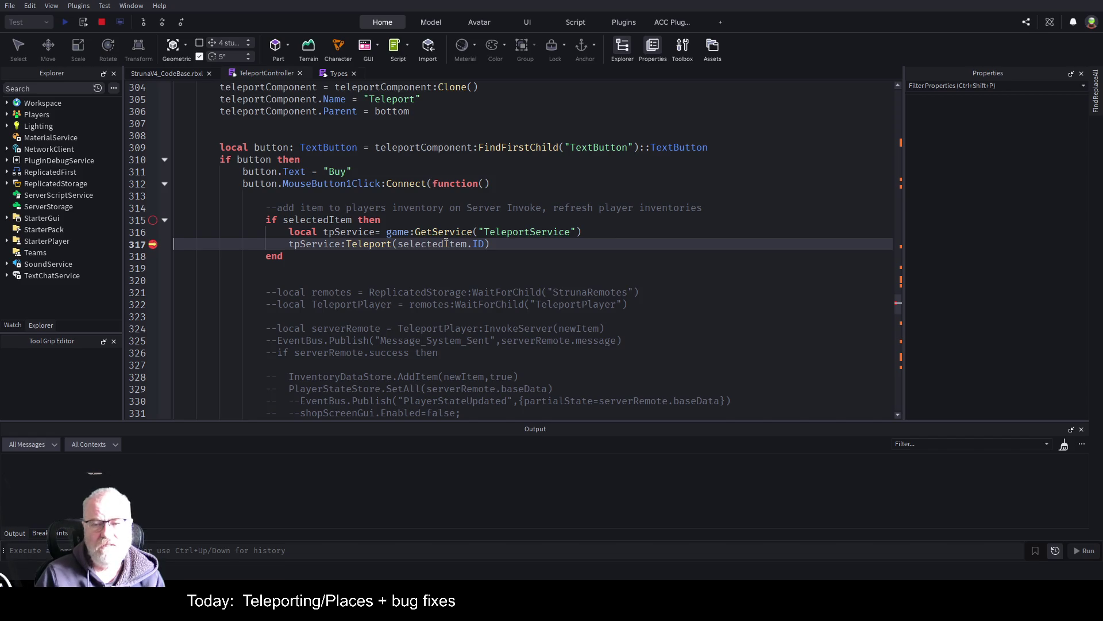
left_click(101, 22)
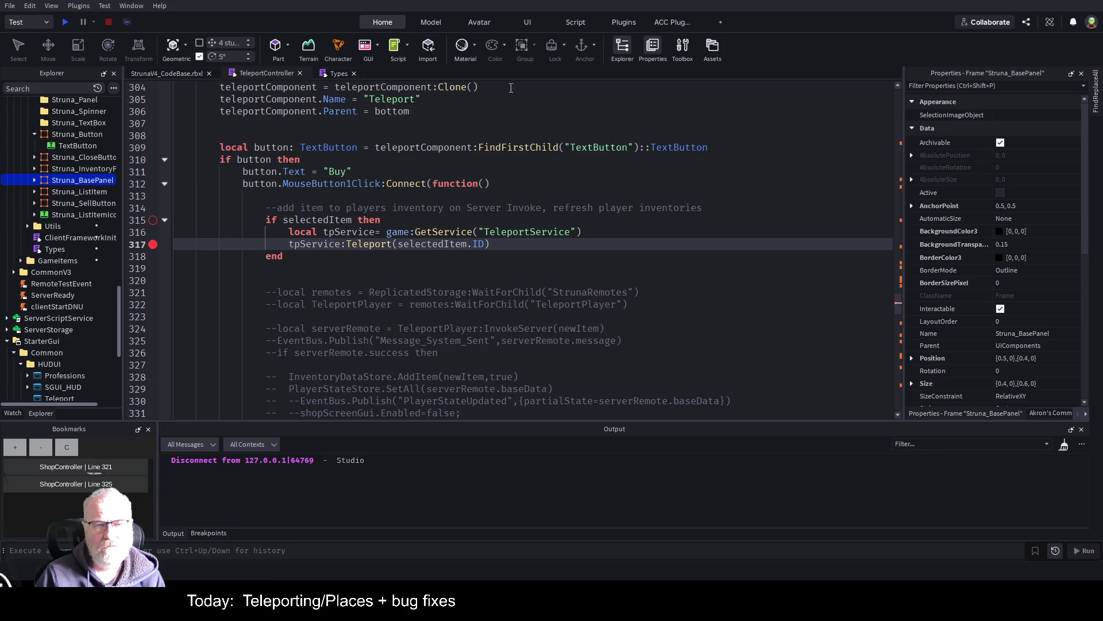
- Check the Types script, then search TeleportController for where selectedItem is declared
left_click(339, 75)
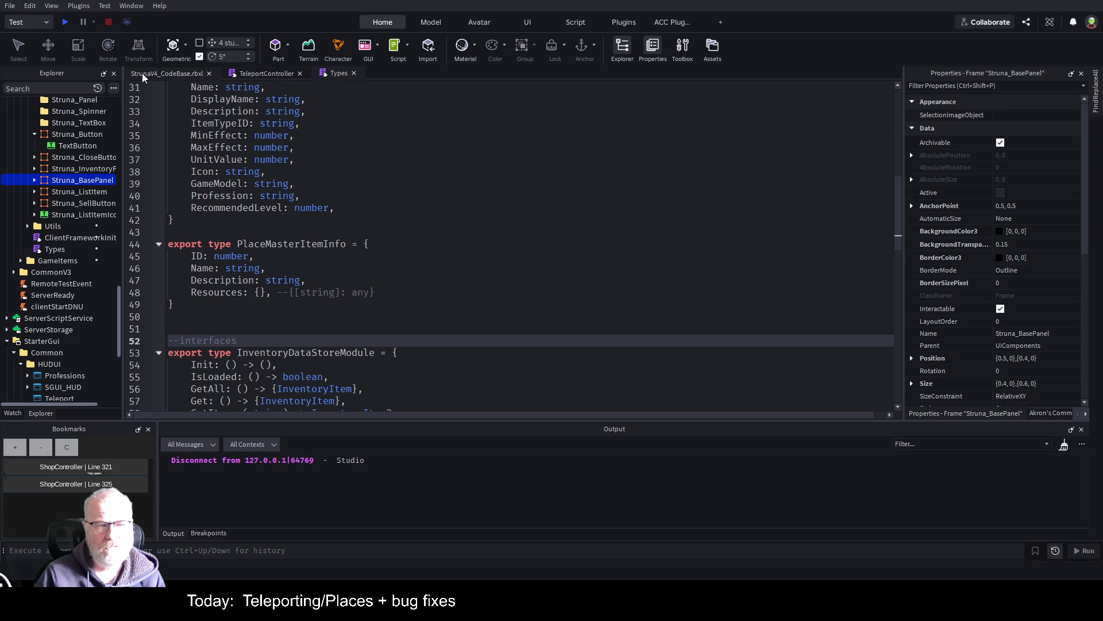
left_click(264, 74)
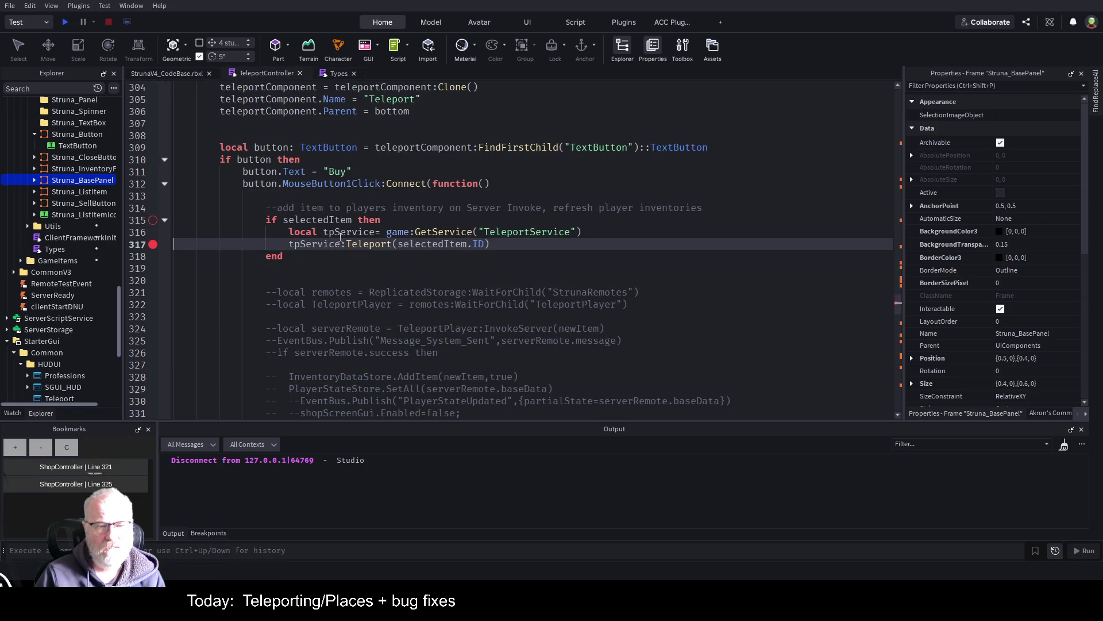
double_click(317, 220)
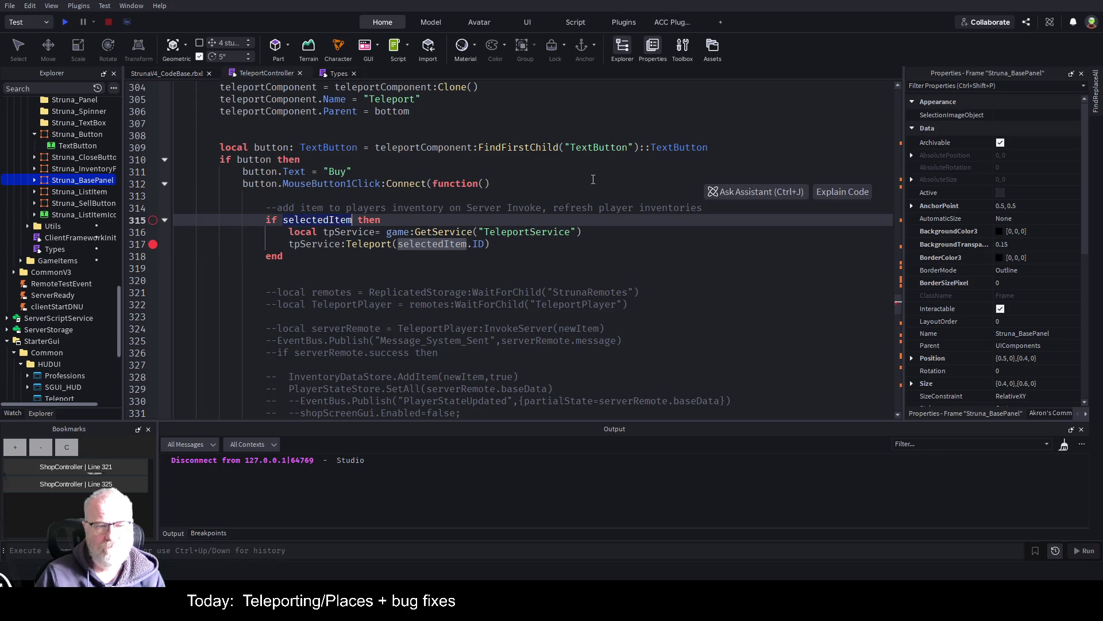
key("ctrl+f")
type("shop")
key("ctrl+z")
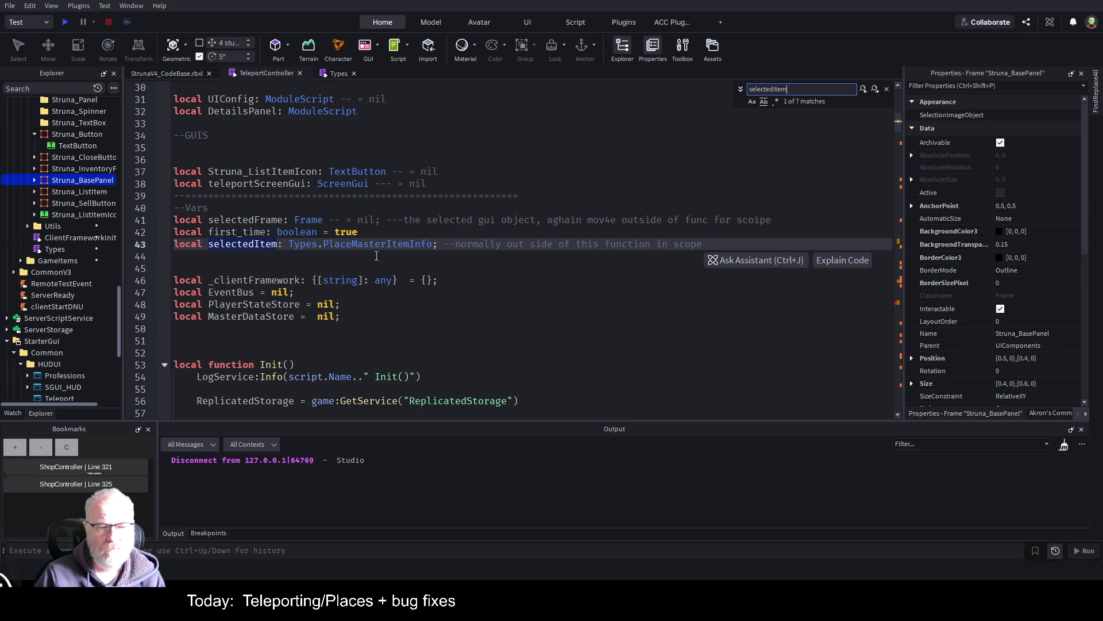
scroll(402, 287, "down", 14)
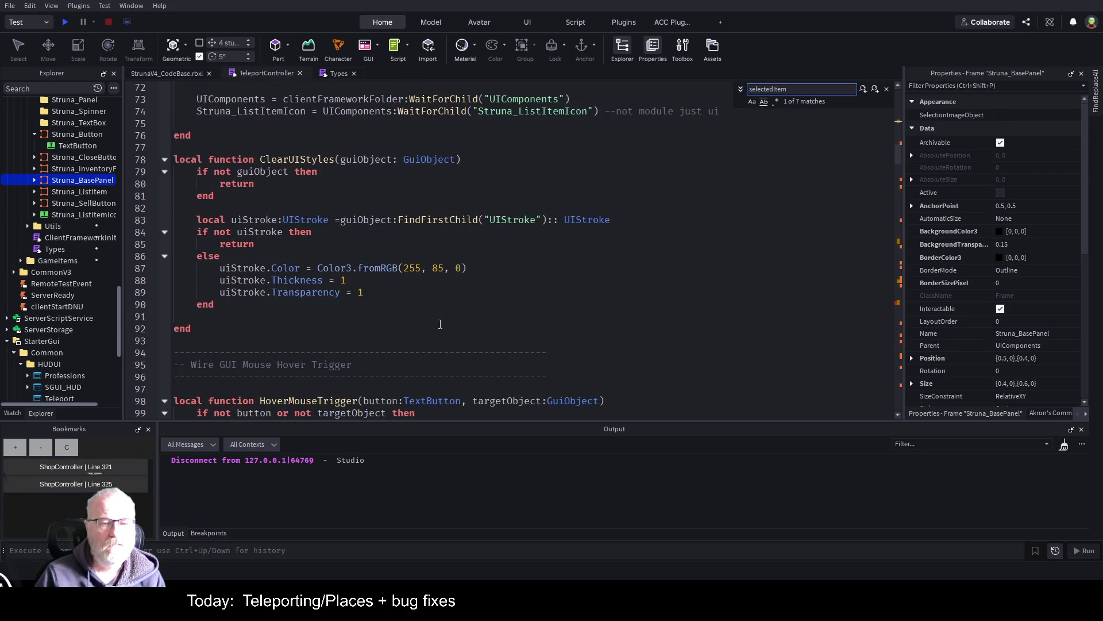
scroll(440, 324, "down", 19)
scroll(443, 334, "down", 9)
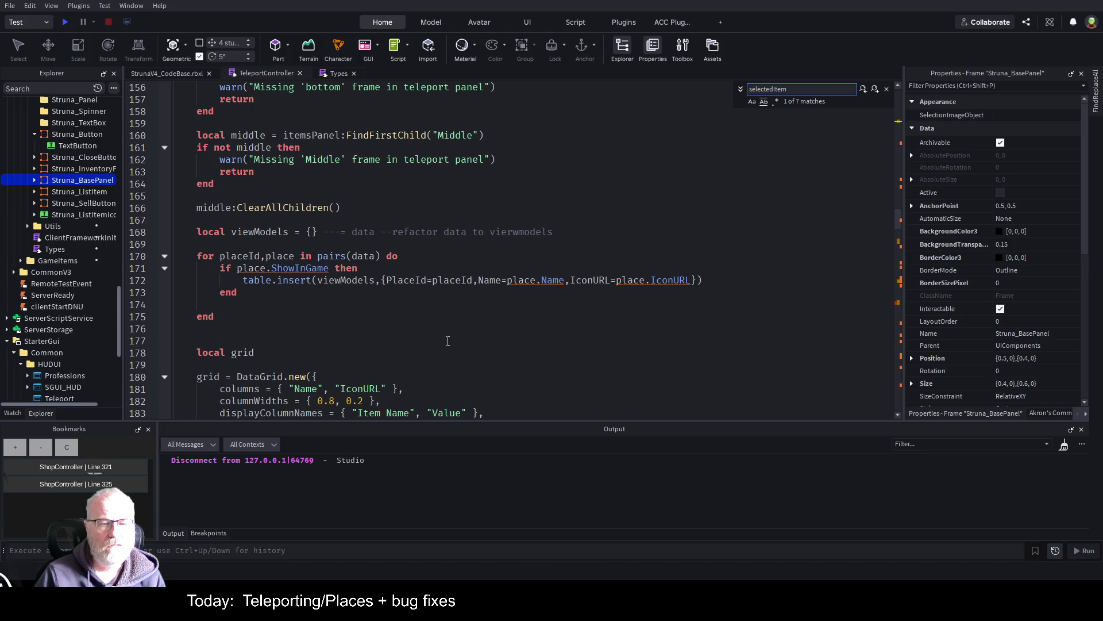
scroll(448, 341, "down", 8)
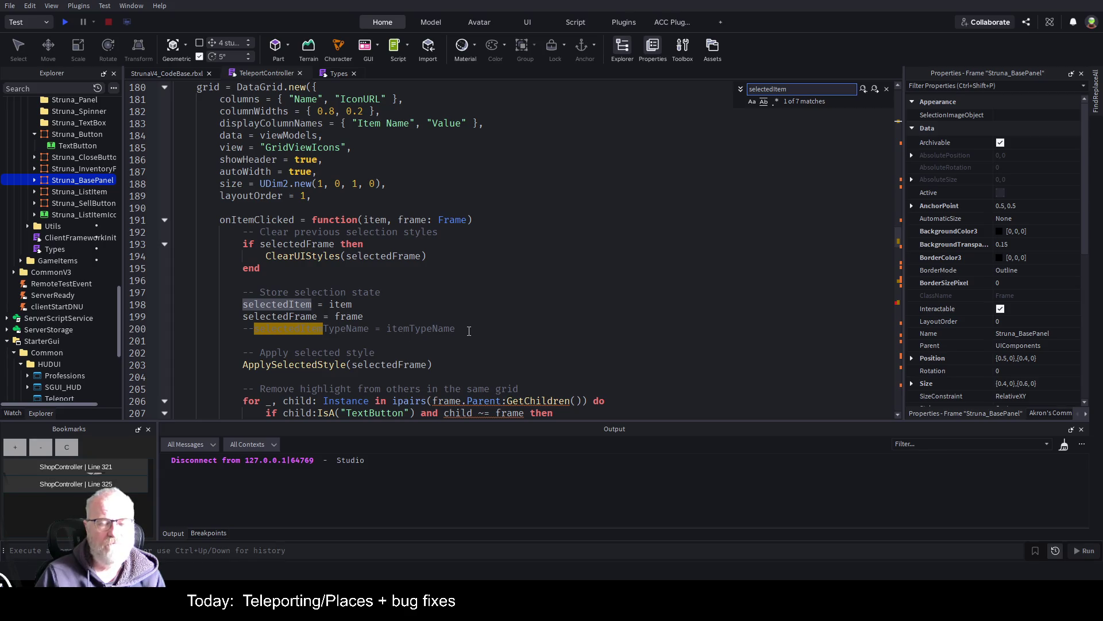
scroll(294, 226, "up", 5)
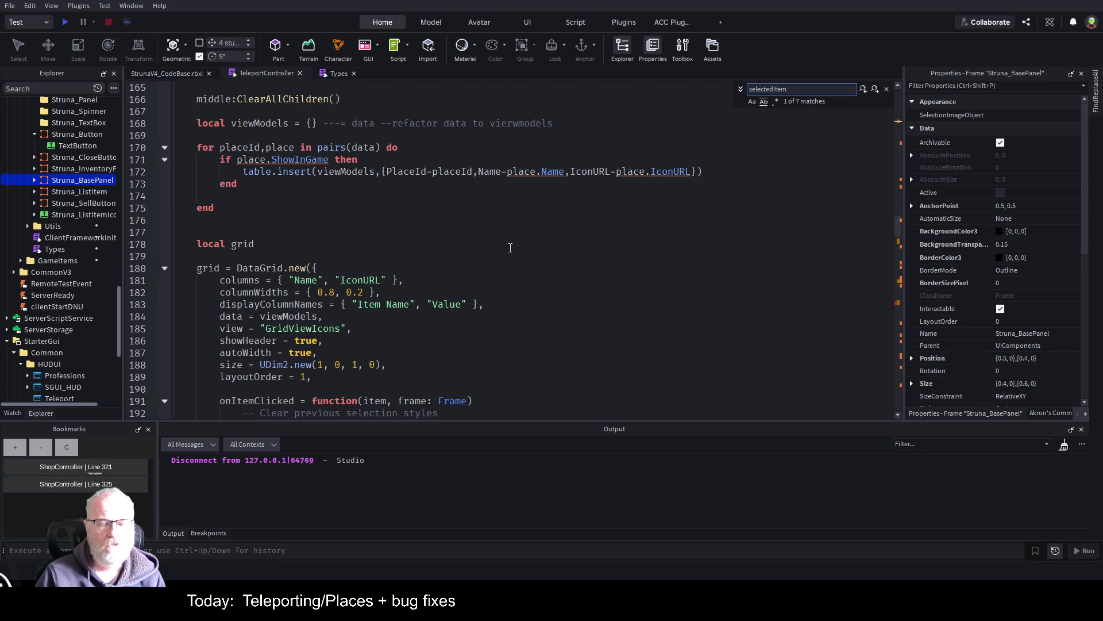
- Rename the PlaceId key to ID in line 172's view-model table, then switch to Types
left_click(334, 78)
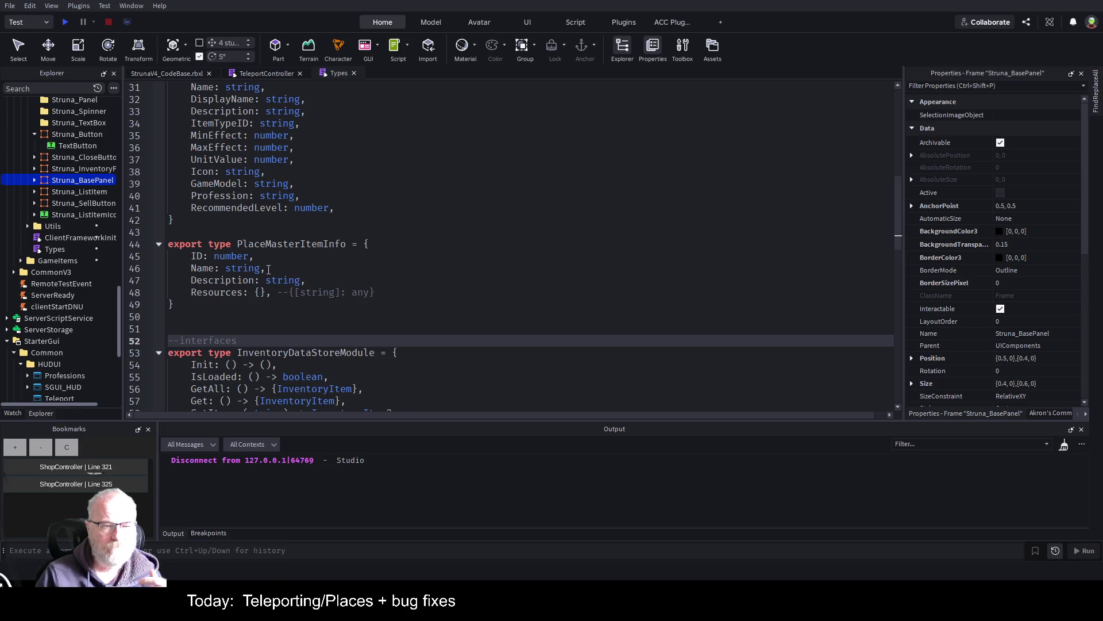
left_click(268, 73)
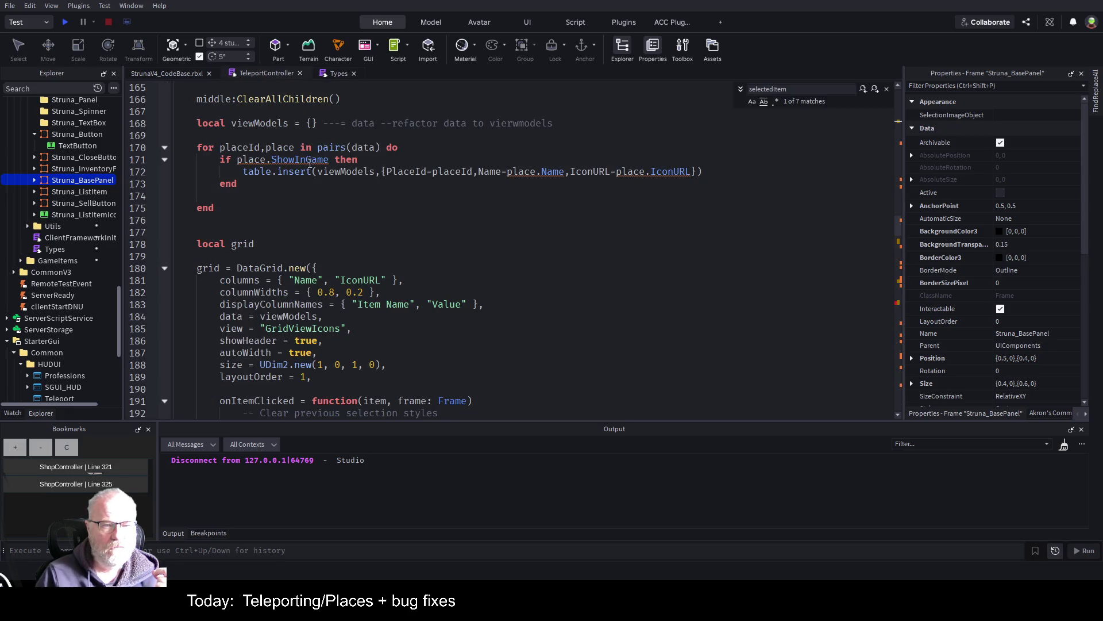
double_click(412, 171)
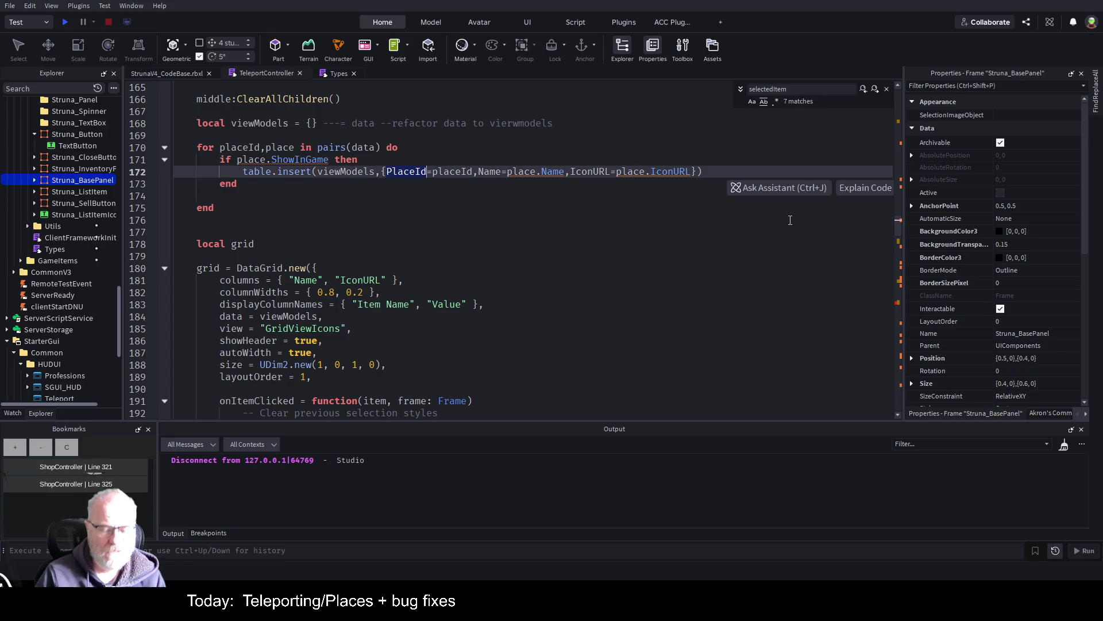
type("ID")
key("Escape")
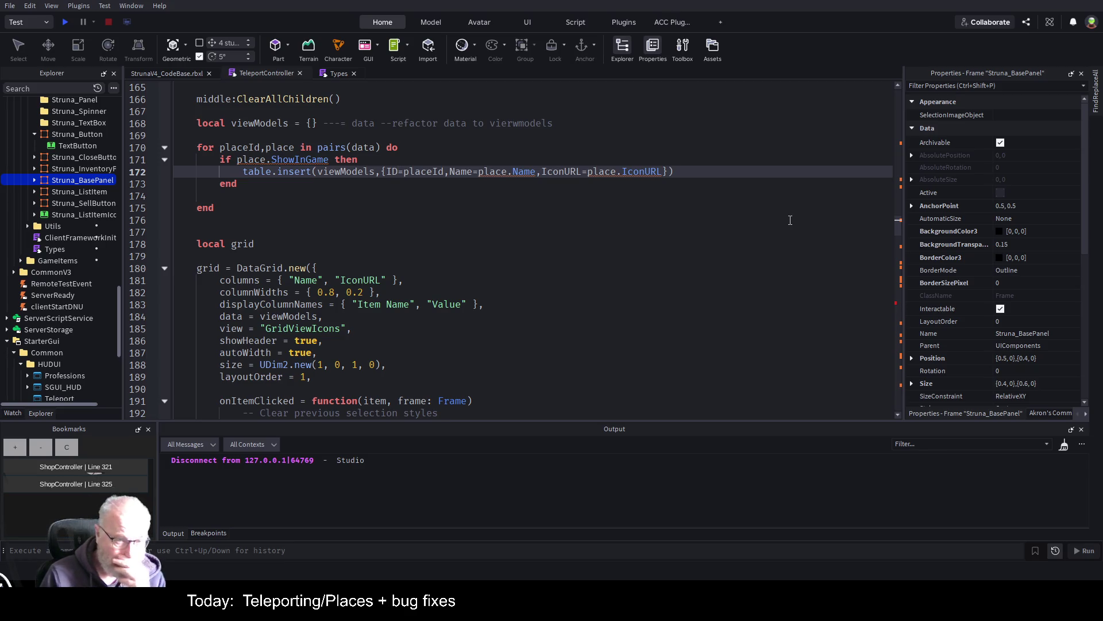
left_click(338, 74)
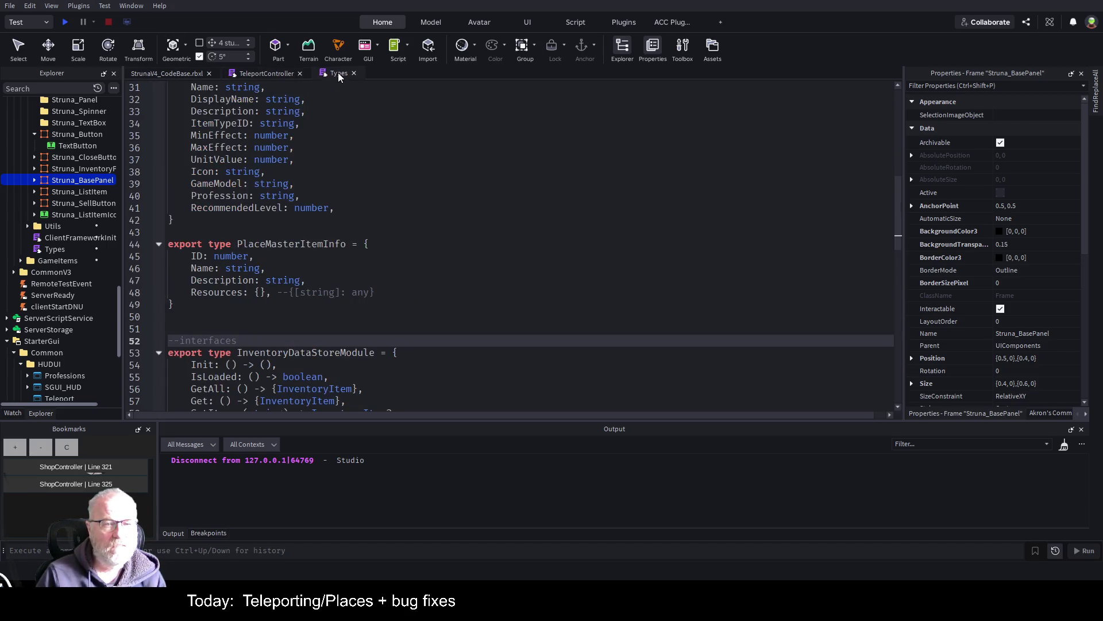
- Add an 'IconURL: string,' field after Description in PlaceMasterItemInfo and save
left_click(293, 281)
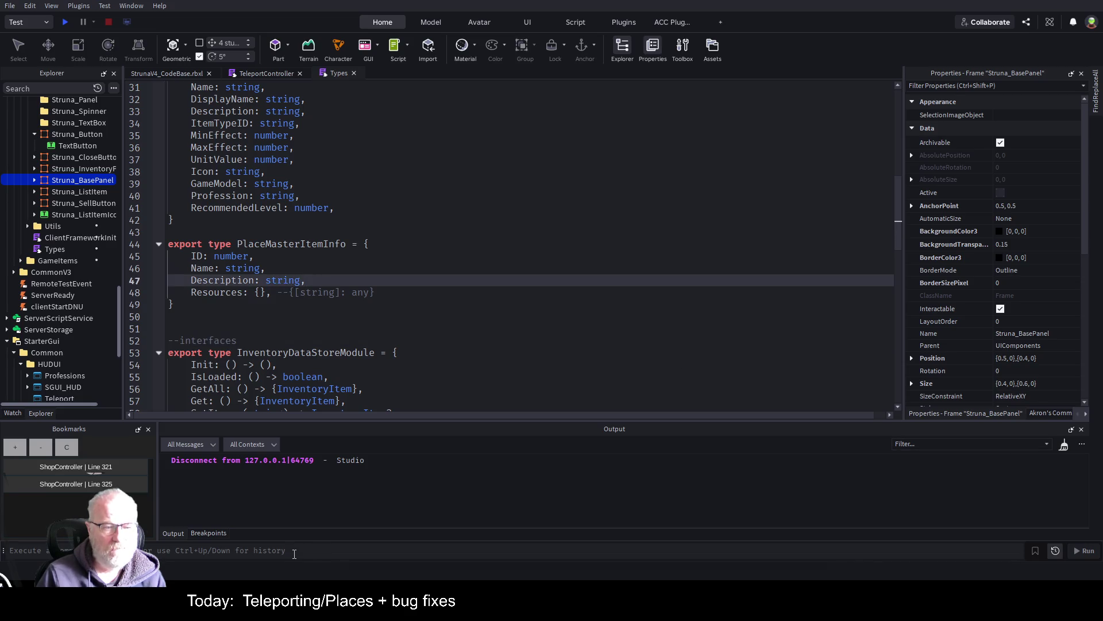
key("Return")
type("IconUR")
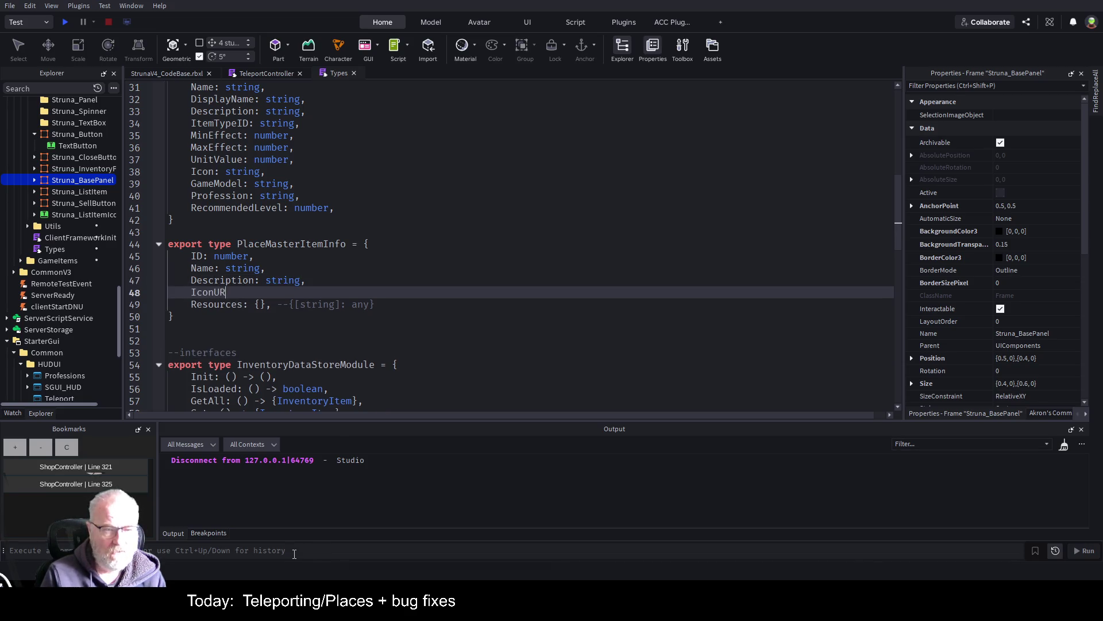
type("L: string")
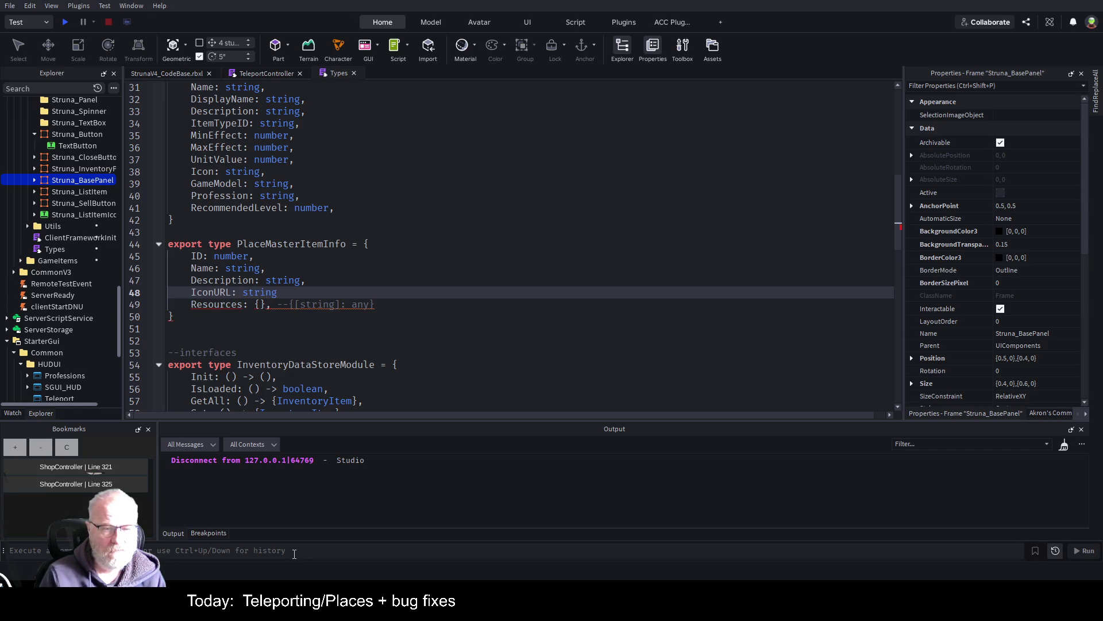
type(",")
key("ctrl+s")
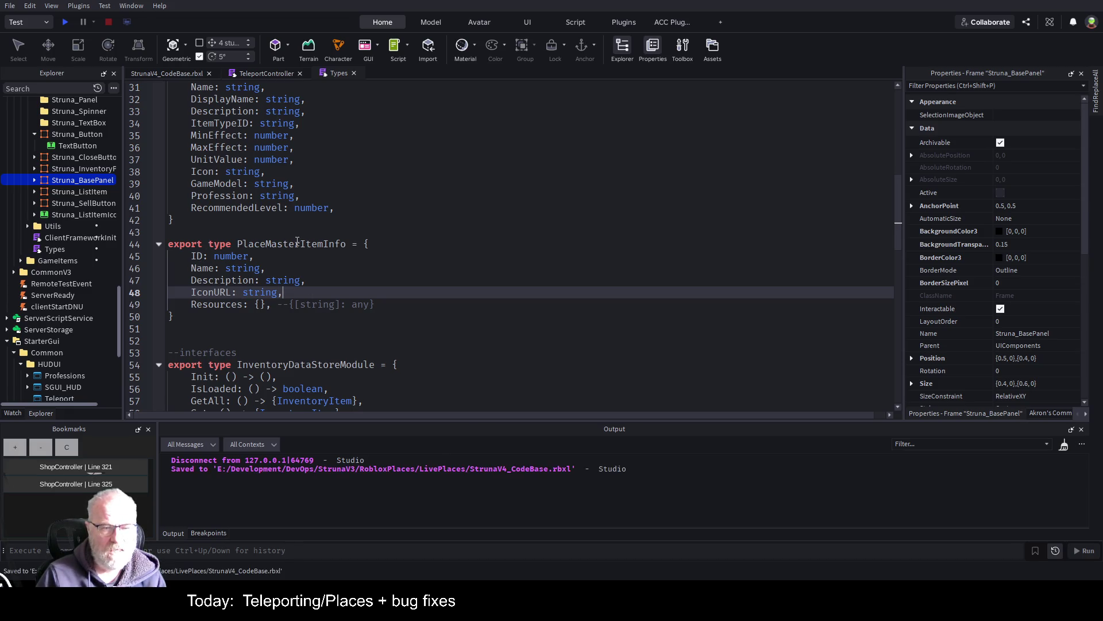
- Replace the hand-built {ID=…} table on line 172 with place in the viewModels insert
left_click(269, 73)
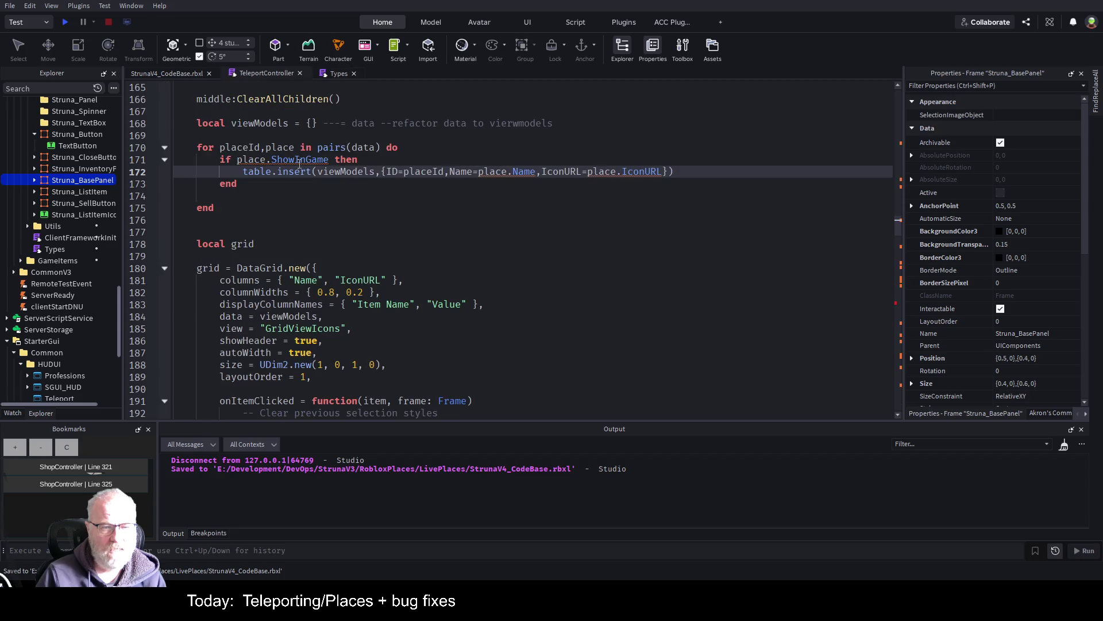
left_click(294, 147)
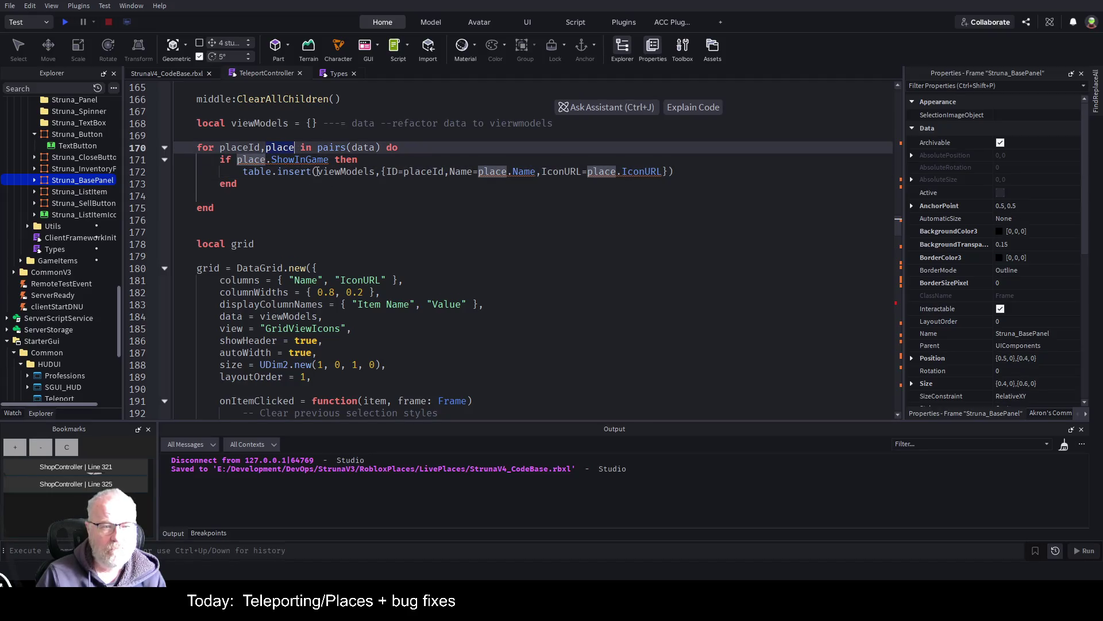
left_click_drag(384, 172, 668, 172)
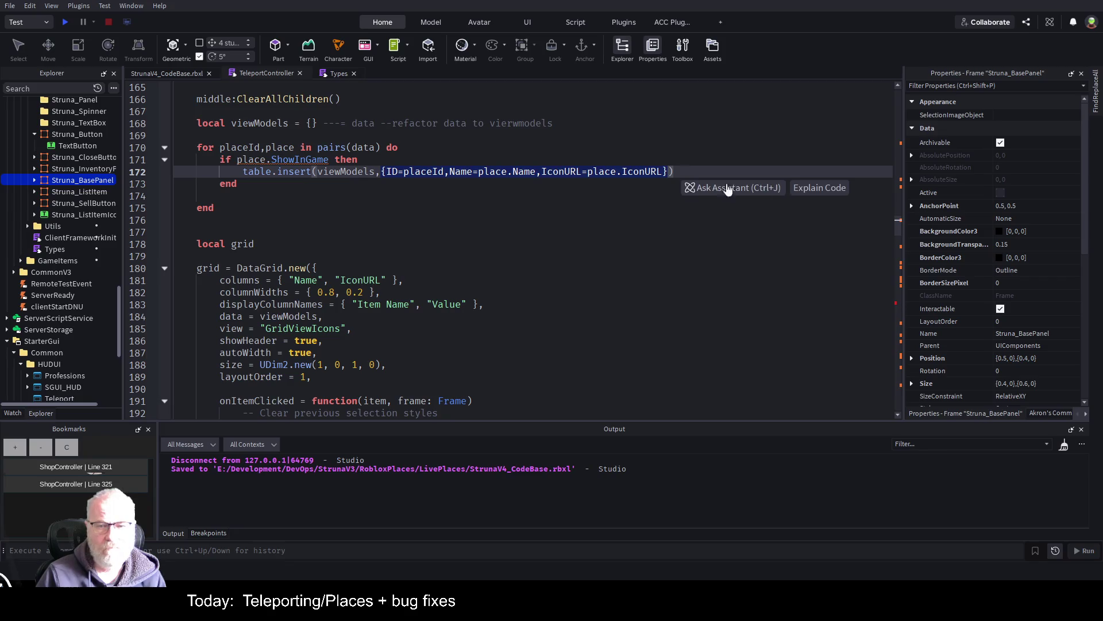
key("BackSpace")
type("place")
key("Up")
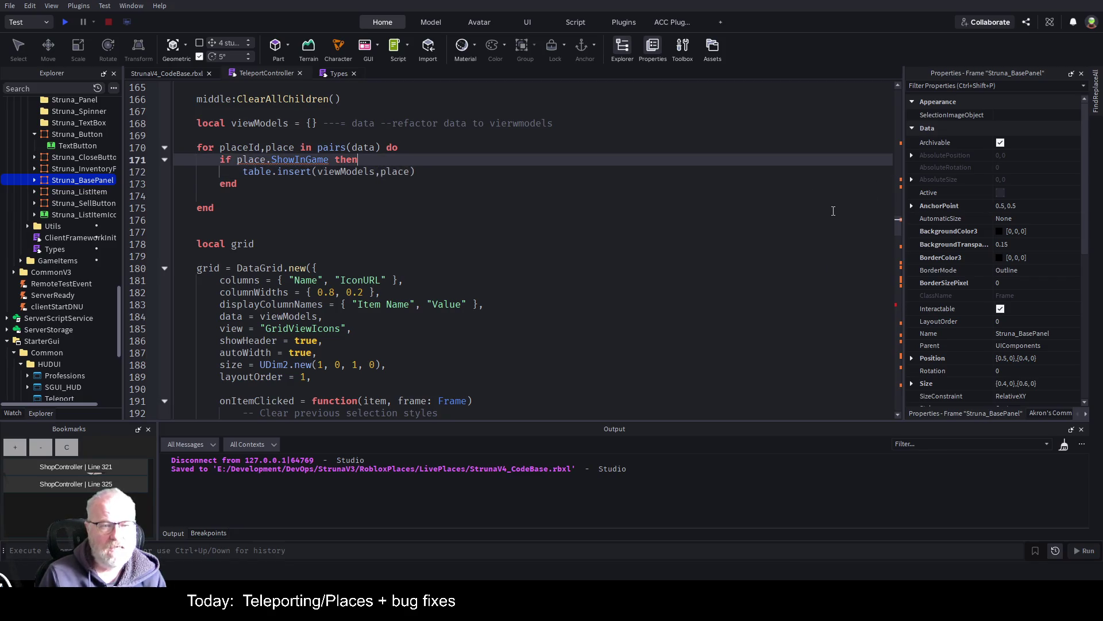
- Change the grid's displayColumnNames to "Name" and "ID" and save the place
key("ctrl+s")
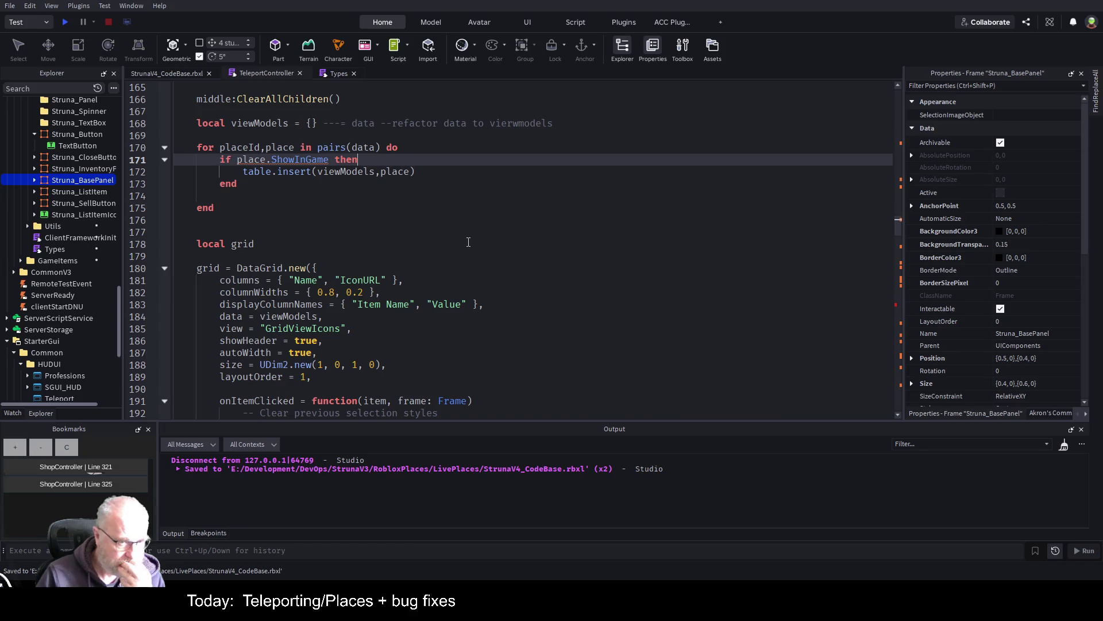
left_click(320, 280)
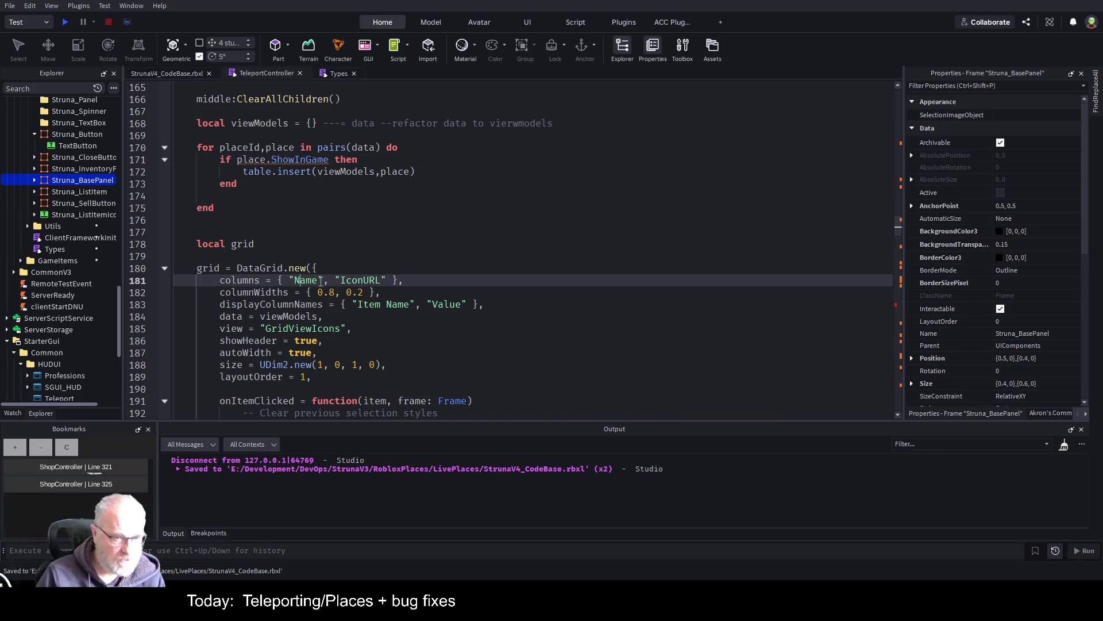
left_click(499, 233)
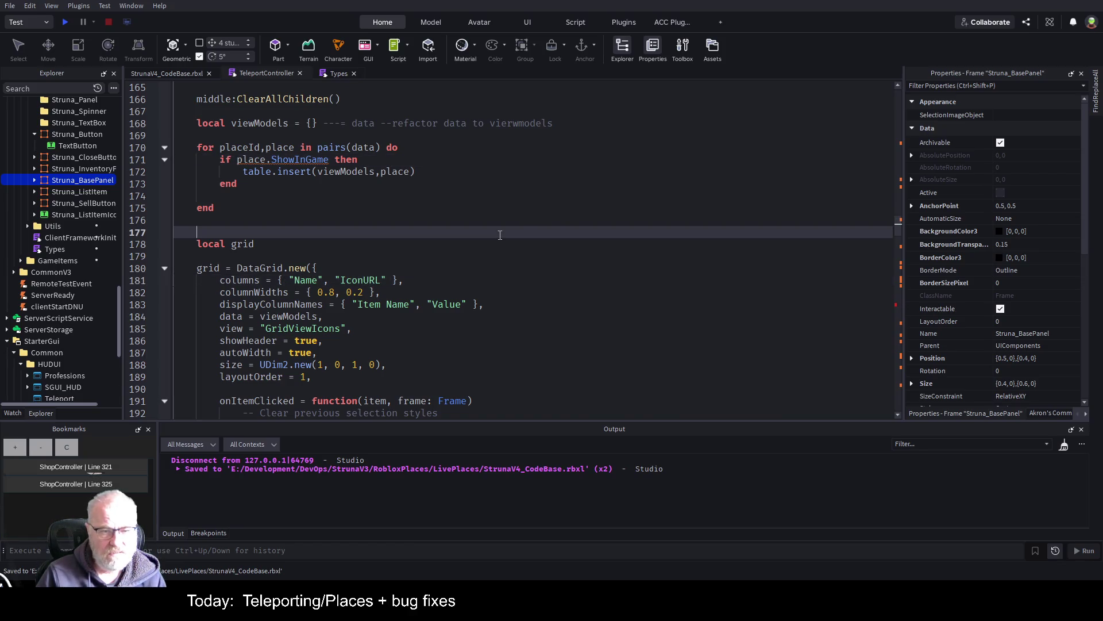
scroll(518, 263, "down", 1)
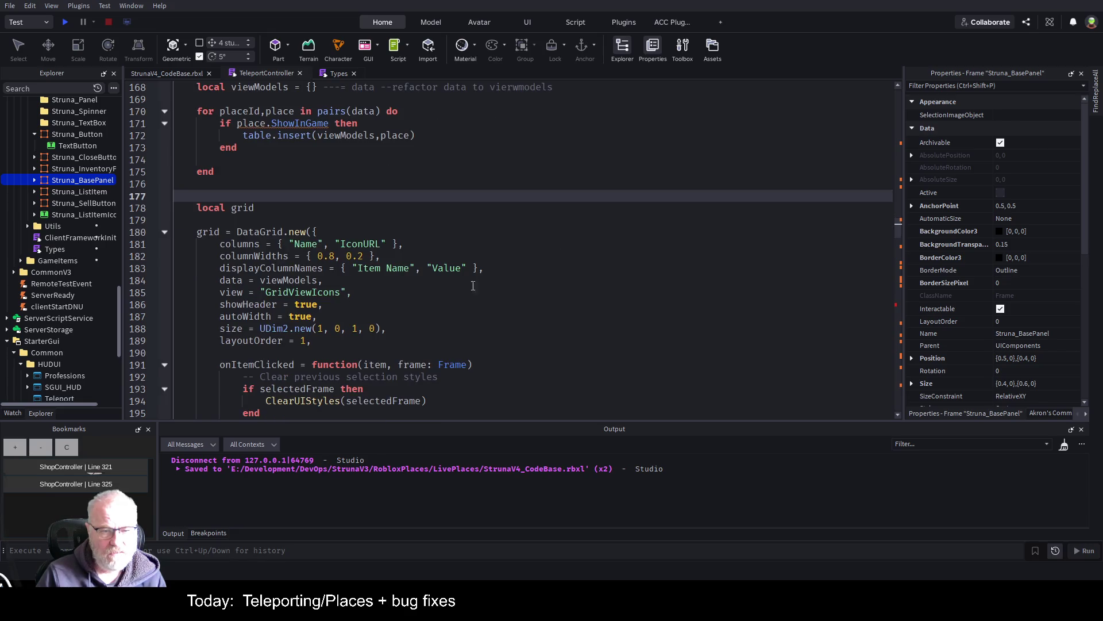
left_click(370, 268)
key("Delete")
key("Delete")
key("Delete")
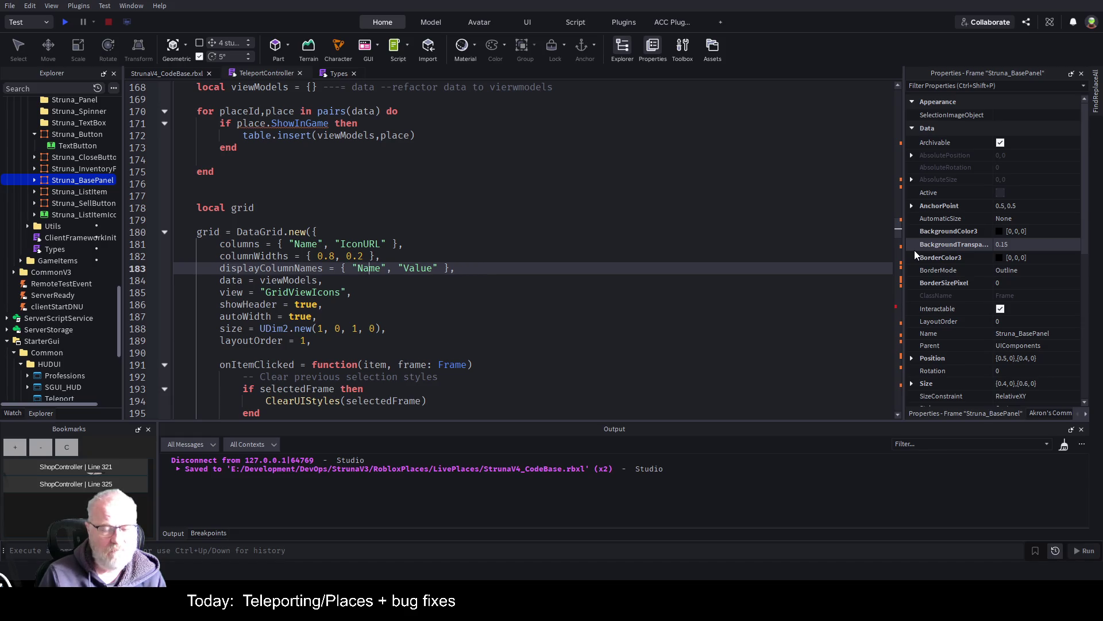
key("BackSpace")
key("BackSpace")
key("BackSpace")
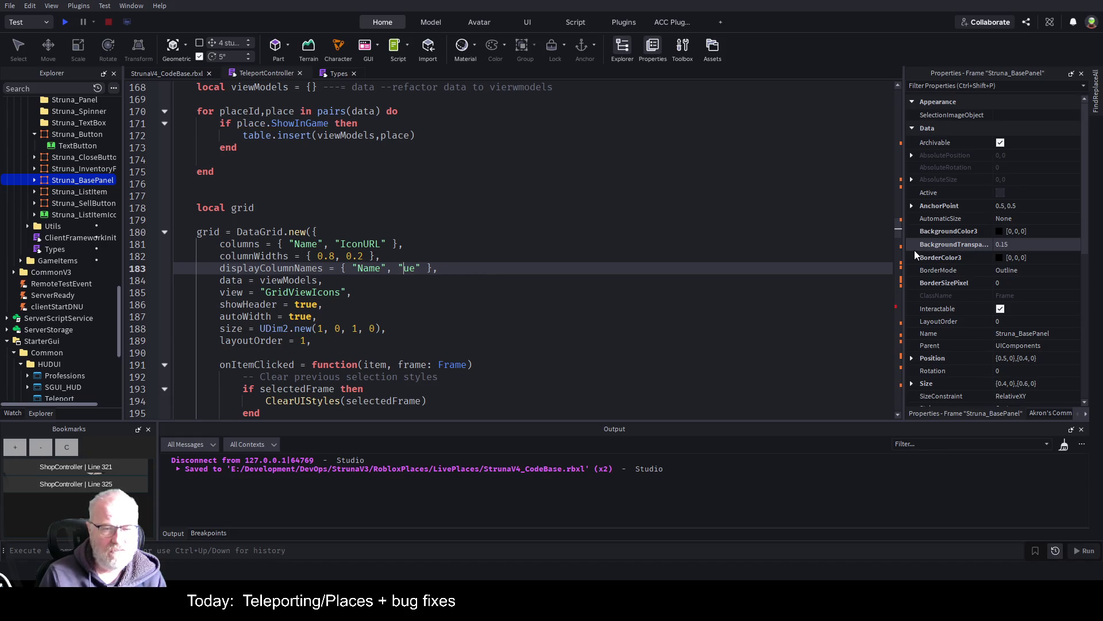
type("ID")
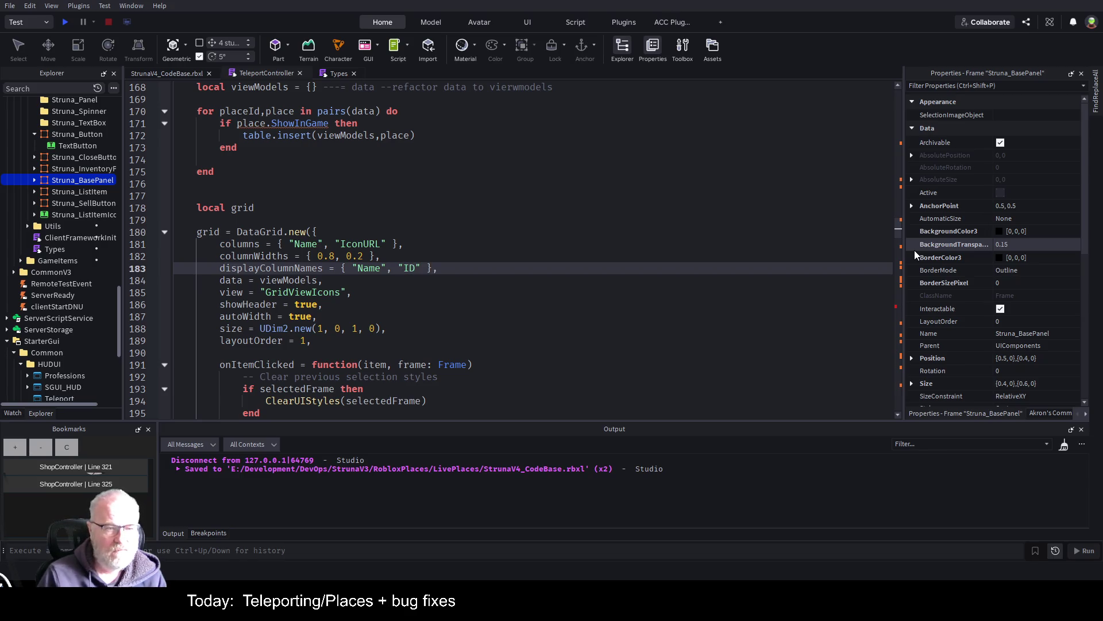
left_click(336, 278)
key("ctrl+s")
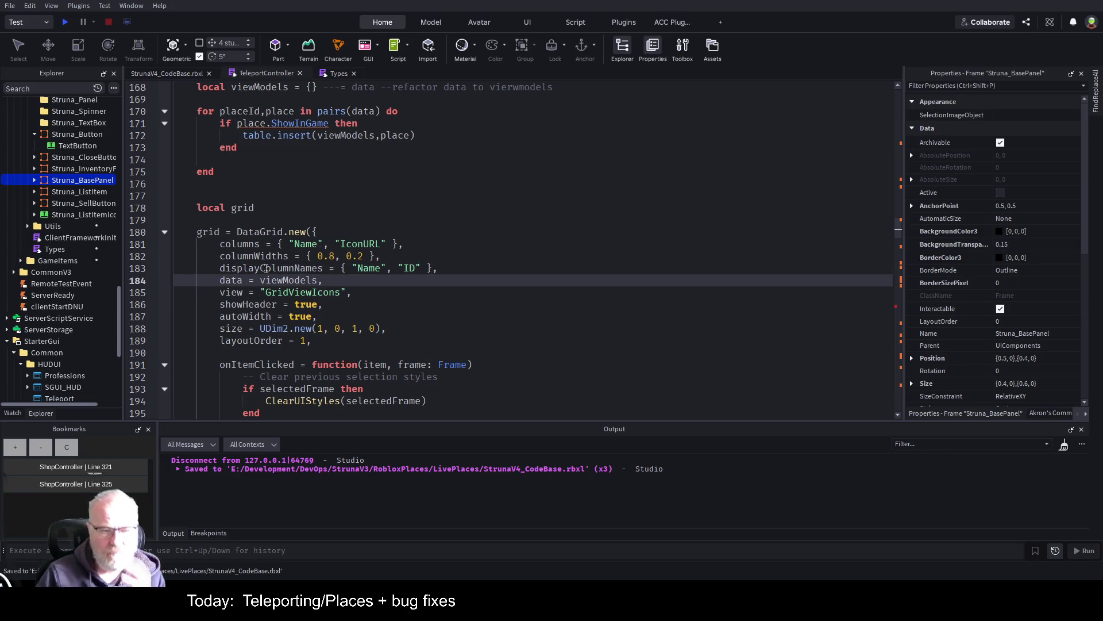
- Review the DataGrid.new setup around line 180 and scroll back up the script
double_click(302, 292)
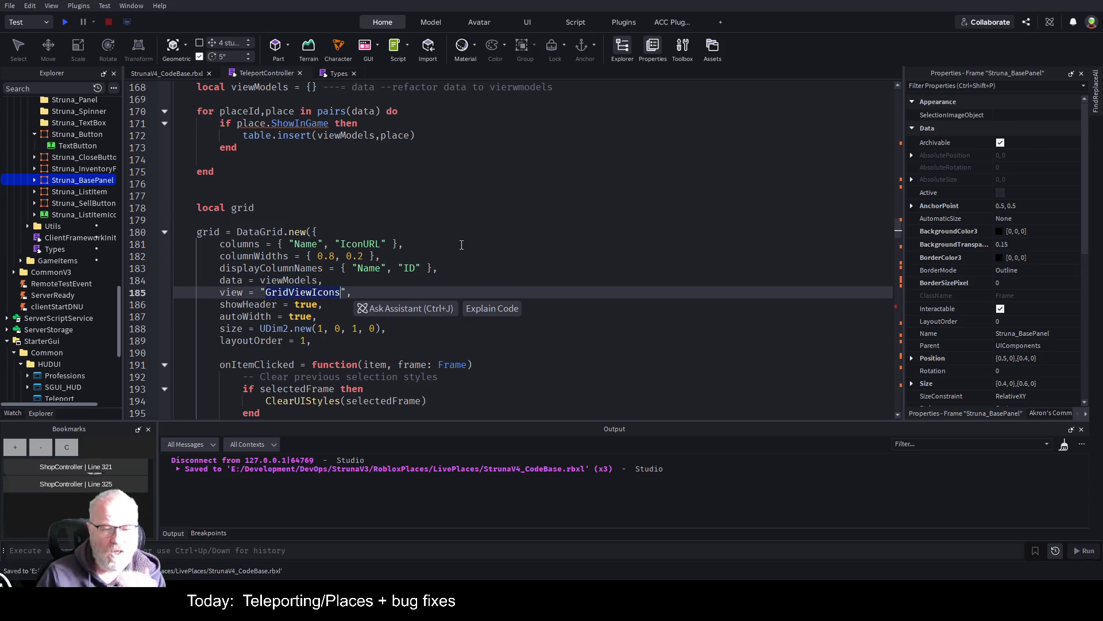
left_click(559, 230)
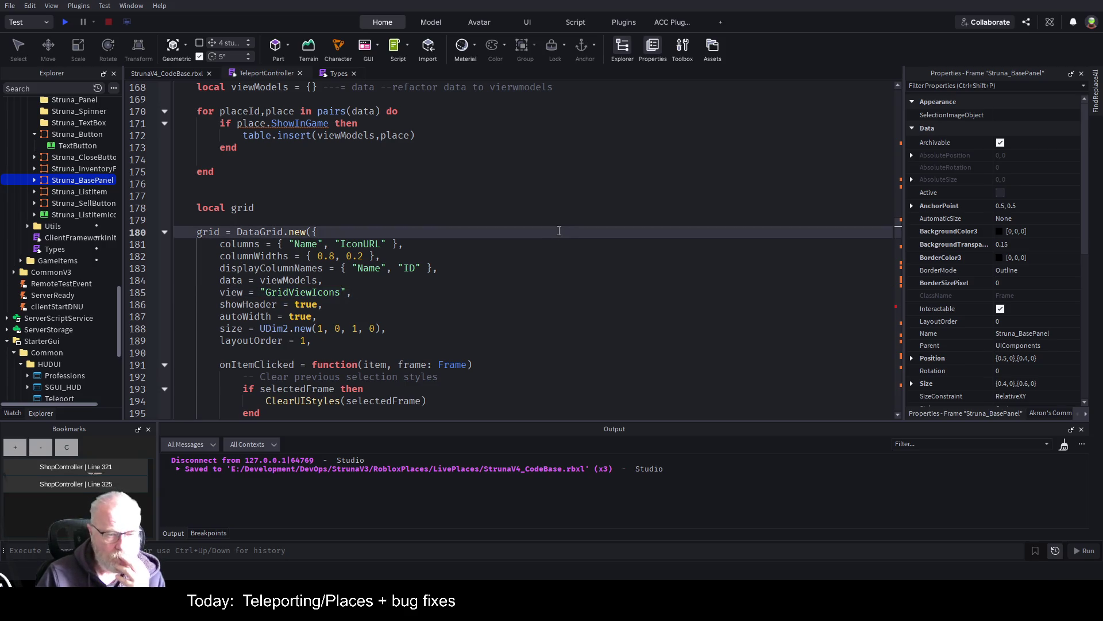
scroll(425, 310, "down", 2)
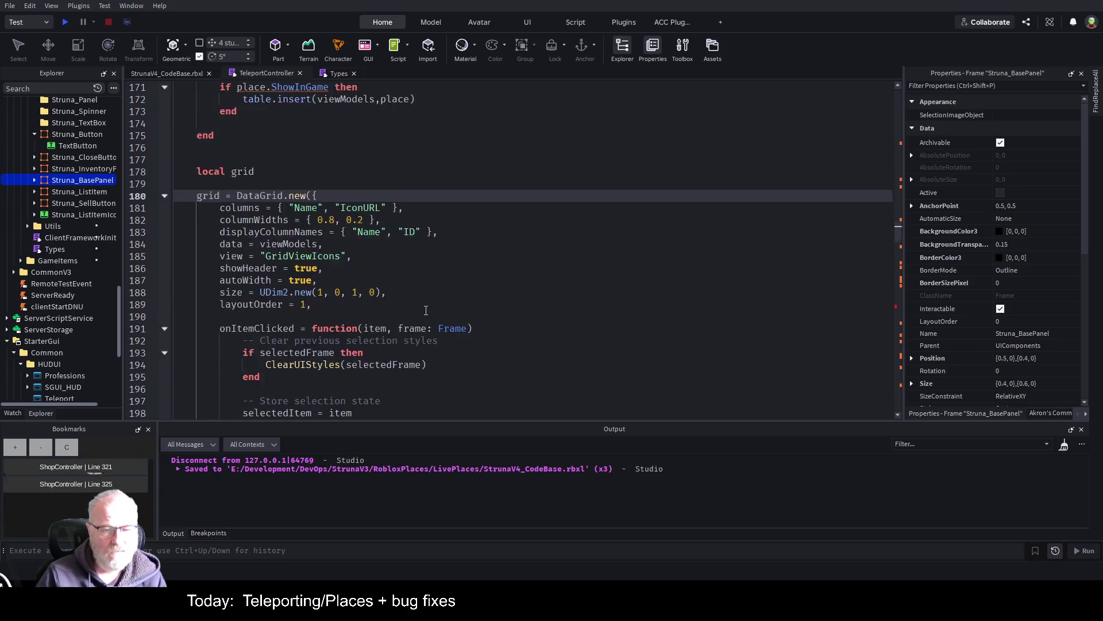
scroll(443, 315, "up", 9)
scroll(444, 316, "up", 10)
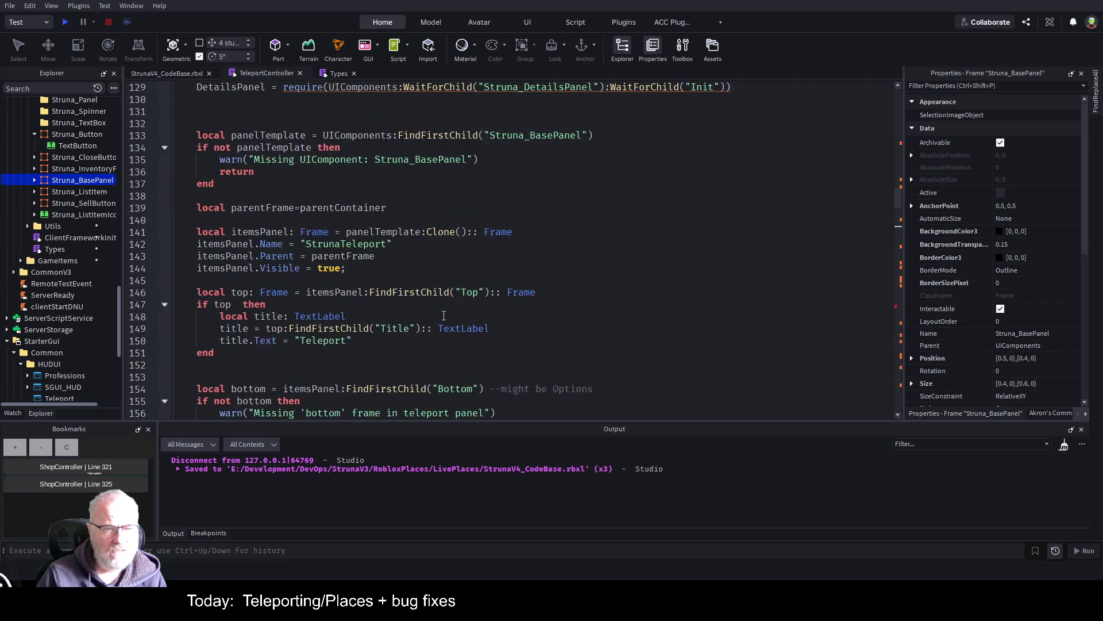
scroll(666, 294, "up", 5)
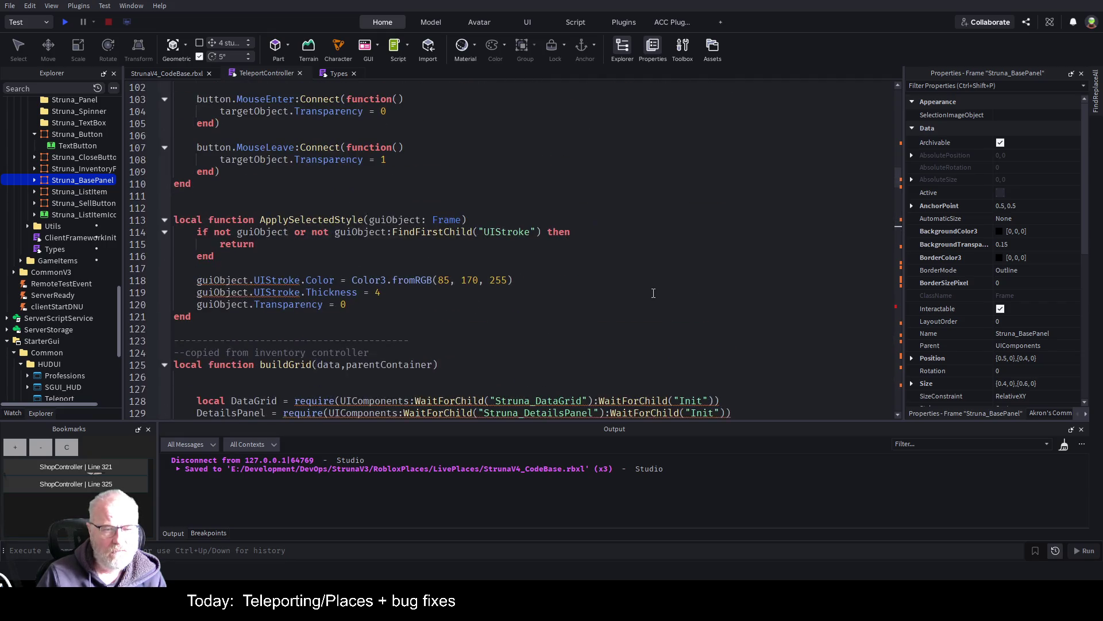
- Change the button label on line 311 from "Buy" to "Teleport", save, and start a playtest
left_click(663, 279)
key("ctrl+f")
type("Buy")
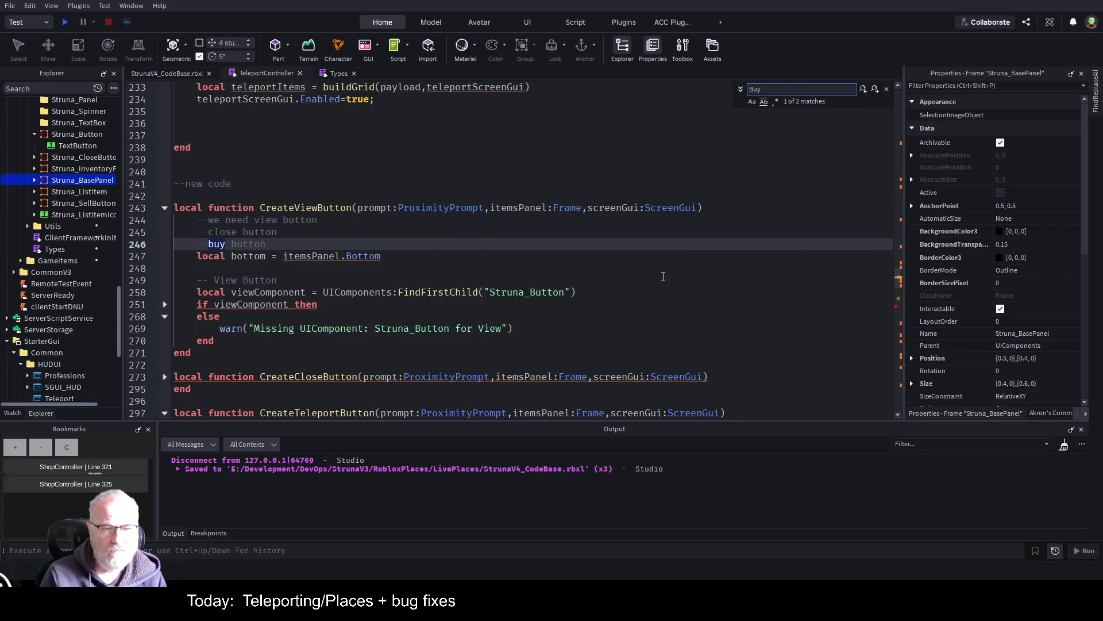
type("\"")
key("Escape")
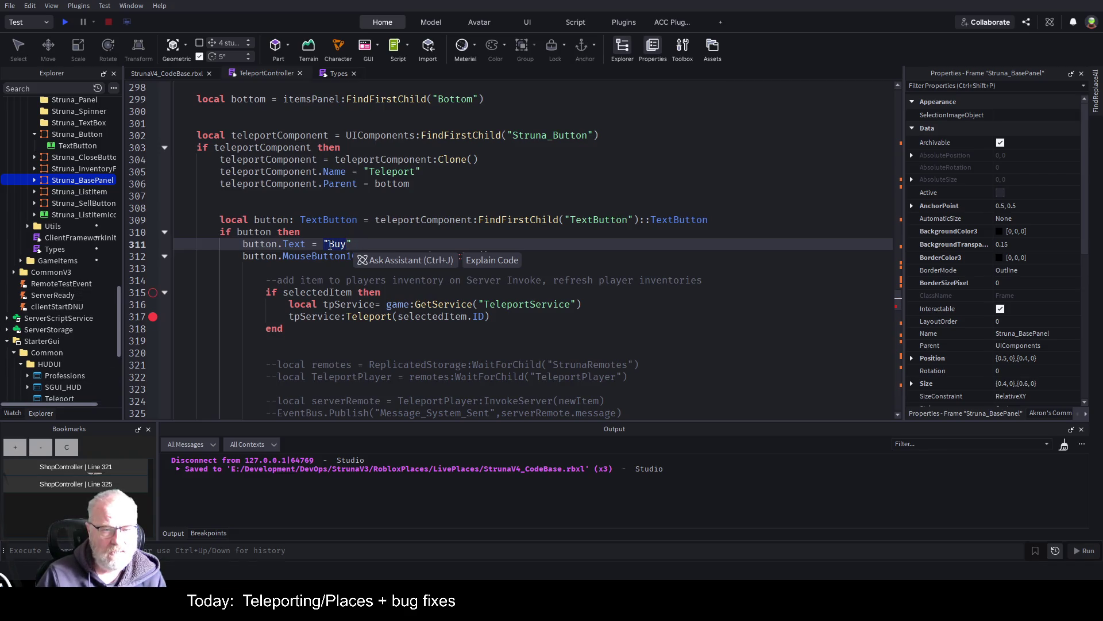
left_click(336, 246)
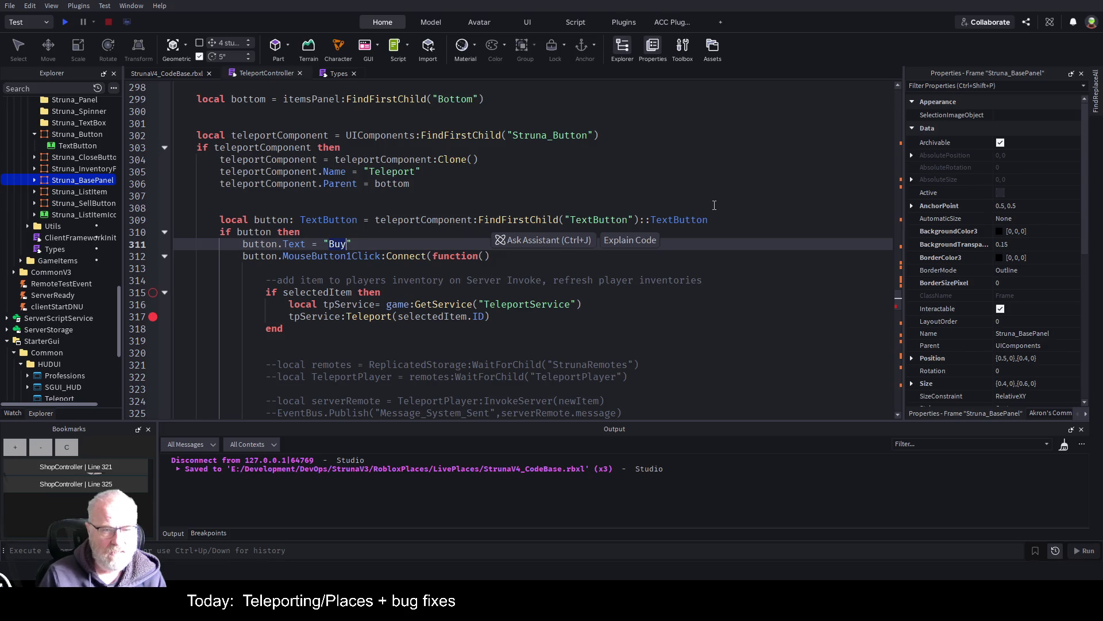
key("BackSpace")
key("BackSpace")
key("BackSpace")
type("Tel")
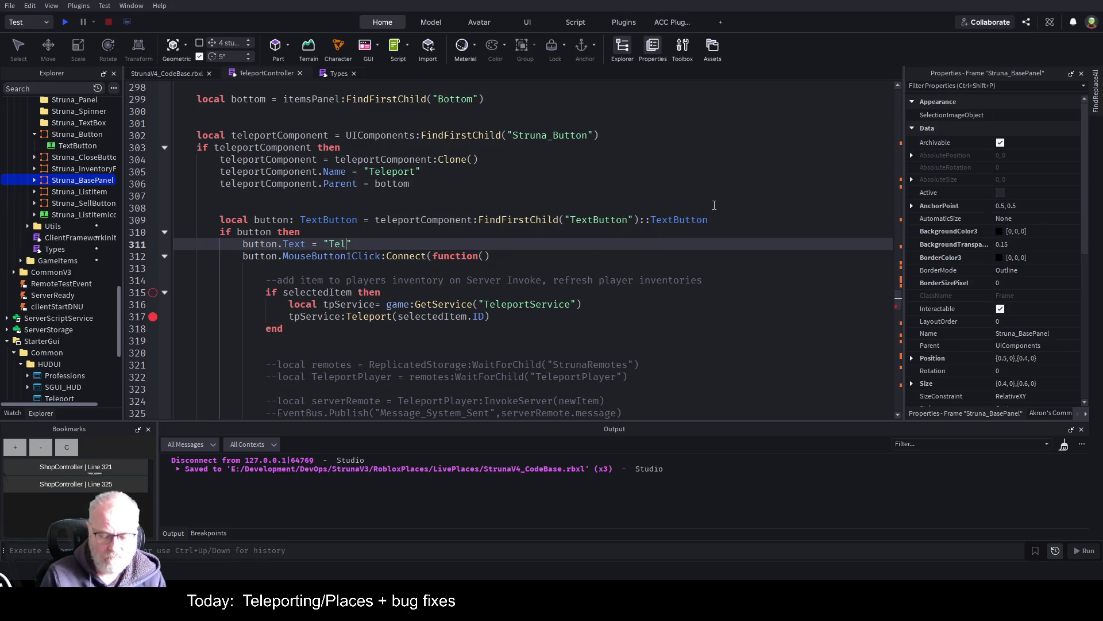
type("eport")
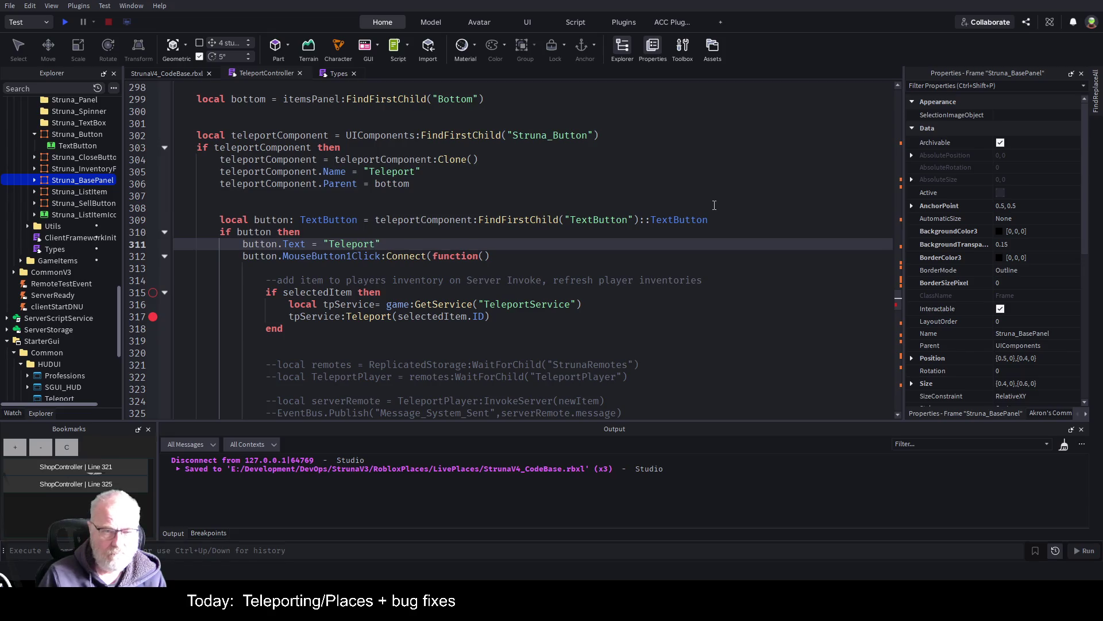
key("ctrl+s")
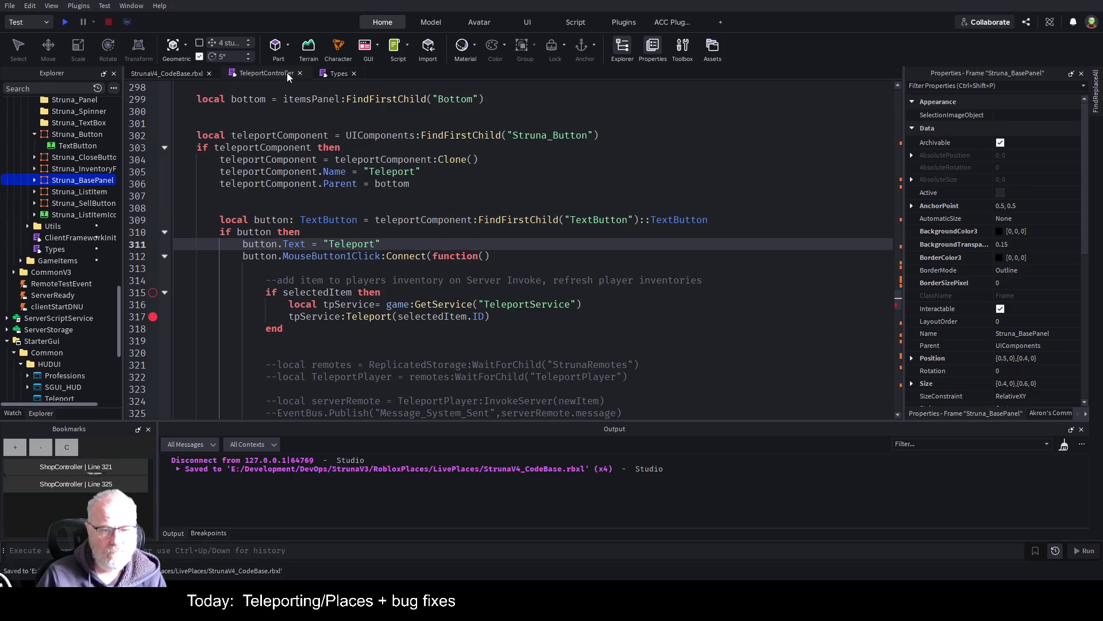
left_click(69, 22)
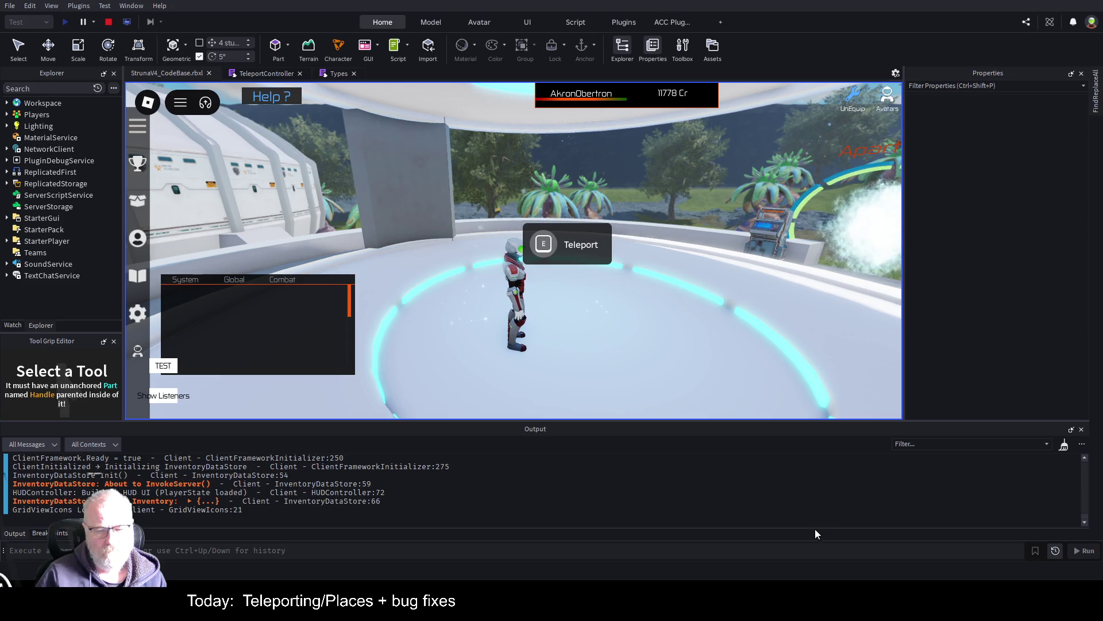
- Teleport to Faros from the pad's dialog so the playtest halts at the line 317 breakpoint
key("e")
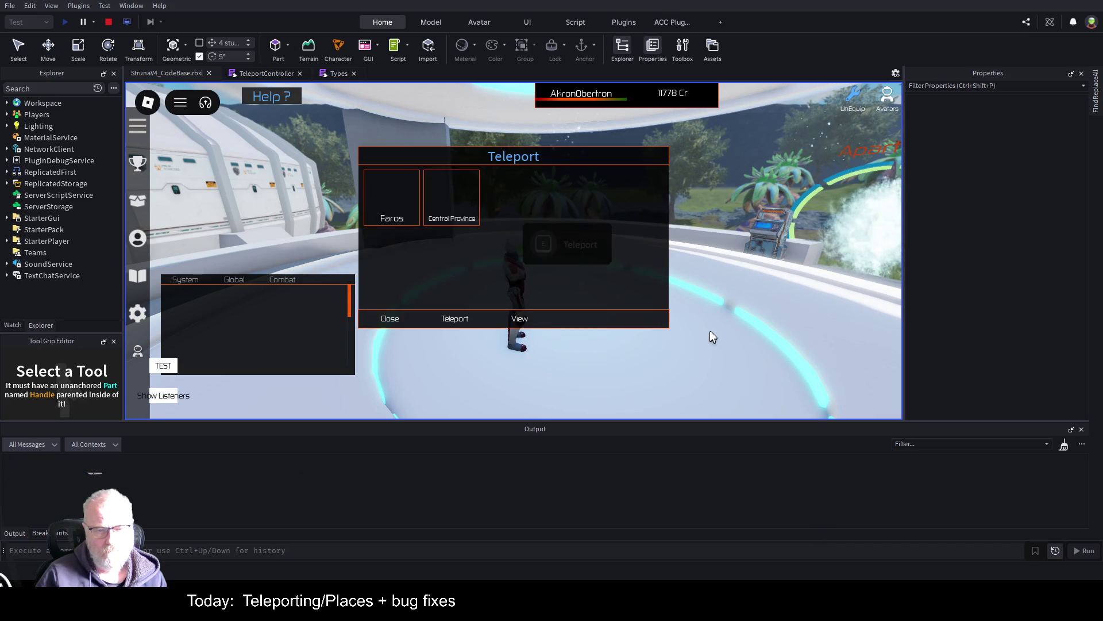
left_click(401, 197)
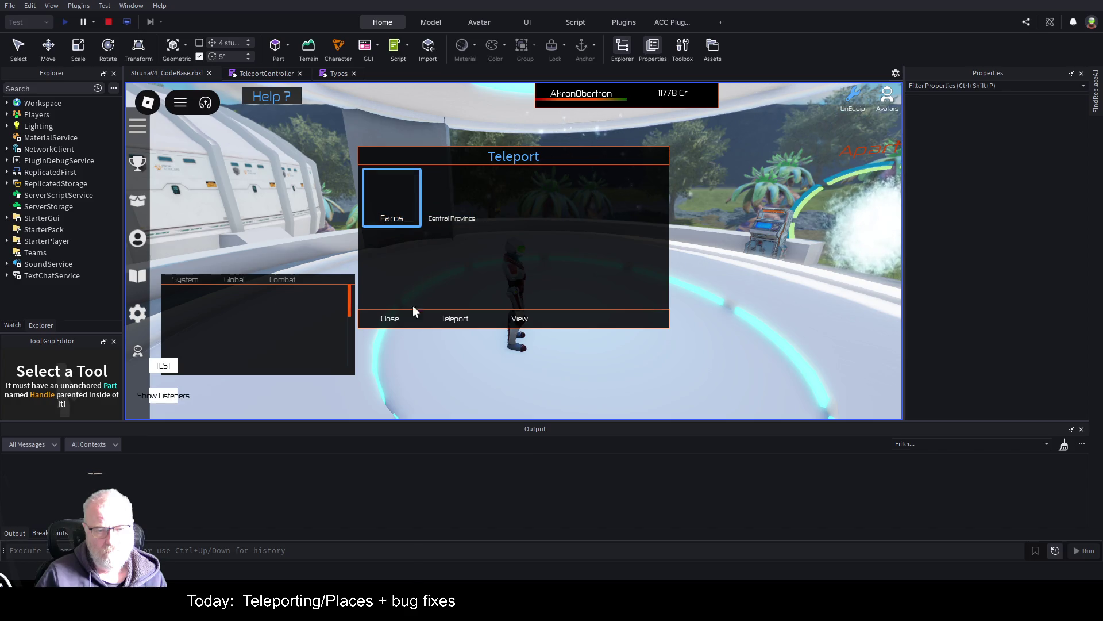
left_click(455, 320)
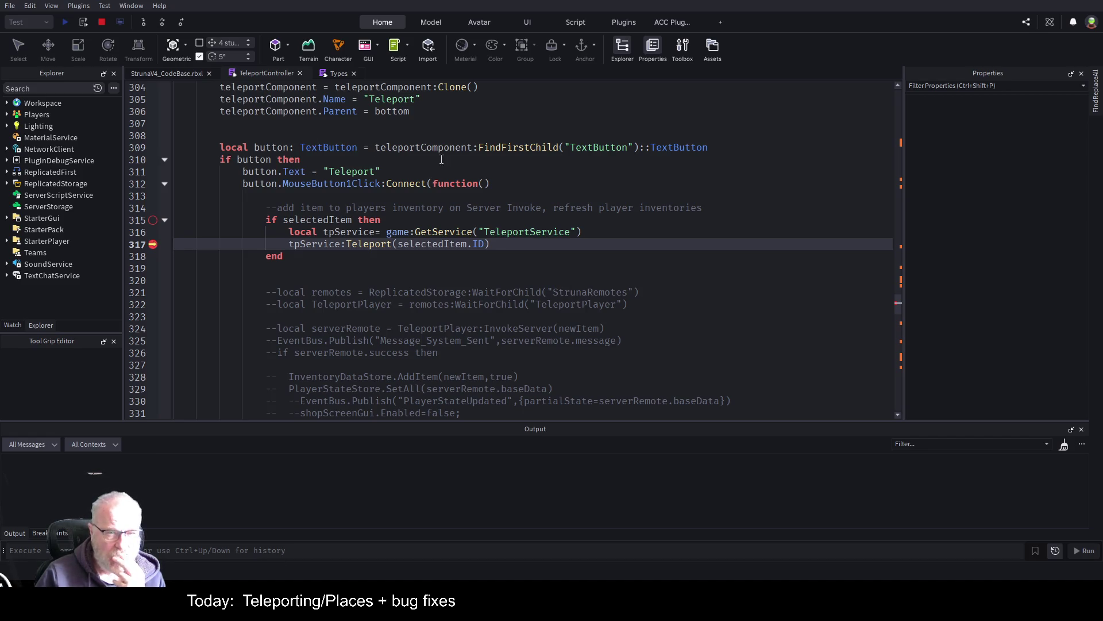
- Scroll through TeleportController and search for selectedItem to find its declaration on line 43
scroll(490, 173, "up", 3)
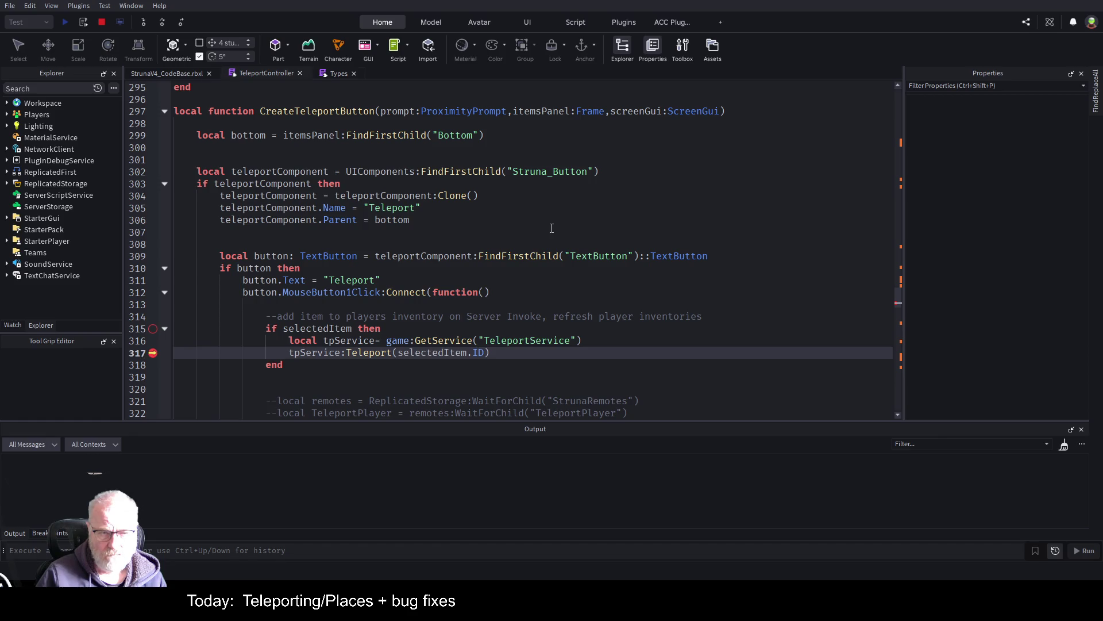
scroll(386, 251, "up", 4)
scroll(386, 251, "up", 3)
scroll(386, 251, "up", 4)
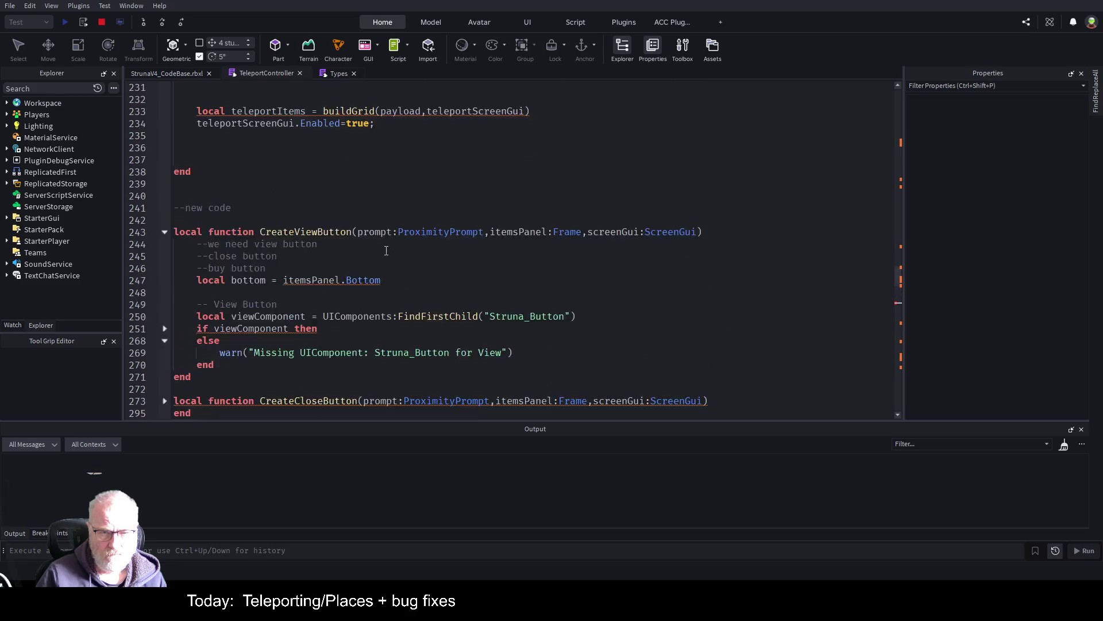
scroll(386, 251, "up", 6)
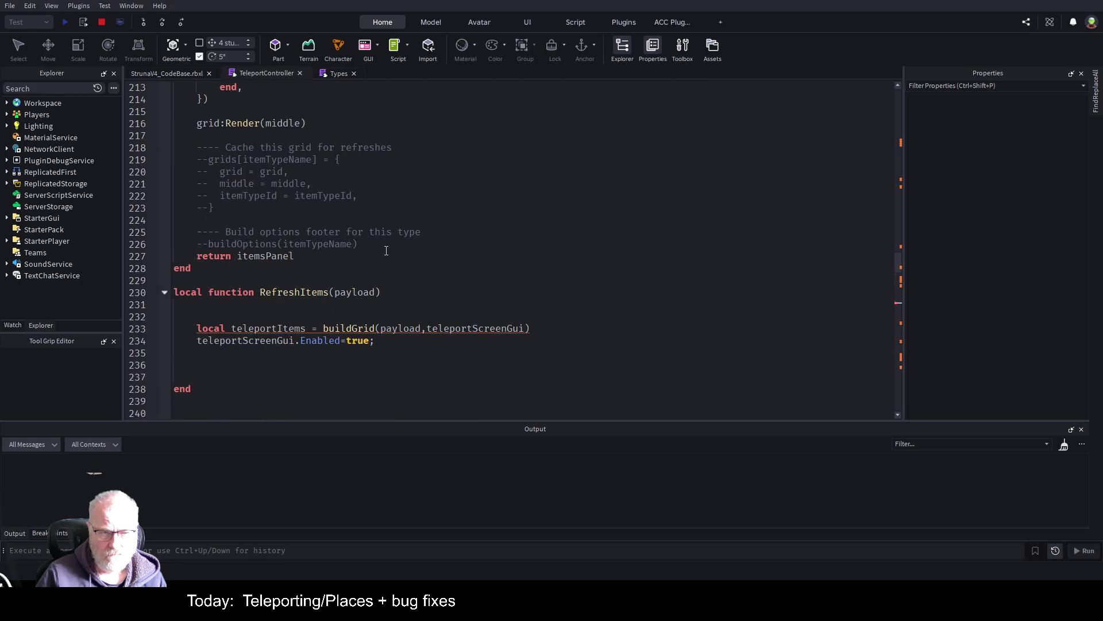
scroll(386, 252, "down", 8)
scroll(401, 245, "down", 11)
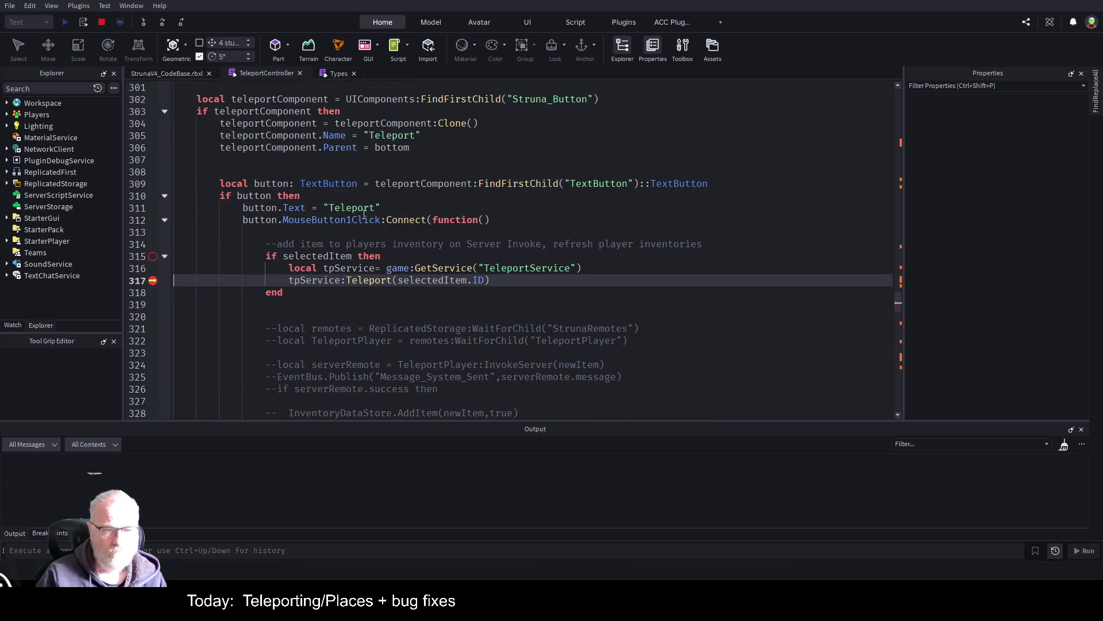
double_click(331, 257)
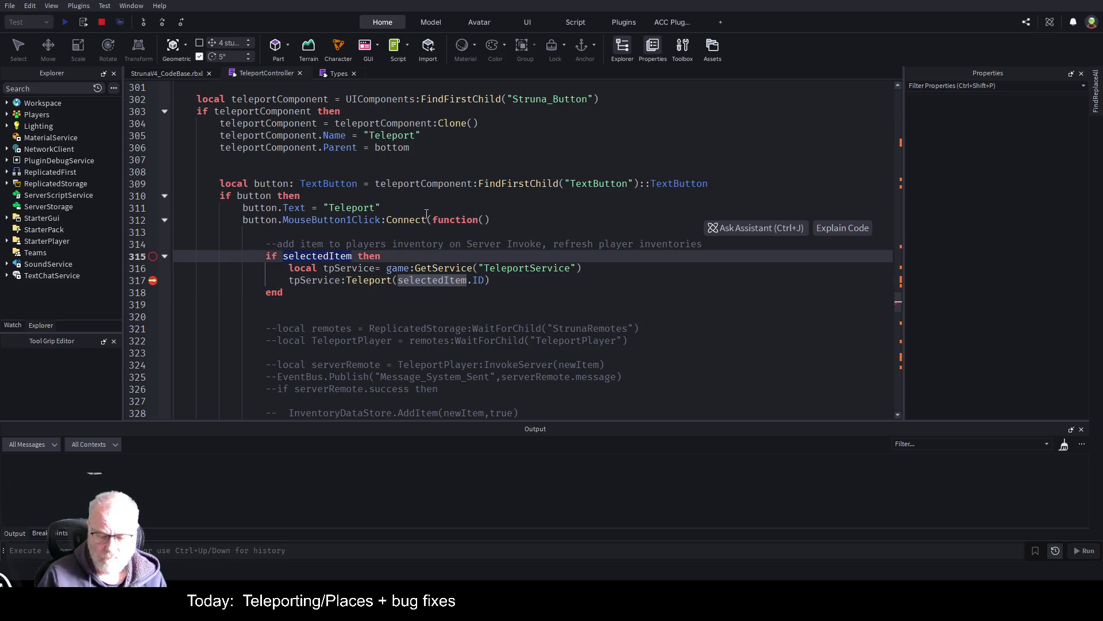
key("ctrl+f")
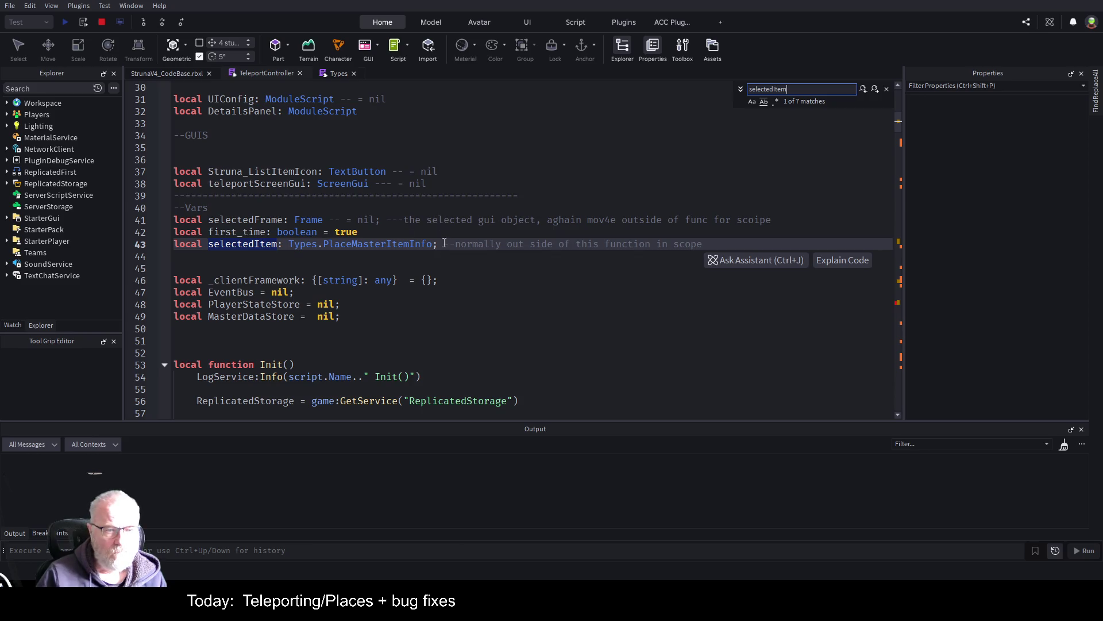
- Check the PlaceMasterItemInfo definition, then step through selectedItem occurrences to line 198 in TeleportController
left_click(397, 244)
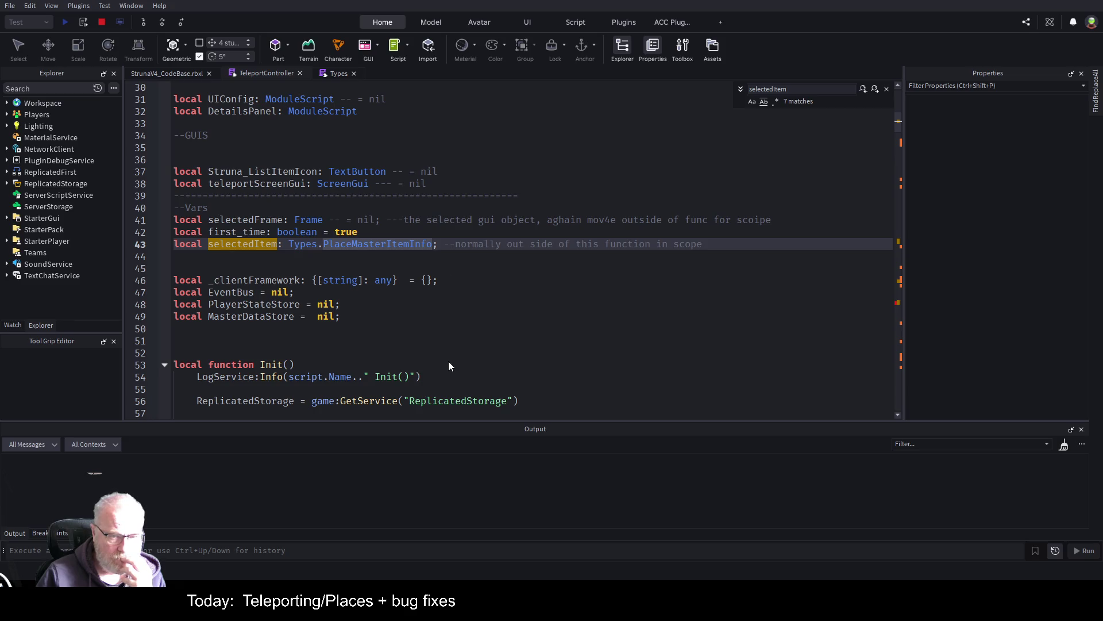
key("F12")
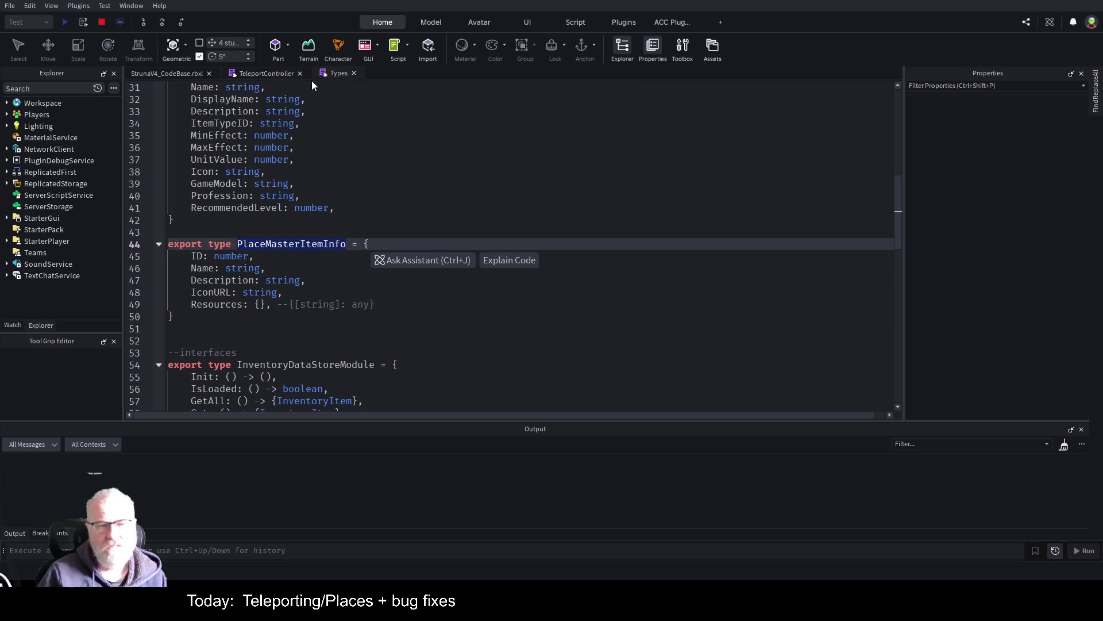
left_click(280, 75)
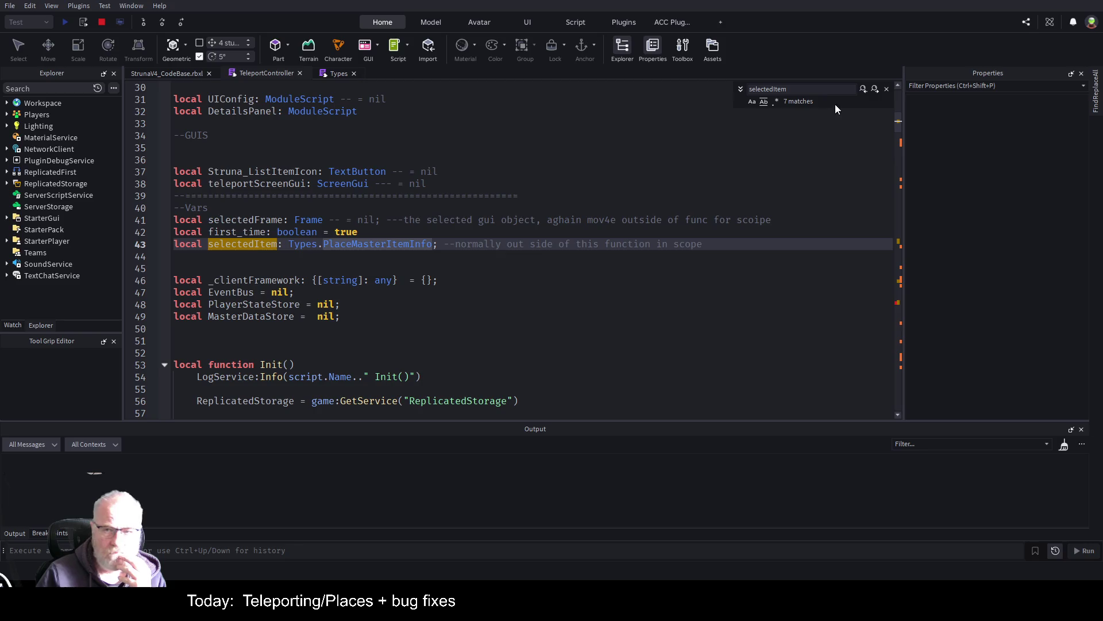
left_click(875, 89)
left_click(874, 89)
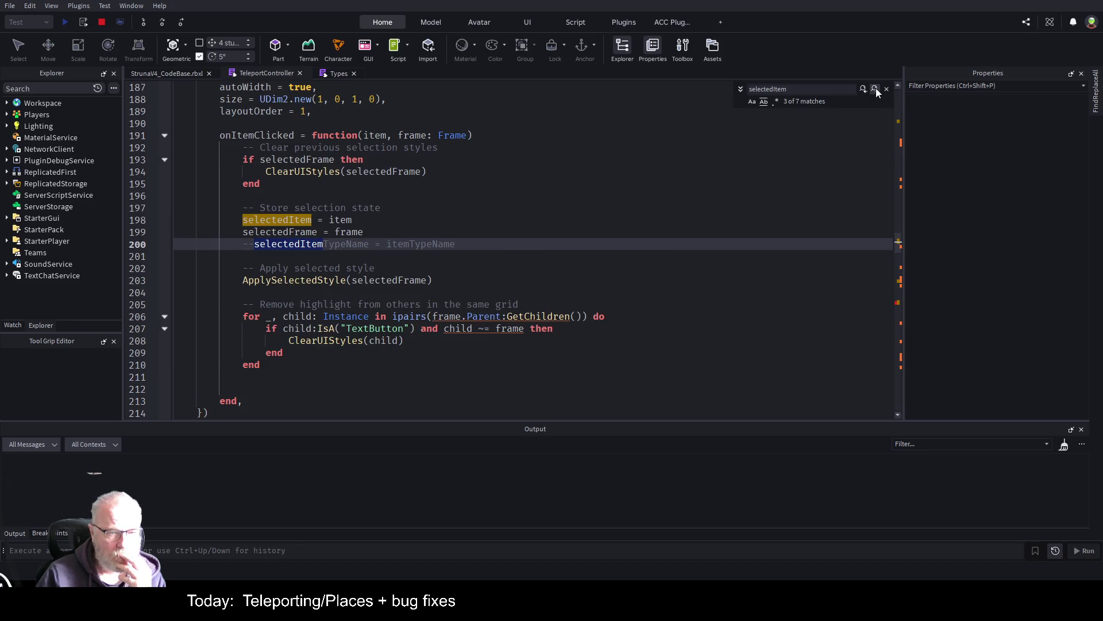
- Inspect onItemClicked's item parameter and the selectedItem assignment in TeleportController
double_click(341, 219)
scroll(514, 190, "up", 3)
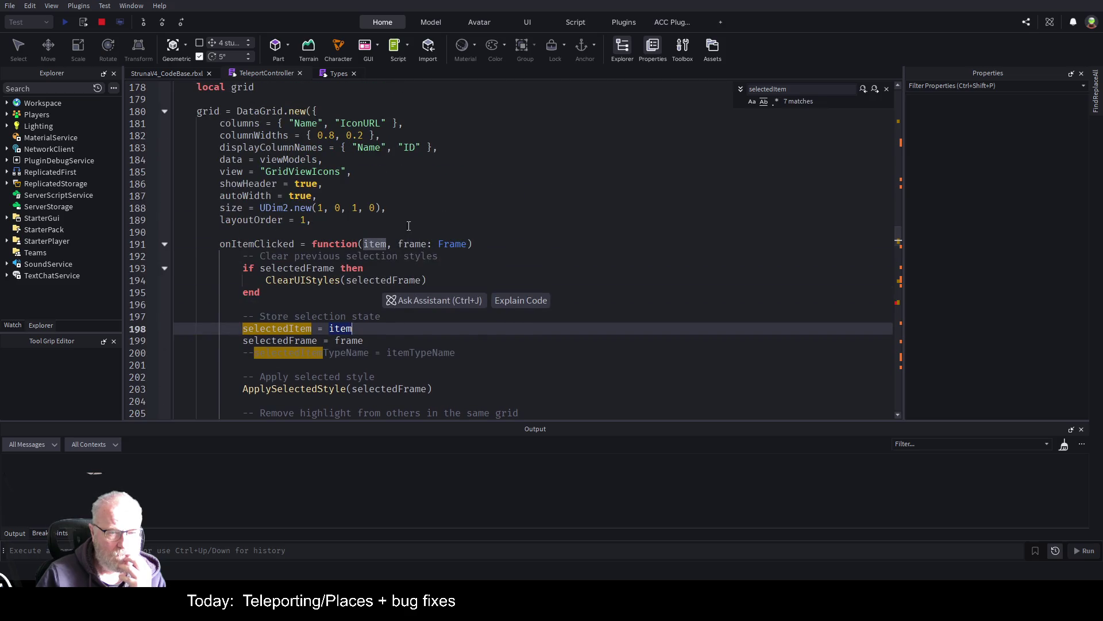
double_click(376, 245)
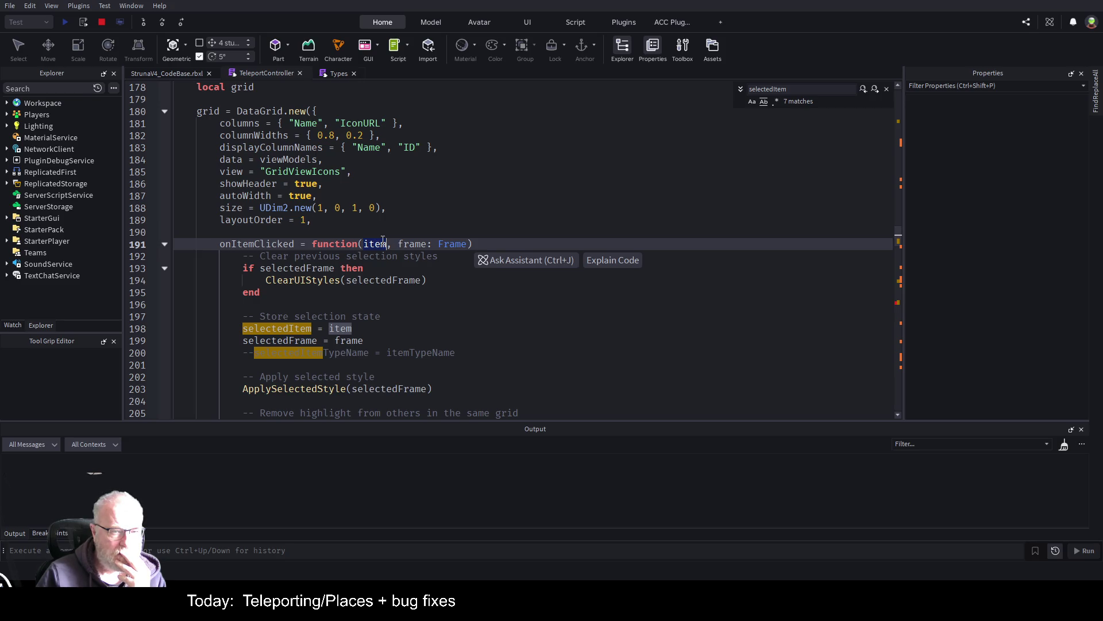
scroll(384, 216, "down", 2)
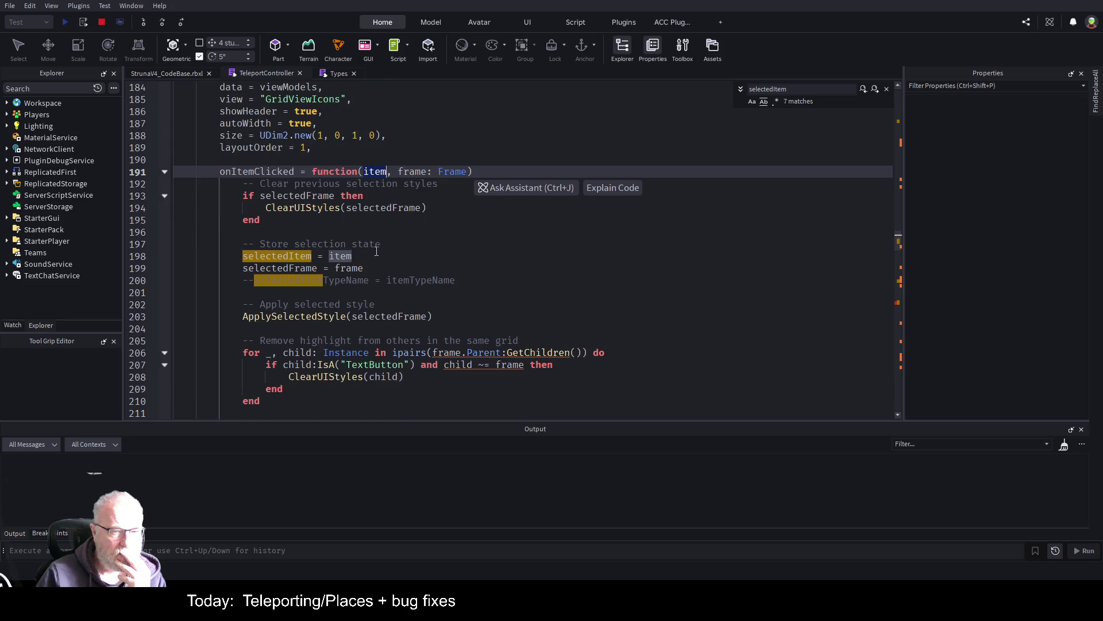
left_click(370, 254)
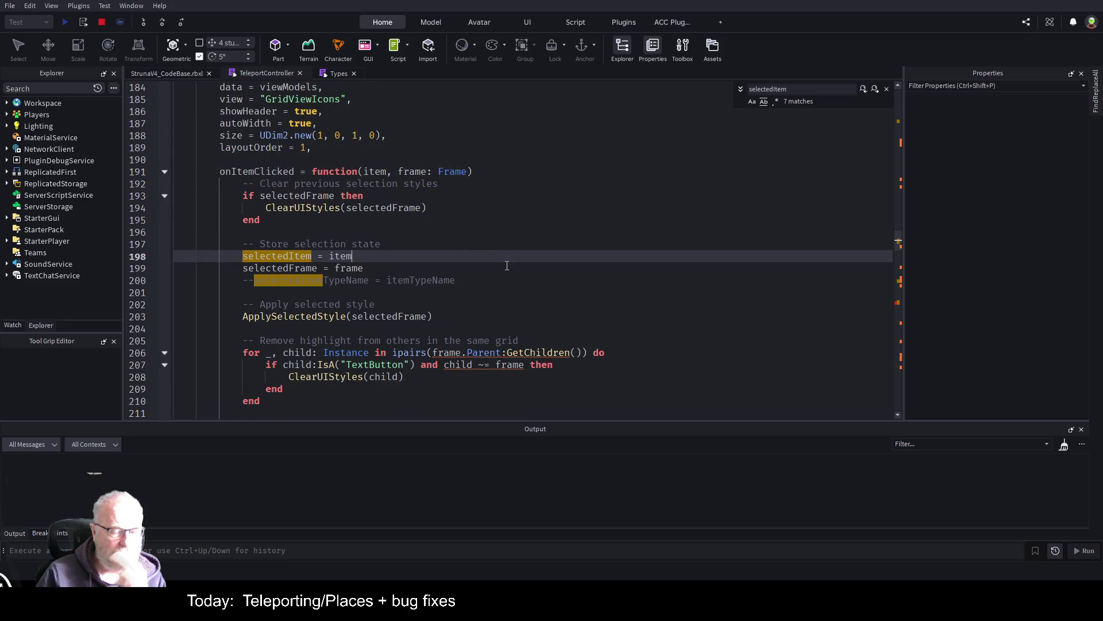
scroll(442, 258, "up", 3)
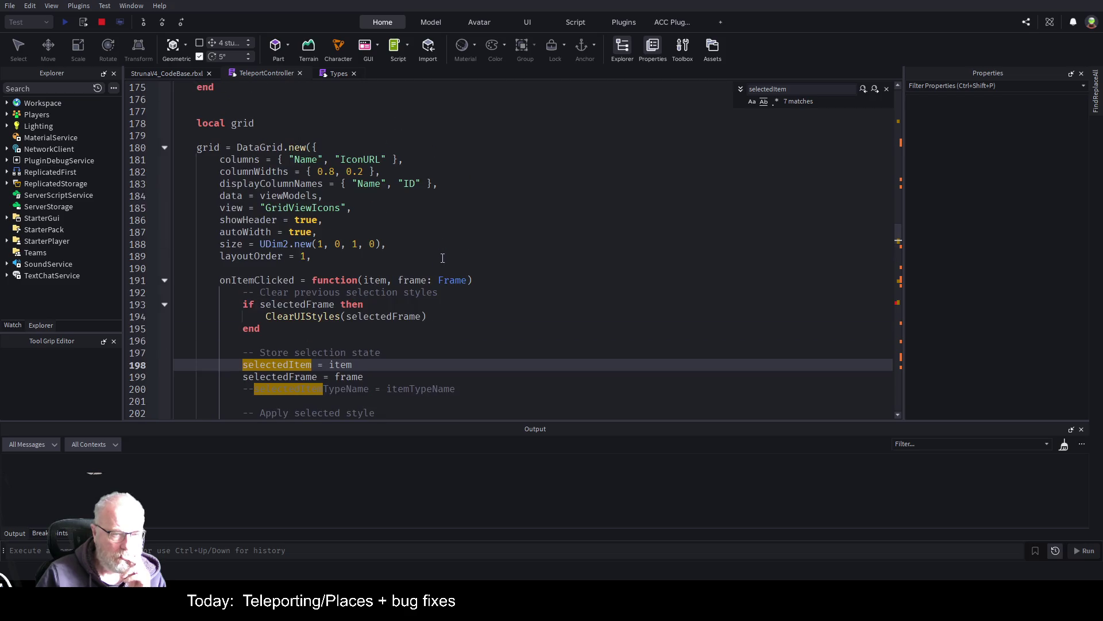
left_click(442, 258)
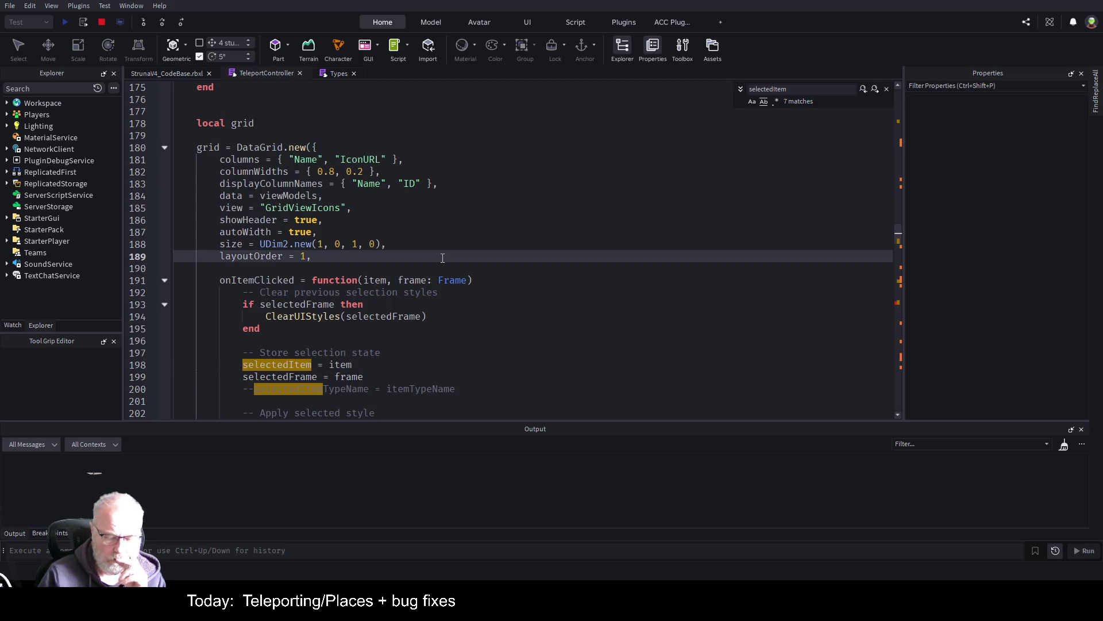
key("ctrl+Home")
scroll(361, 287, "down", 9)
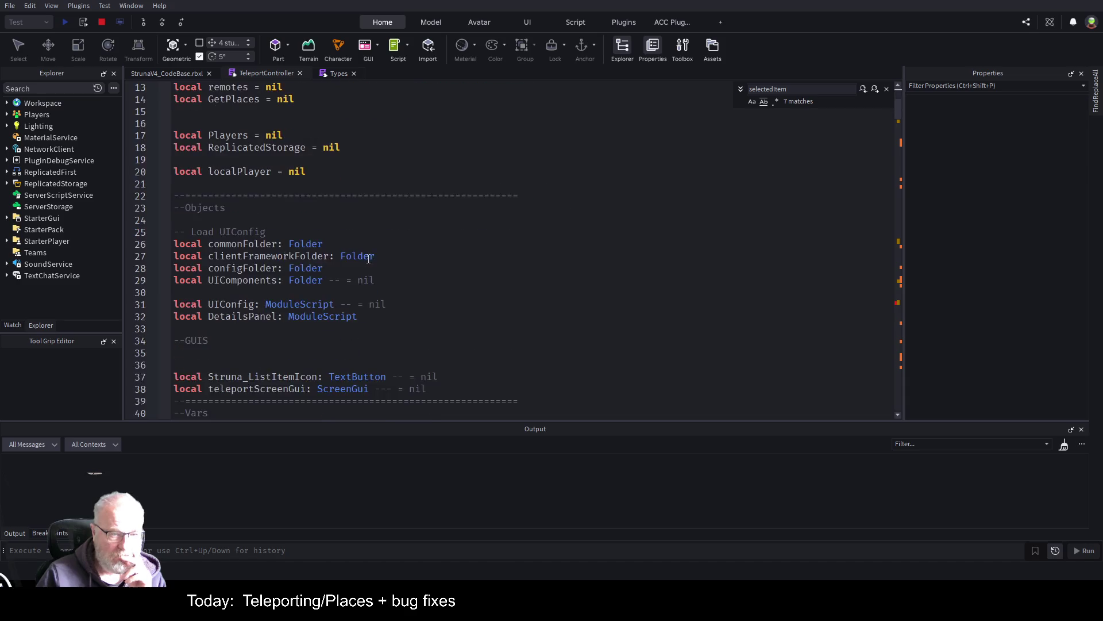
- Check selectedItem's declared type by going to the PlaceMasterItemInfo definition in Types
double_click(374, 268)
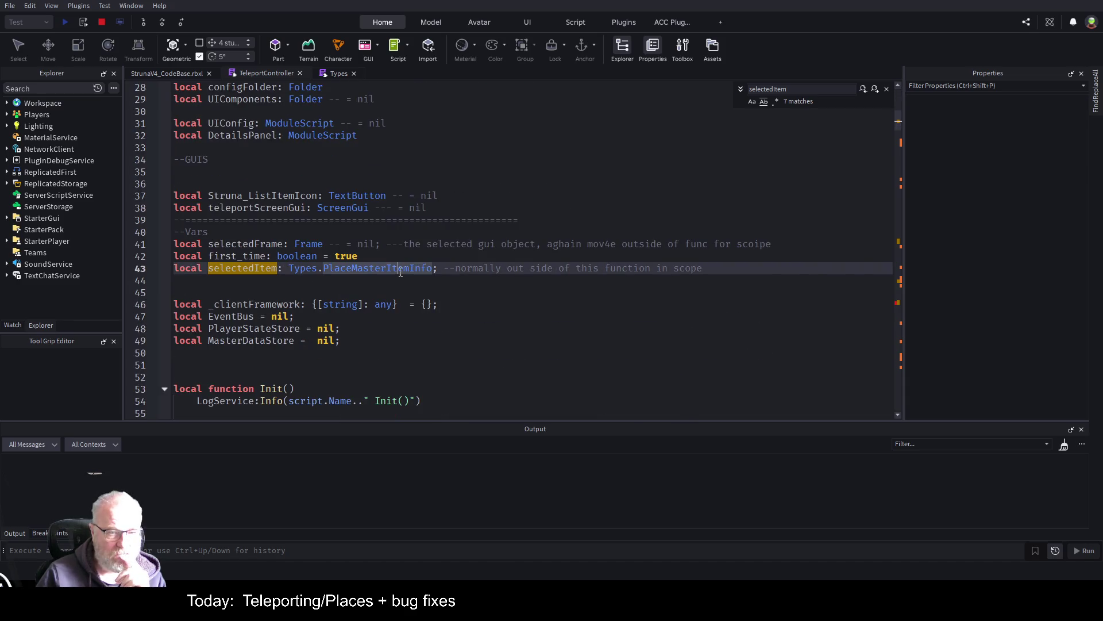
left_click_drag(208, 267, 278, 269)
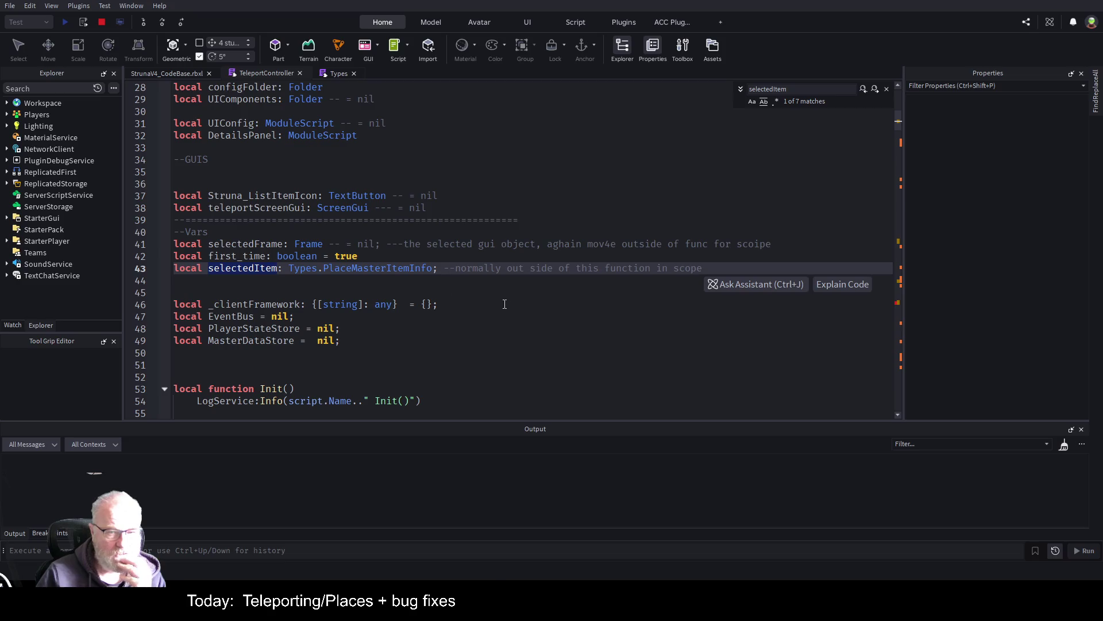
left_click(387, 268)
key("F12")
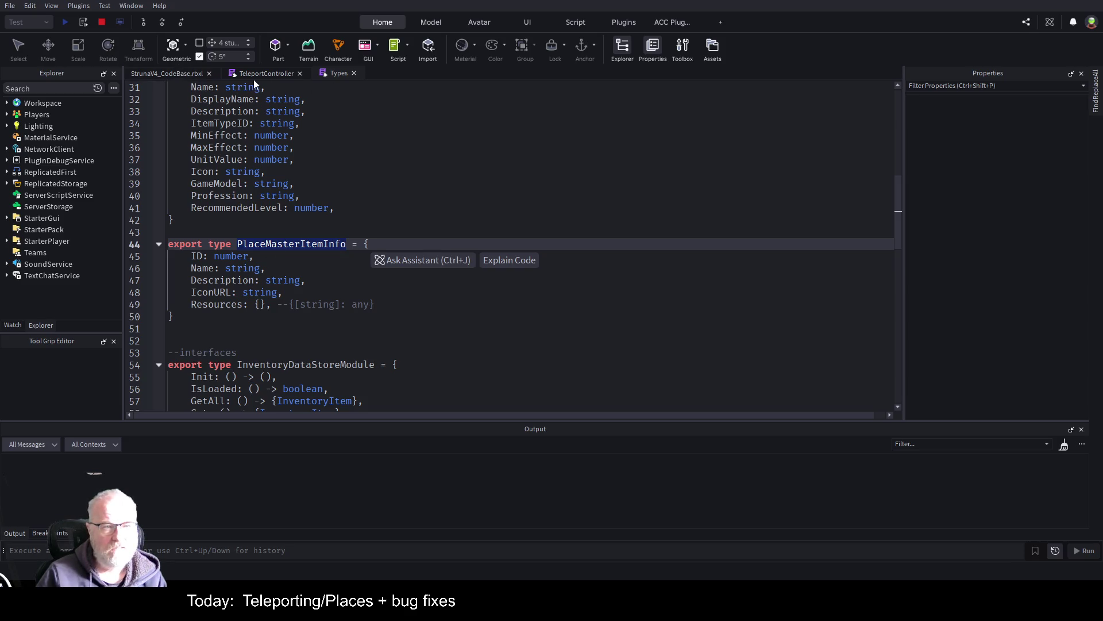
left_click(267, 73)
- Scroll to the Teleport button handler calling tpService:Teleport(selectedItem.ID) on line 317
scroll(400, 305, "down", 5)
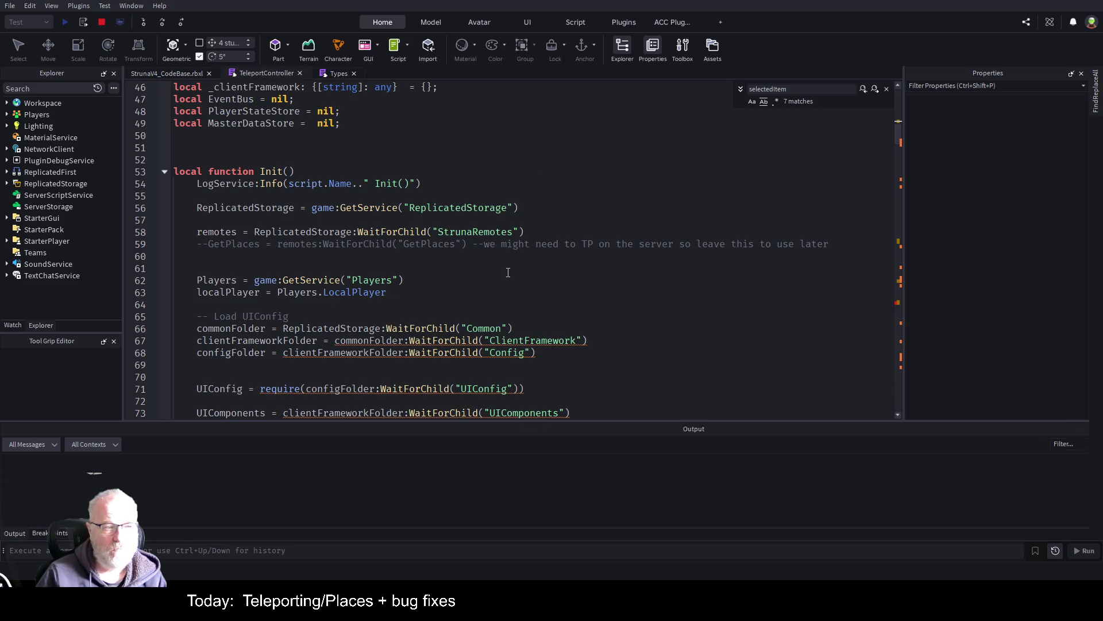
scroll(426, 312, "down", 4)
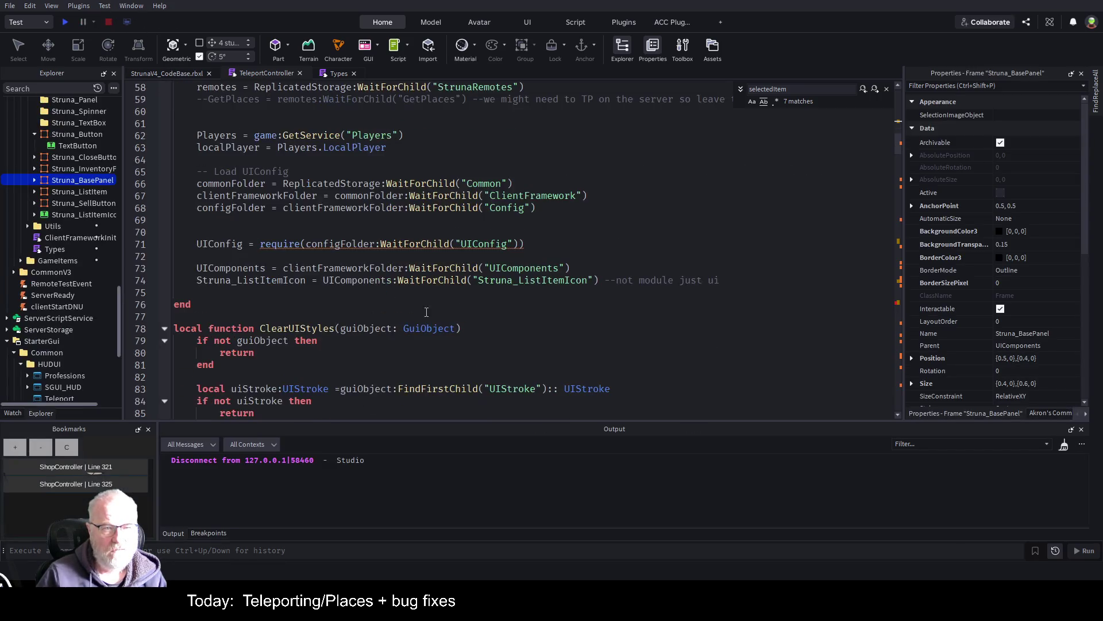
scroll(427, 312, "down", 20)
scroll(480, 276, "down", 16)
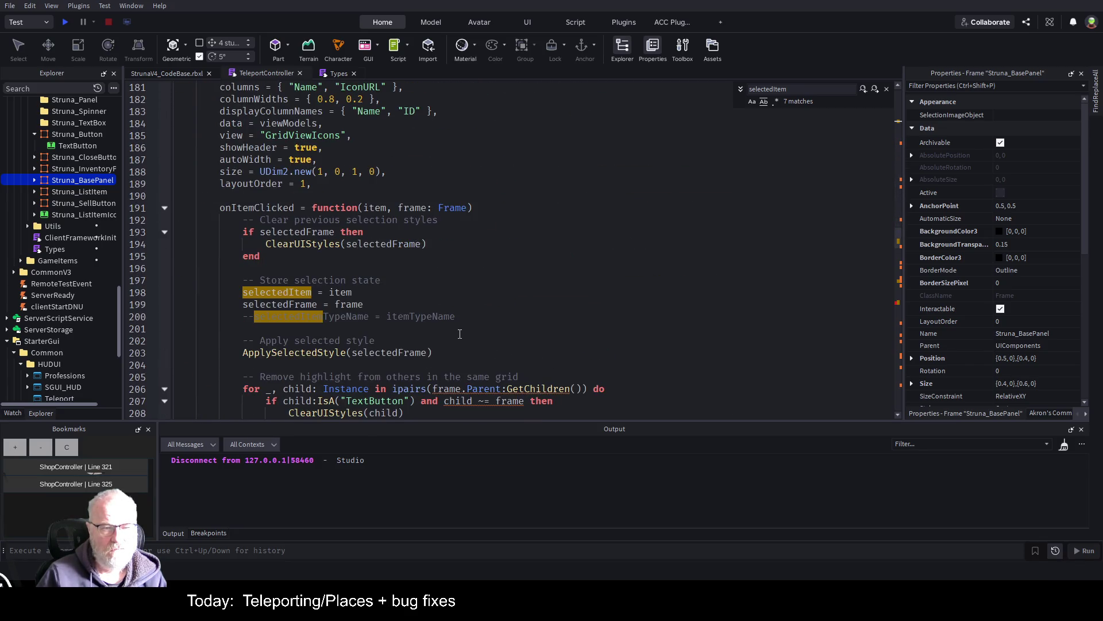
left_click(485, 293)
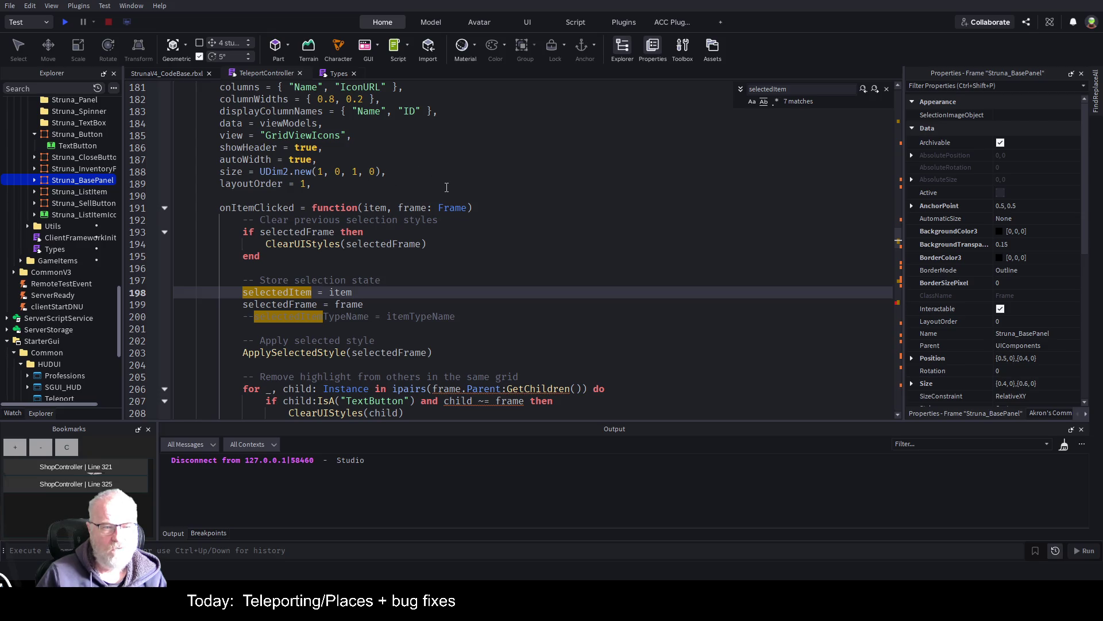
scroll(324, 328, "down", 4)
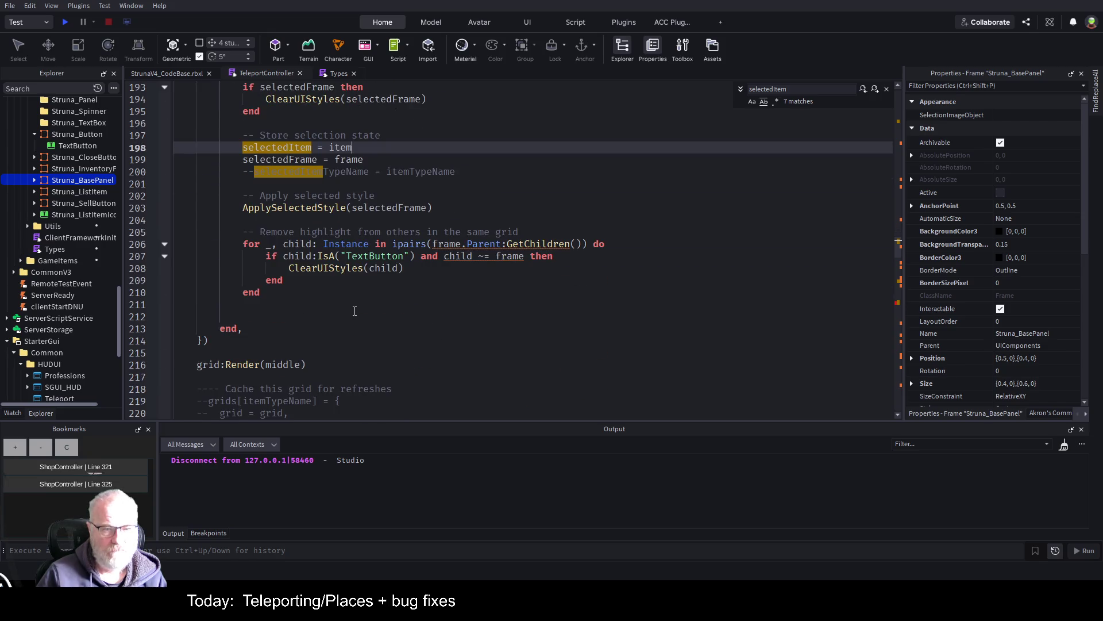
scroll(241, 197, "up", 3)
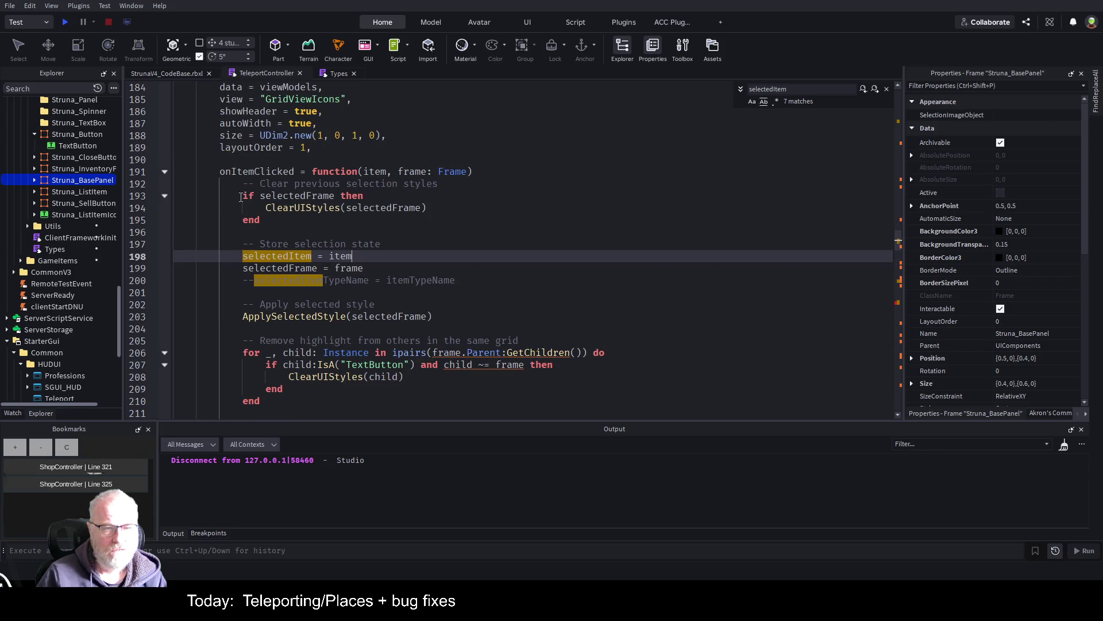
scroll(280, 277, "down", 5)
scroll(322, 287, "down", 4)
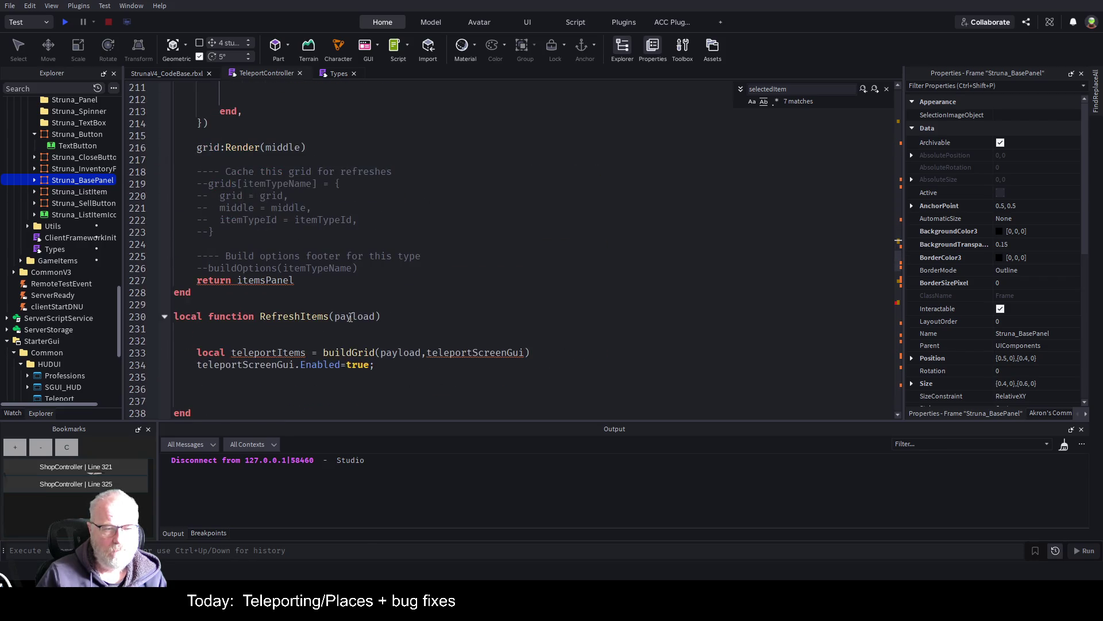
scroll(350, 317, "down", 4)
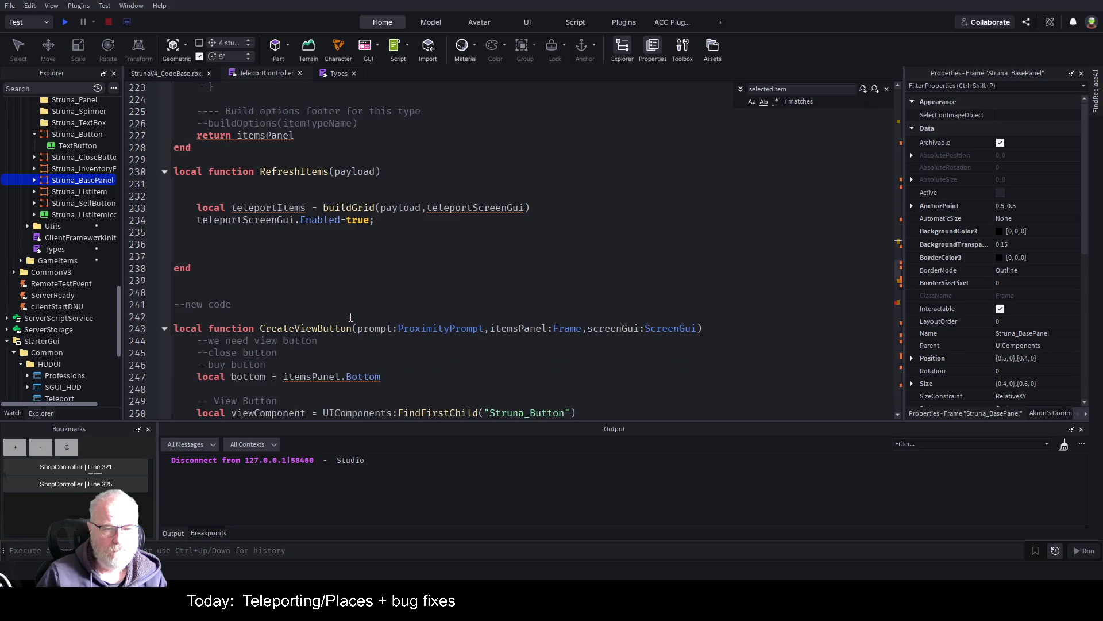
scroll(350, 317, "down", 20)
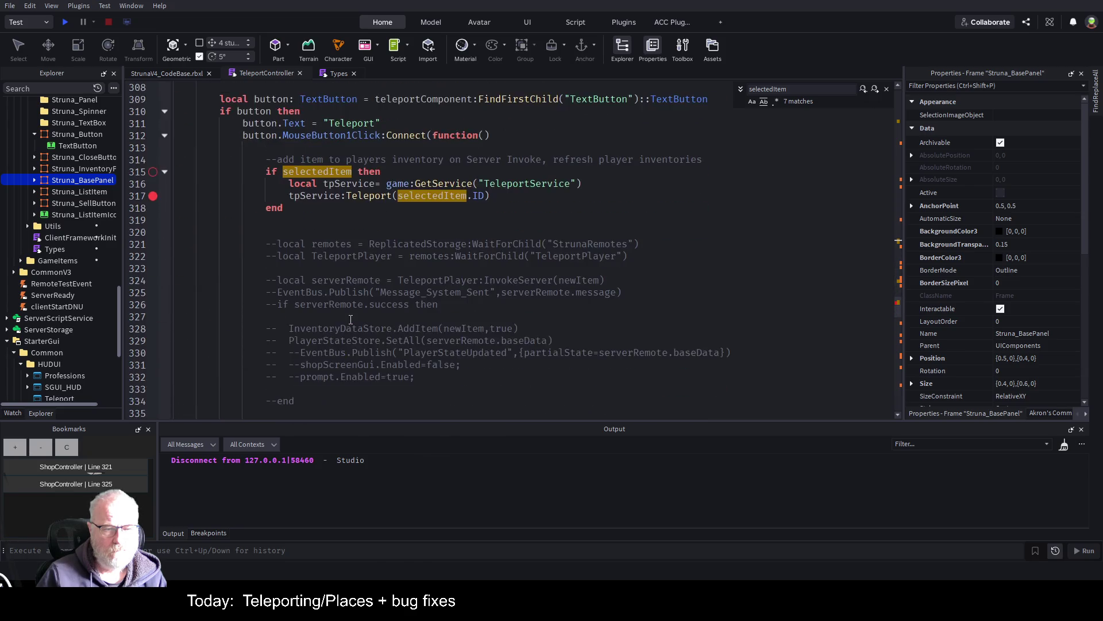
scroll(349, 332, "up", 2)
- Change line 317 to tpService:Teleport(selectedItem.PlaceID), save StrunaV4_CodeBase.rbxl, and close the find bar
left_click(488, 268)
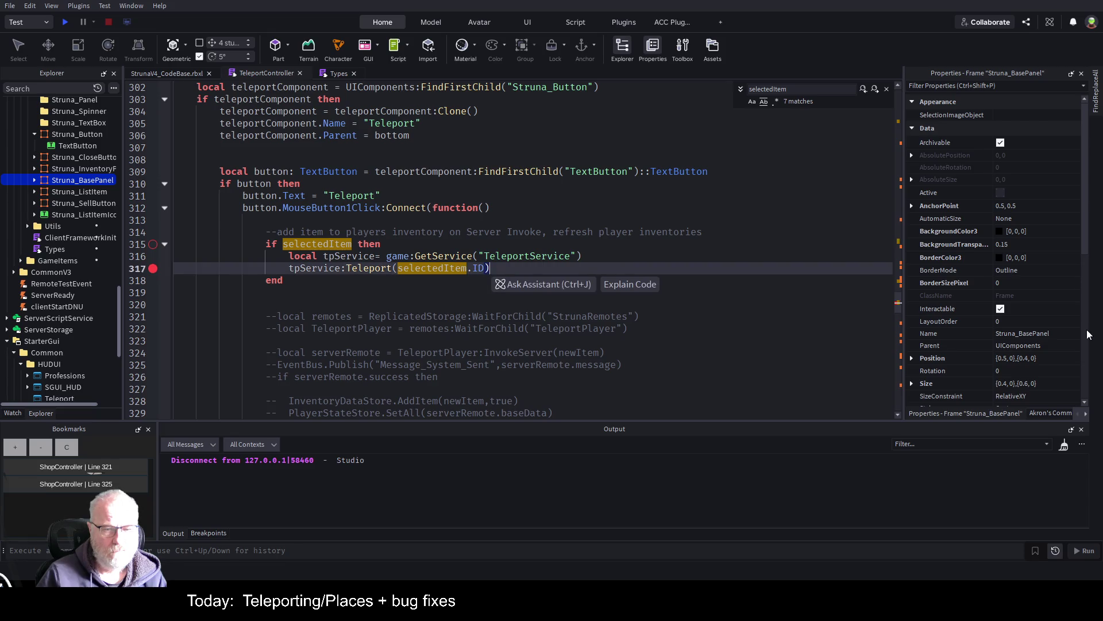
key("BackSpace")
key("BackSpace")
type("PlaceID")
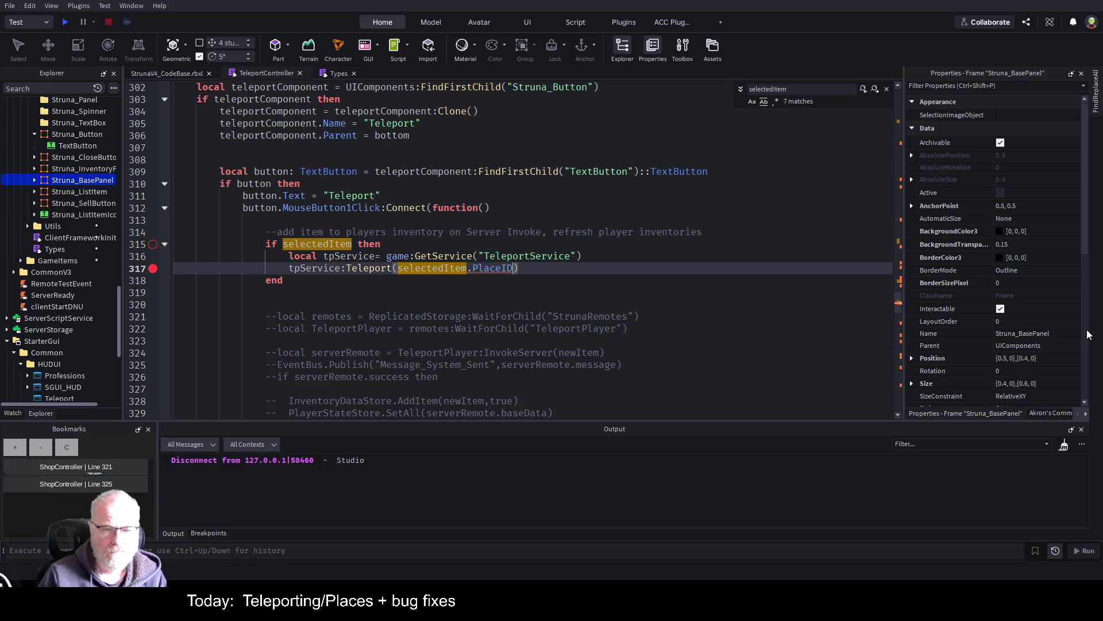
key("ctrl+s")
key("Down")
key("Down")
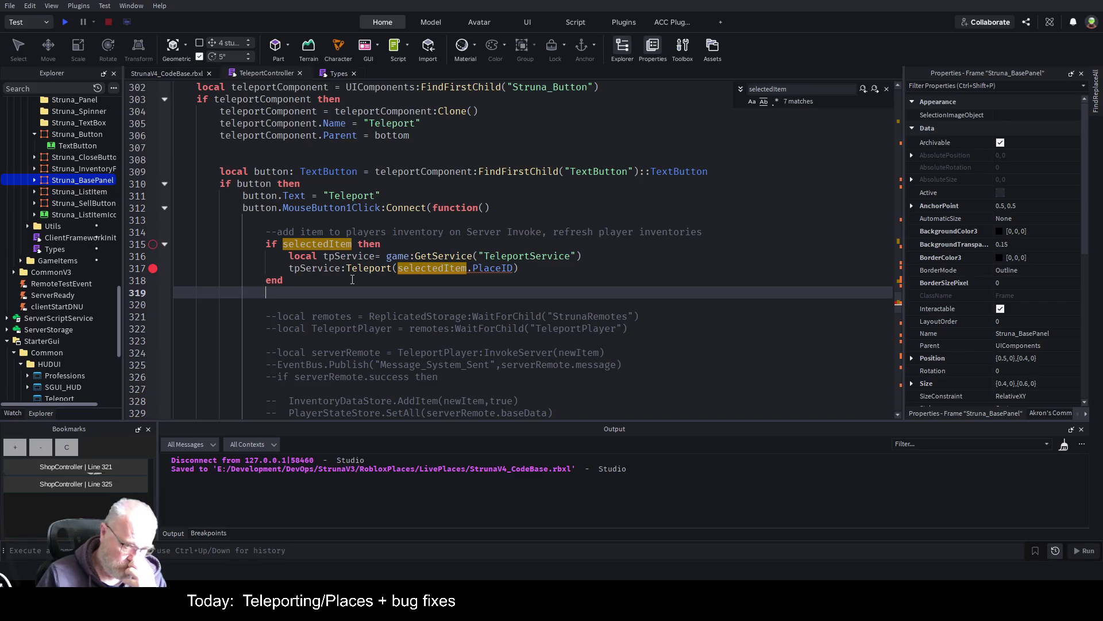
left_click(353, 279)
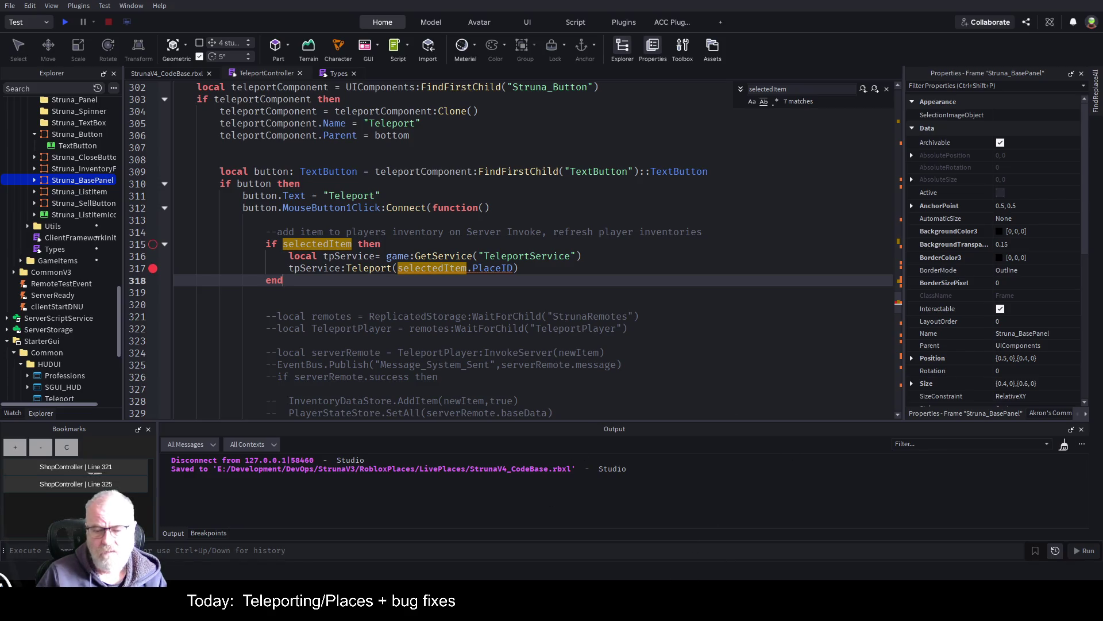
key("Escape")
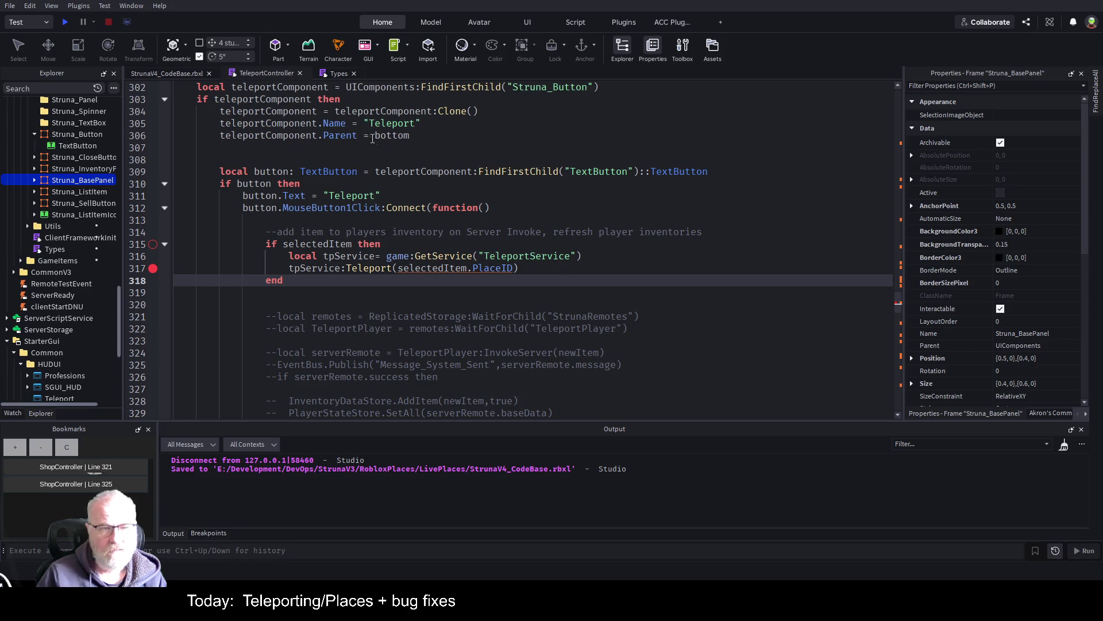
- In Types, paste the Faros place data below PlaceMasterItemInfo and rename its ID field to PlaceID
left_click(339, 75)
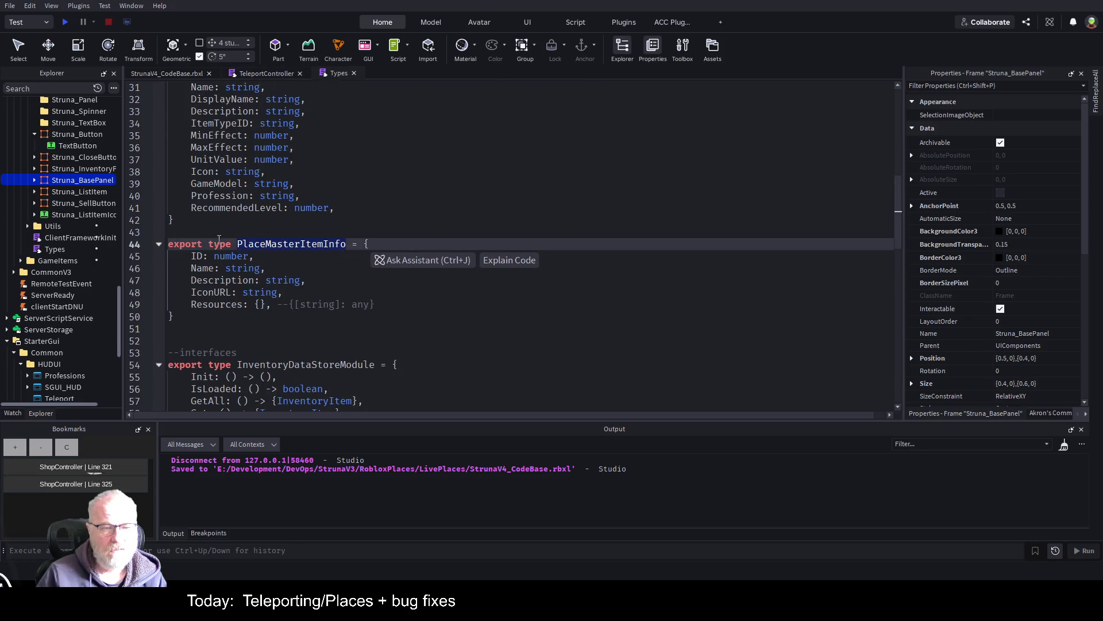
left_click(223, 324)
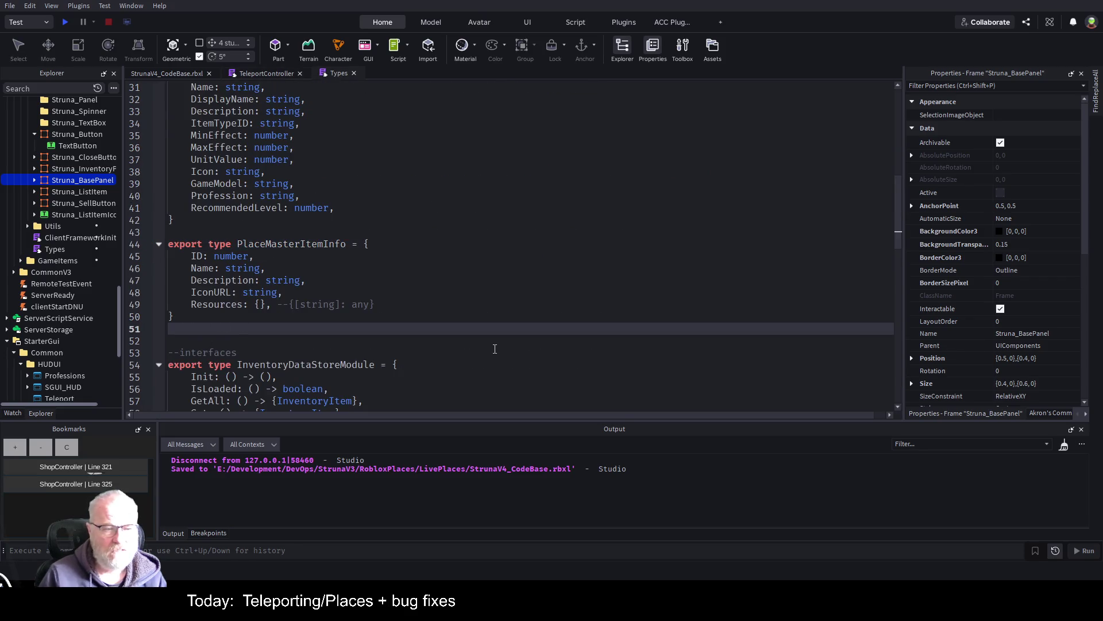
key("Return")
key("Return")
key("Return")
key("Up")
key("Up")
key("ctrl+v")
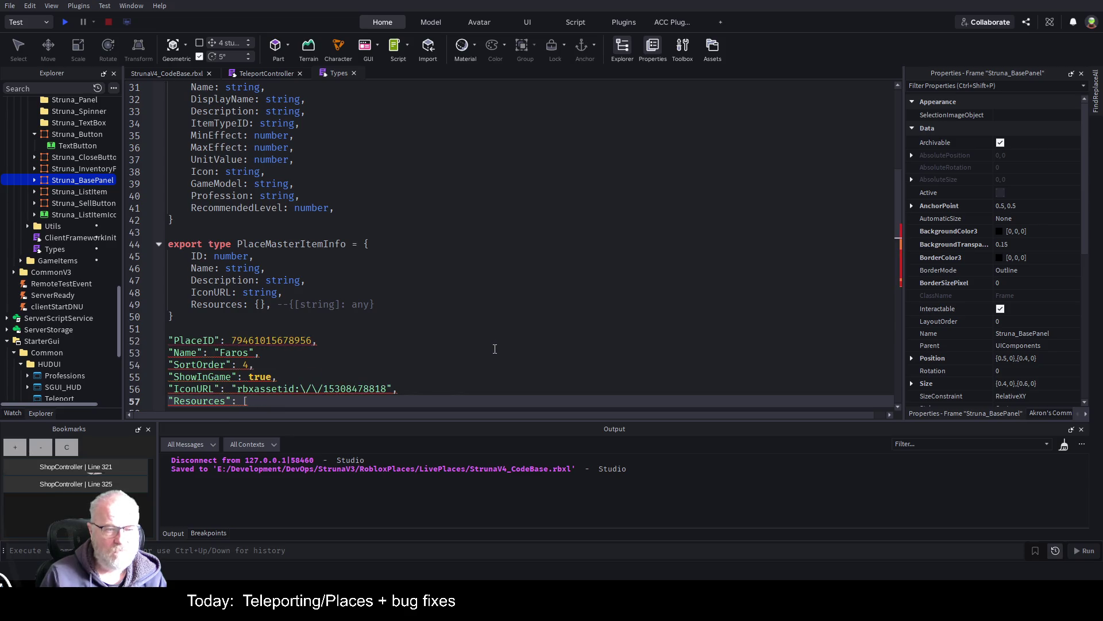
key("Up")
key("Up")
key("Up")
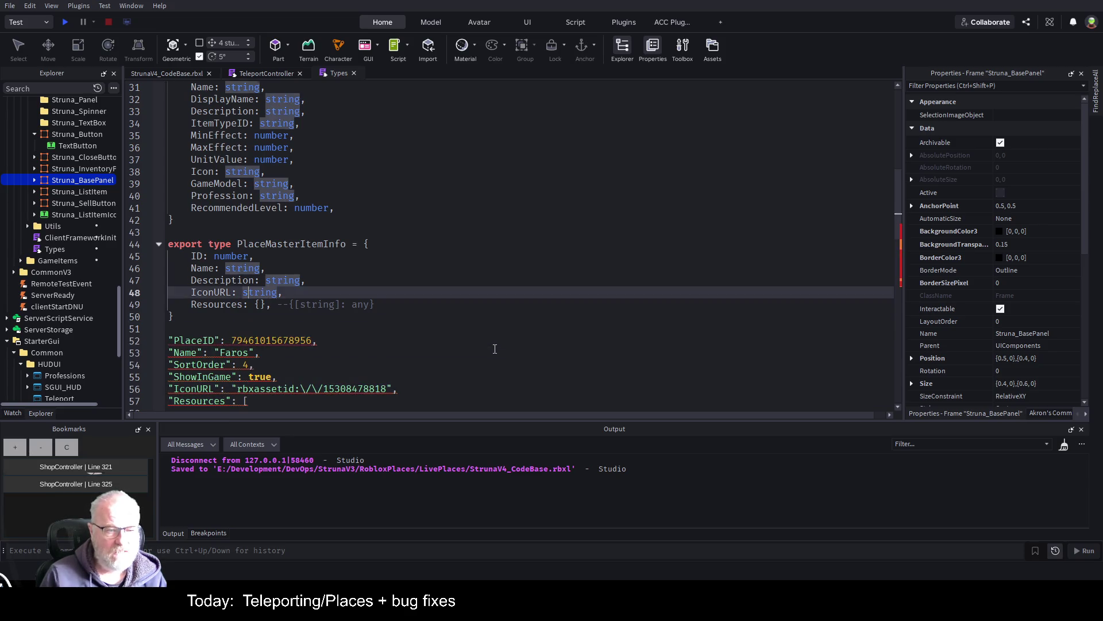
type("Place")
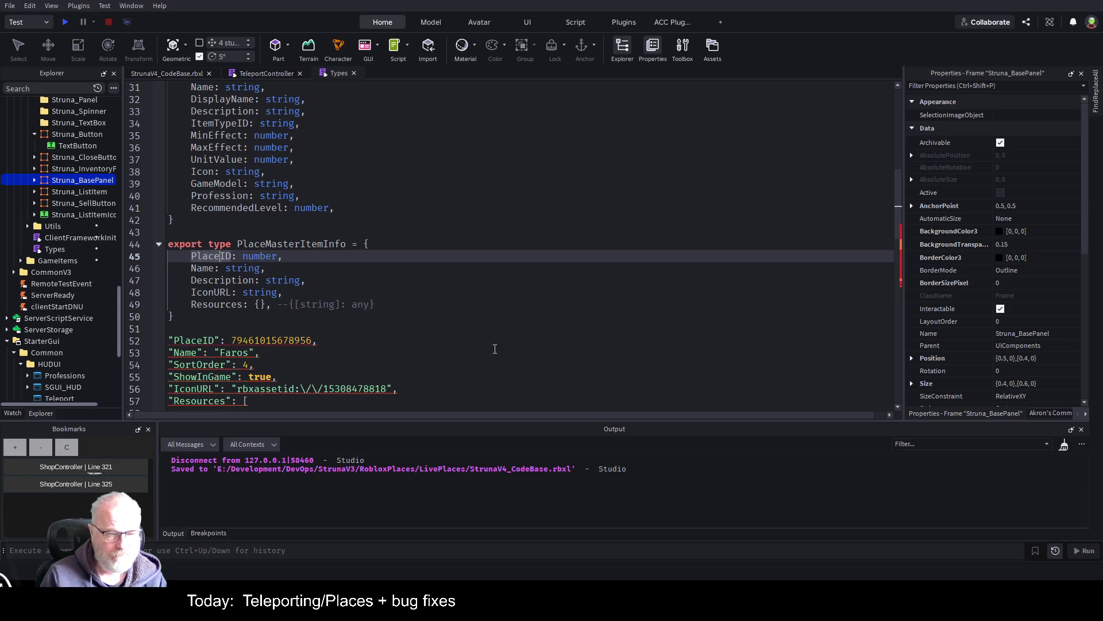
- Add SortOrder: number and ShowInGame: boolean fields under Name
key("Down")
key("End")
key("Return")
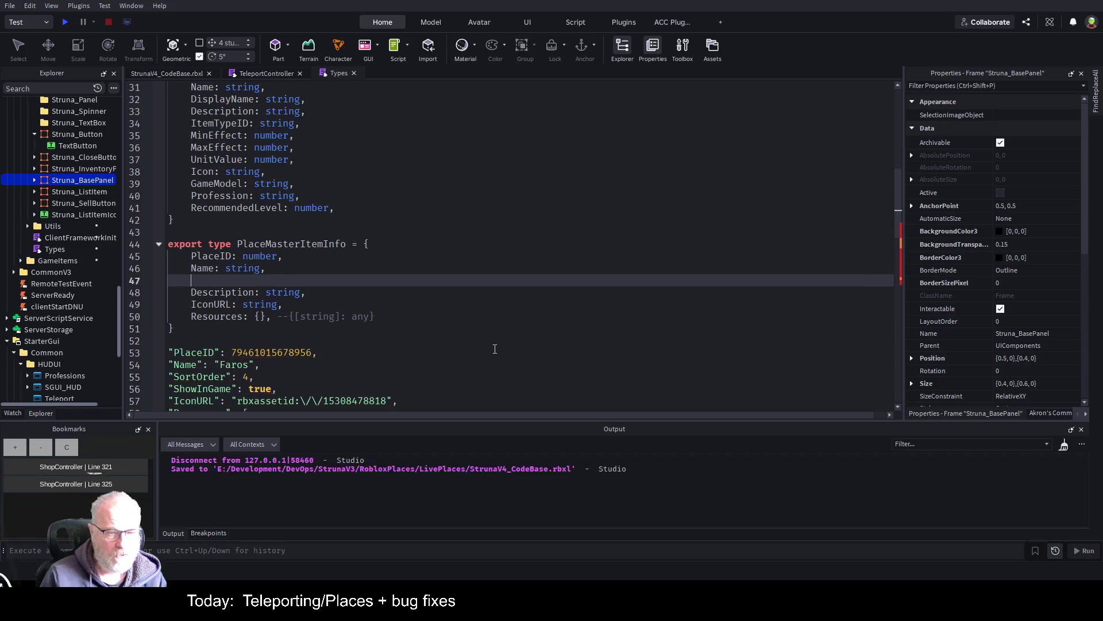
type("SortOrder")
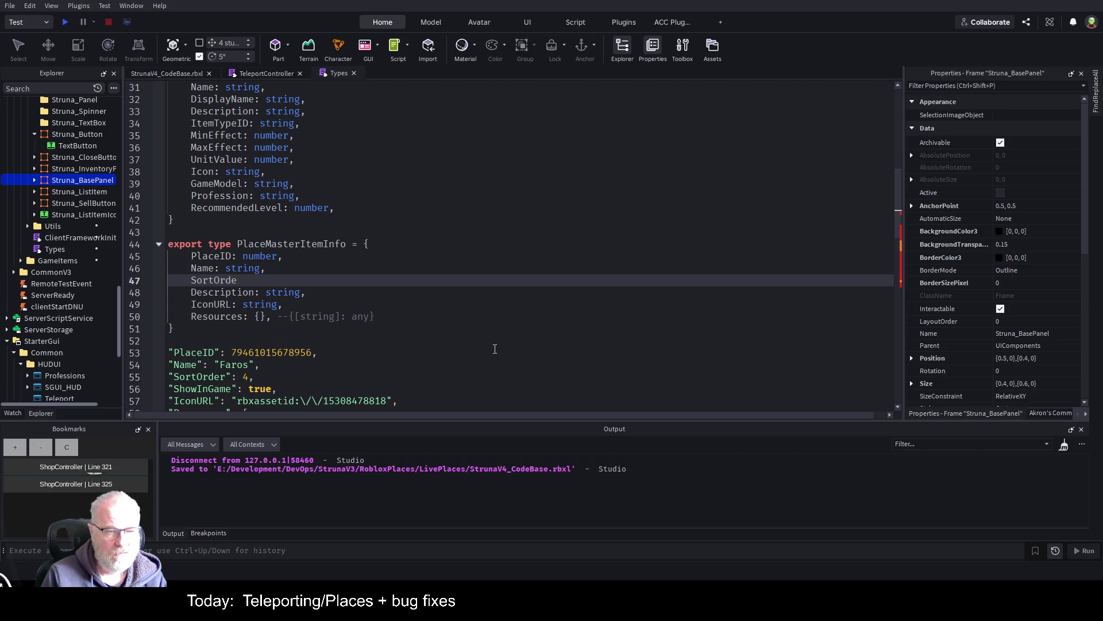
type(":")
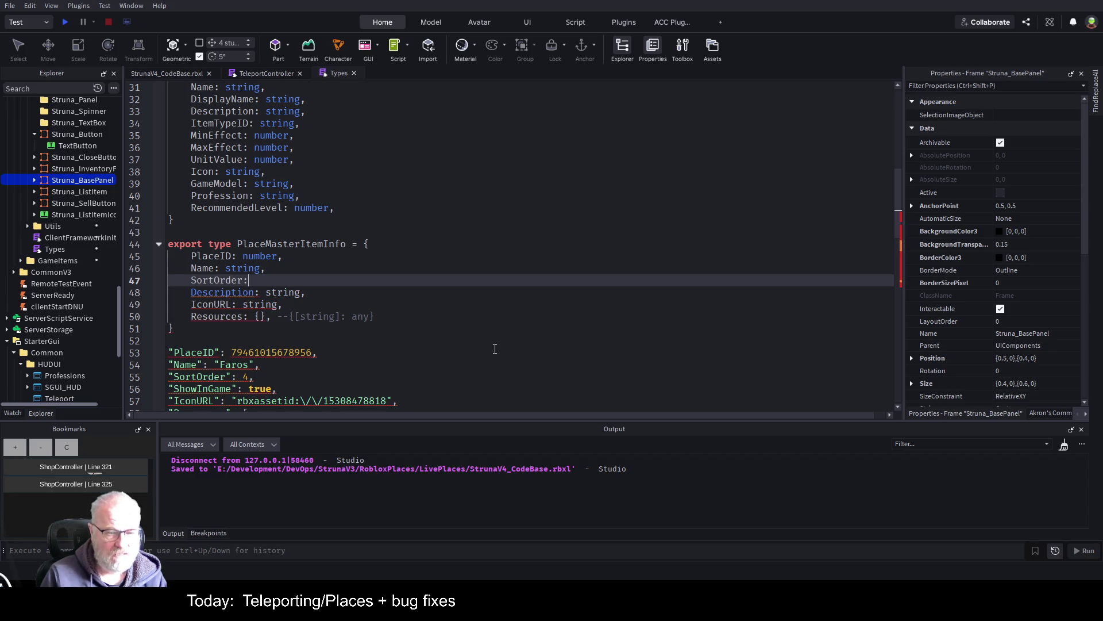
type(" number,")
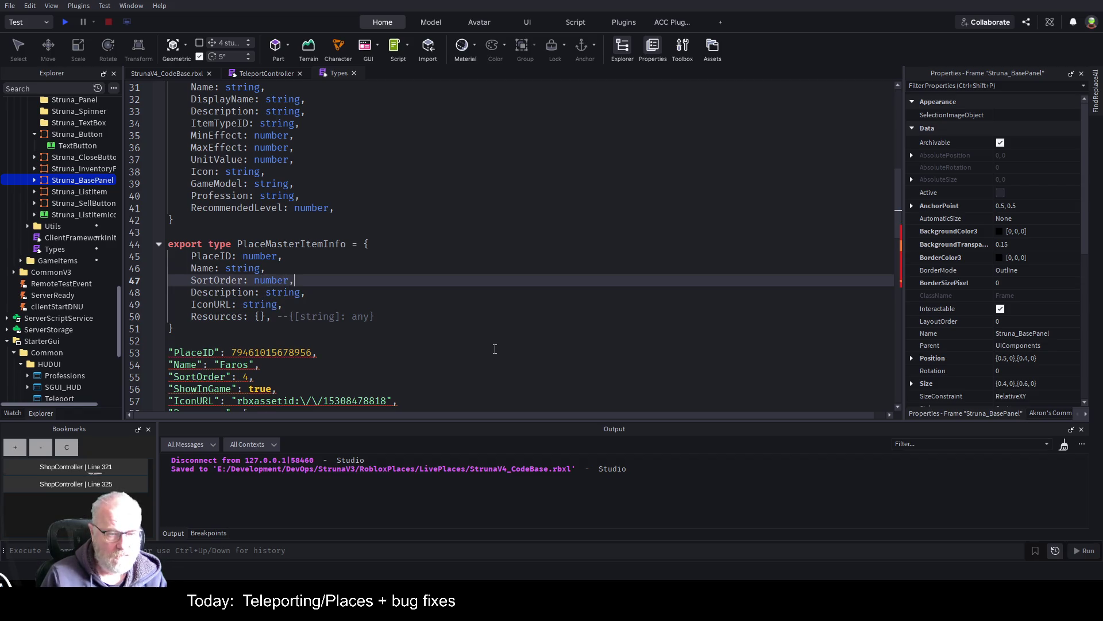
key("Return")
type("S")
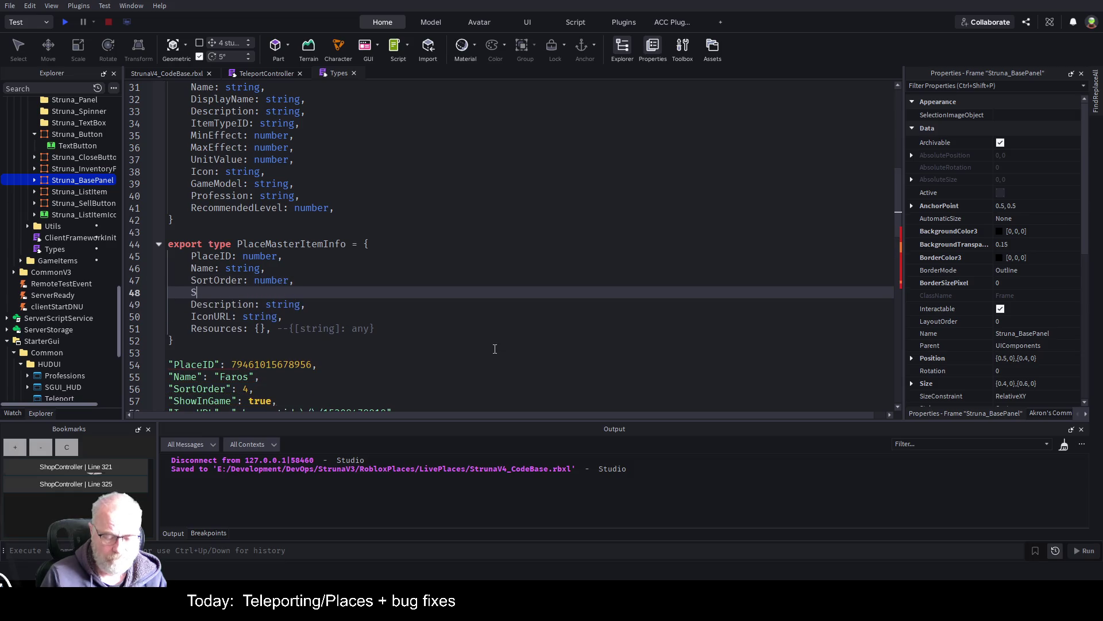
type("howInGame")
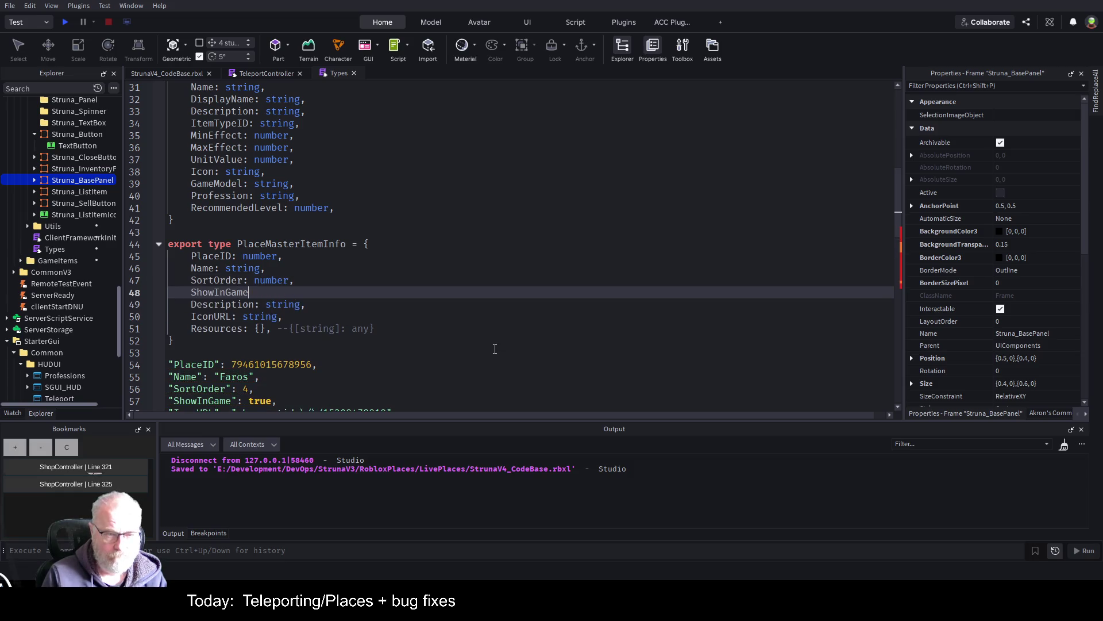
type(": bool")
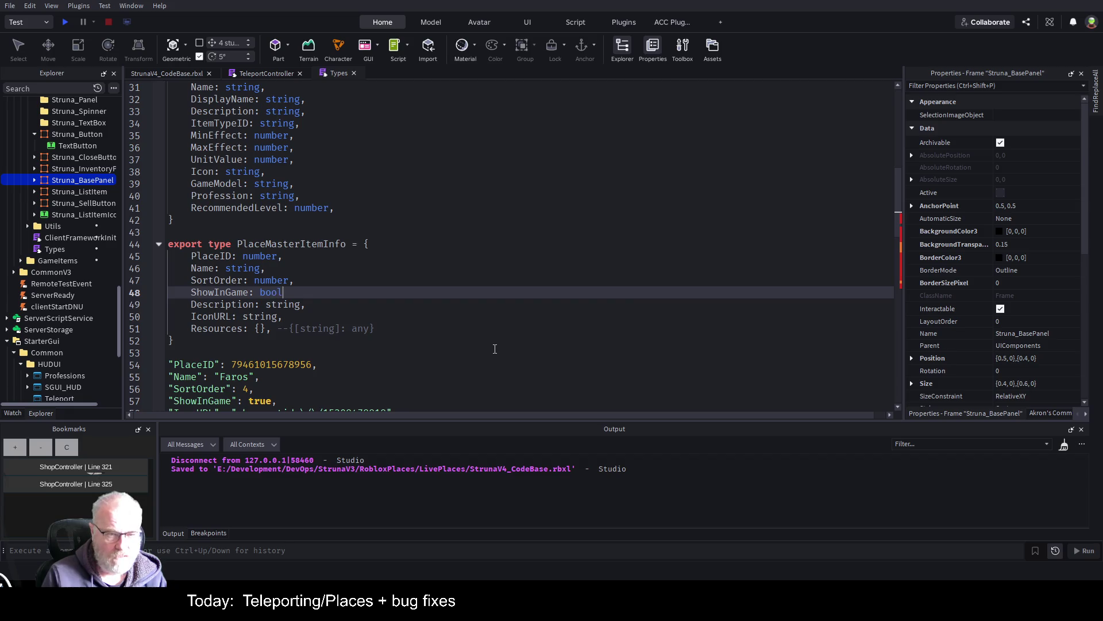
type("ean,")
key("Return")
- Move the IconURL field up to sit after ShowInGame
scroll(362, 296, "down", 2)
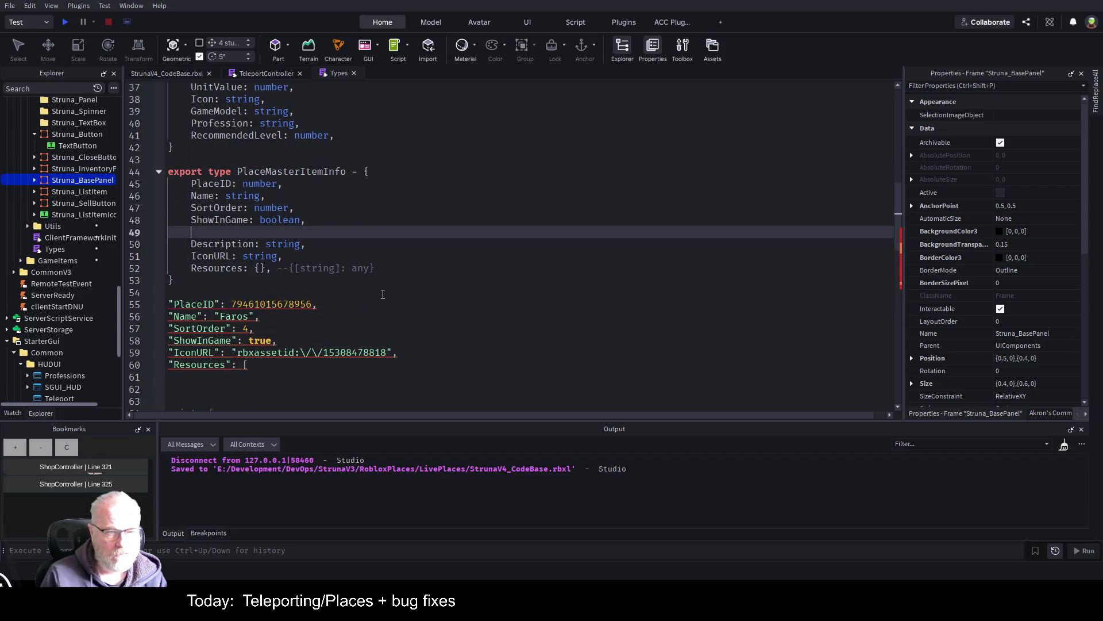
key("Down")
key("Down")
key("shift+End")
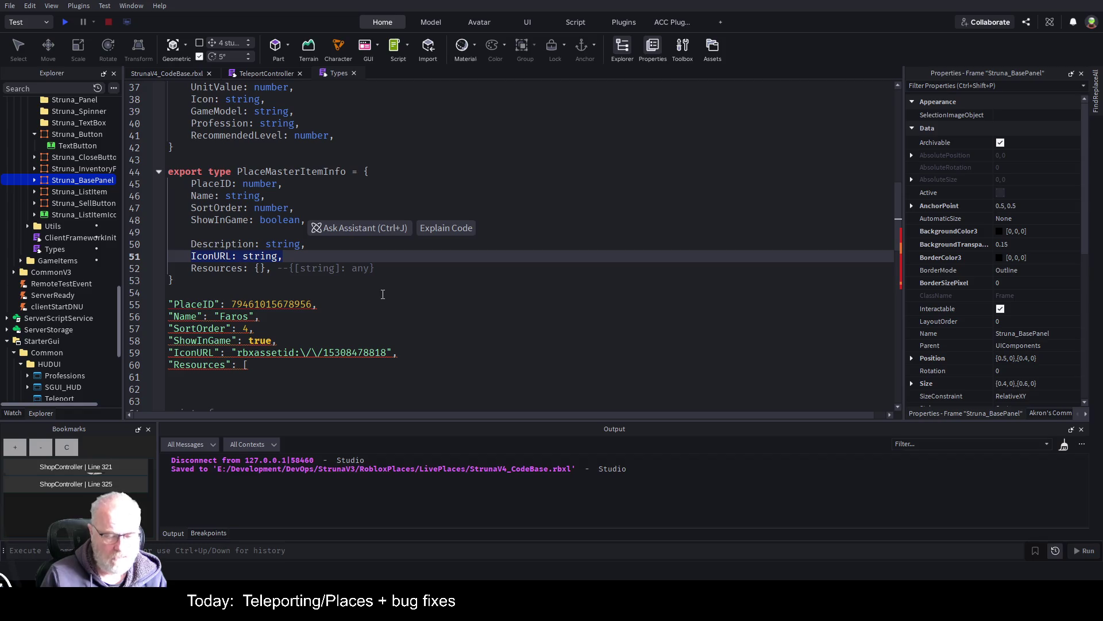
key("BackSpace")
key("Up")
key("Up")
type("IconURL: string,")
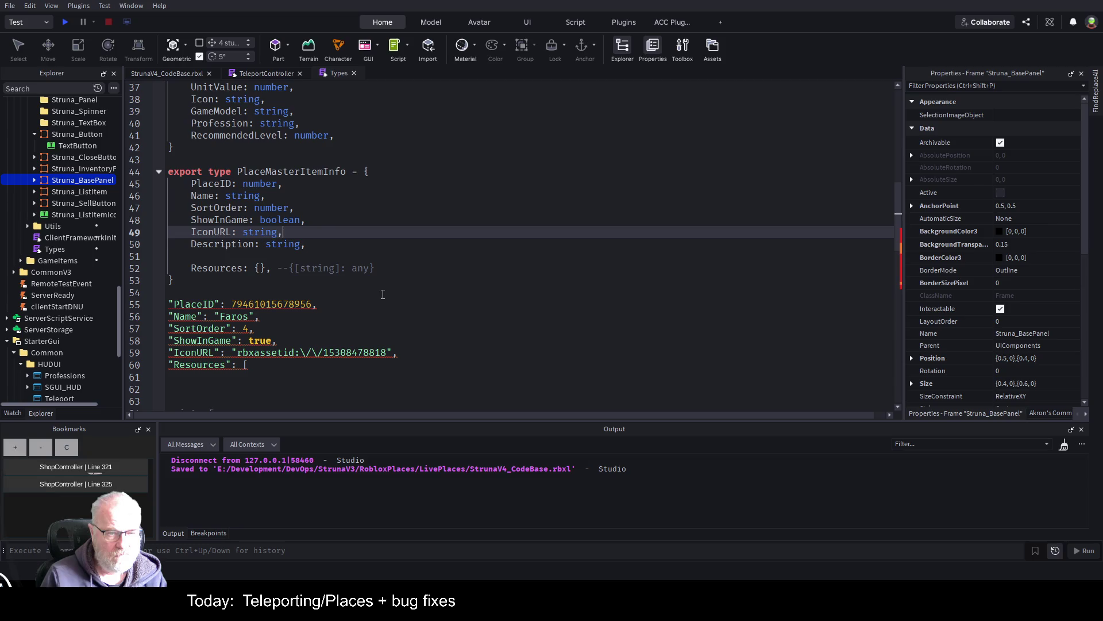
- Delete the Description field, the extra blank lines, and the pasted JSON sample lines
key("Down")
key("Home")
key("shift+End")
key("BackSpace")
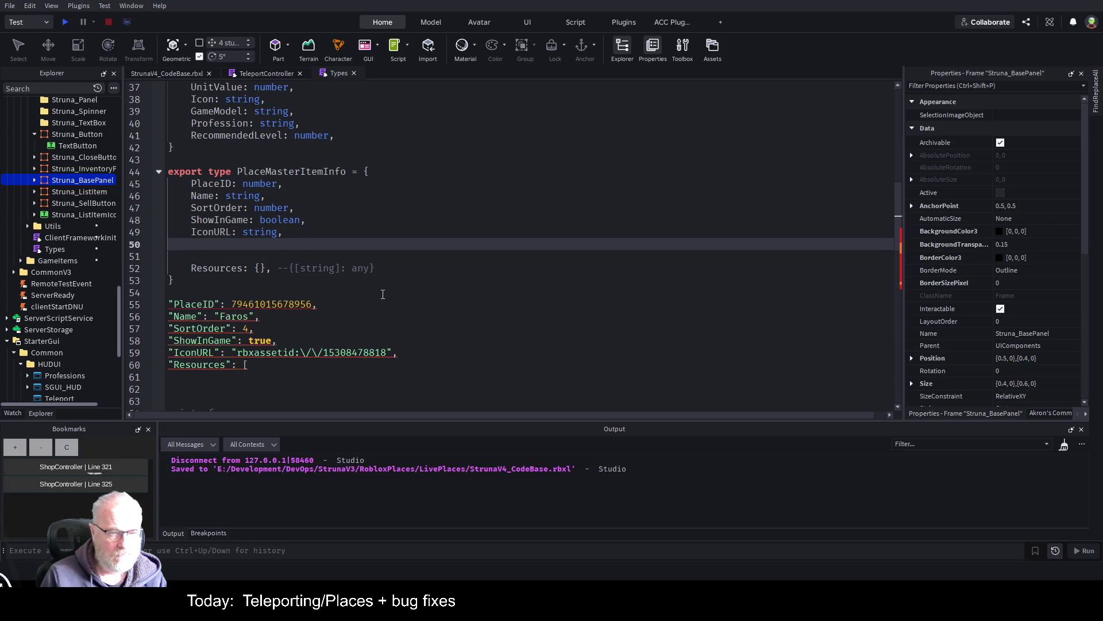
key("Down")
key("Down")
key("Up")
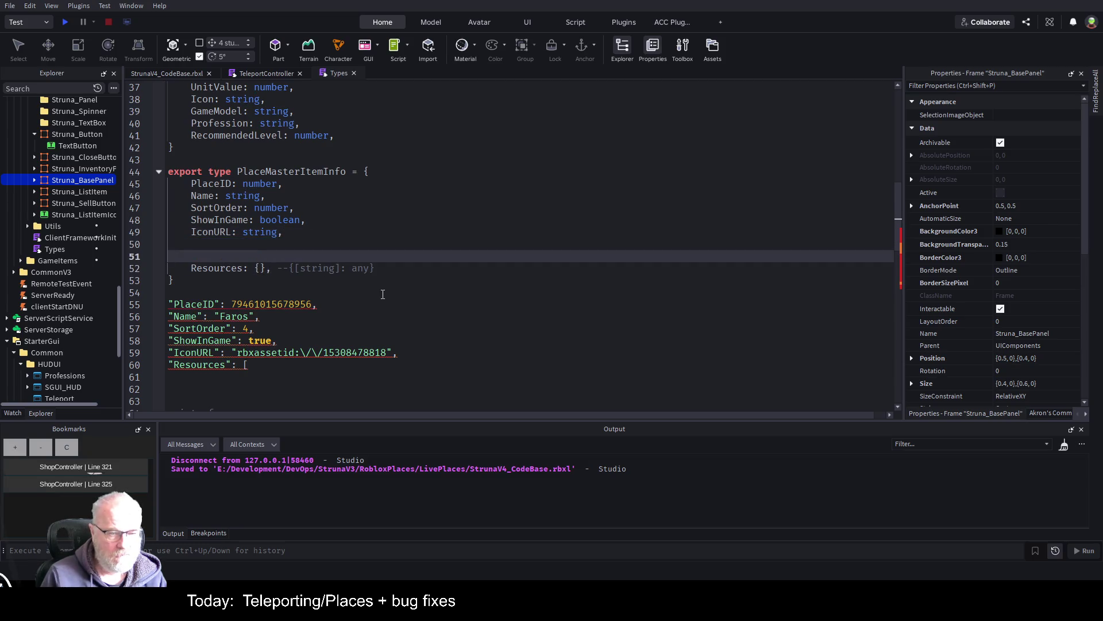
key("Up")
key("Down")
key("BackSpace")
key("Down")
key("BackSpace")
key("Down")
key("Down")
key("Down")
key("ctrl+shift+k")
key("ctrl+shift+k")
key("ctrl+shift+k")
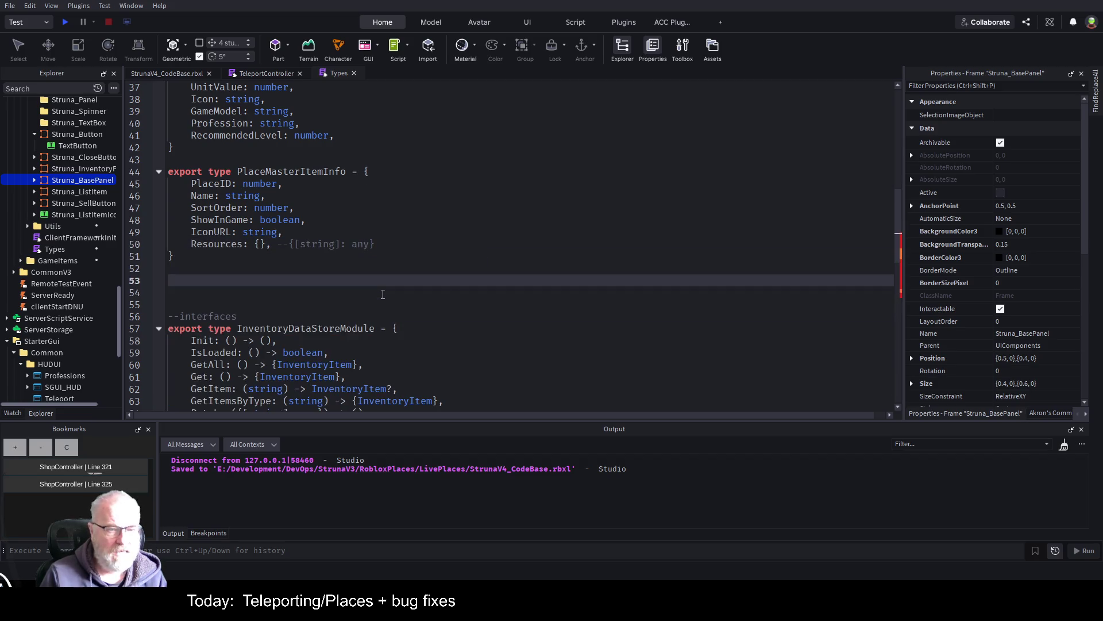
- Save the place and review the IconURL and Resources fields of the updated type
key("ctrl+s")
left_click(296, 171)
left_click(423, 233)
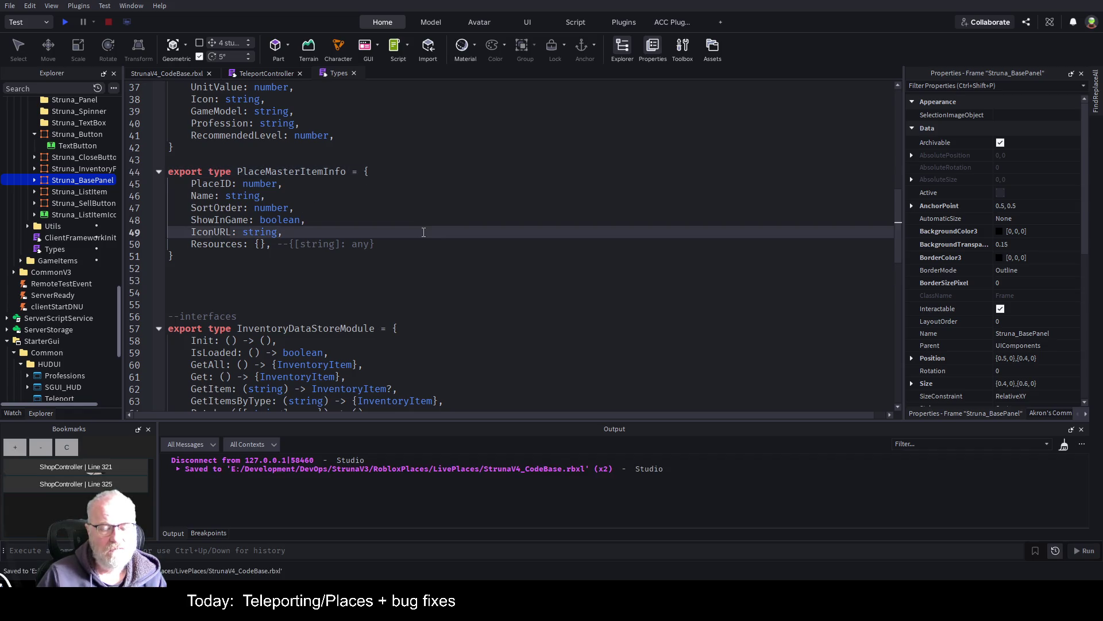
key("ctrl+s")
left_click(287, 246)
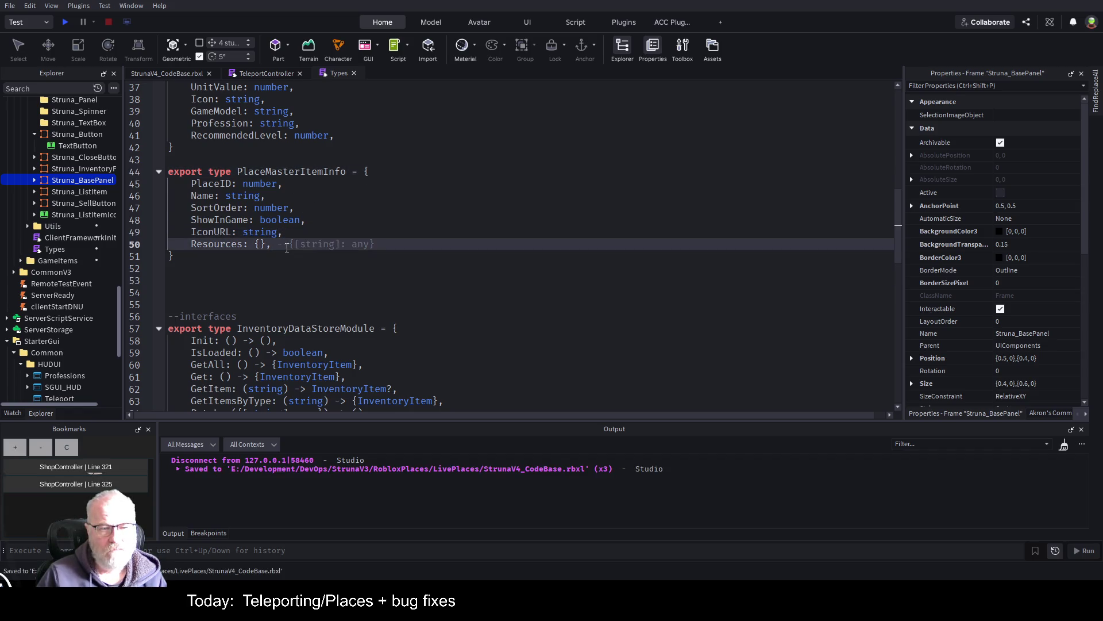
left_click_drag(287, 246, 374, 246)
left_click(433, 260)
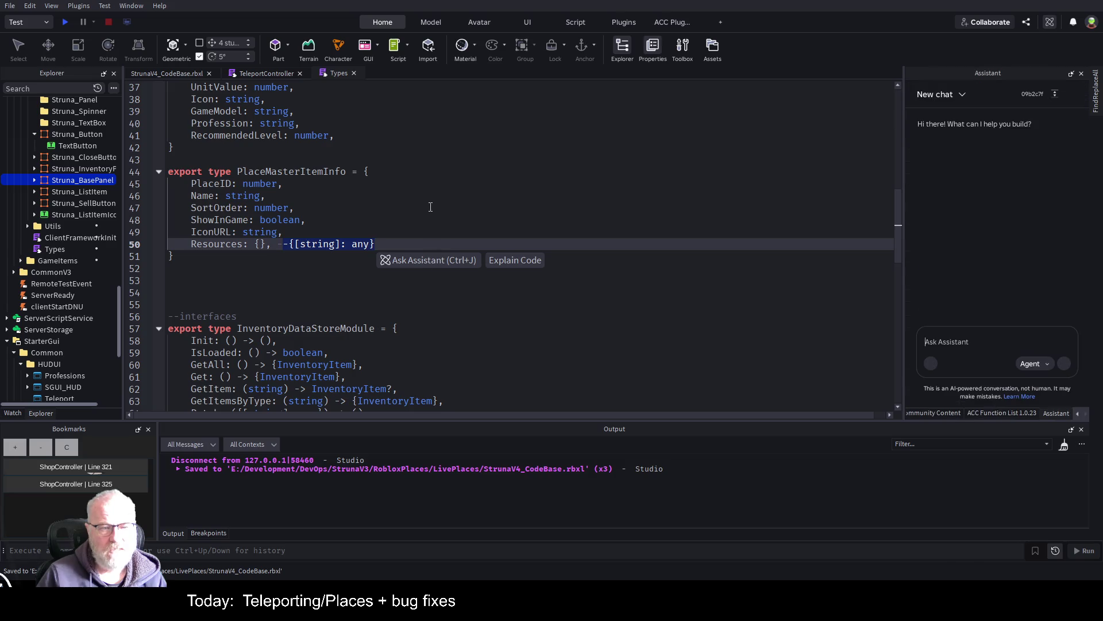
left_click(262, 77)
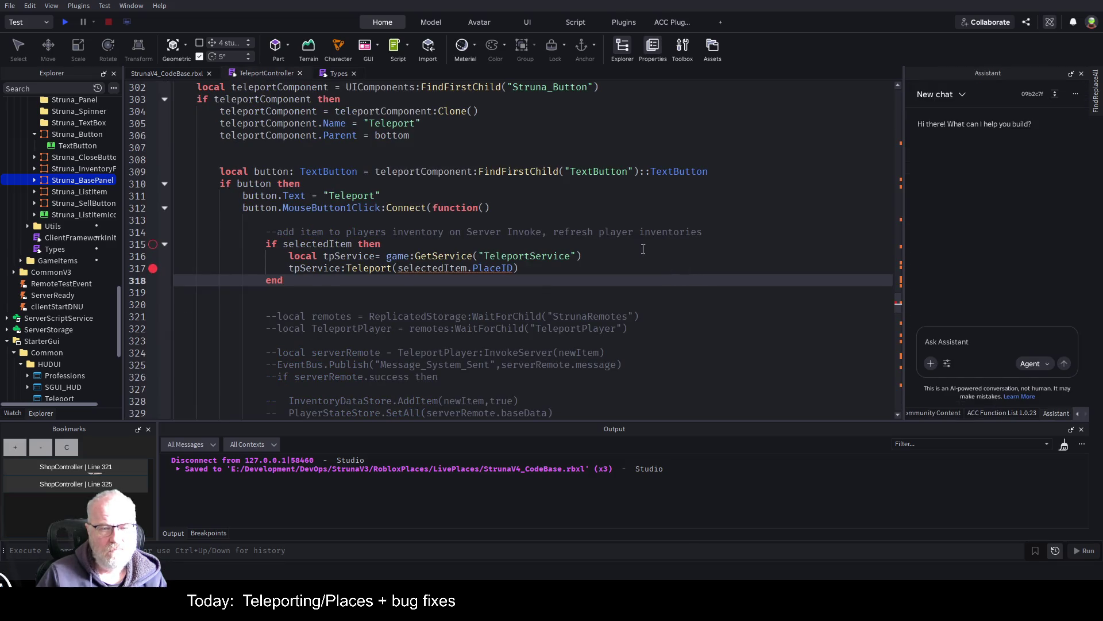
left_click(321, 73)
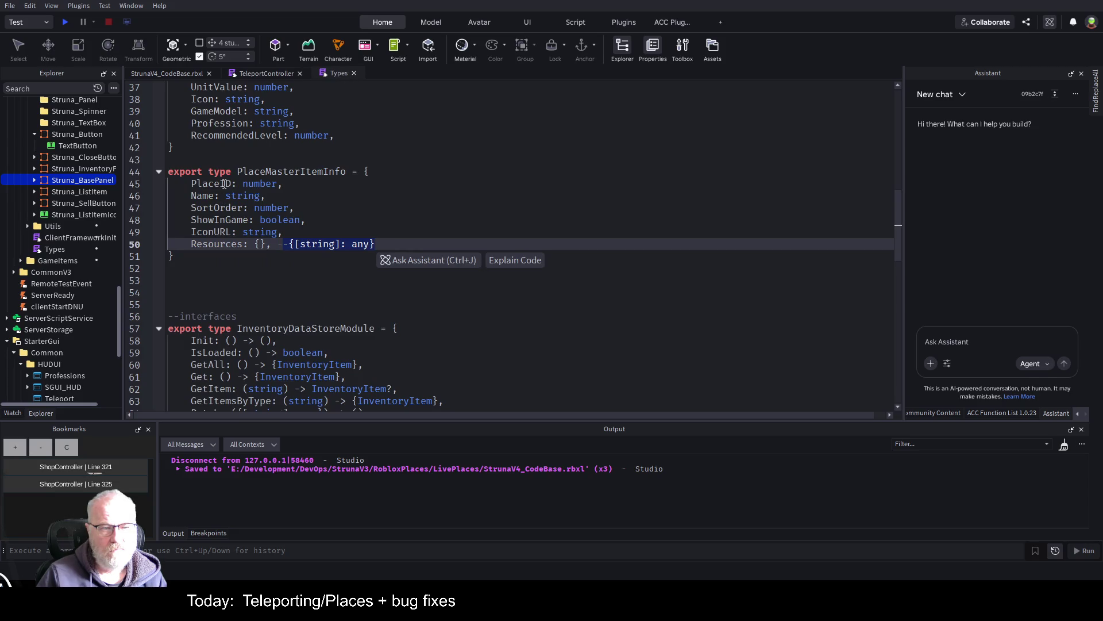
- Save, then confirm selectedItem is typed PlaceMasterItemInfo via Go to Definition and save again
left_click(264, 73)
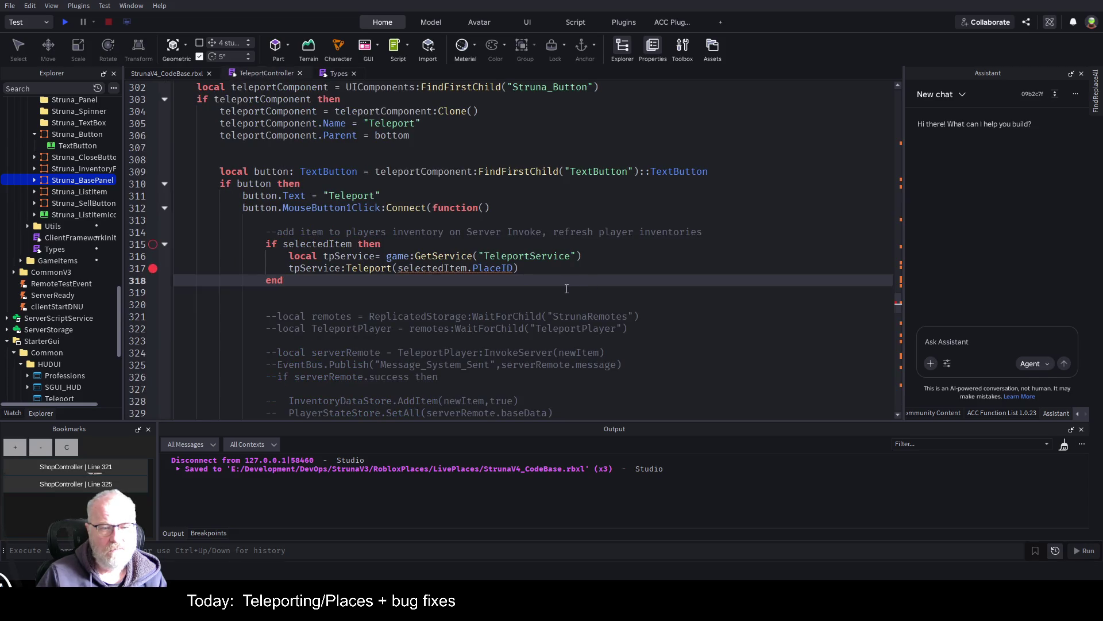
key("ctrl+s")
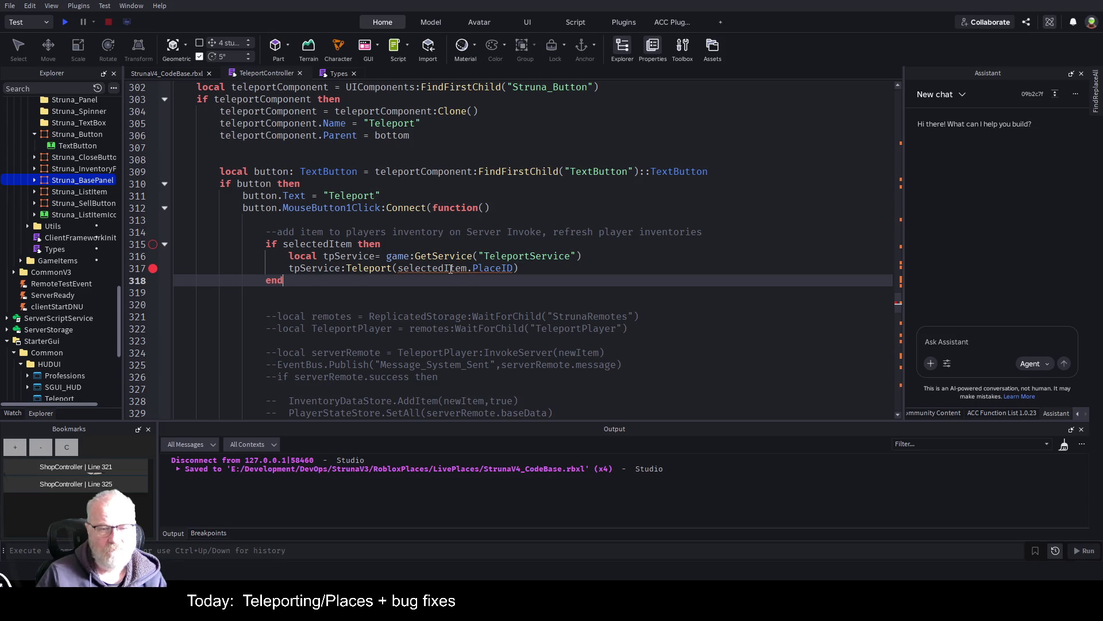
left_click(454, 268)
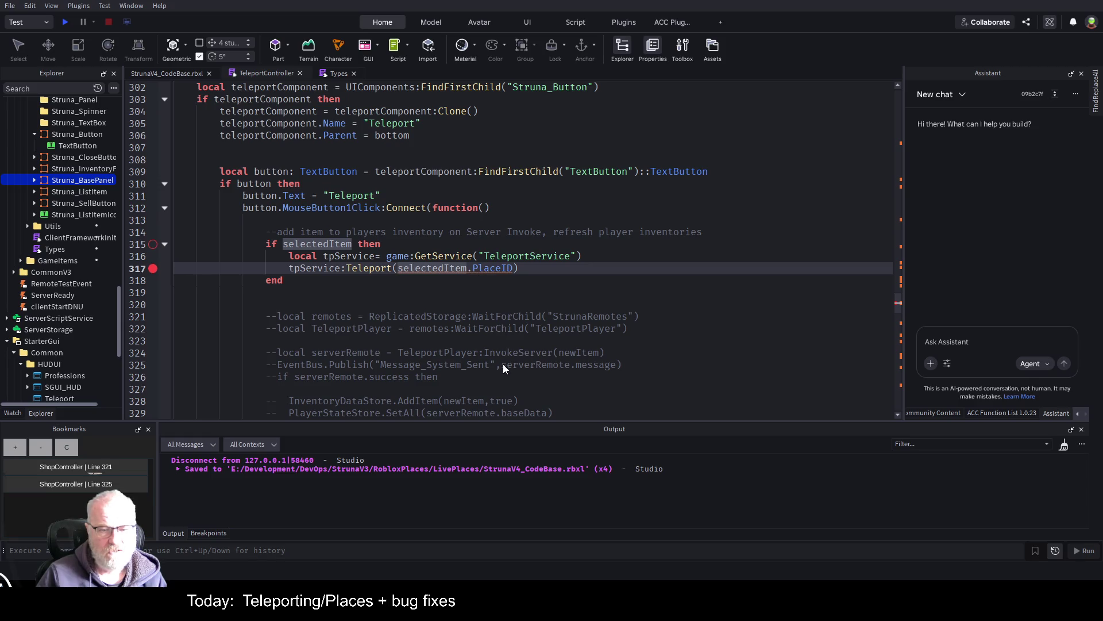
key("F12")
left_click(396, 245)
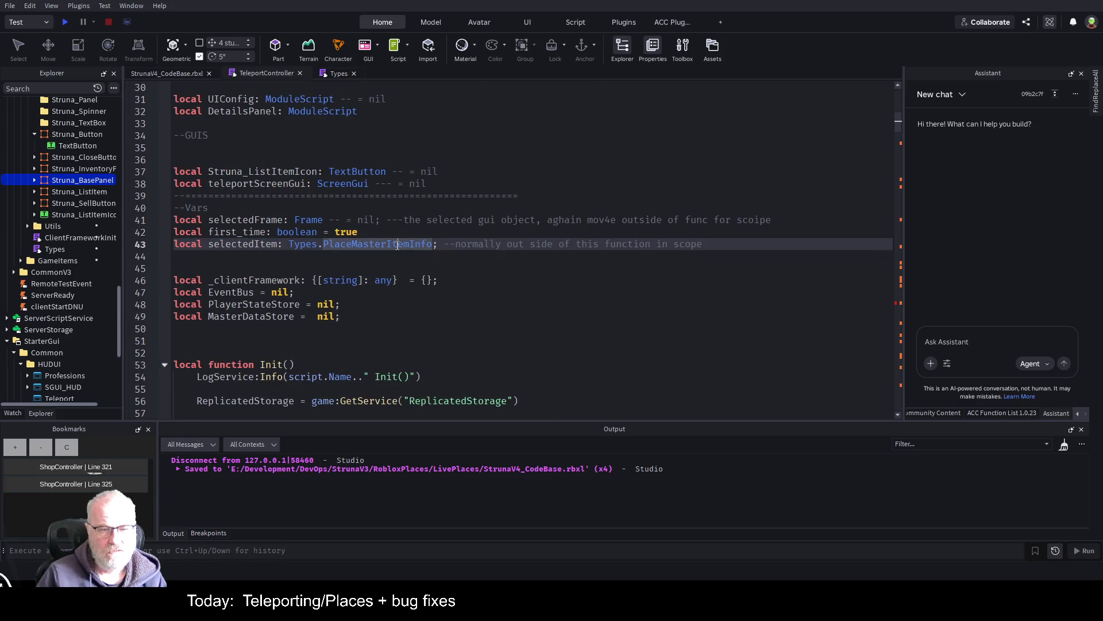
key("F12")
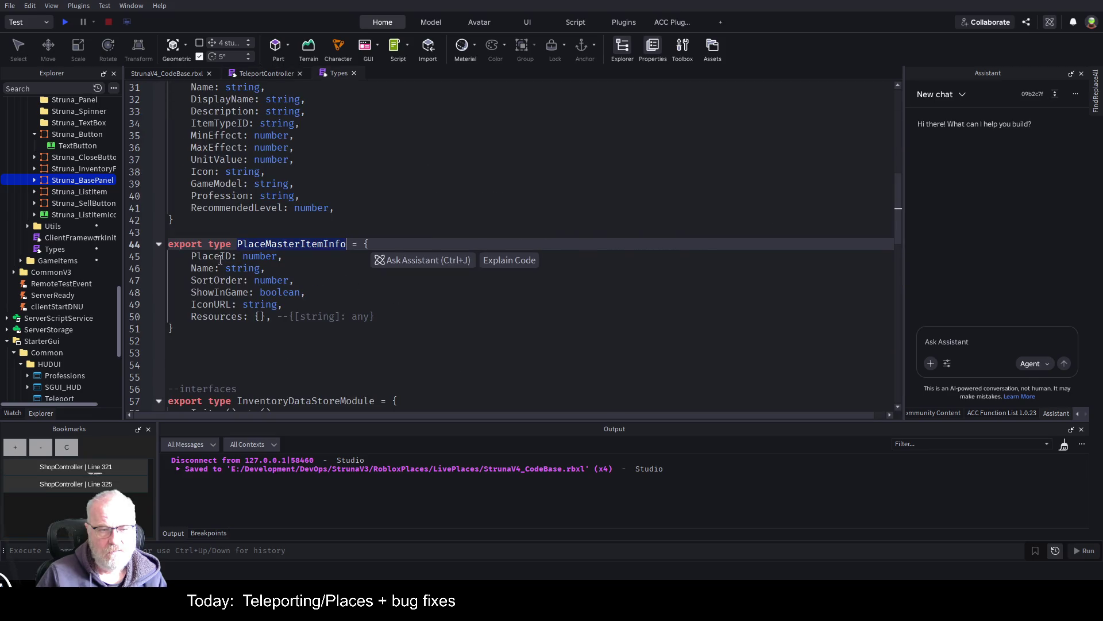
left_click(415, 300)
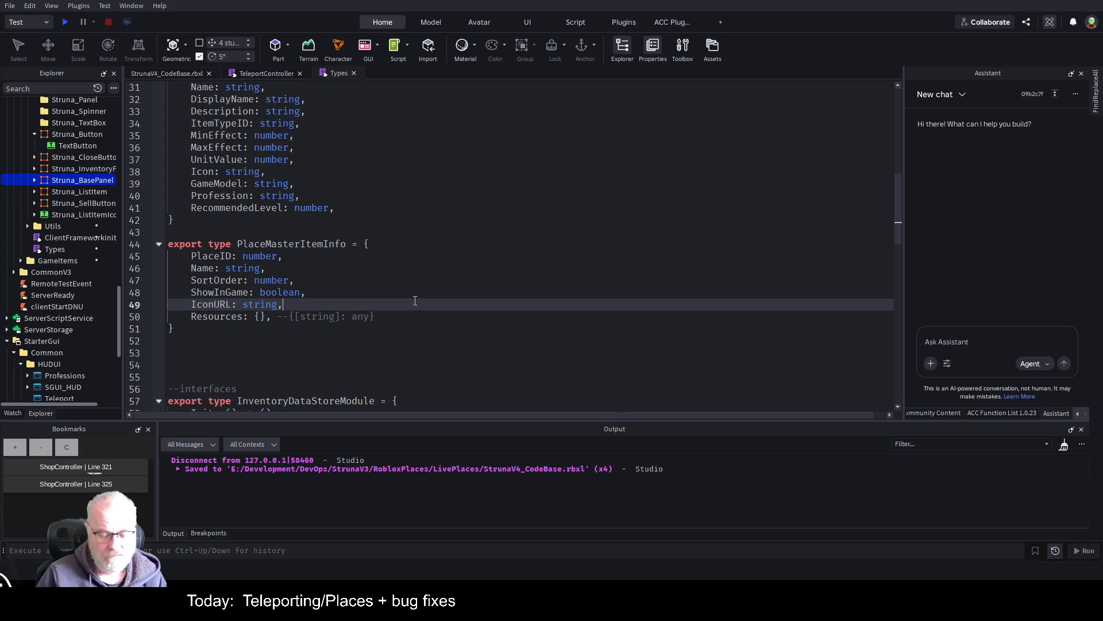
key("ctrl+s")
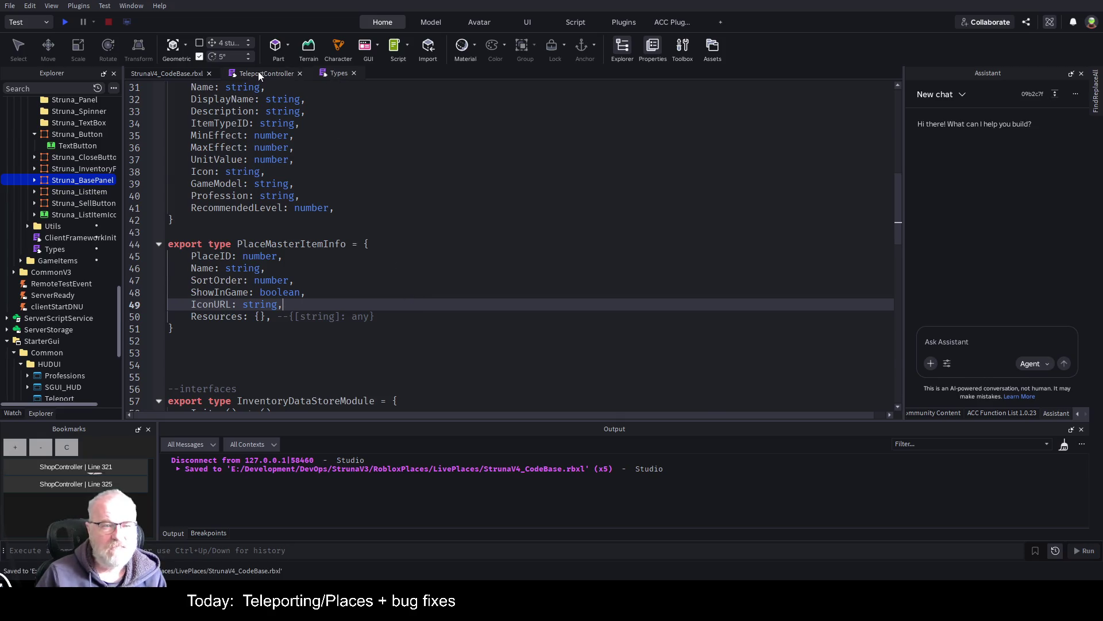
- Return to TeleportController and start a play test
left_click(259, 74)
left_click(546, 276)
scroll(513, 396, "down", 10)
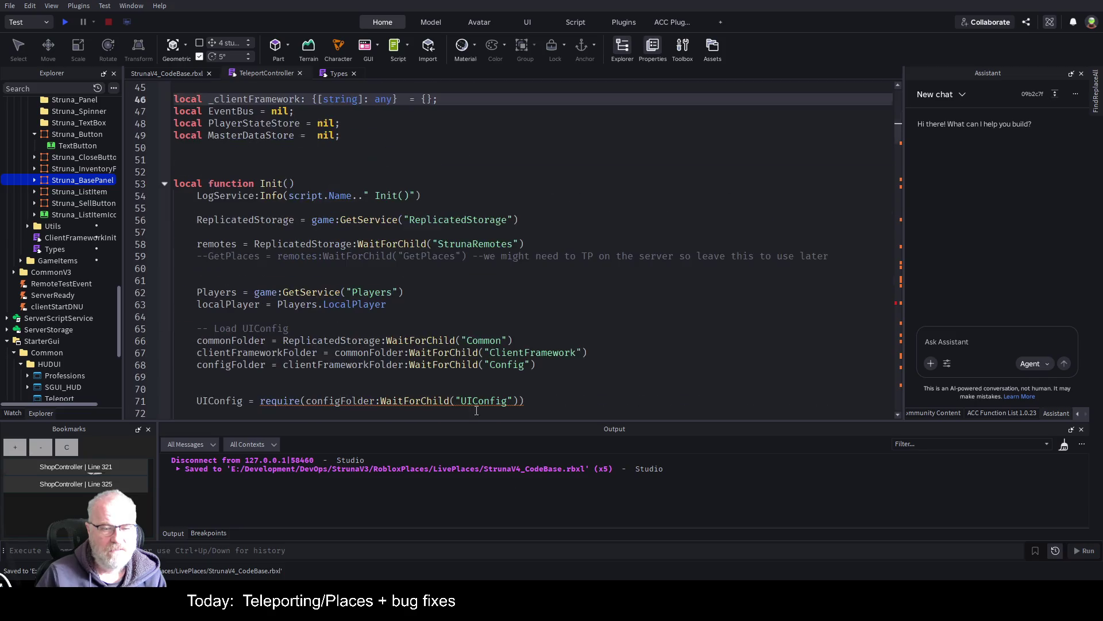
left_click(65, 21)
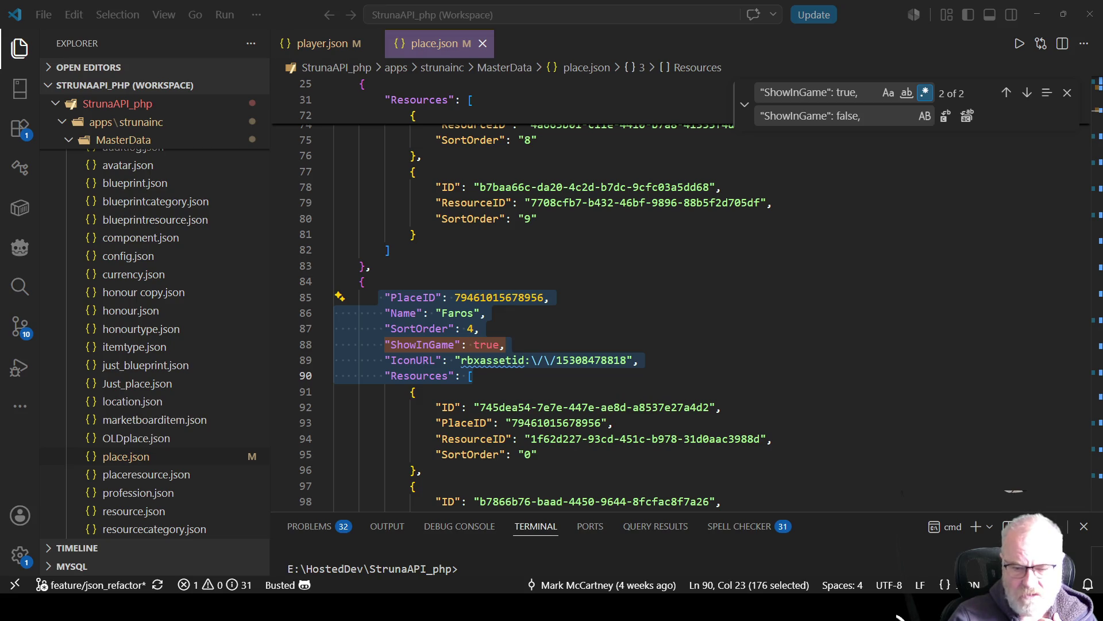
- Close place.json and player.json, then open blueprint.json from the MasterData folder
left_click(572, 281)
scroll(424, 275, "up", 2)
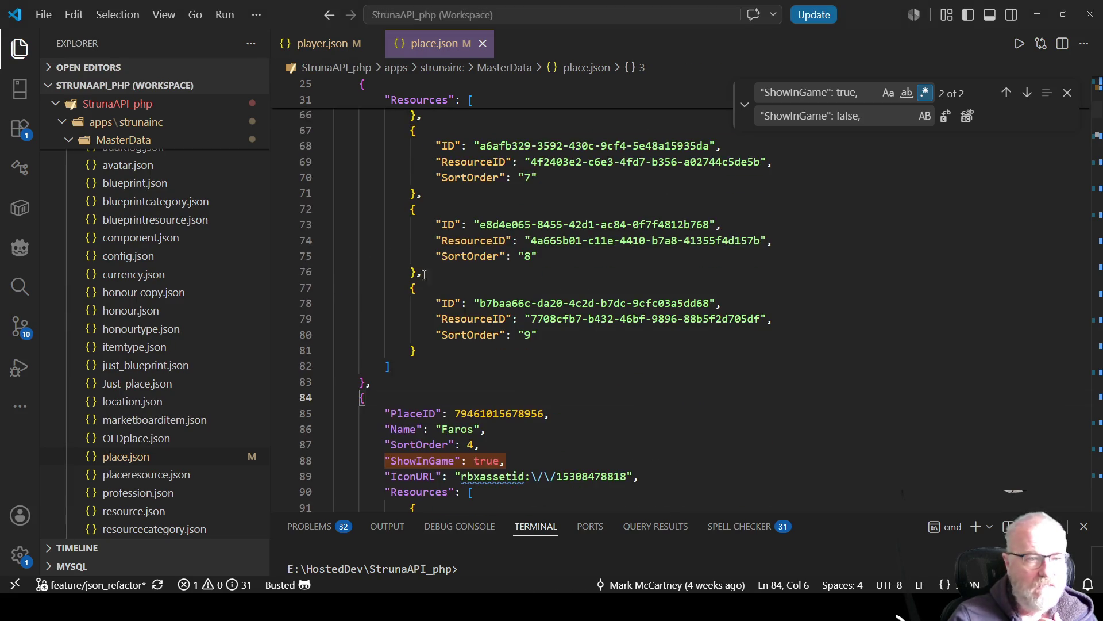
scroll(152, 310, "down", 1)
scroll(152, 311, "down", 5)
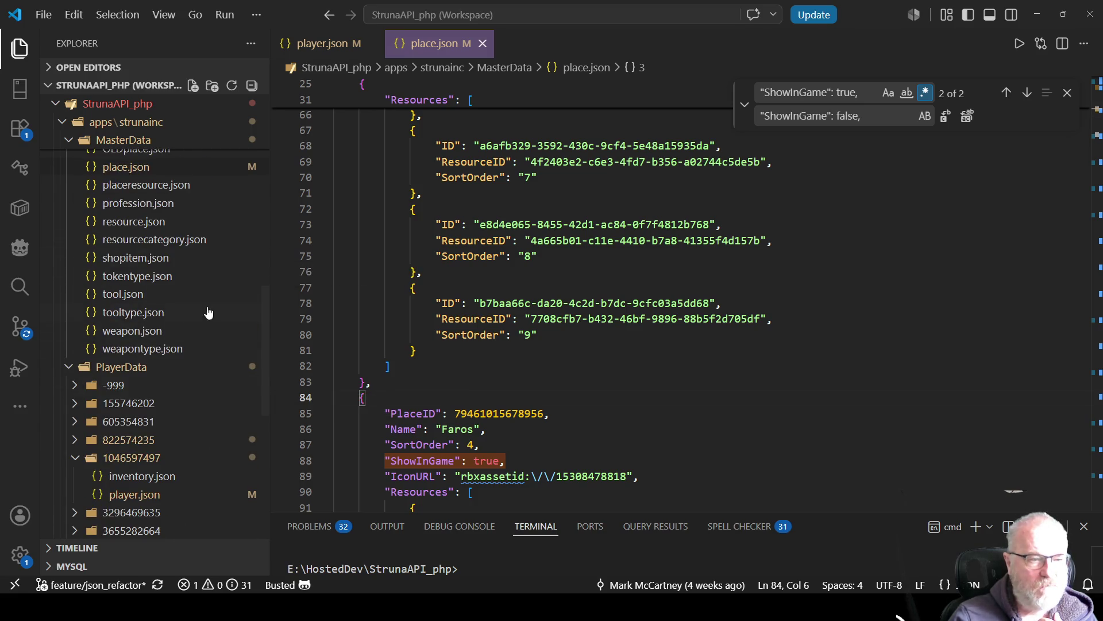
scroll(198, 336, "up", 10)
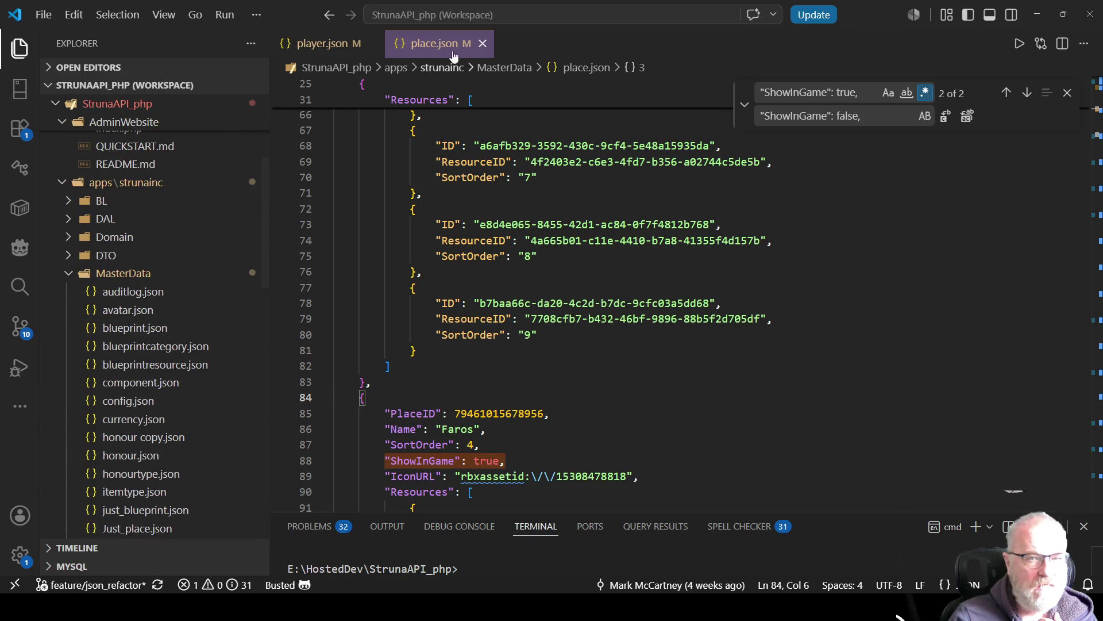
left_click(483, 43)
left_click(367, 44)
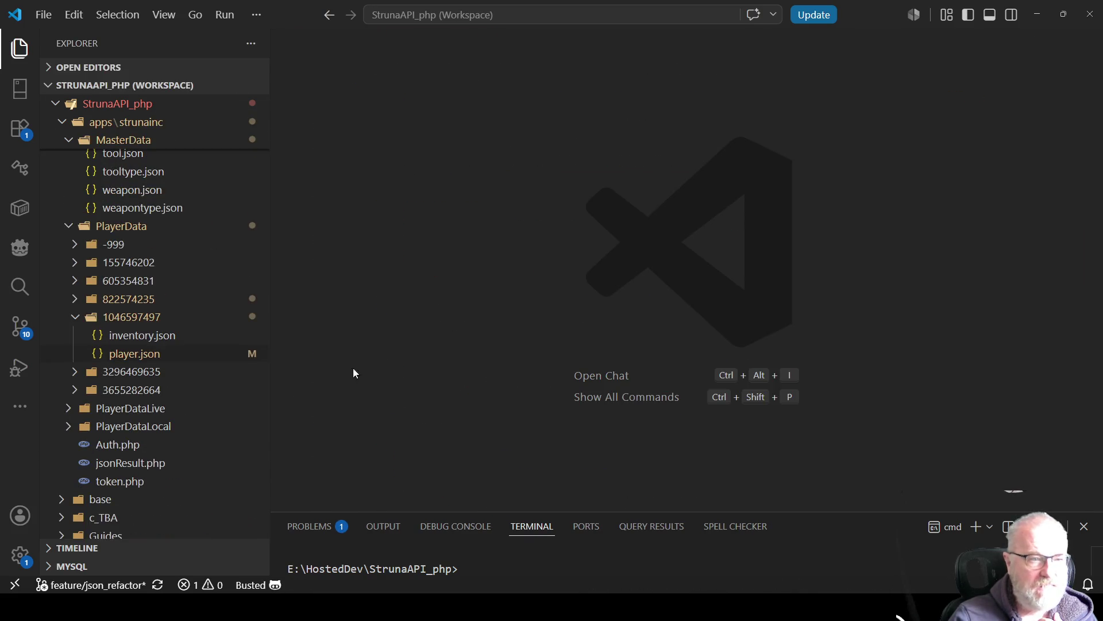
scroll(165, 276, "up", 3)
scroll(172, 275, "up", 3)
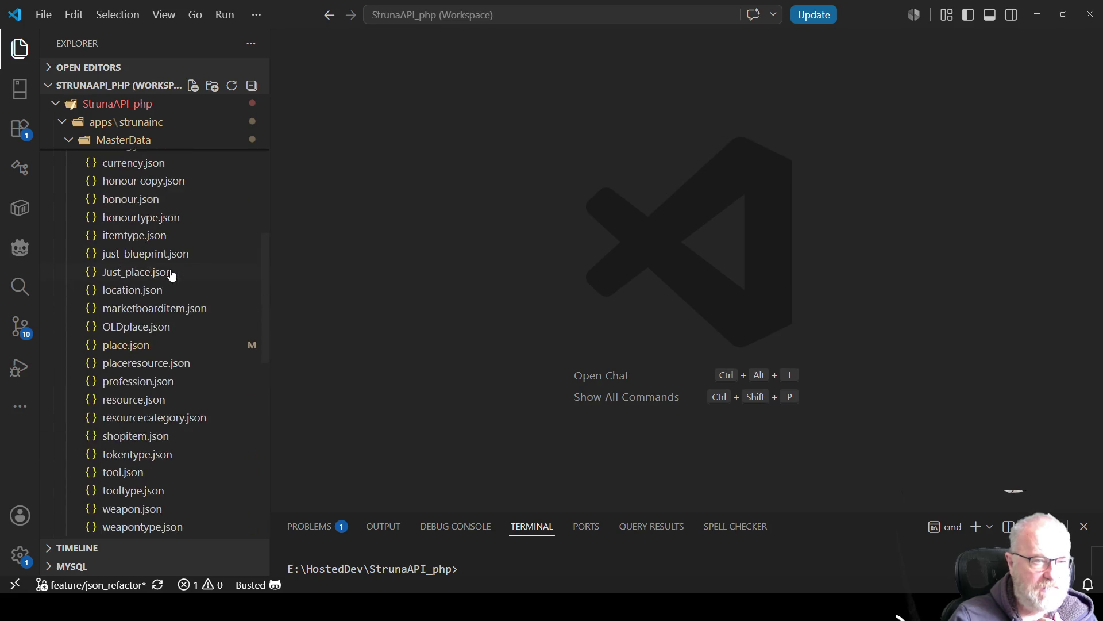
scroll(171, 274, "up", 3)
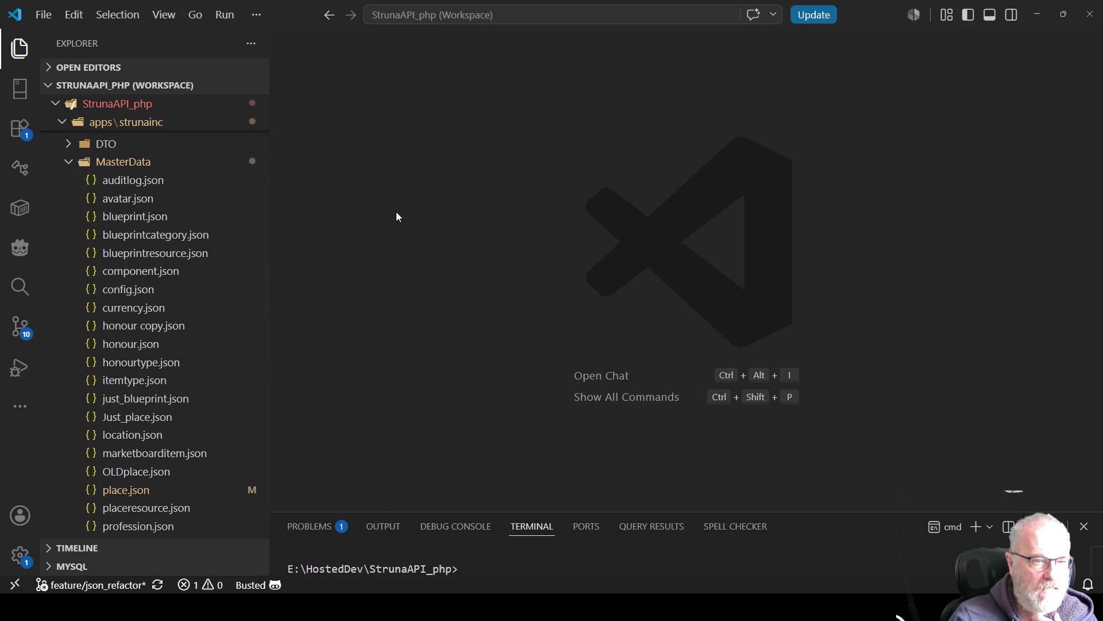
left_click(125, 217)
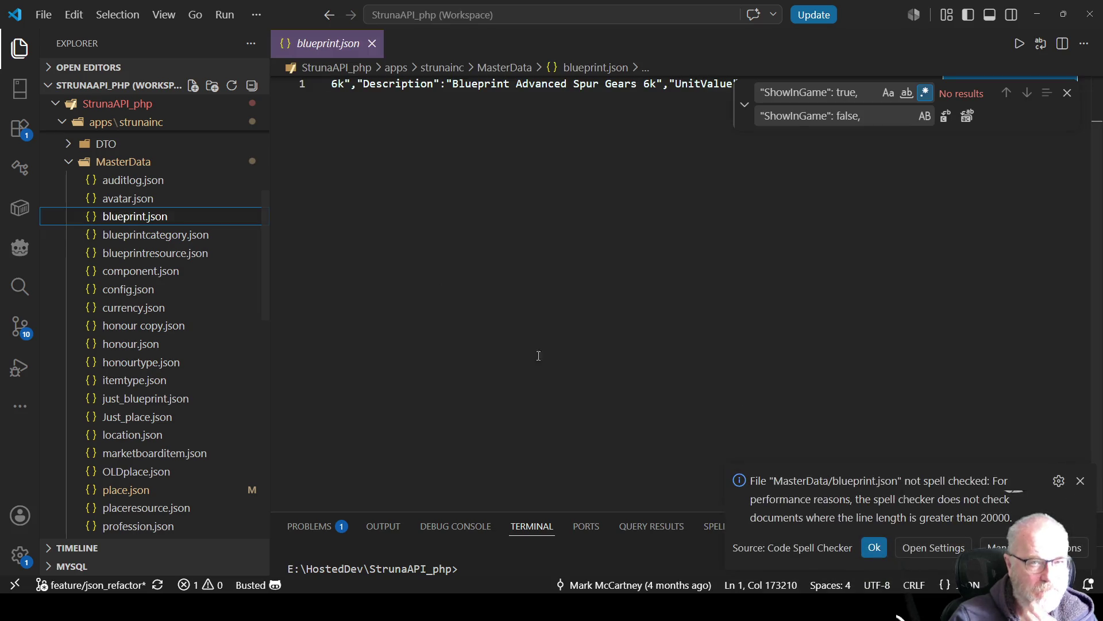
- Format blueprint.json as indented JSON and review the Welding Rod blueprint entry
right_click(577, 296)
left_click(611, 414)
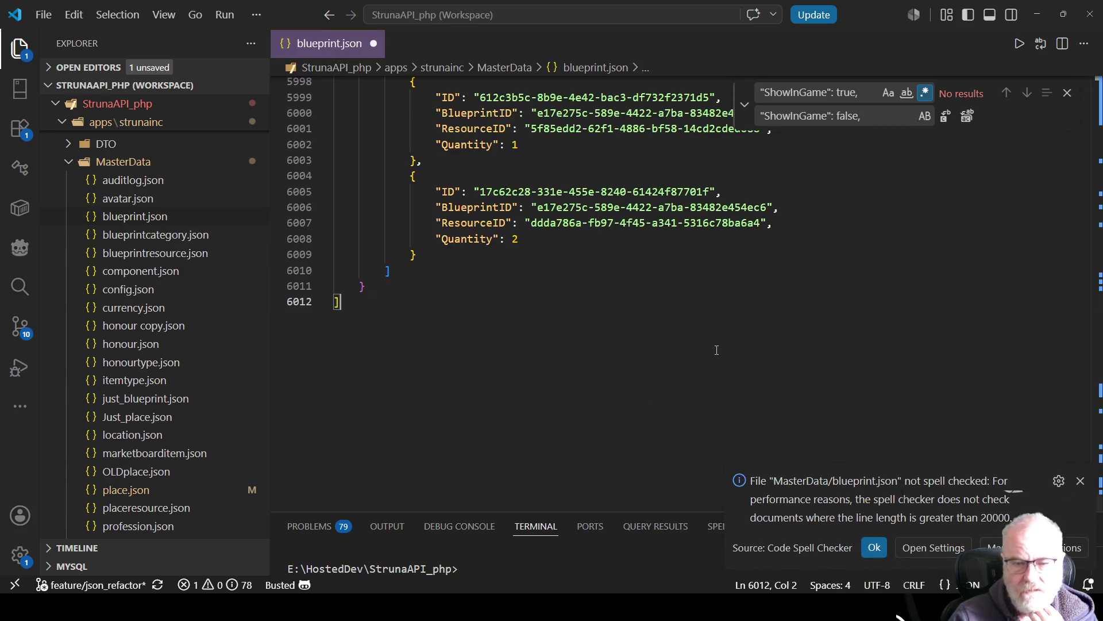
scroll(608, 363, "up", 6)
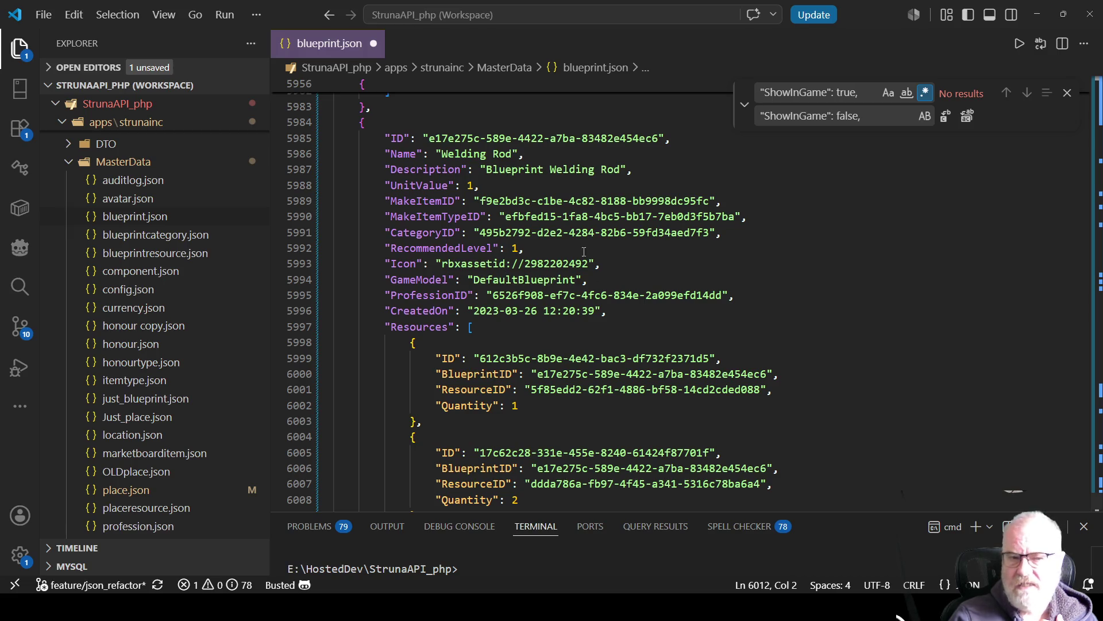
scroll(498, 287, "down", 1)
mouse_move(428, 297)
left_mouse_down()
mouse_move(459, 300)
mouse_move(575, 377)
mouse_move(649, 396)
mouse_move(649, 356)
left_mouse_up()
scroll(649, 402, "down", 2)
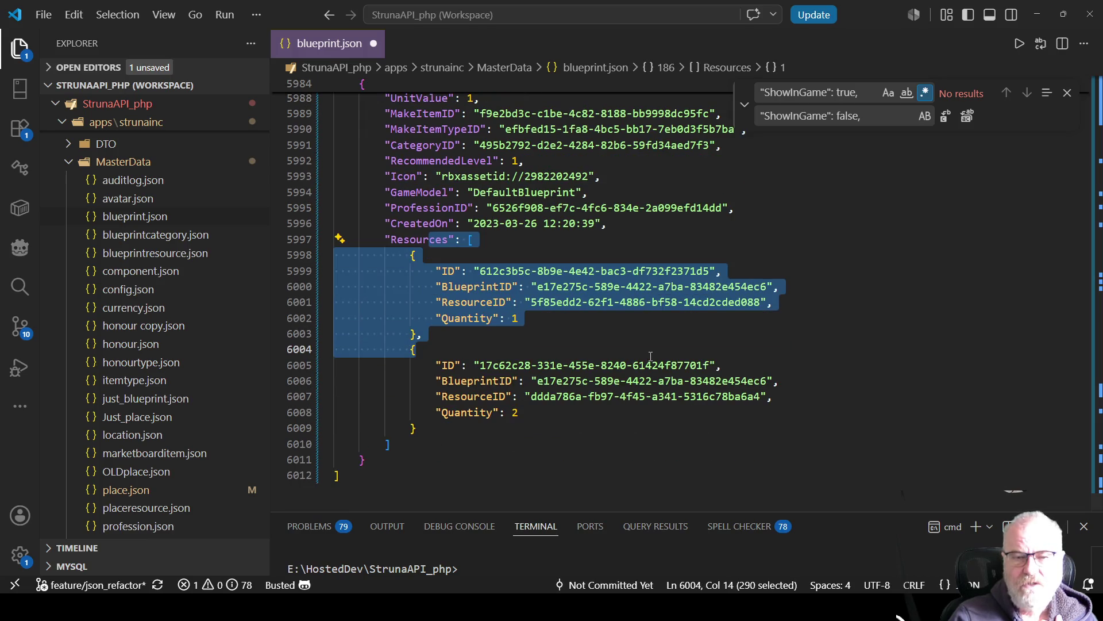
scroll(650, 357, "up", 2)
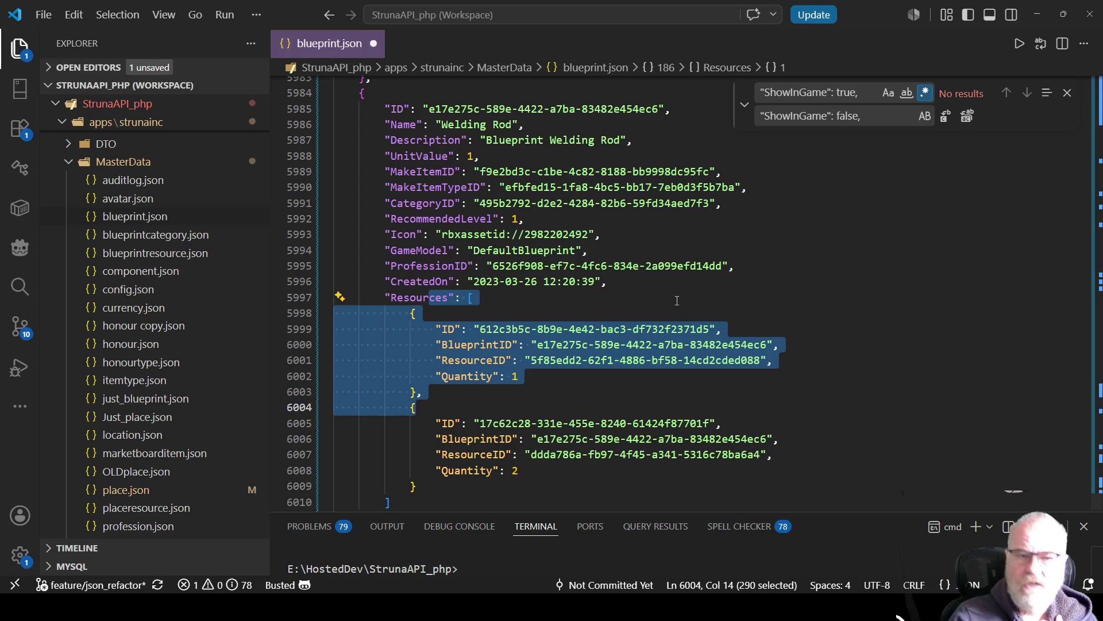
mouse_move(385, 109)
left_mouse_down()
mouse_move(518, 218)
mouse_move(575, 359)
mouse_move(504, 495)
left_mouse_up()
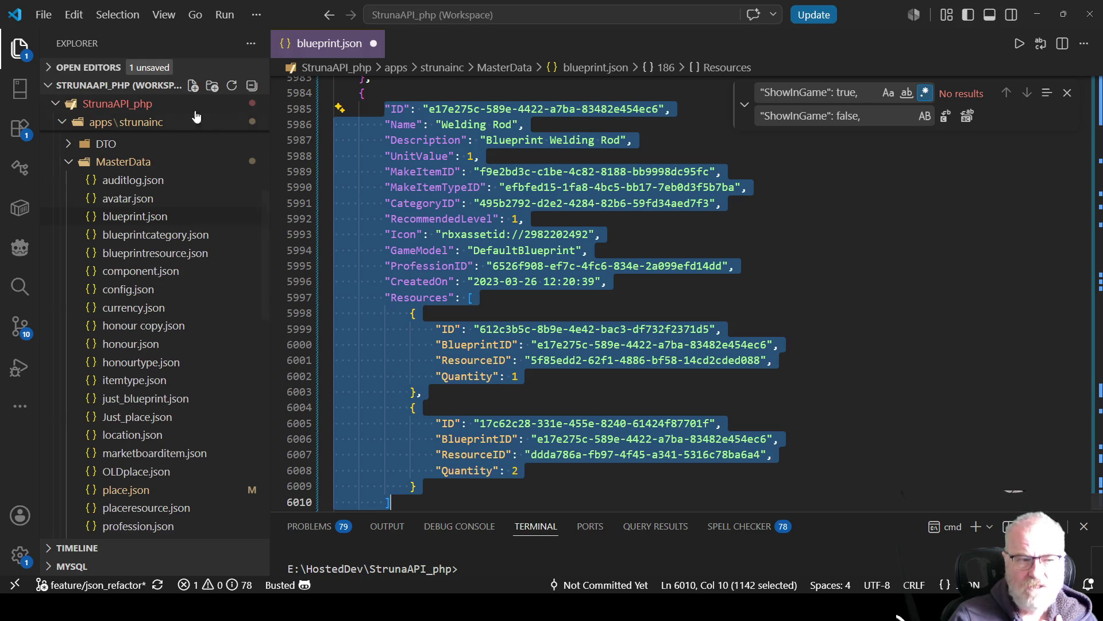
- Review the Tools entry in itemtype.json and the Personal Storage entry in location.json
left_click(148, 382)
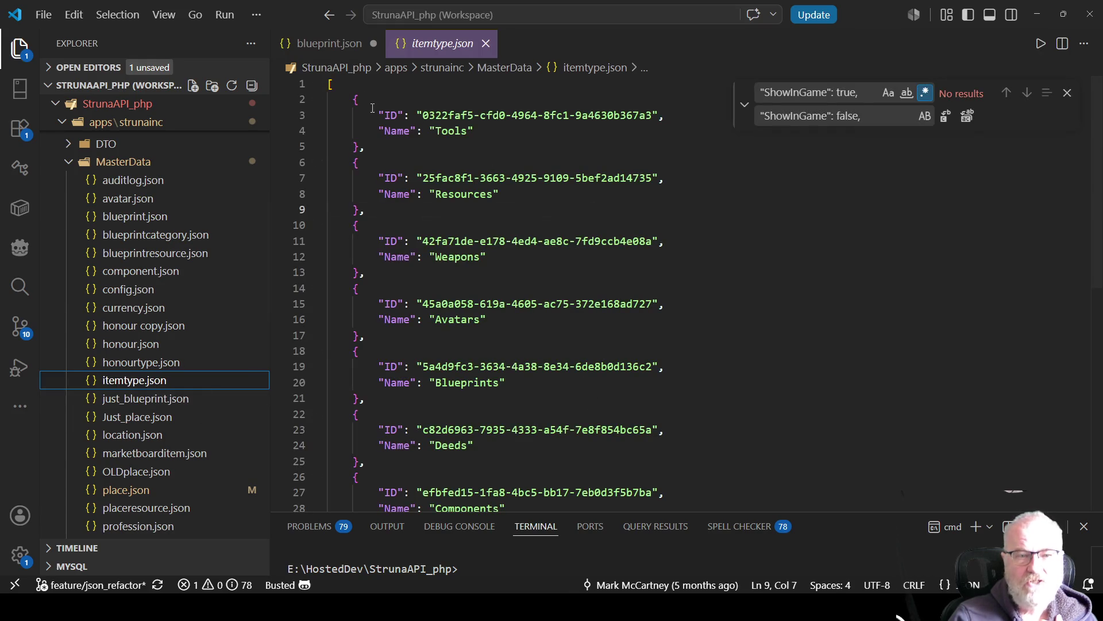
left_click_drag(373, 115, 475, 131)
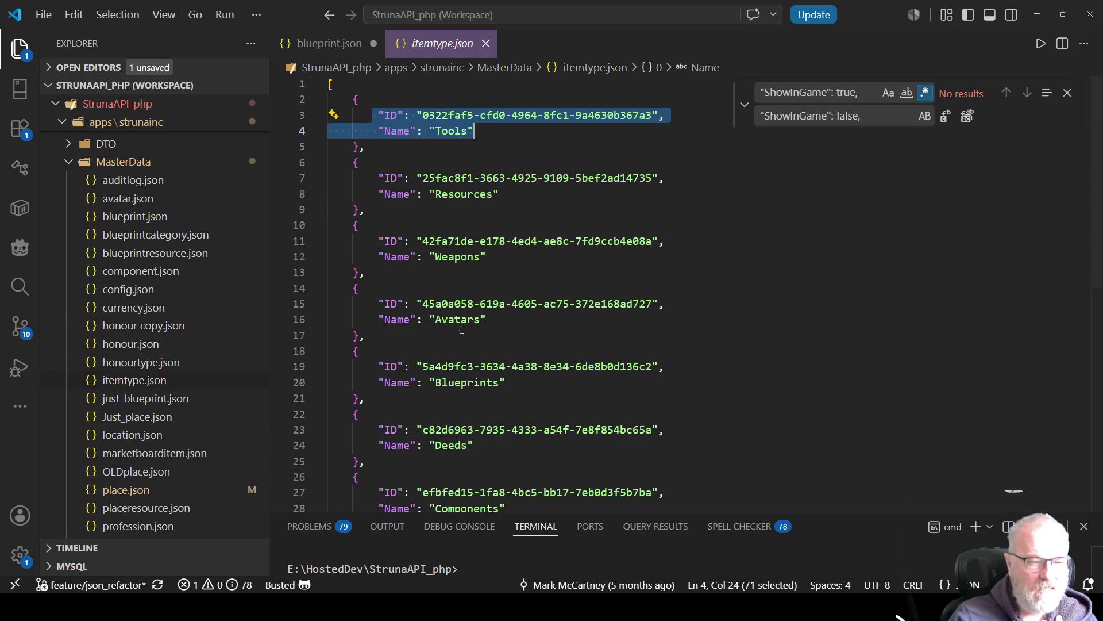
left_click(140, 437)
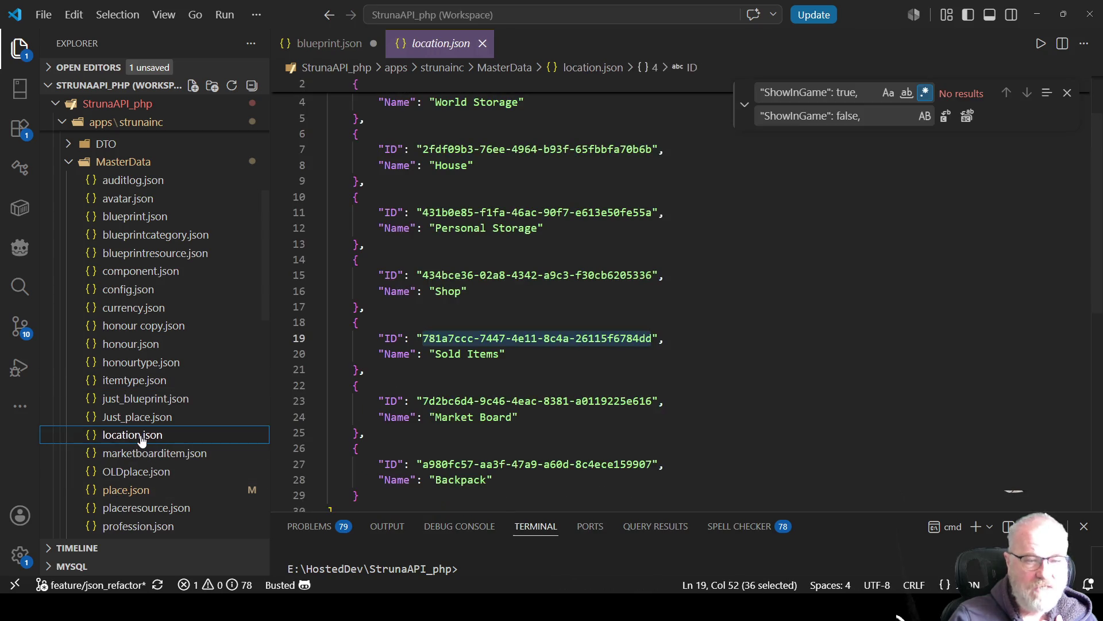
mouse_move(373, 212)
left_mouse_down()
mouse_move(627, 214)
mouse_move(543, 228)
left_mouse_up()
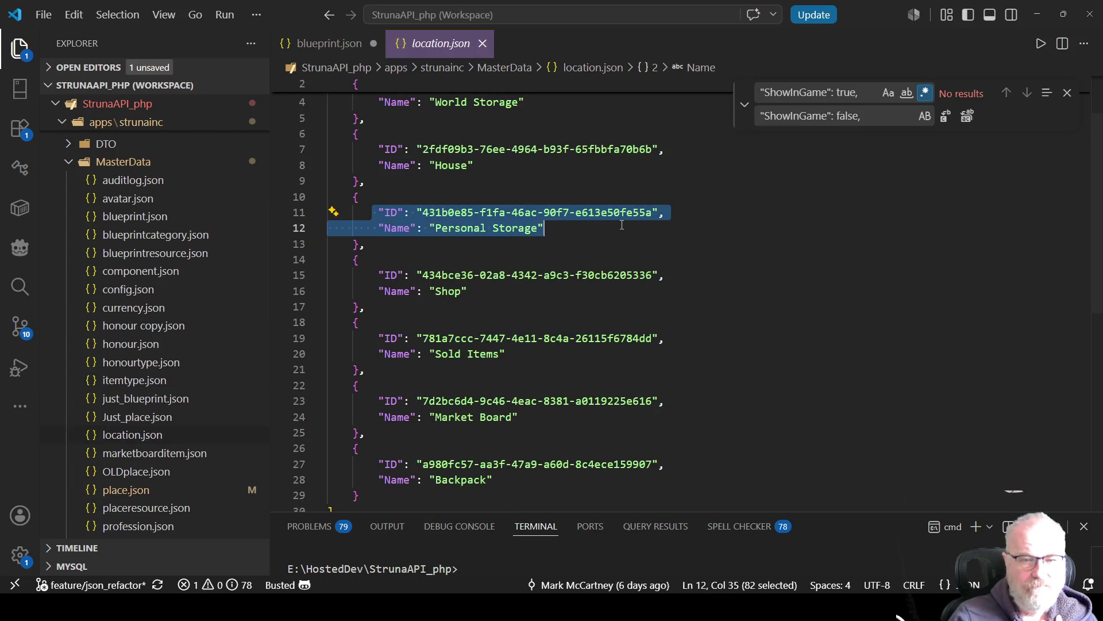
- Format honour.json and review its last entry: Mining honour for Mendelevium with Value 9
left_click(131, 344)
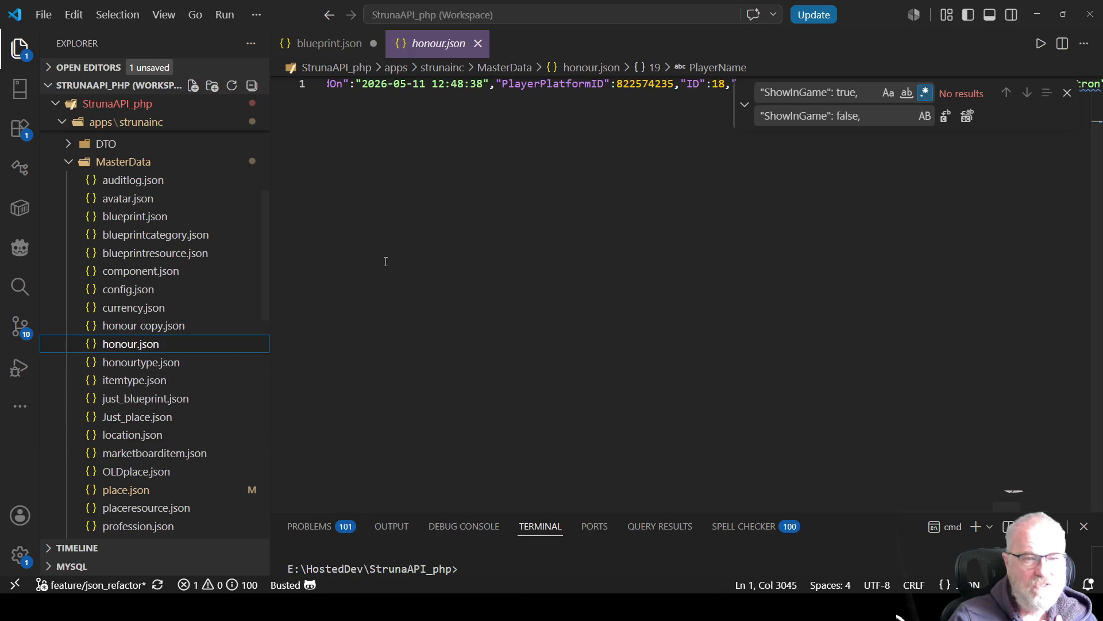
right_click(411, 231)
left_click(479, 381)
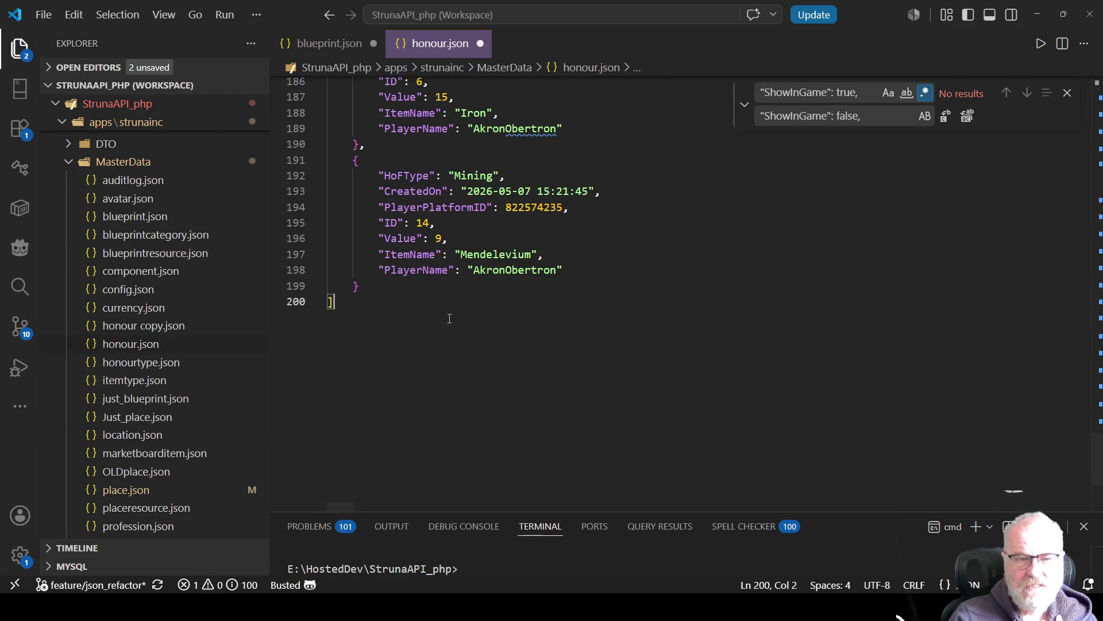
left_click_drag(372, 175, 506, 176)
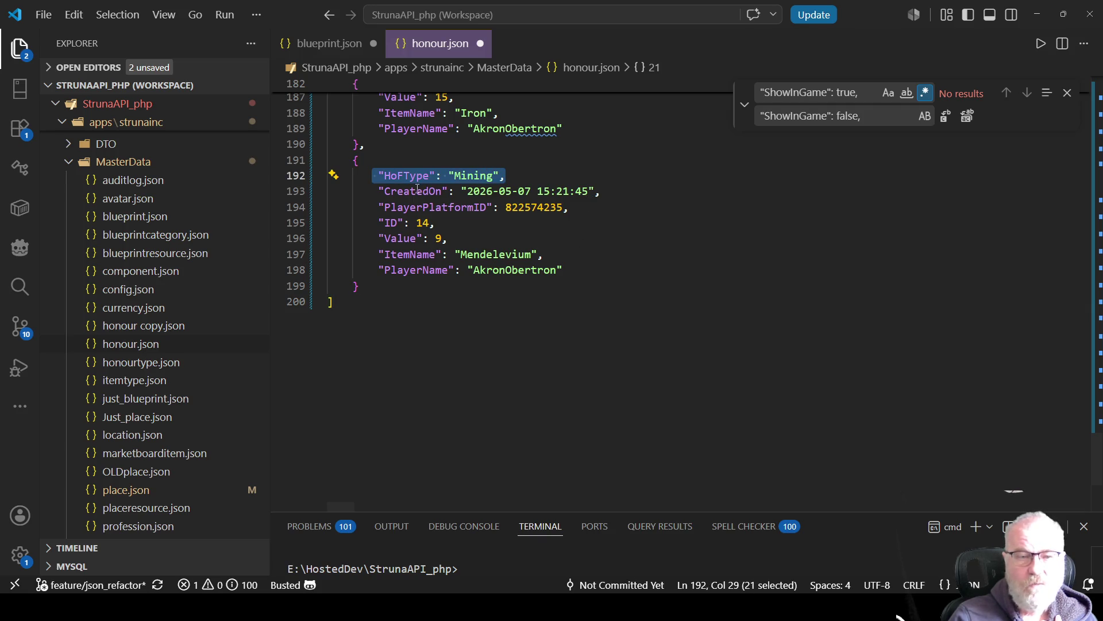
left_click_drag(467, 191, 590, 191)
left_click_drag(508, 206, 569, 207)
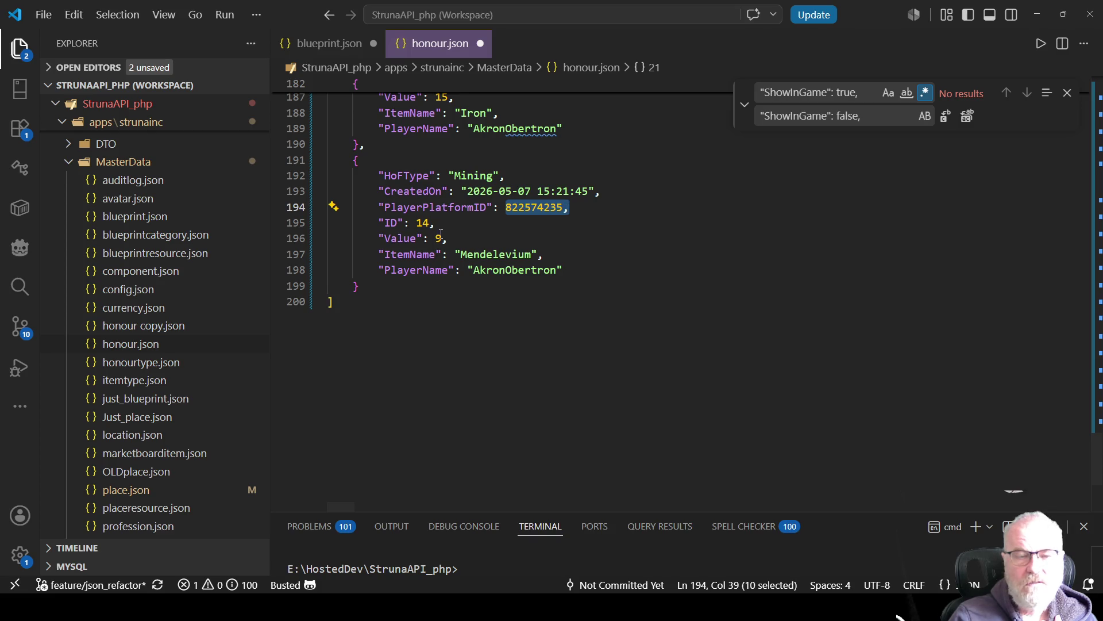
left_click_drag(448, 238, 366, 238)
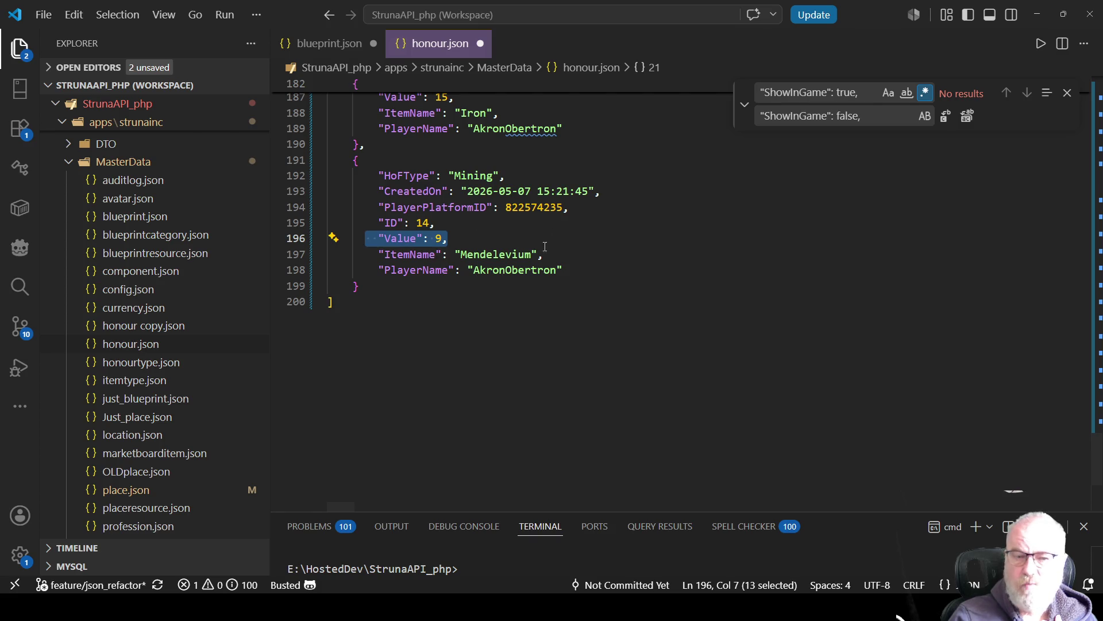
double_click(503, 254)
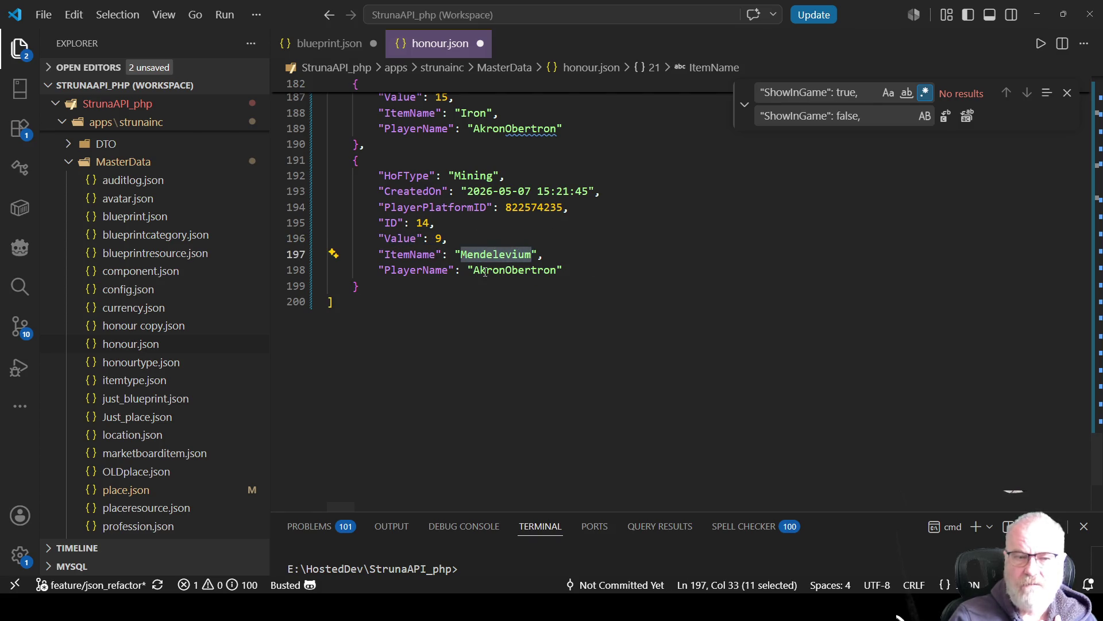
double_click(493, 269)
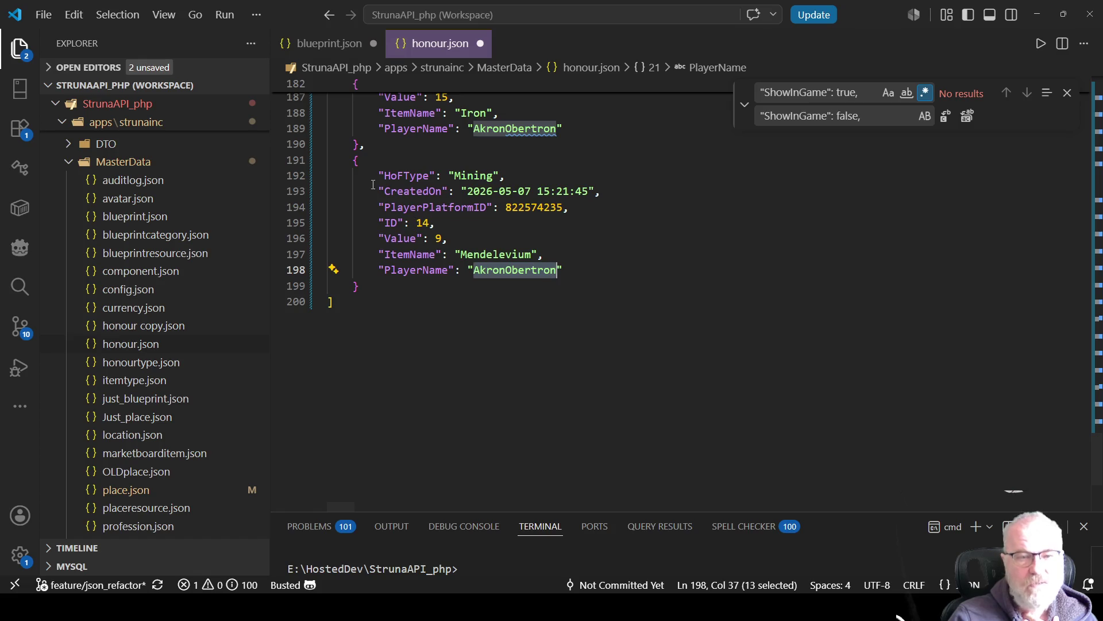
left_click_drag(374, 167, 579, 267)
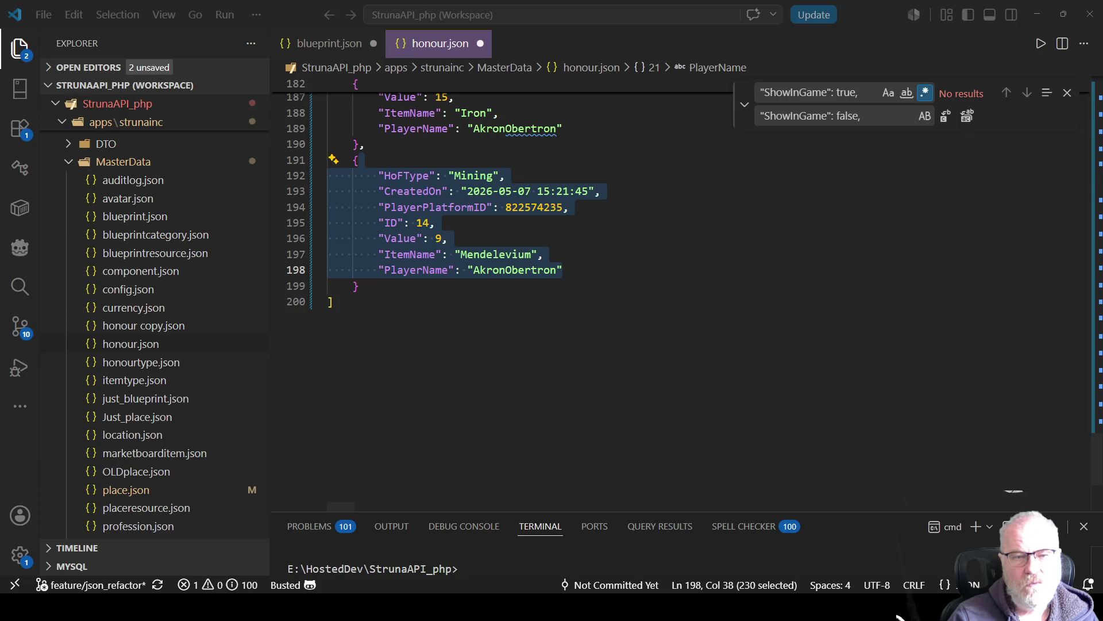
key("ctrl+End")
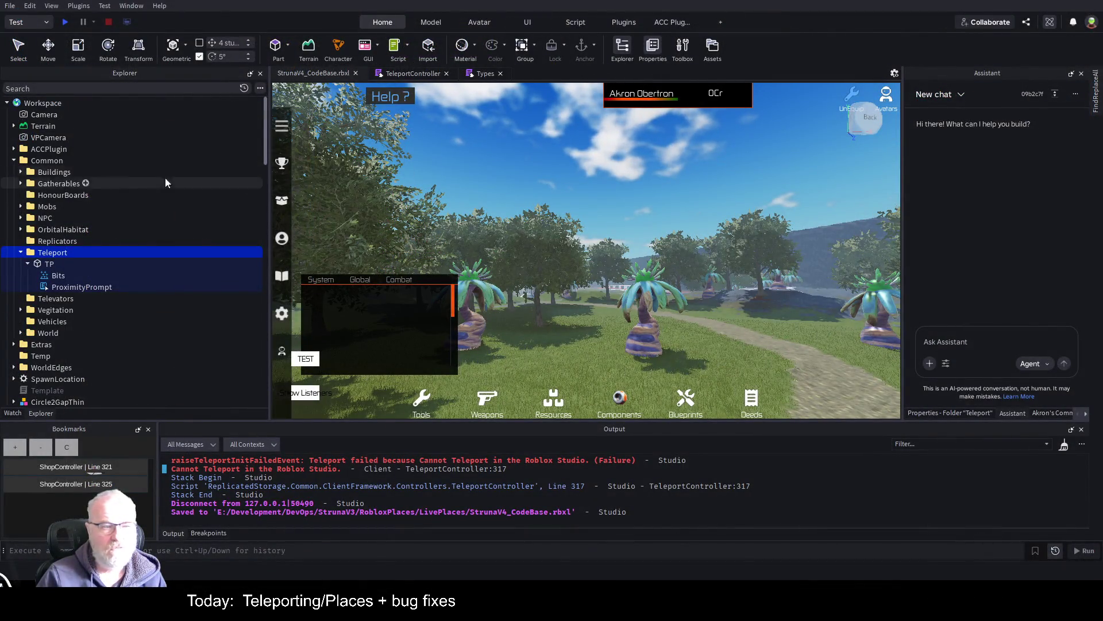
- Select the TP teleport part and then the Teleport folder in the Explorer
left_click(51, 264)
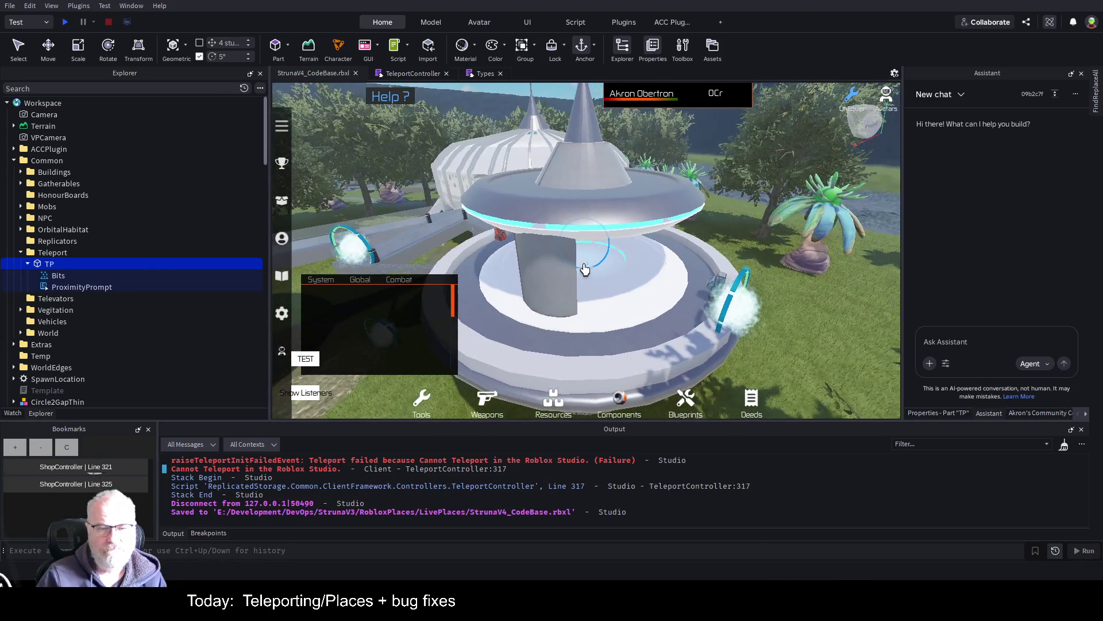
left_click(64, 256)
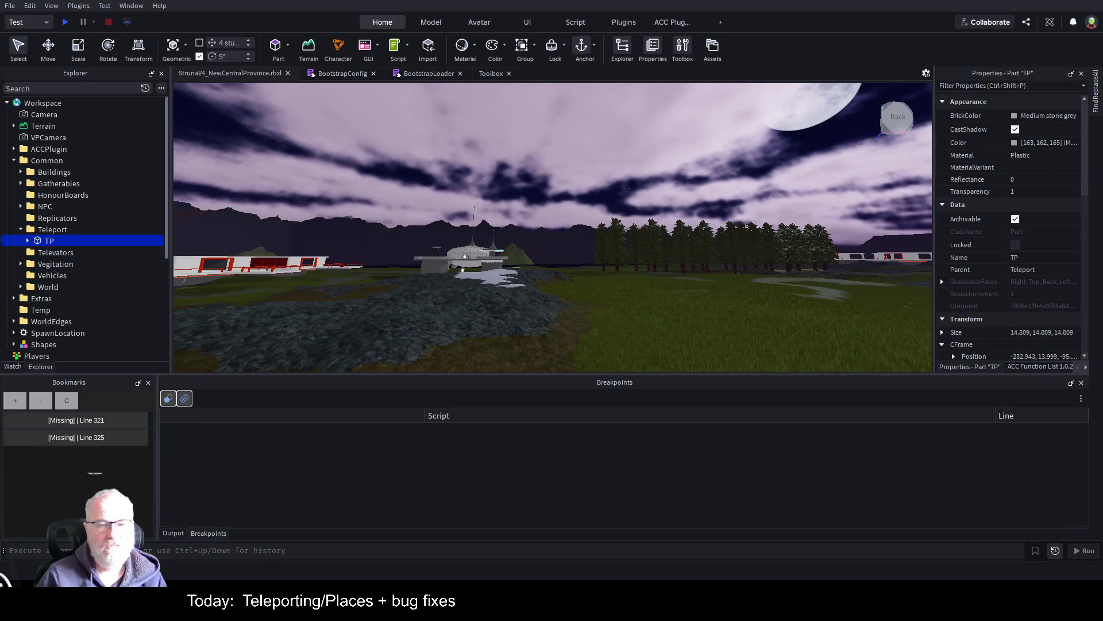
- Fly to the domed teleport pad and inspect the Effect part and its Circle8Gaps_Smooth ring
left_click_drag(706, 239, 705, 239)
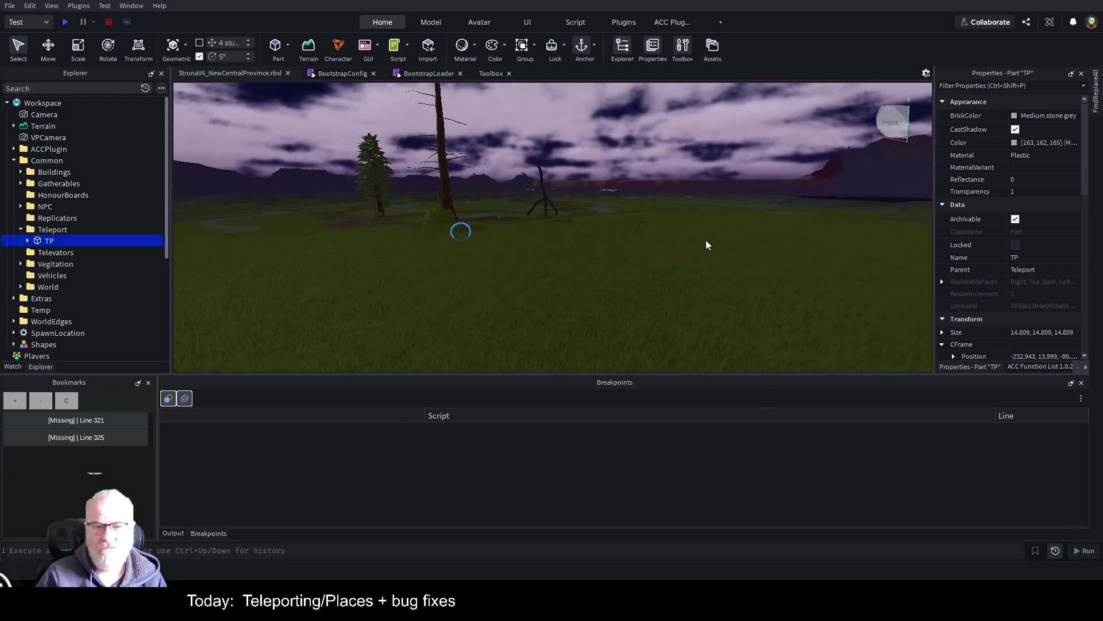
mouse_move(533, 209)
left_mouse_down()
mouse_move(616, 190)
mouse_move(594, 203)
left_mouse_up()
key("w")
key("w")
key("w")
left_click(528, 222)
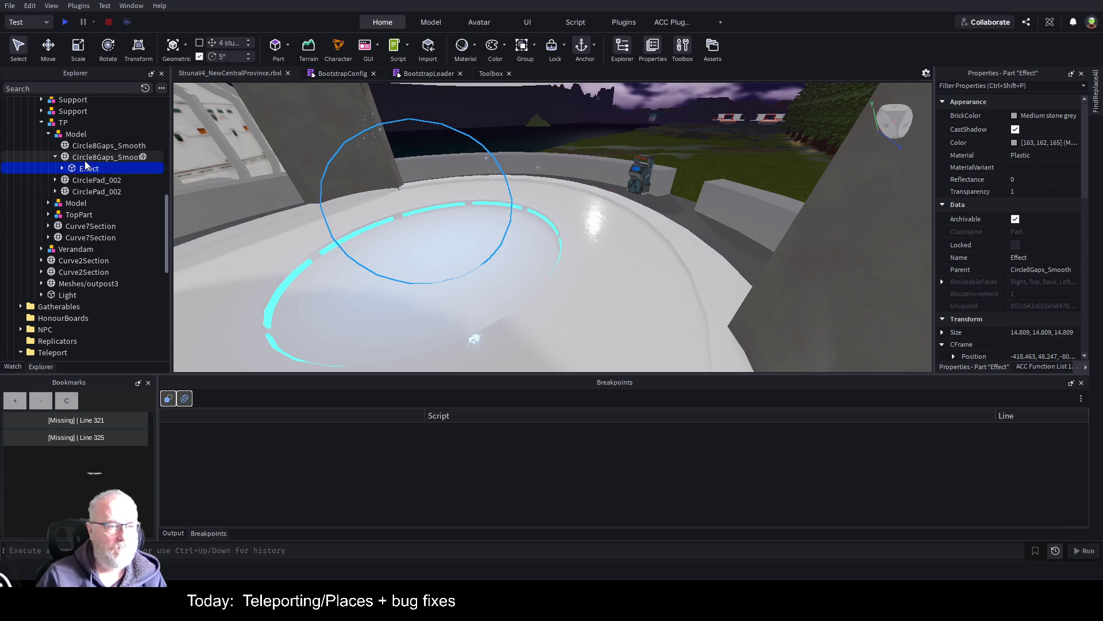
left_click(87, 158)
left_click(90, 171)
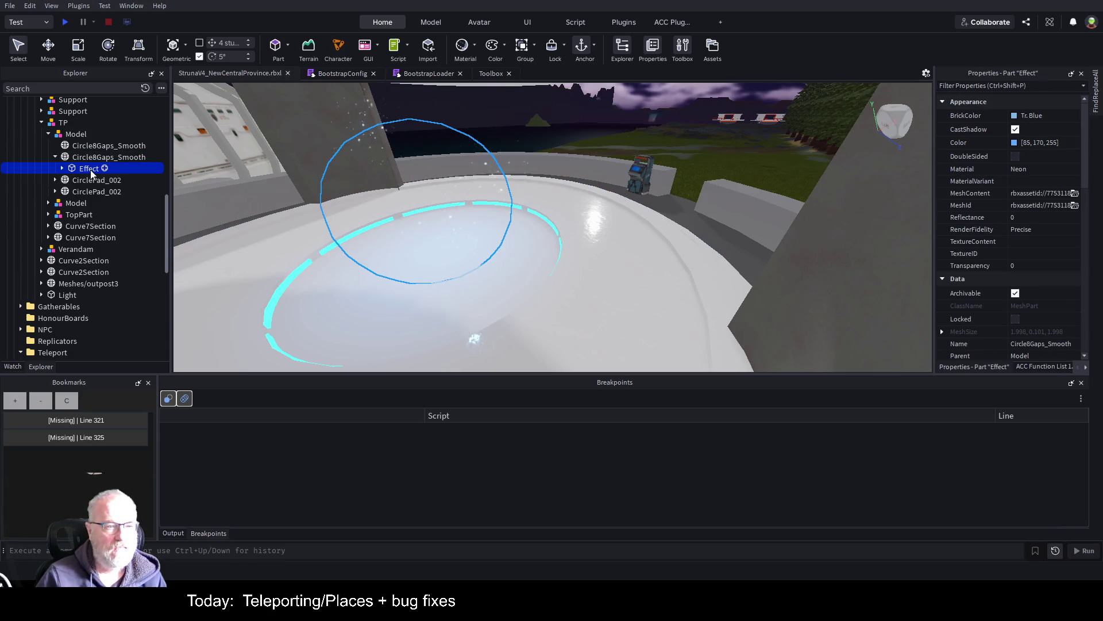